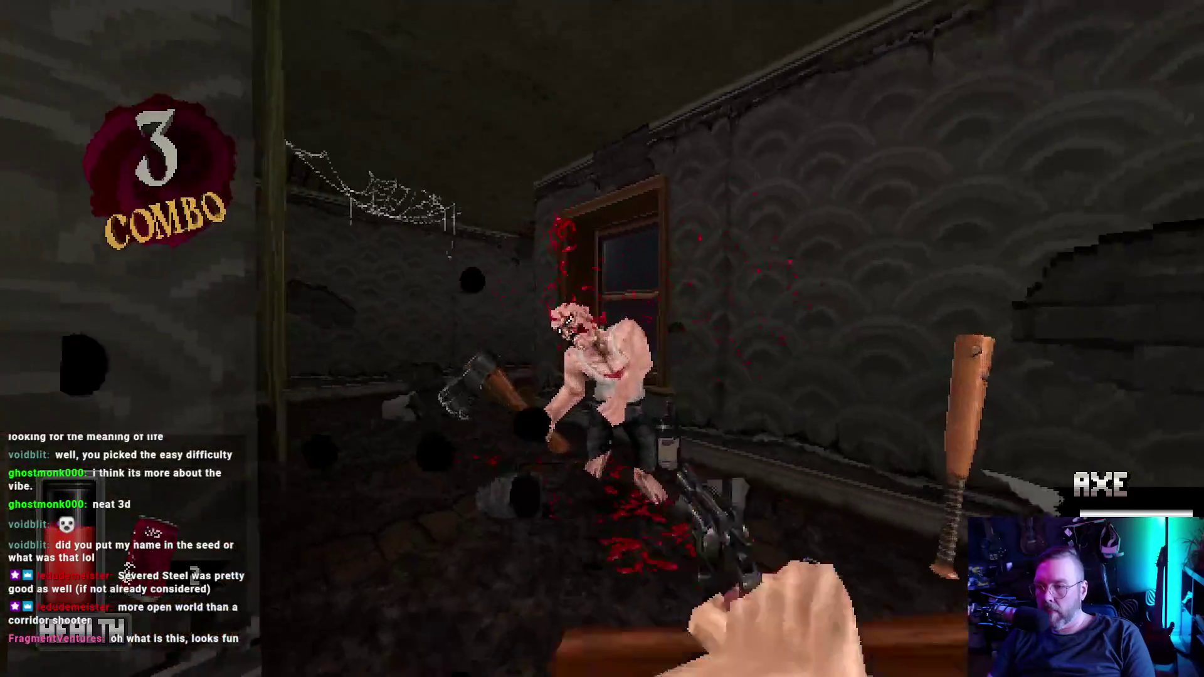
Step: In the playtest, clear the first corridor, go through the exit door up the stairs and reload the revolver
{"action": "left_click", "coordinate": [602, 338]}
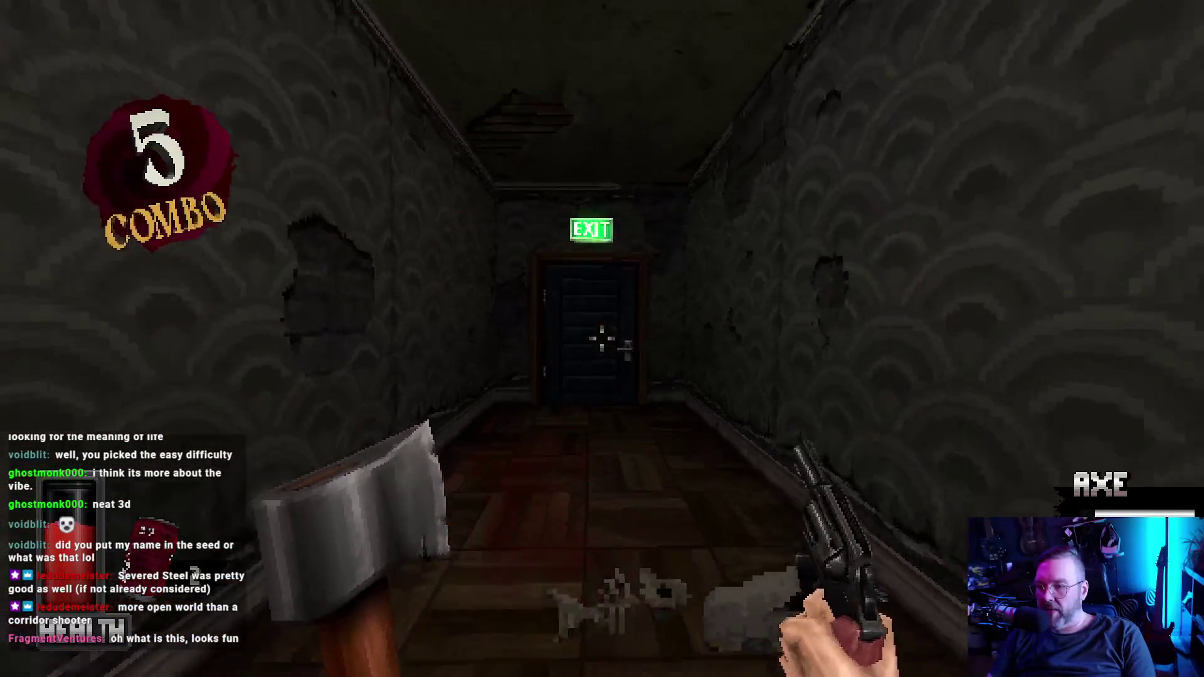
{"action": "key", "text": "e"}
{"action": "key", "text": "w"}
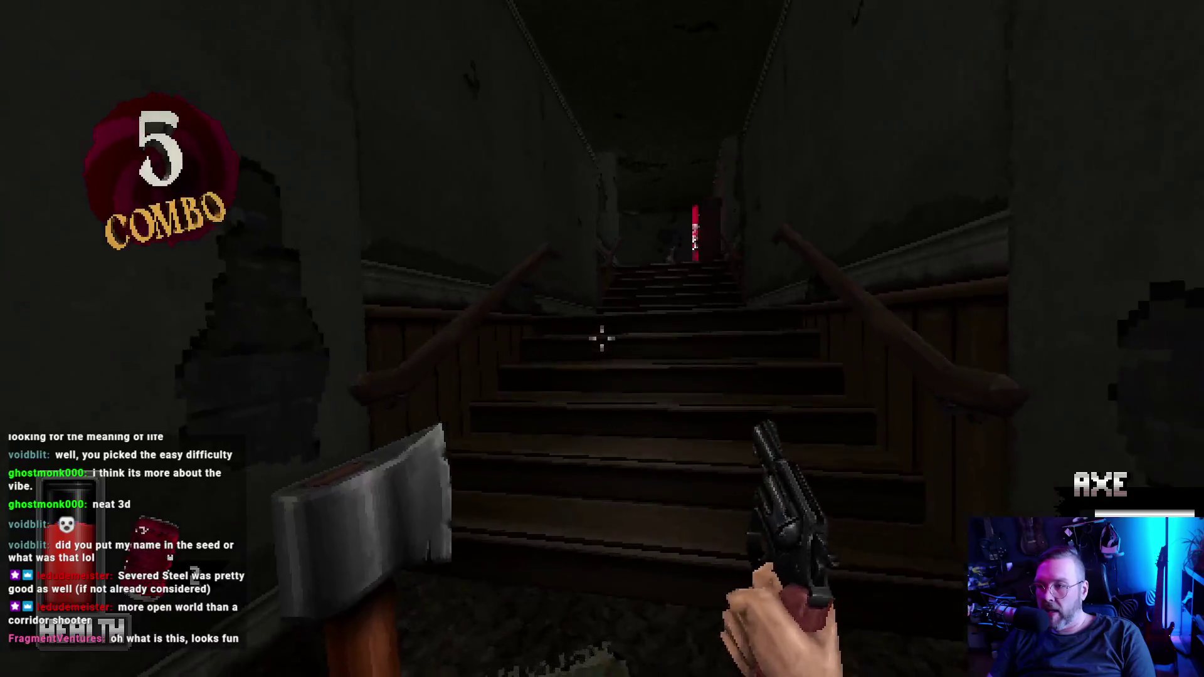
{"action": "left_click", "coordinate": [602, 339]}
{"action": "key", "text": "w"}
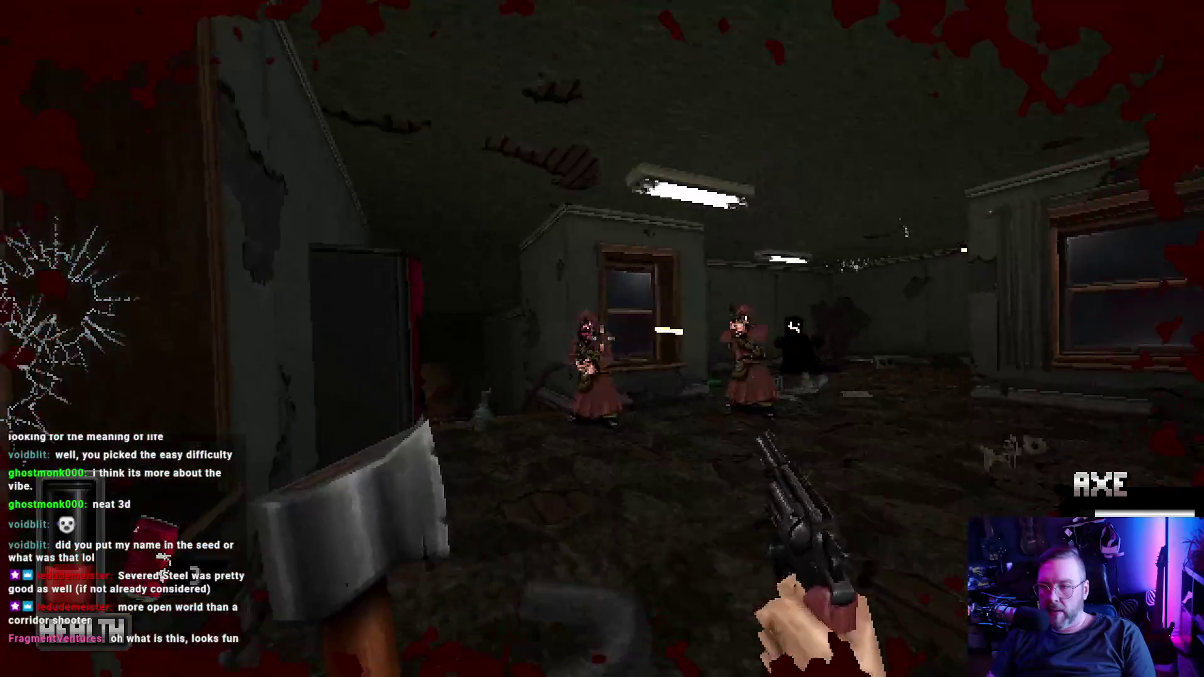
{"action": "key", "text": "r"}
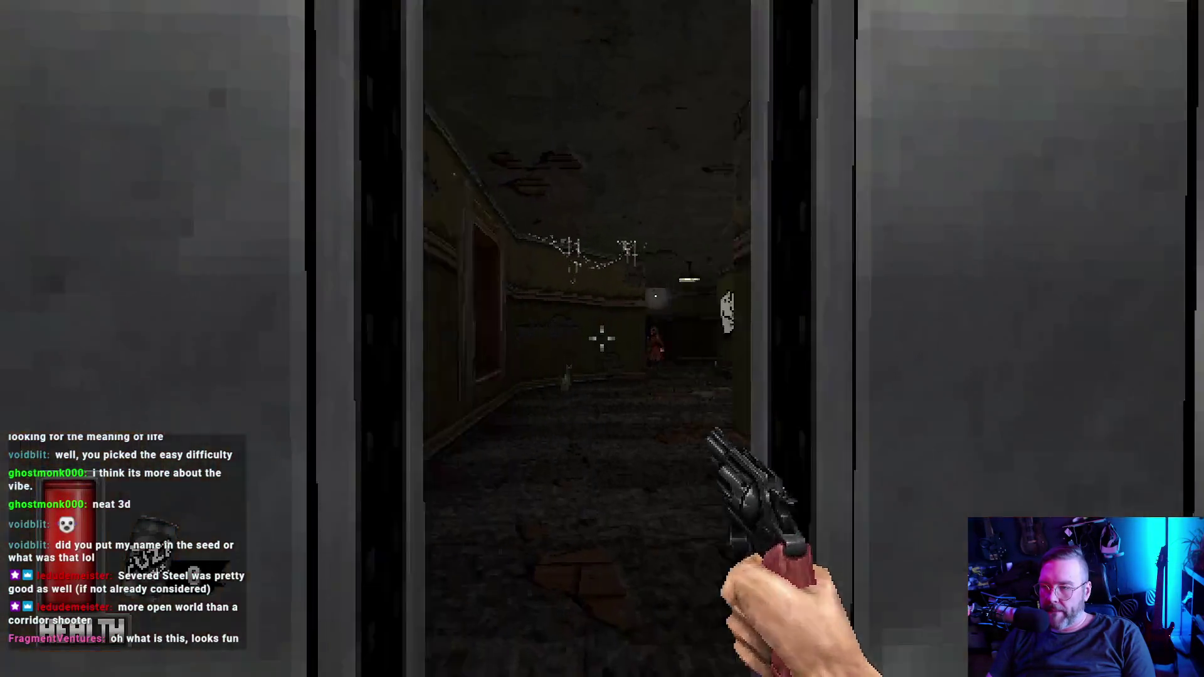
Step: Kick open the EXIT door, pick up the axe and strike the ghostly enemy in the hallway
{"action": "key", "text": "w"}
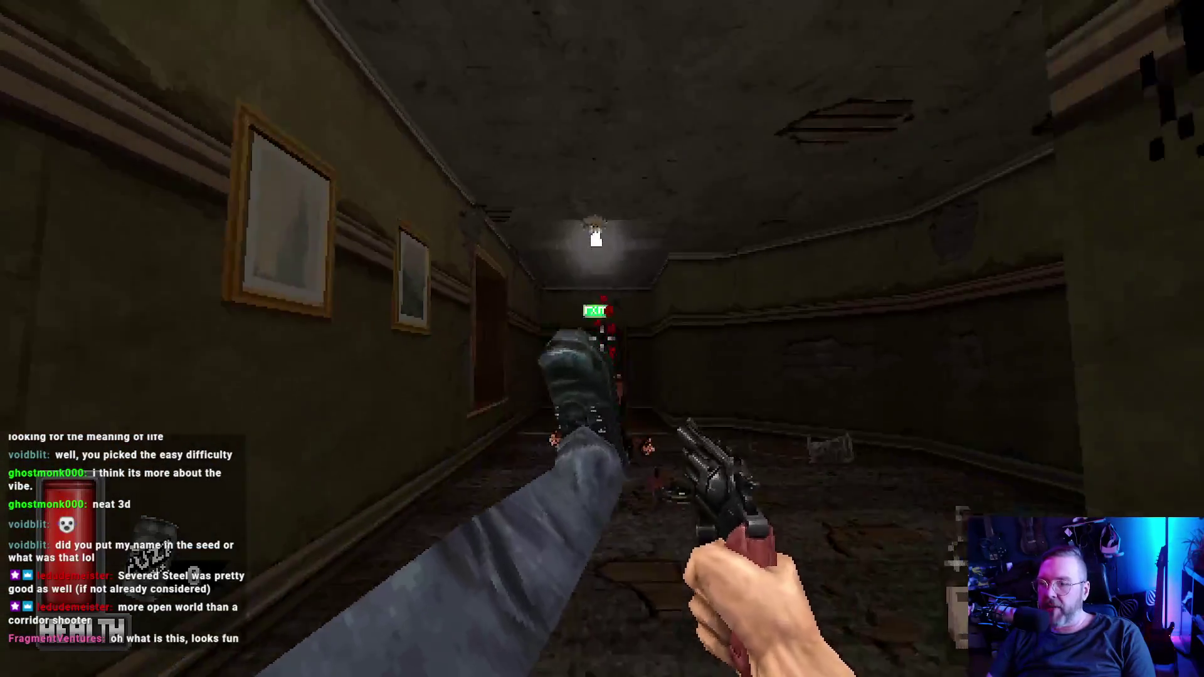
{"action": "key", "text": "f"}
{"action": "key", "text": "w"}
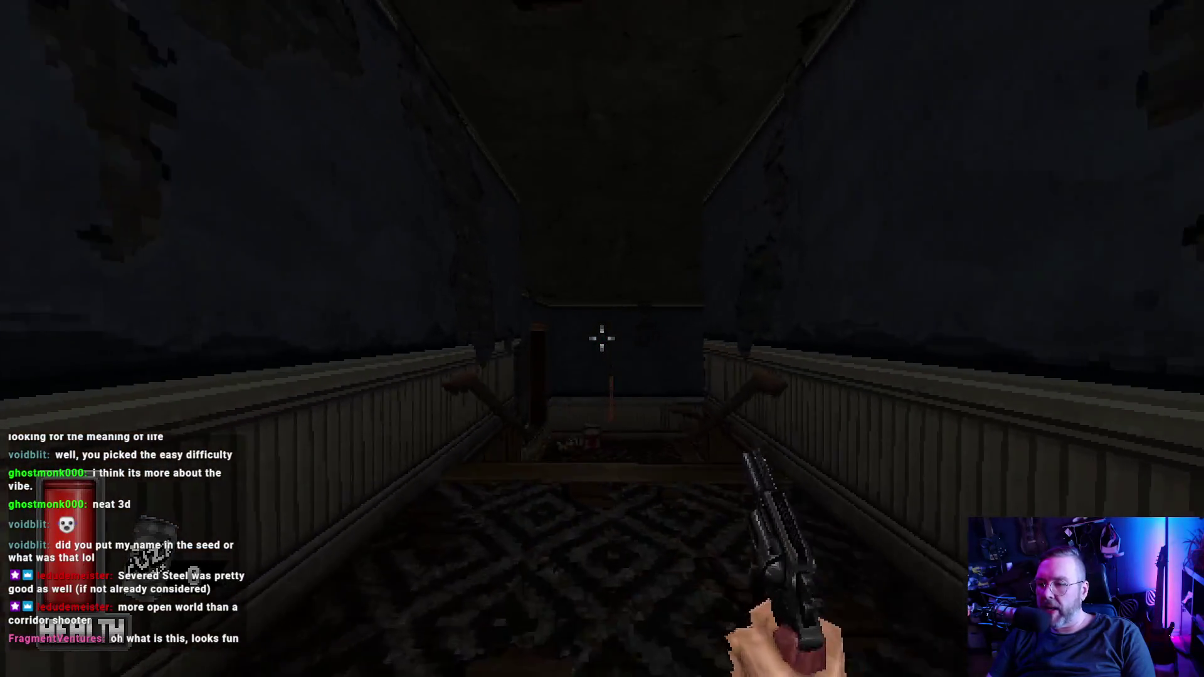
{"action": "key", "text": "w"}
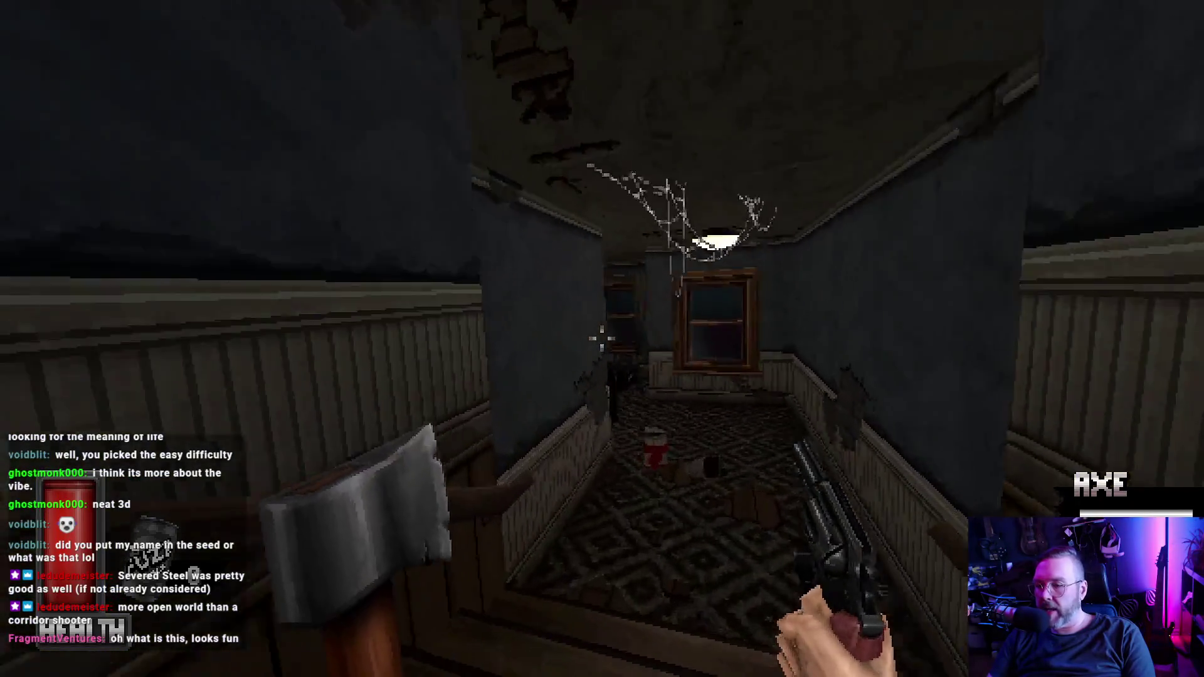
{"action": "left_click", "coordinate": [602, 338]}
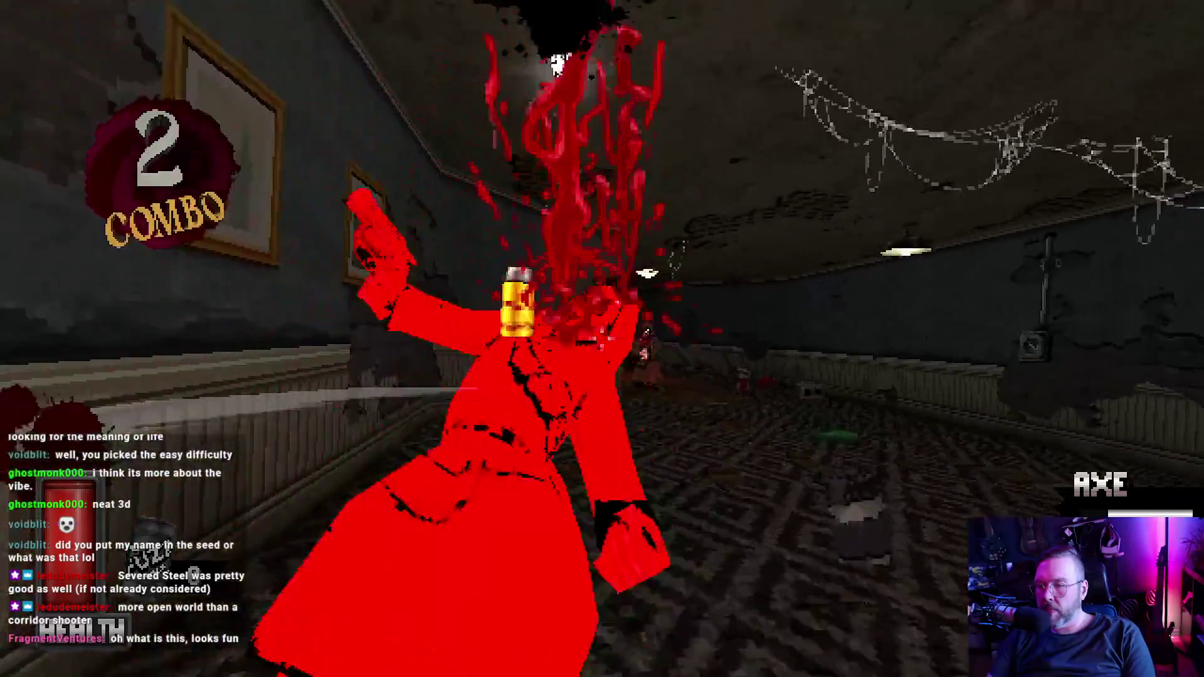
{"action": "key", "text": "w"}
{"action": "key", "text": "w"}
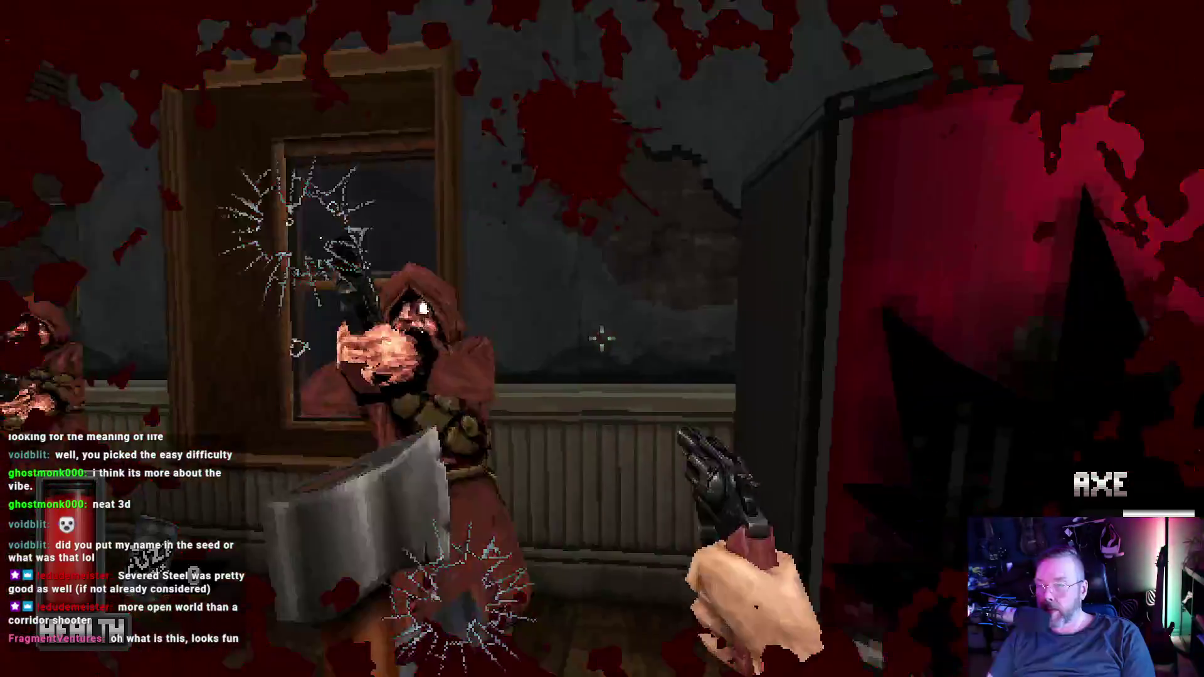
Step: Kill the robed enemy, then shoot the enemies down the corridor past the red vending machine
{"action": "left_click", "coordinate": [602, 338]}
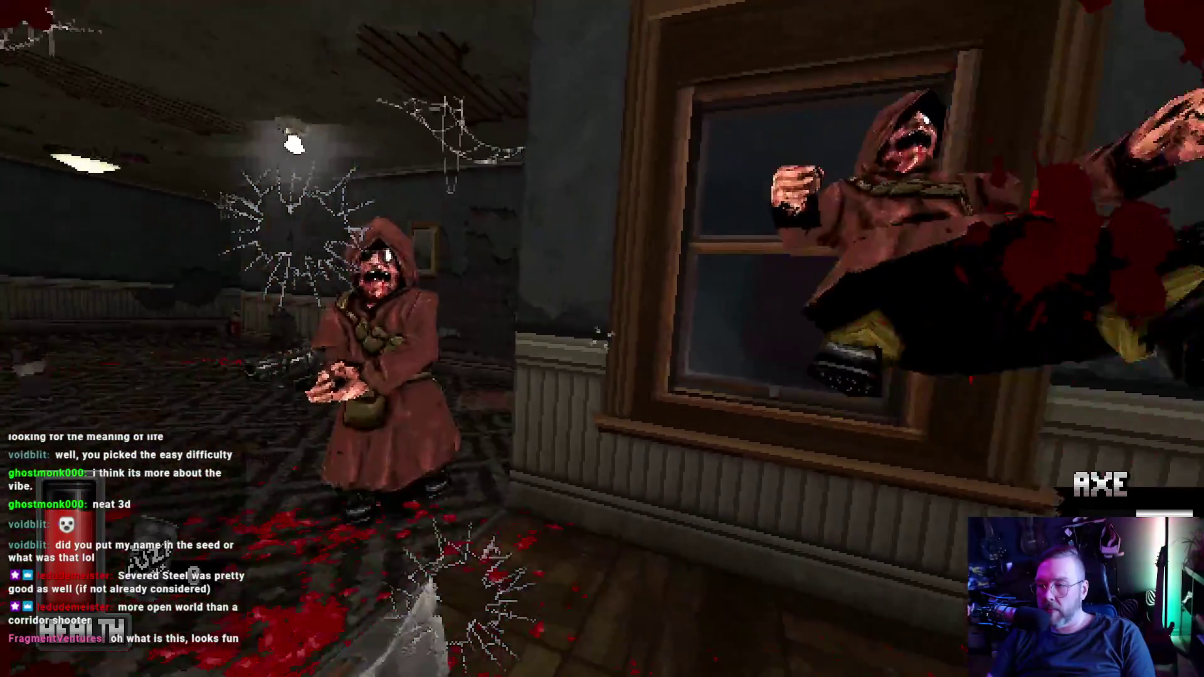
{"action": "left_click", "coordinate": [602, 339]}
{"action": "left_click", "coordinate": [602, 339]}
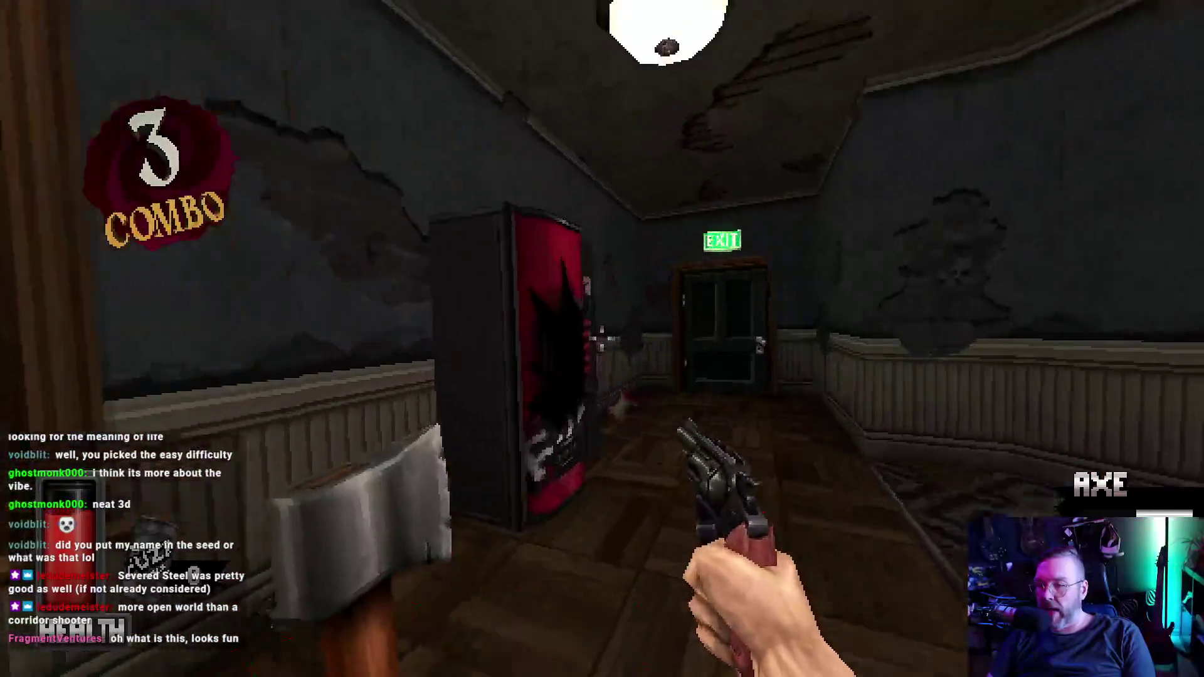
{"action": "key", "text": "w"}
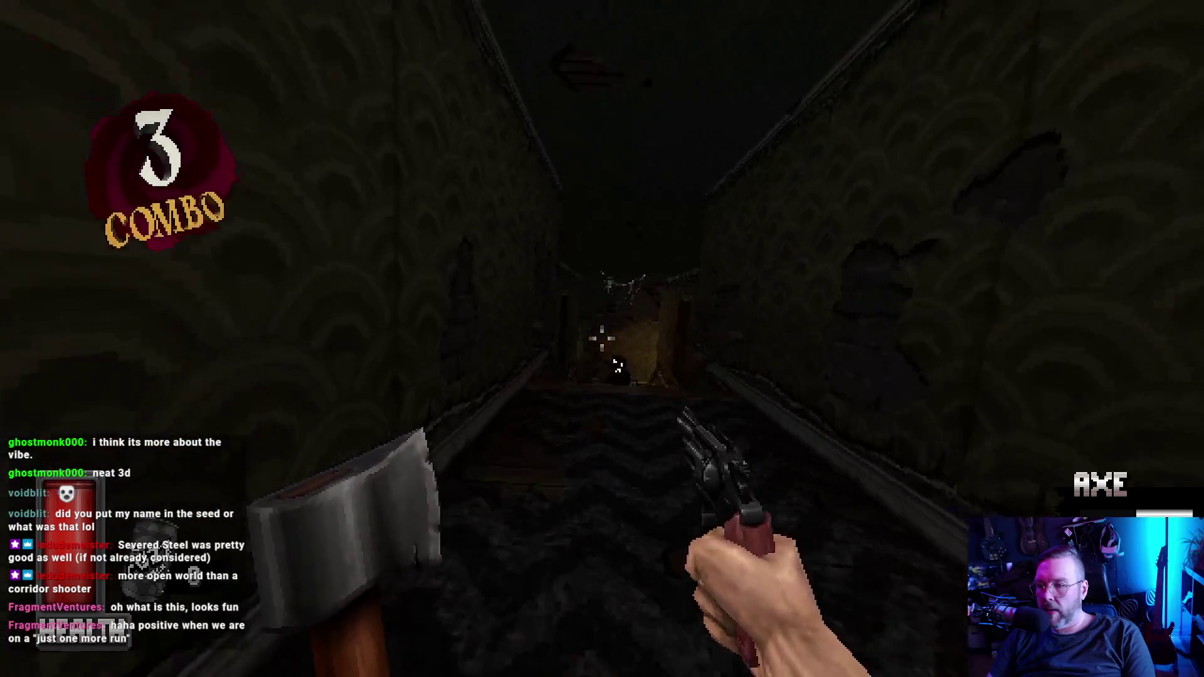
{"action": "key", "text": "w"}
{"action": "left_click", "coordinate": [602, 339]}
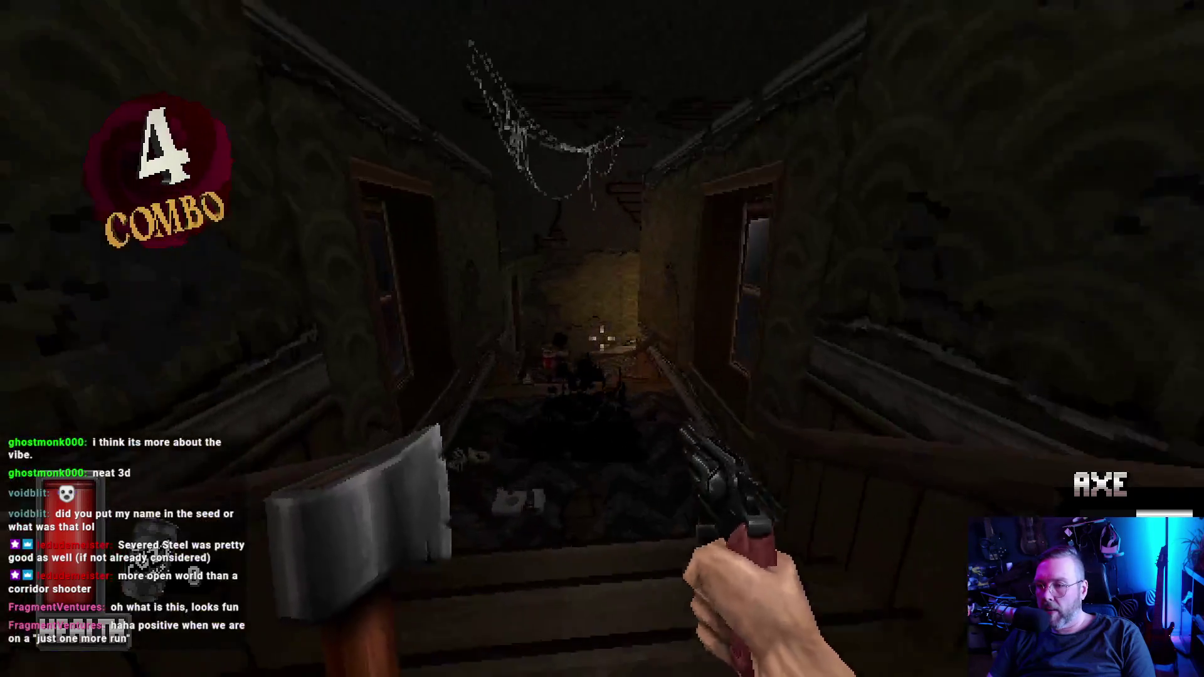
{"action": "key", "text": "w"}
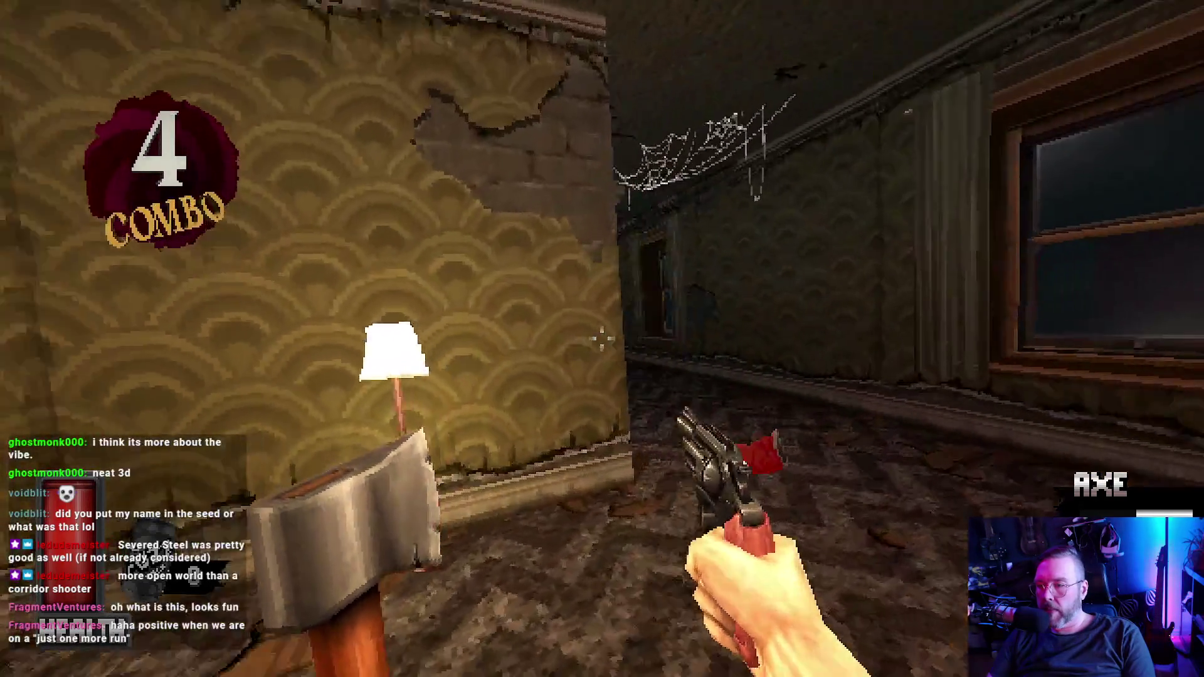
{"action": "left_click", "coordinate": [602, 339]}
{"action": "key", "text": "w"}
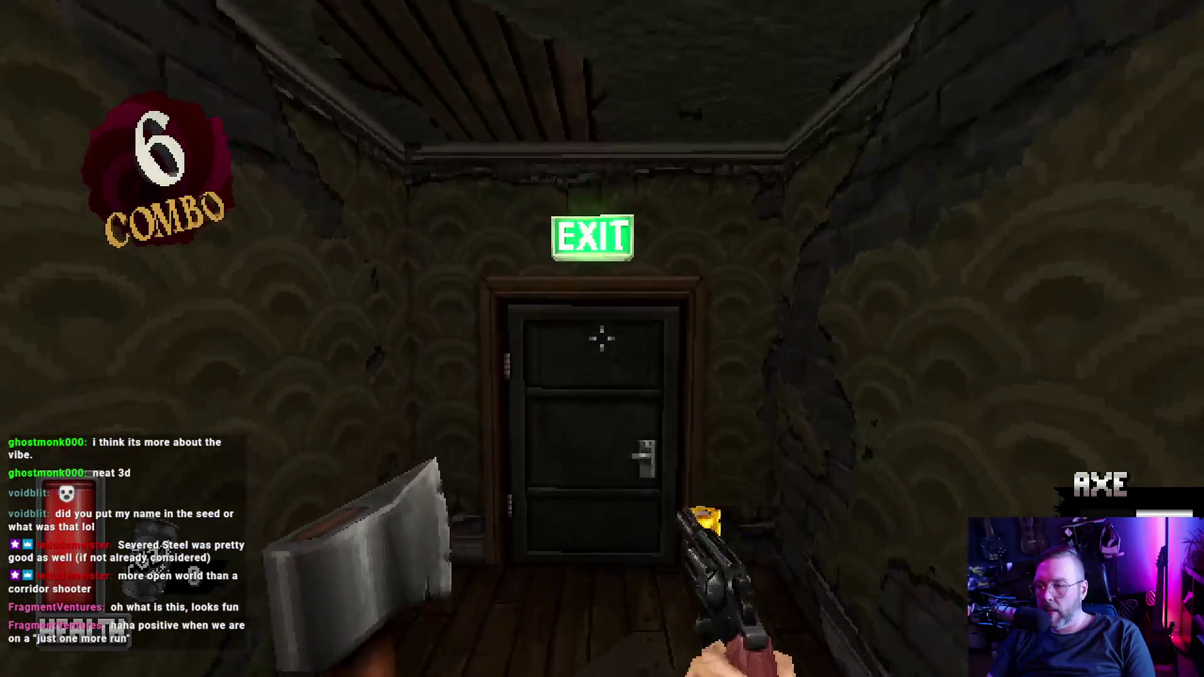
Step: Clear the room's enemies and reach the EXIT door, shooting the robed enemy near the staircase
{"action": "key", "text": "w"}
{"action": "left_click", "coordinate": [602, 339]}
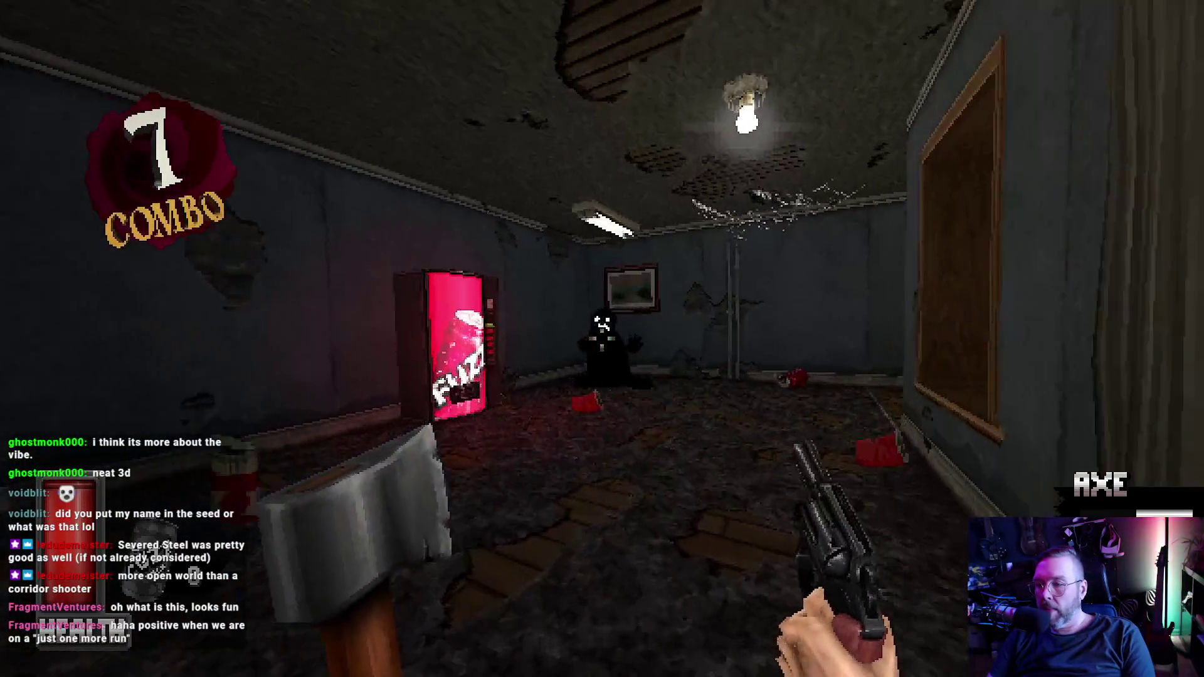
{"action": "left_click", "coordinate": [602, 338]}
{"action": "key", "text": "w"}
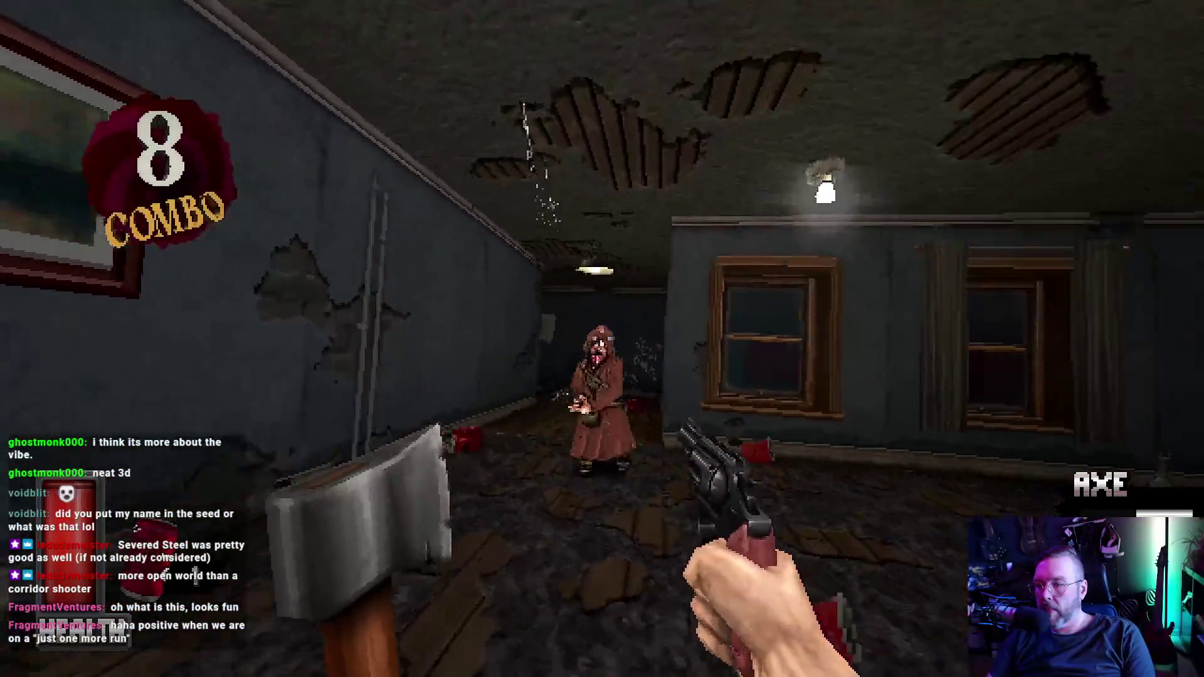
{"action": "left_click", "coordinate": [602, 339]}
{"action": "key", "text": "w"}
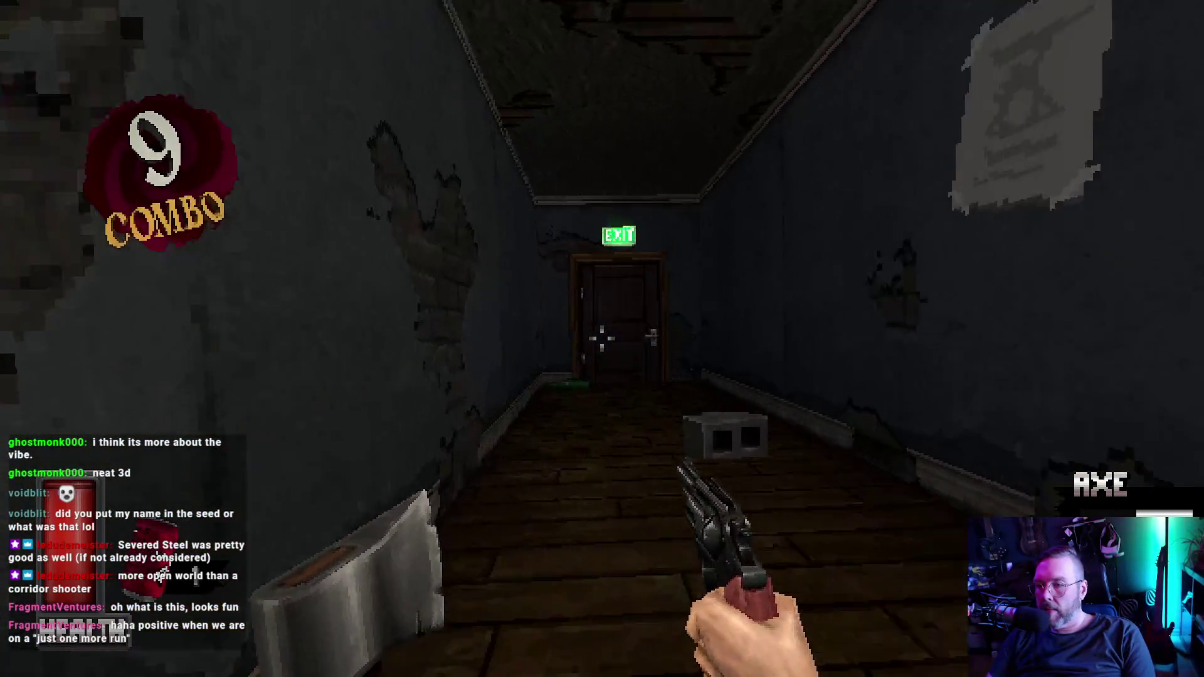
{"action": "key", "text": "w"}
{"action": "left_click", "coordinate": [602, 339]}
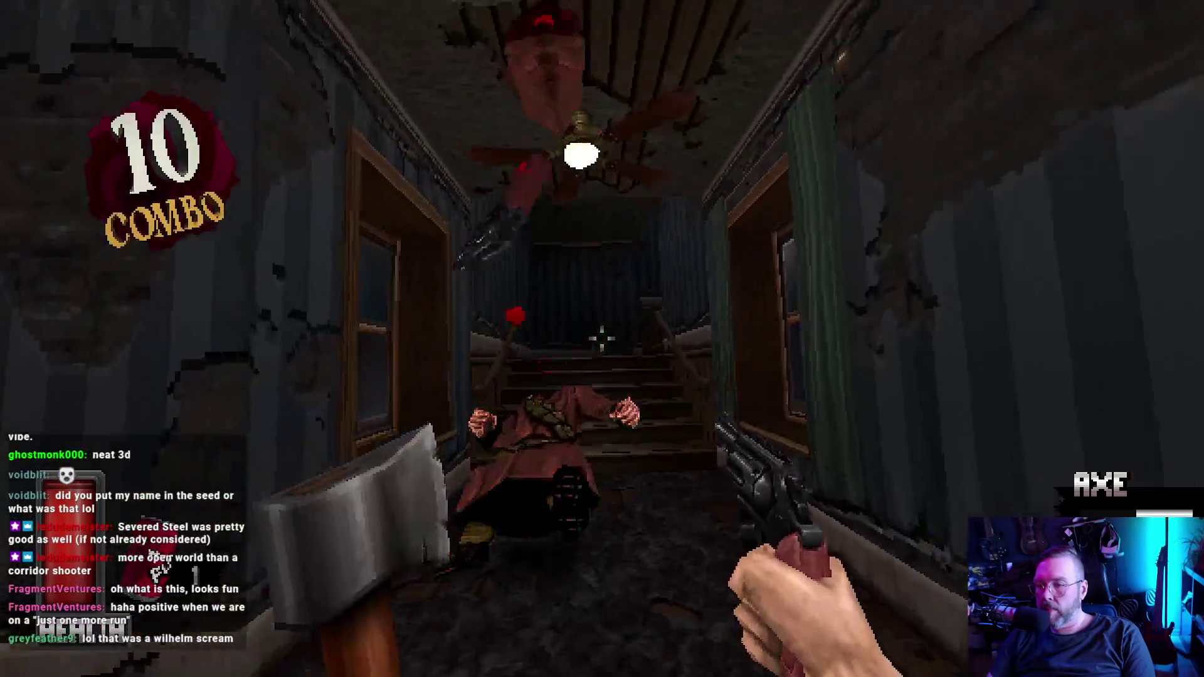
Step: Kill the robed enemy in the corridor and the dark enemy in the room with the revolver
{"action": "key", "text": "w"}
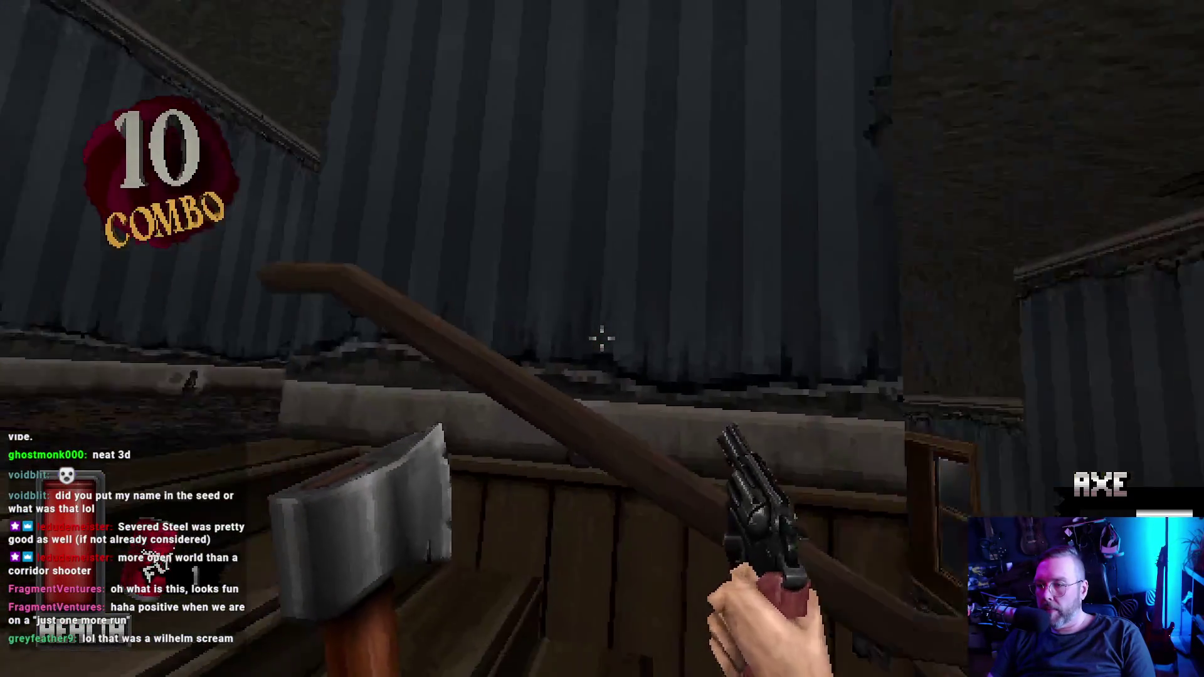
{"action": "left_click", "coordinate": [602, 339]}
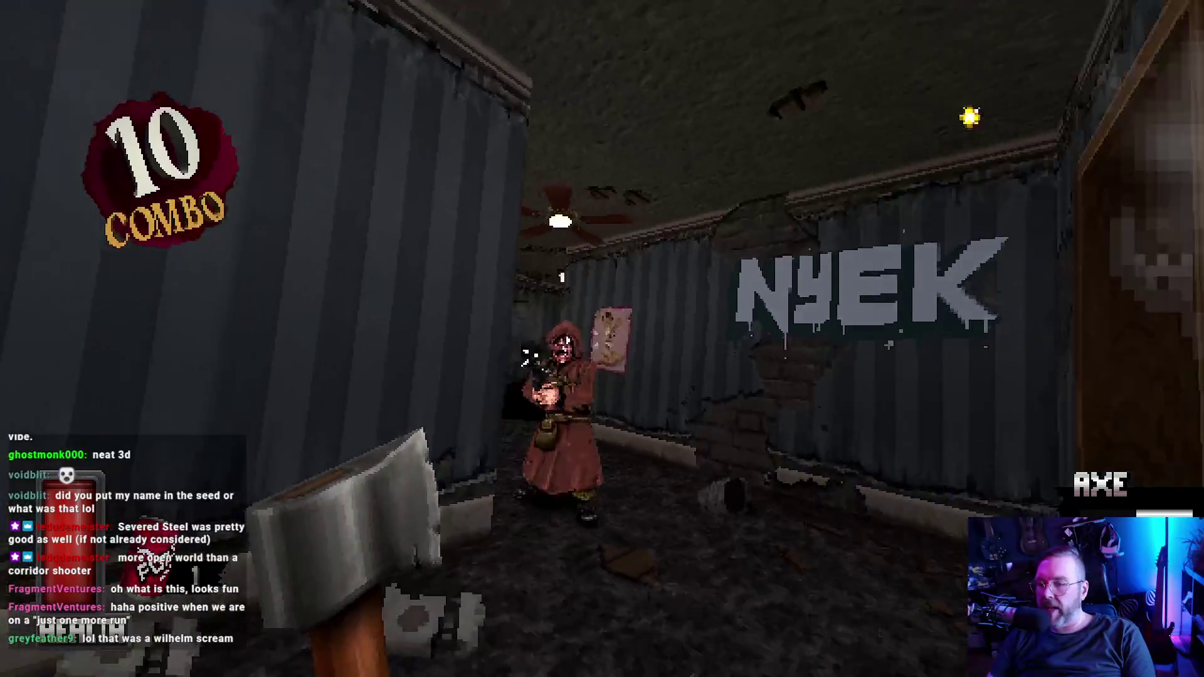
{"action": "left_click", "coordinate": [602, 339]}
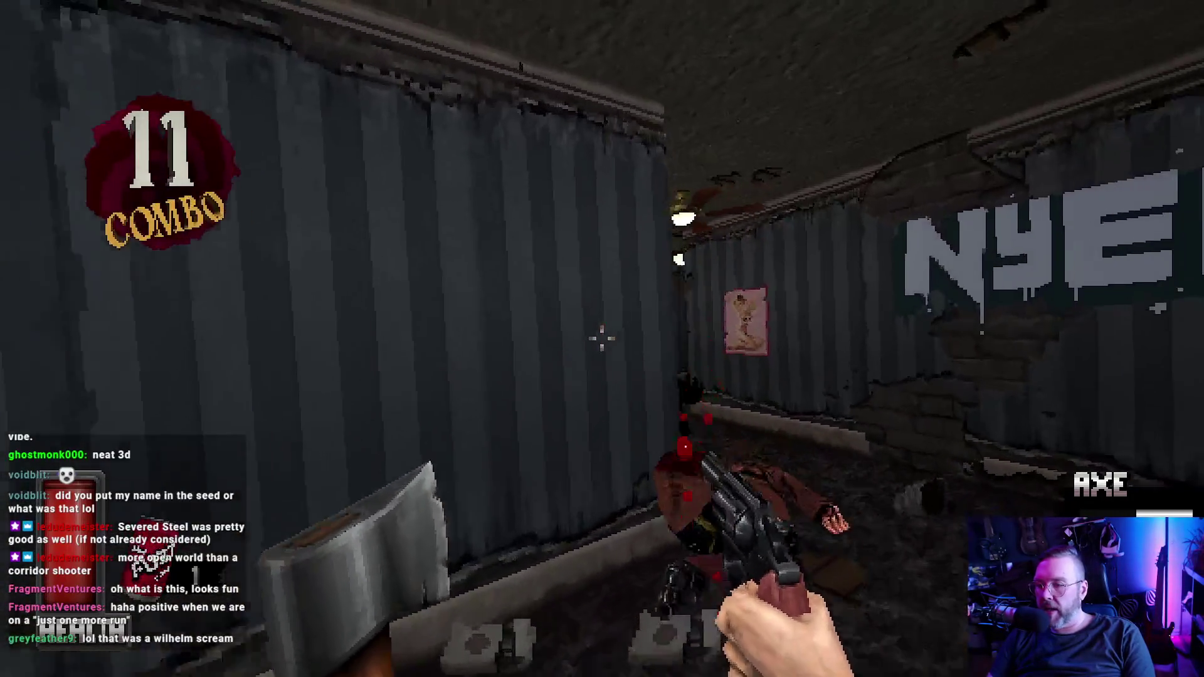
{"action": "left_click", "coordinate": [602, 339]}
{"action": "key", "text": "w"}
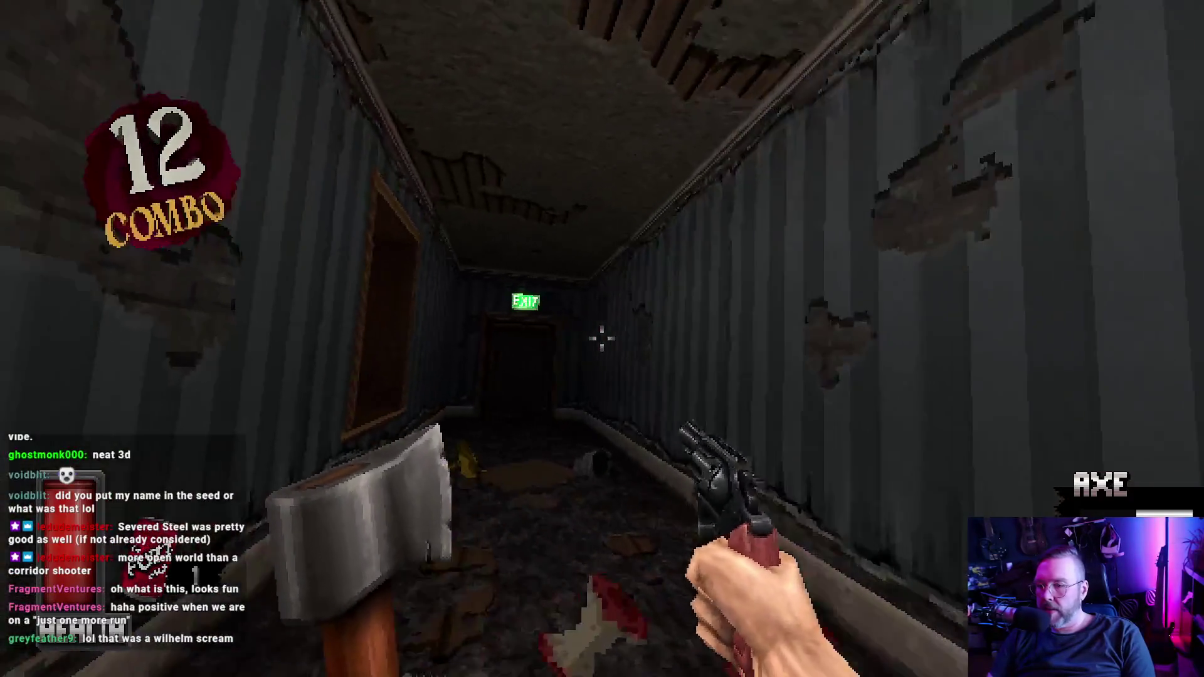
{"action": "left_click", "coordinate": [602, 339]}
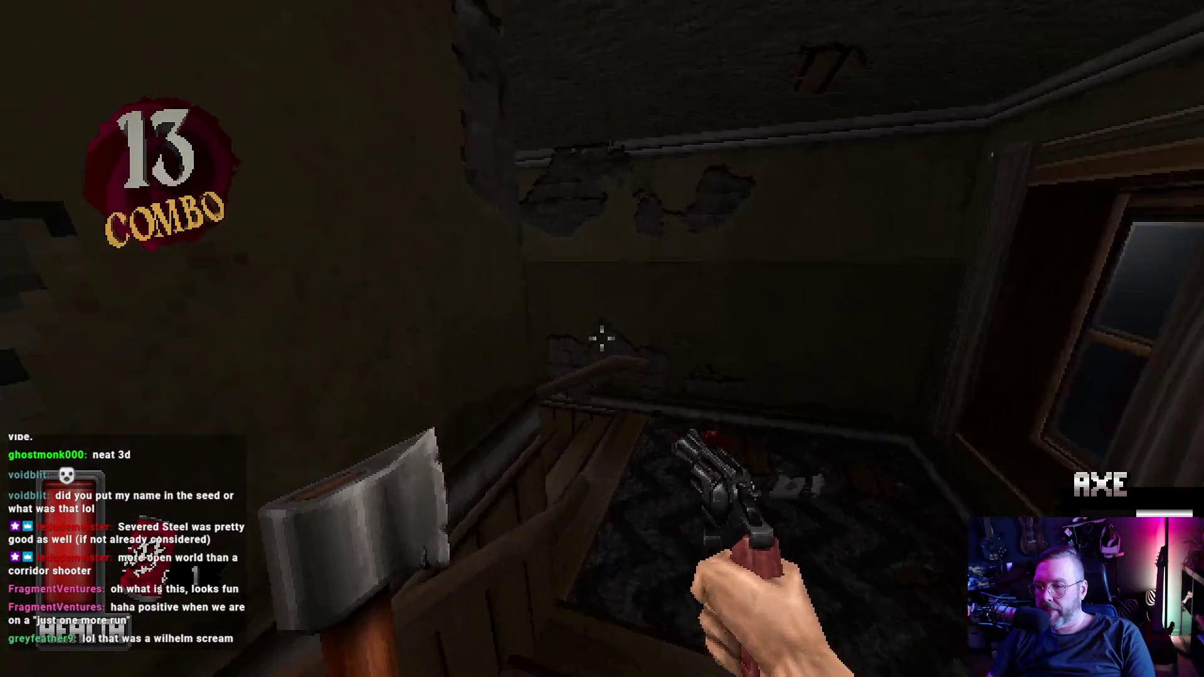
Step: Pass through the bright doorway, feed a soda can to the dog and pick the Fast Fingers upgrade
{"action": "left_click", "coordinate": [602, 339]}
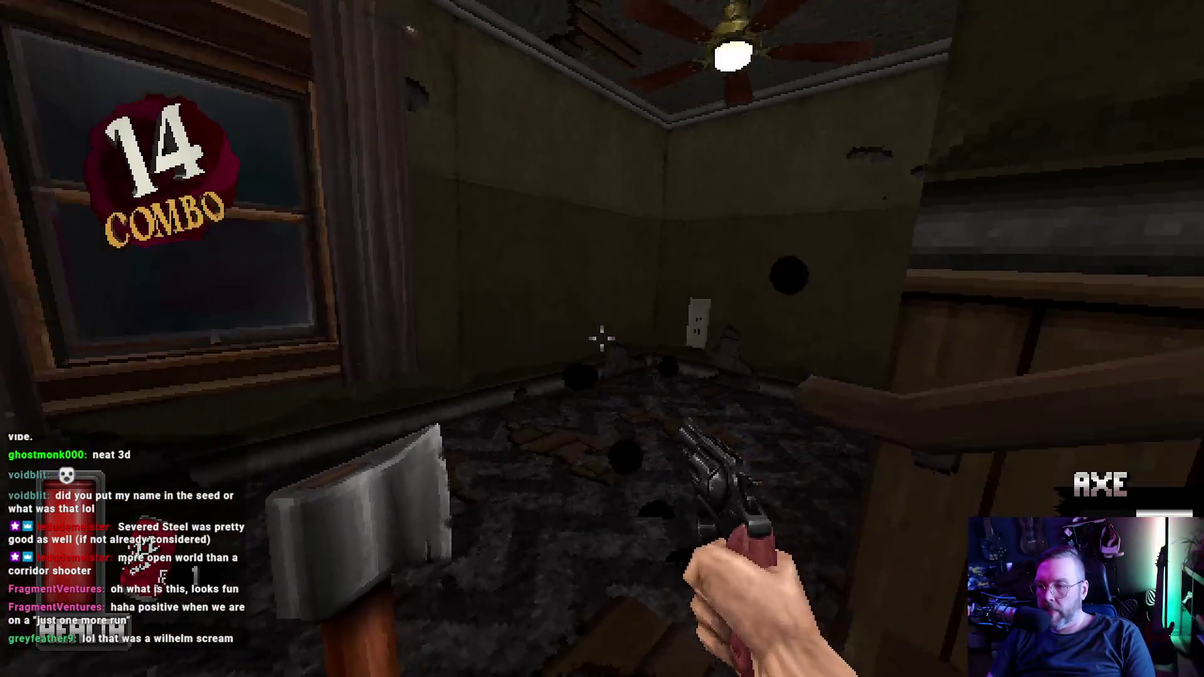
{"action": "key", "text": "w"}
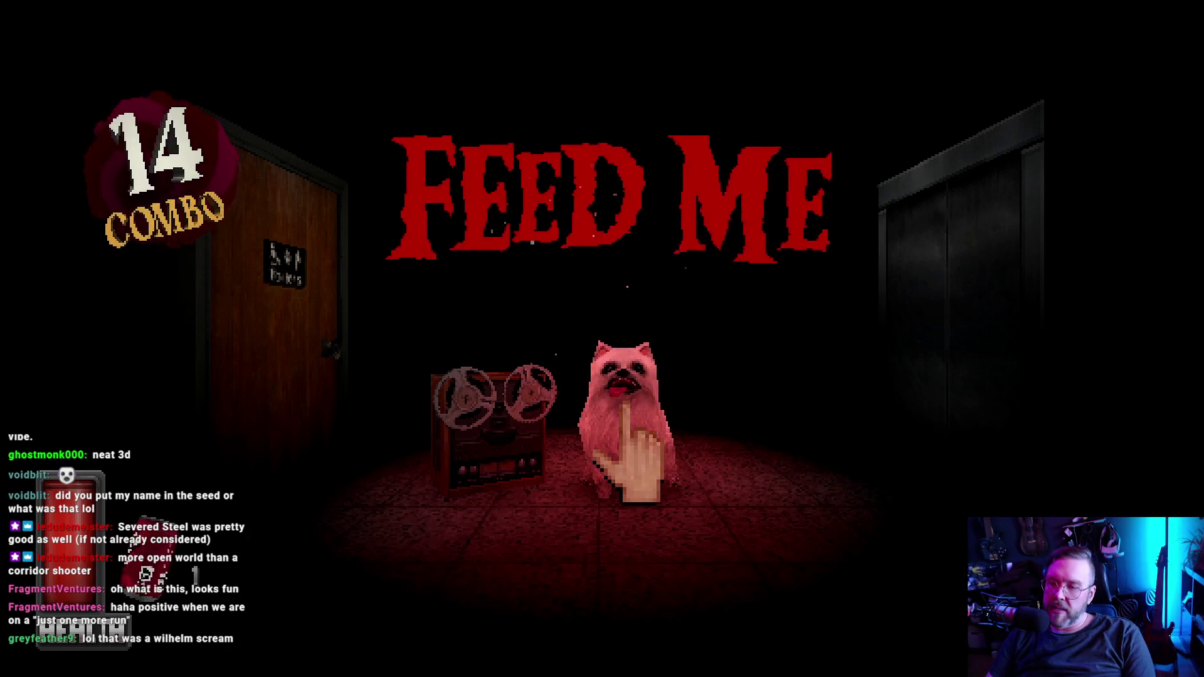
{"action": "left_click", "coordinate": [603, 339]}
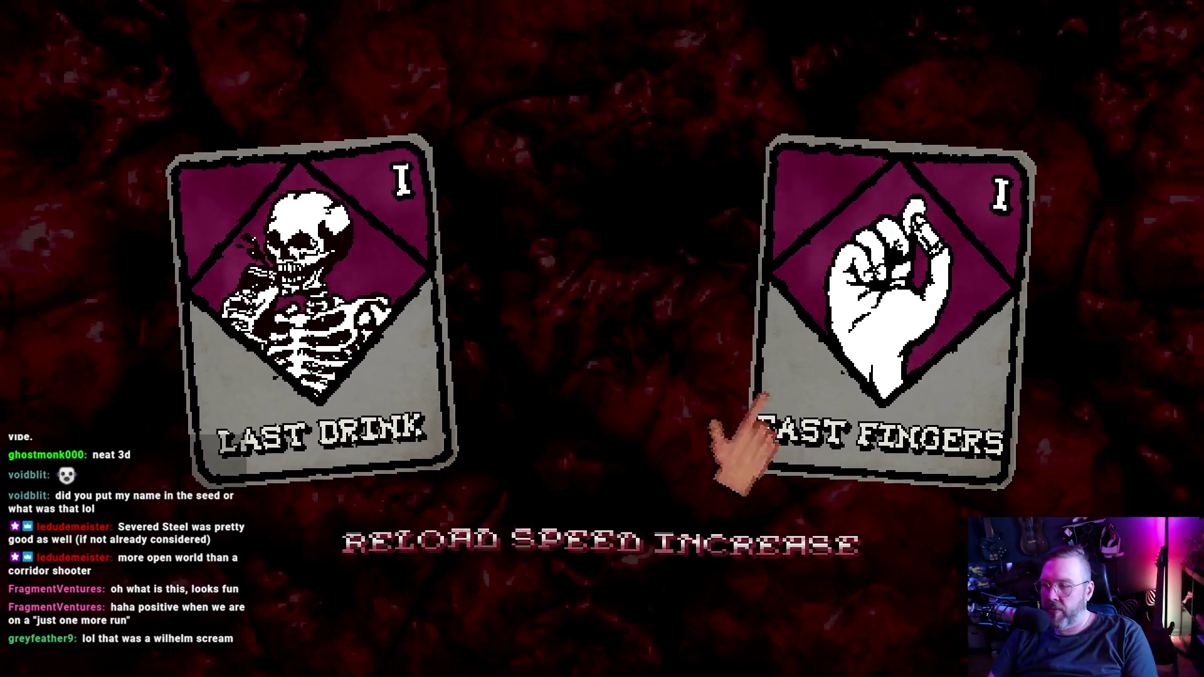
{"action": "left_click", "coordinate": [892, 377]}
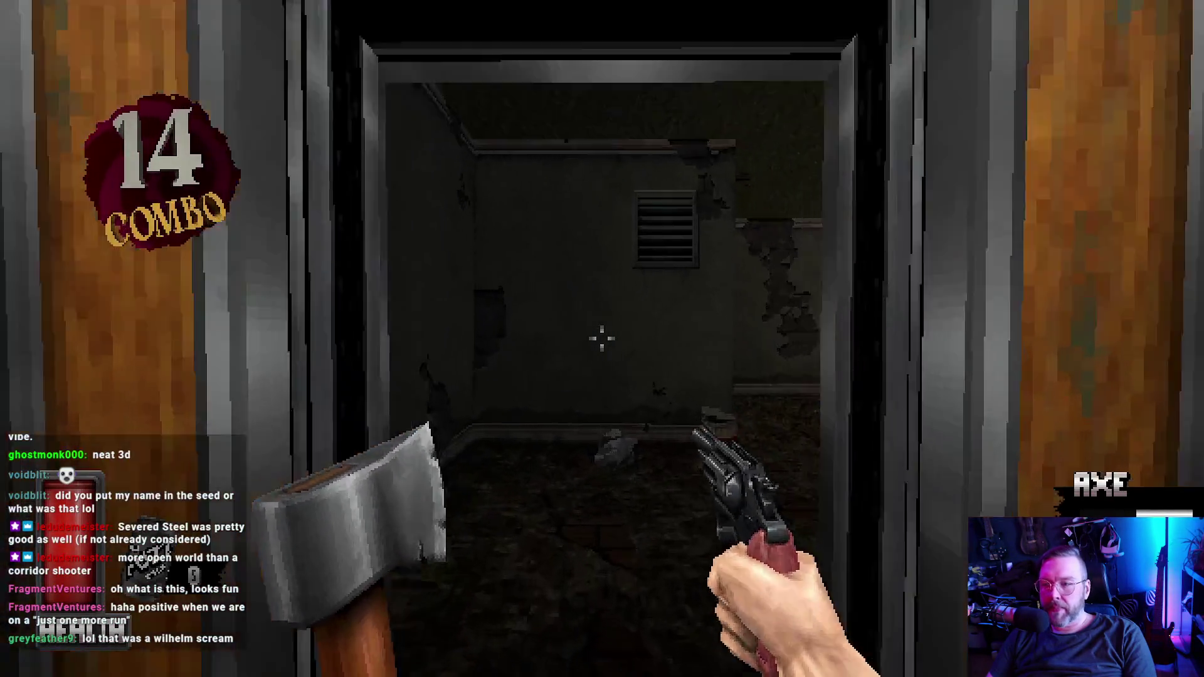
Step: Leave the elevator, kick open the door and shoot the enemies in the dark room upstairs
{"action": "key", "text": "w"}
{"action": "left_click", "coordinate": [602, 339]}
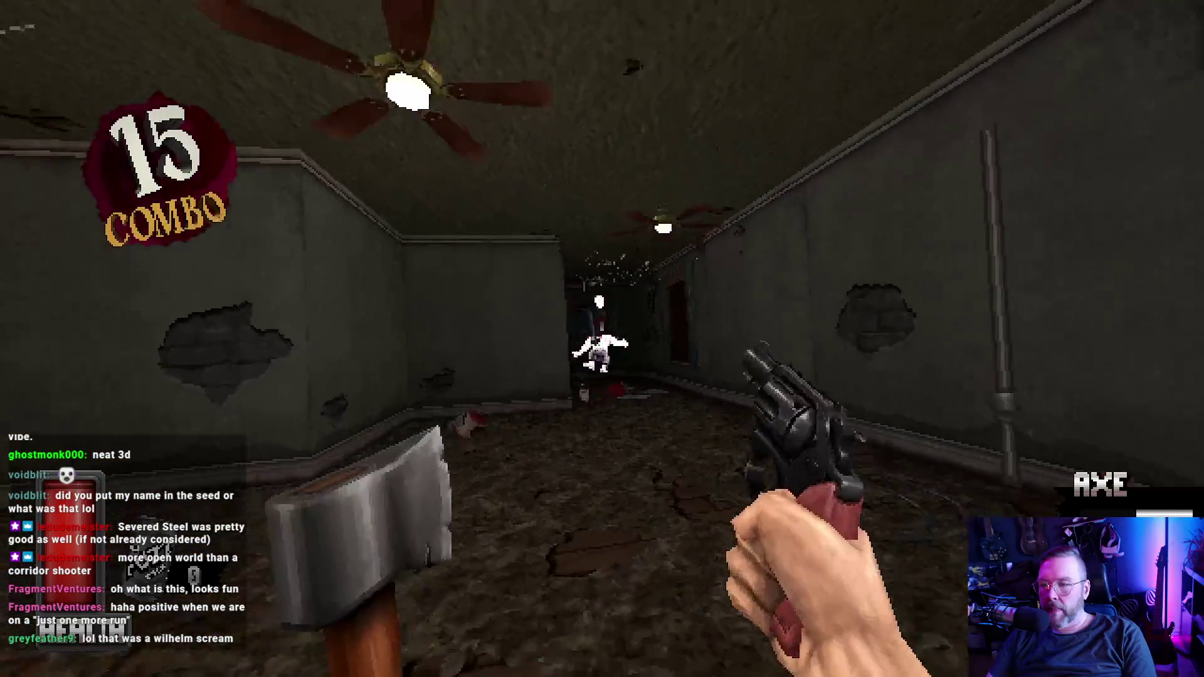
{"action": "key", "text": "w"}
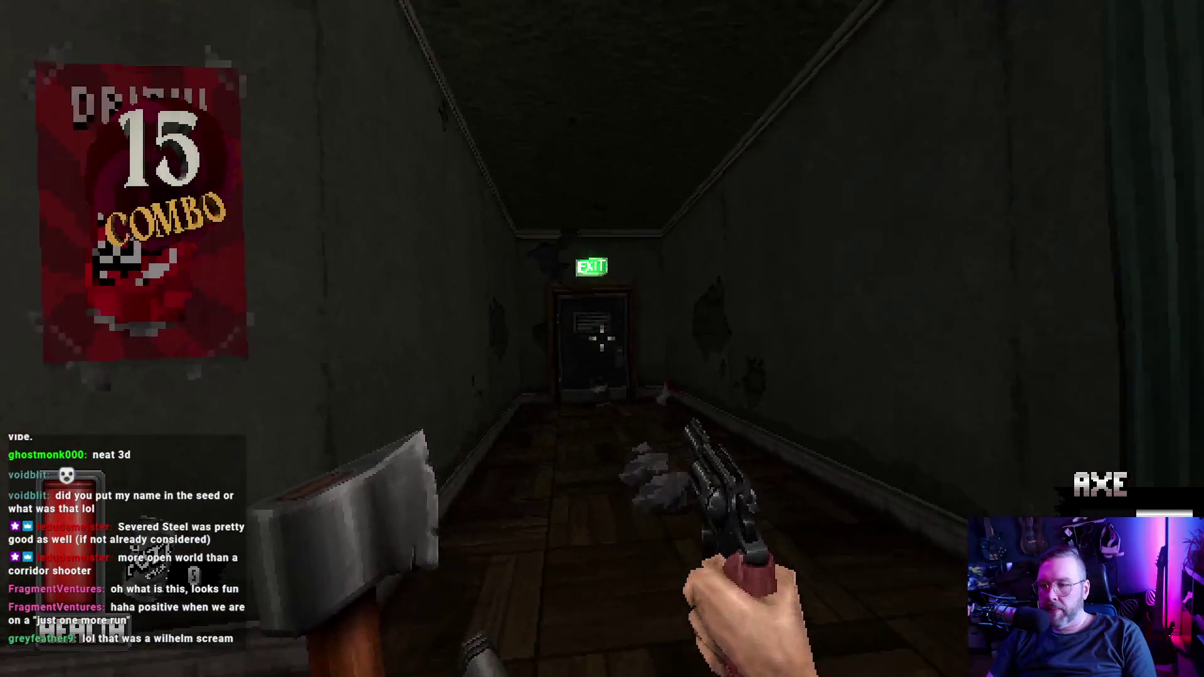
{"action": "key", "text": "f"}
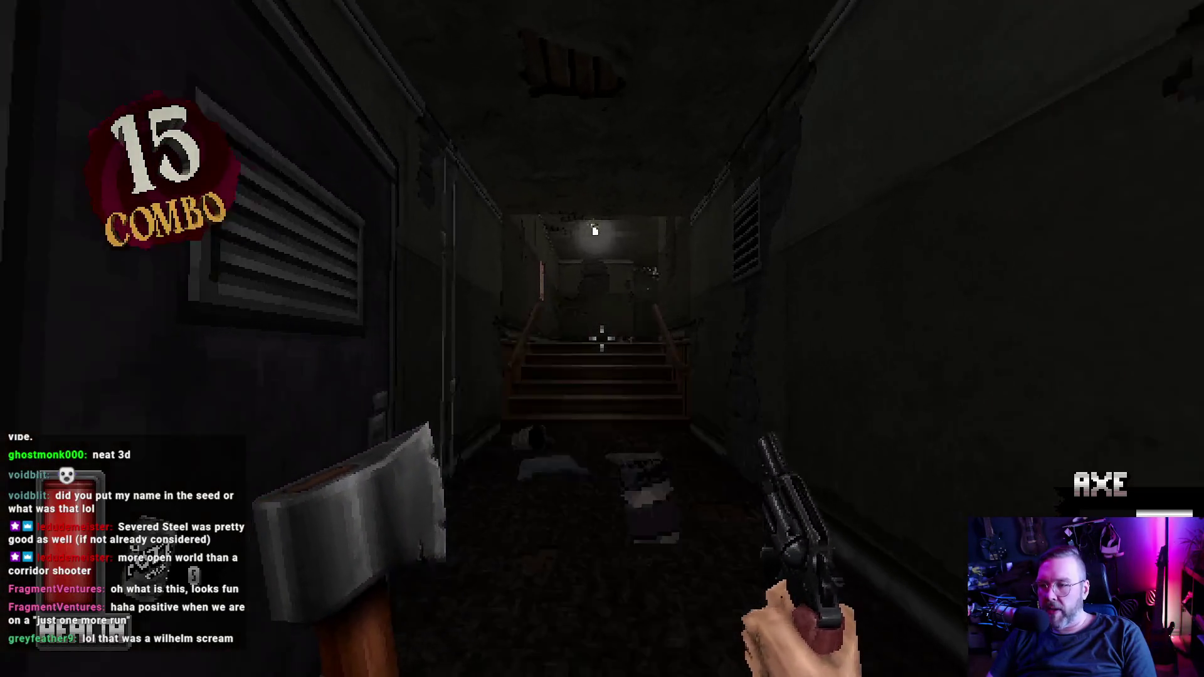
{"action": "key", "text": "w"}
{"action": "left_click", "coordinate": [602, 342]}
{"action": "left_click", "coordinate": [602, 339]}
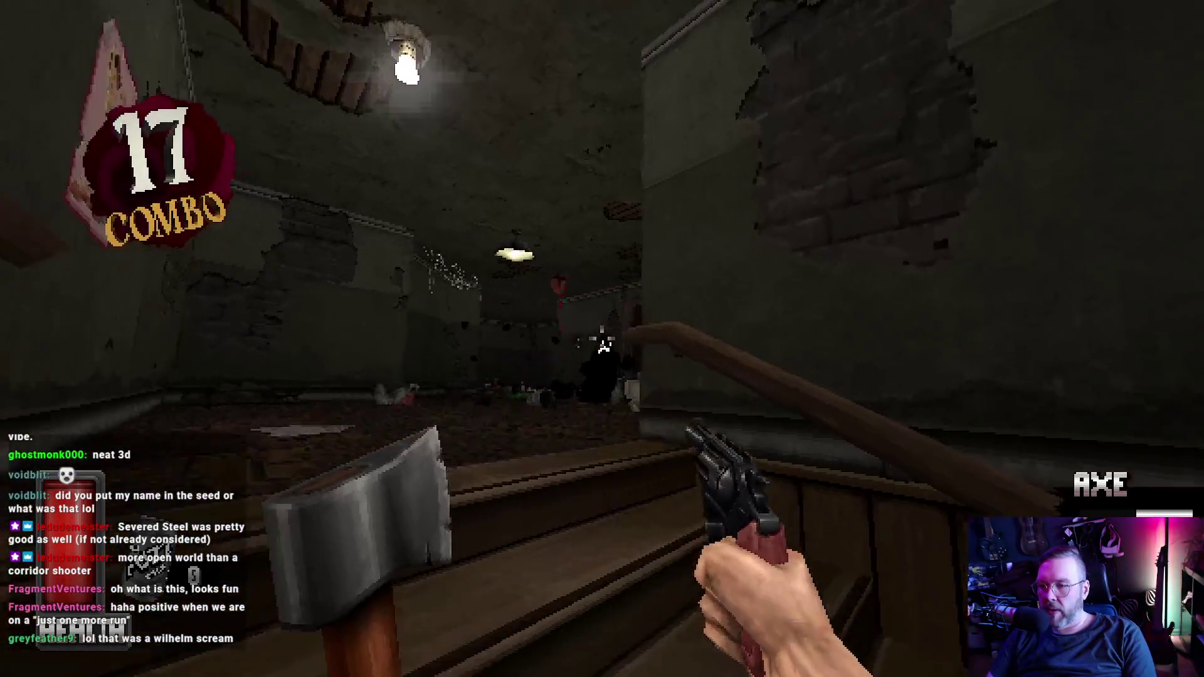
{"action": "left_click", "coordinate": [602, 338]}
{"action": "left_click", "coordinate": [602, 339]}
Step: Kill the robed enemy, kick the EXIT door open and clear the enemies in the next room
{"action": "key", "text": "w"}
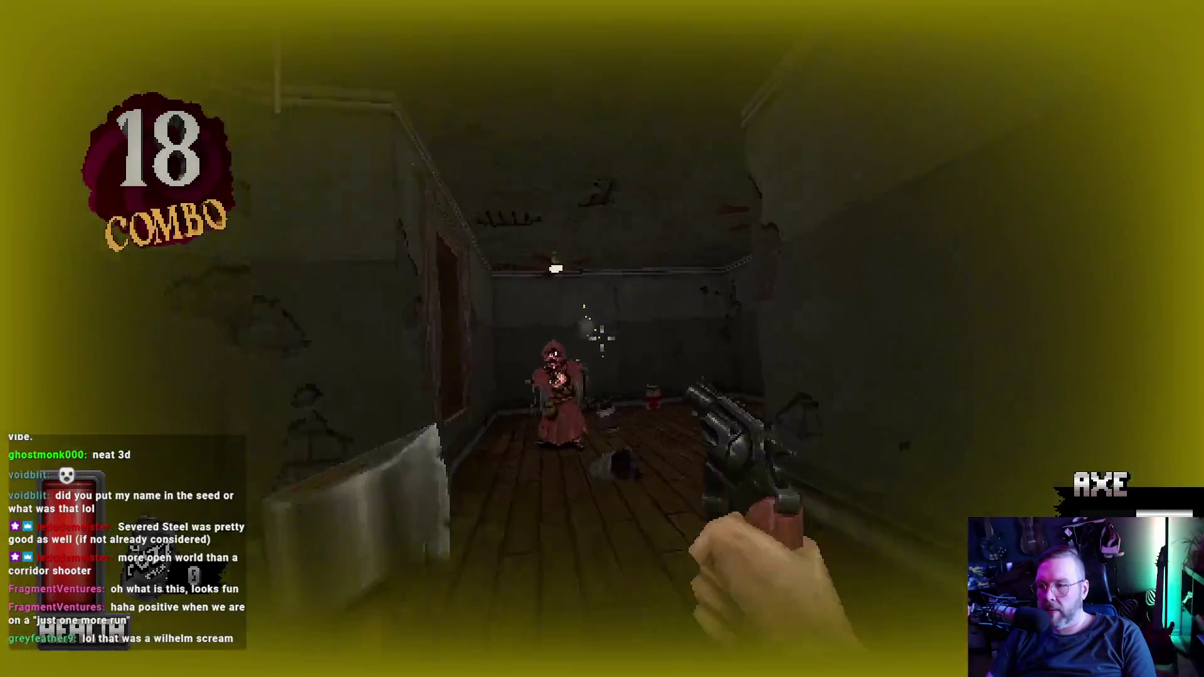
{"action": "left_click", "coordinate": [602, 339]}
{"action": "key", "text": "w"}
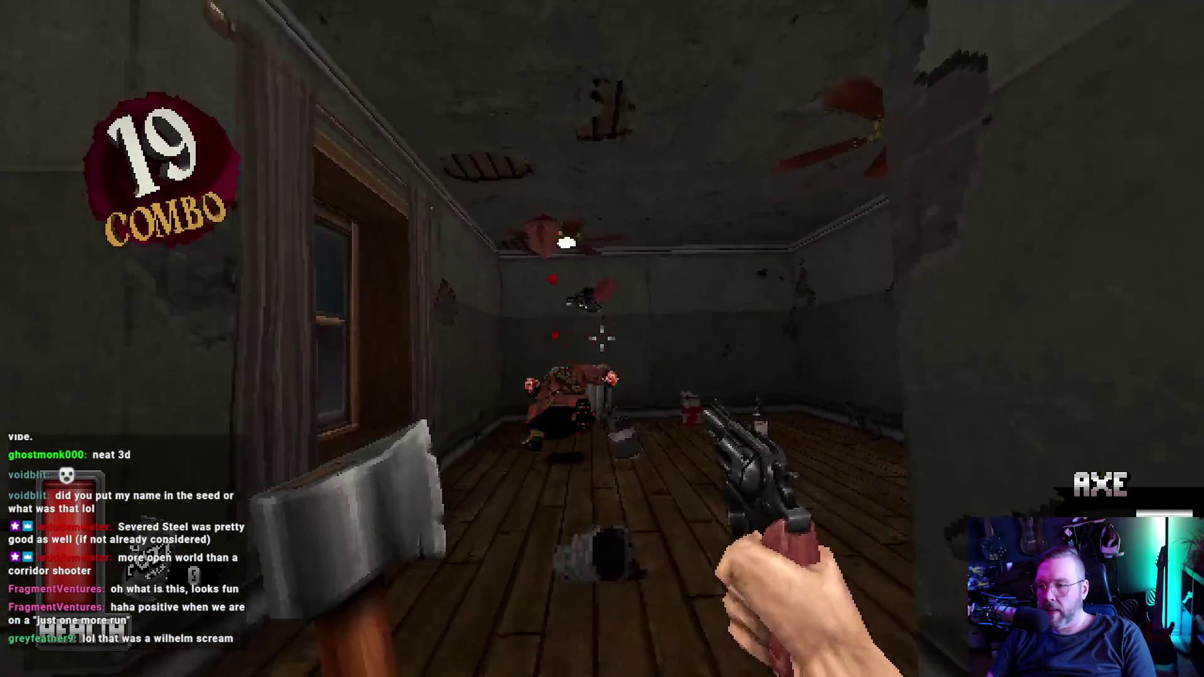
{"action": "key", "text": "w"}
{"action": "right_click", "coordinate": [602, 338]}
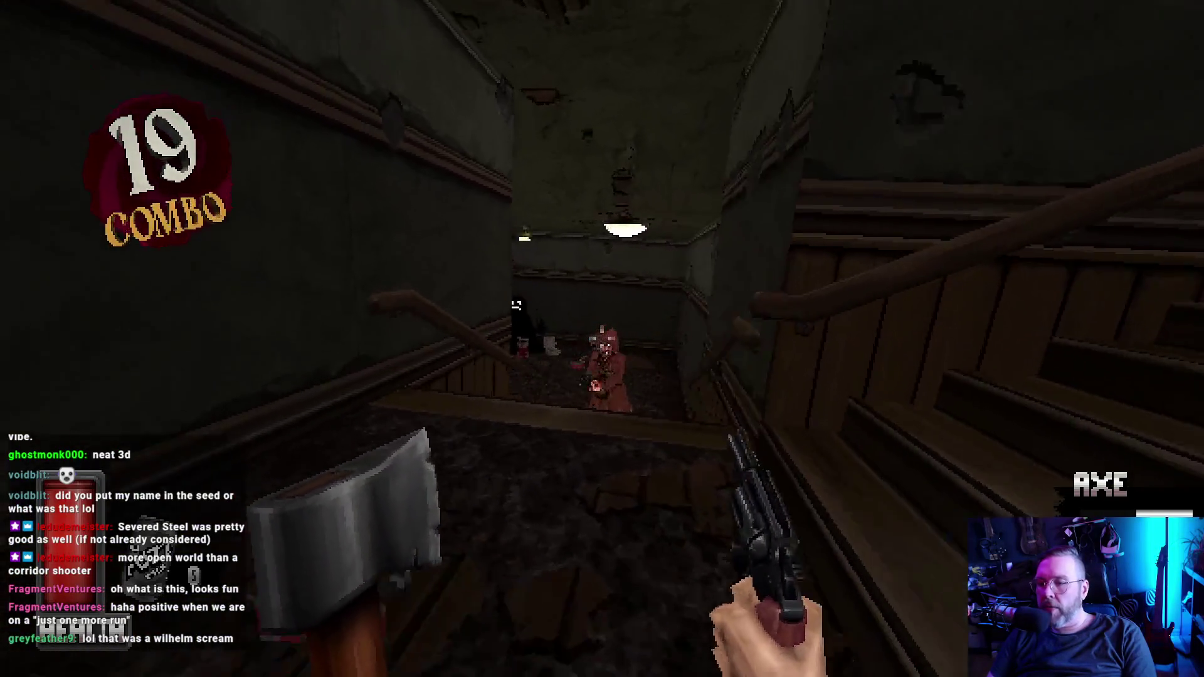
{"action": "left_click", "coordinate": [602, 338]}
{"action": "key", "text": "w"}
{"action": "left_click", "coordinate": [602, 338]}
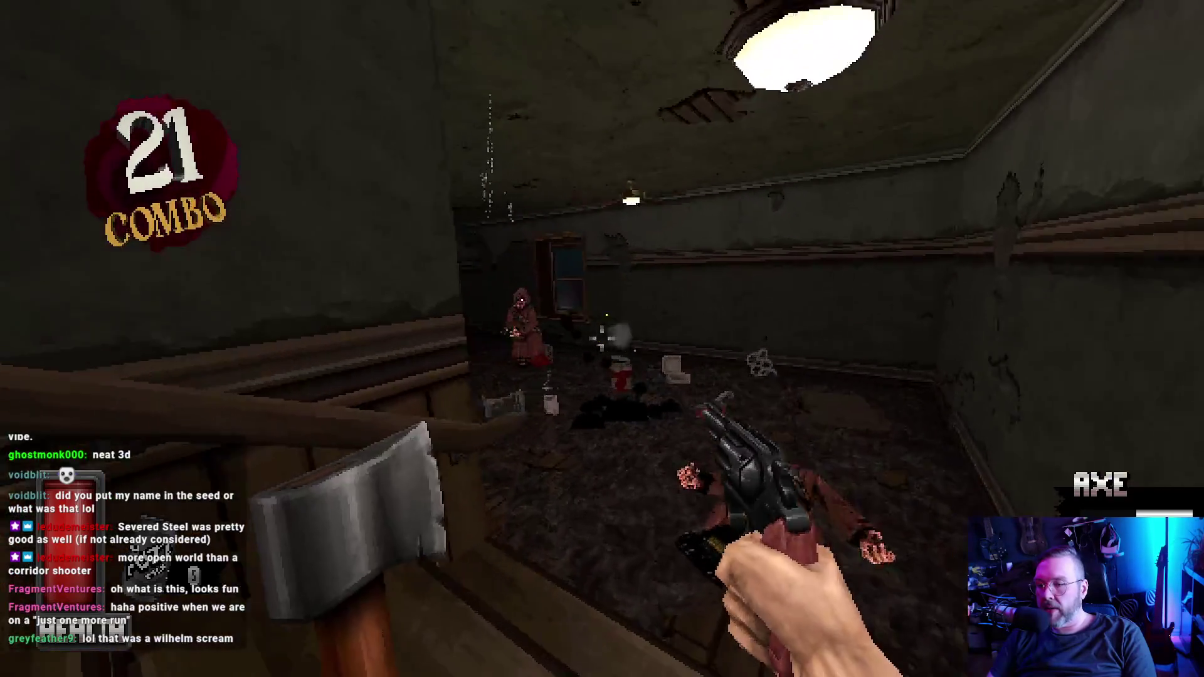
Step: Finish the corridor enemy, kick the EXIT door into the foggy room and kill the stair enemy
{"action": "left_click", "coordinate": [602, 338]}
{"action": "left_click", "coordinate": [602, 339]}
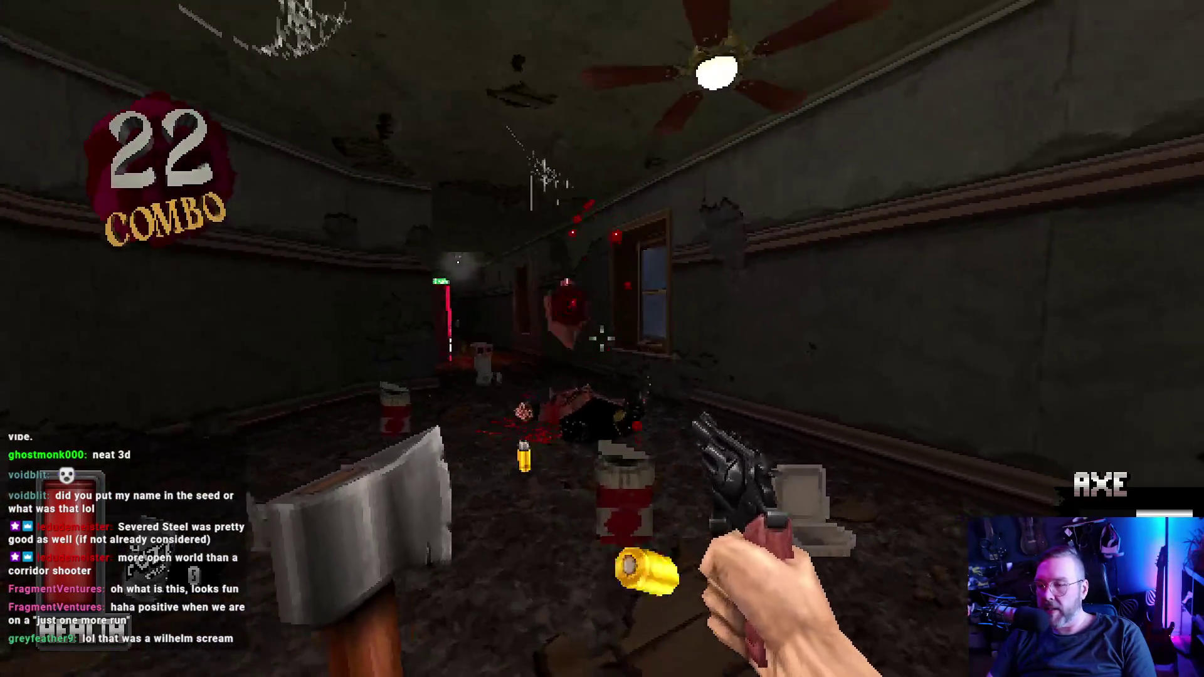
{"action": "key", "text": "w"}
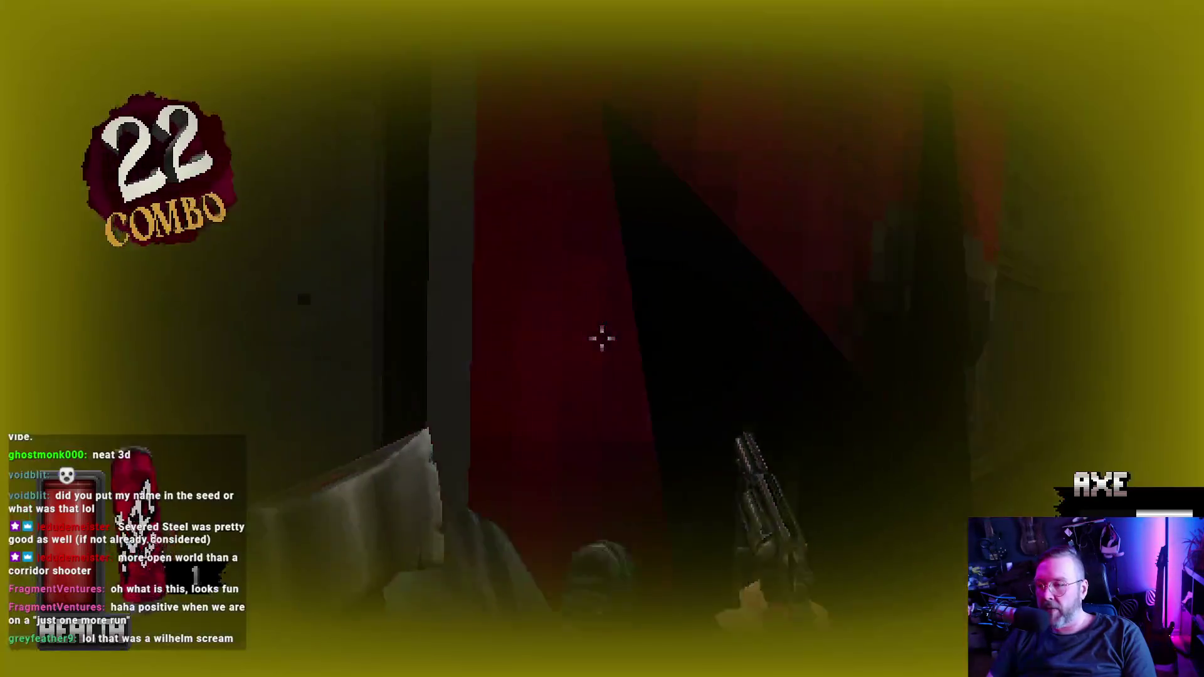
{"action": "key", "text": "w"}
{"action": "key", "text": "f"}
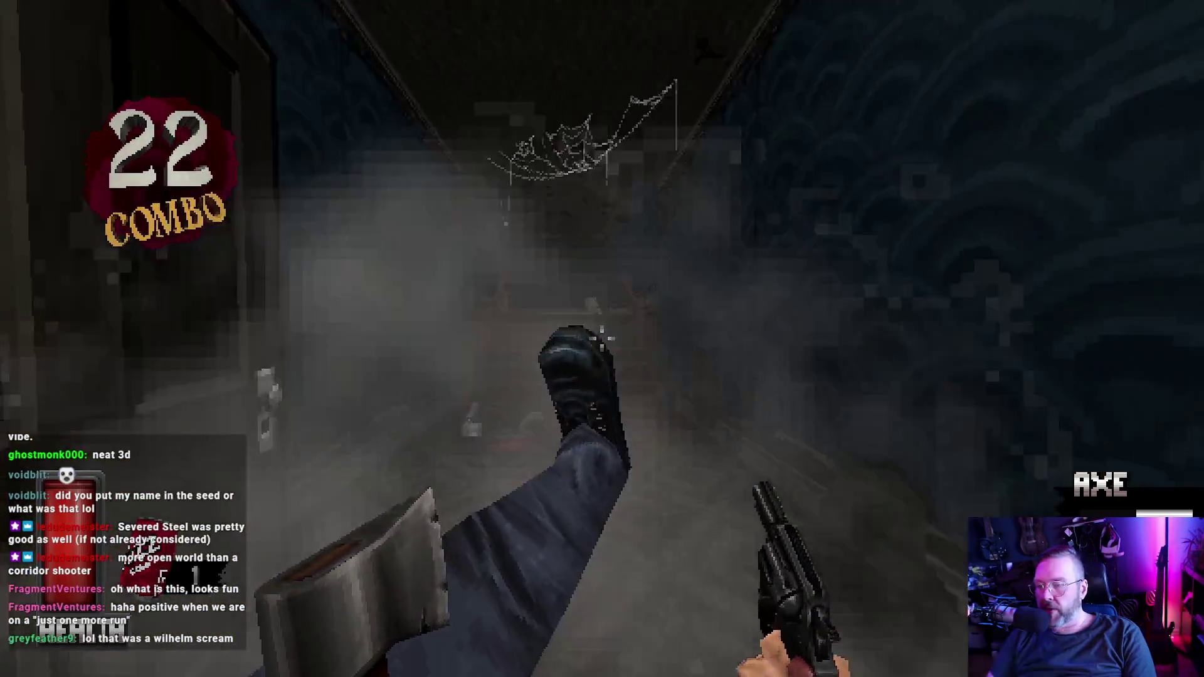
{"action": "left_click", "coordinate": [603, 339]}
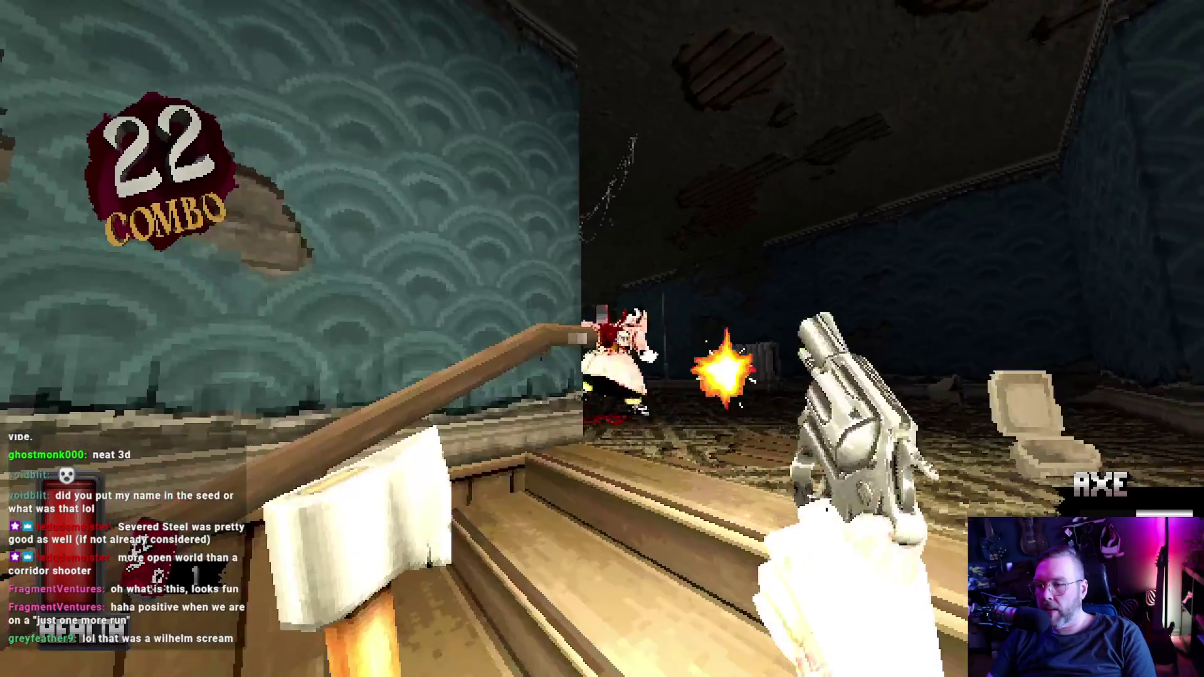
{"action": "left_click", "coordinate": [602, 338]}
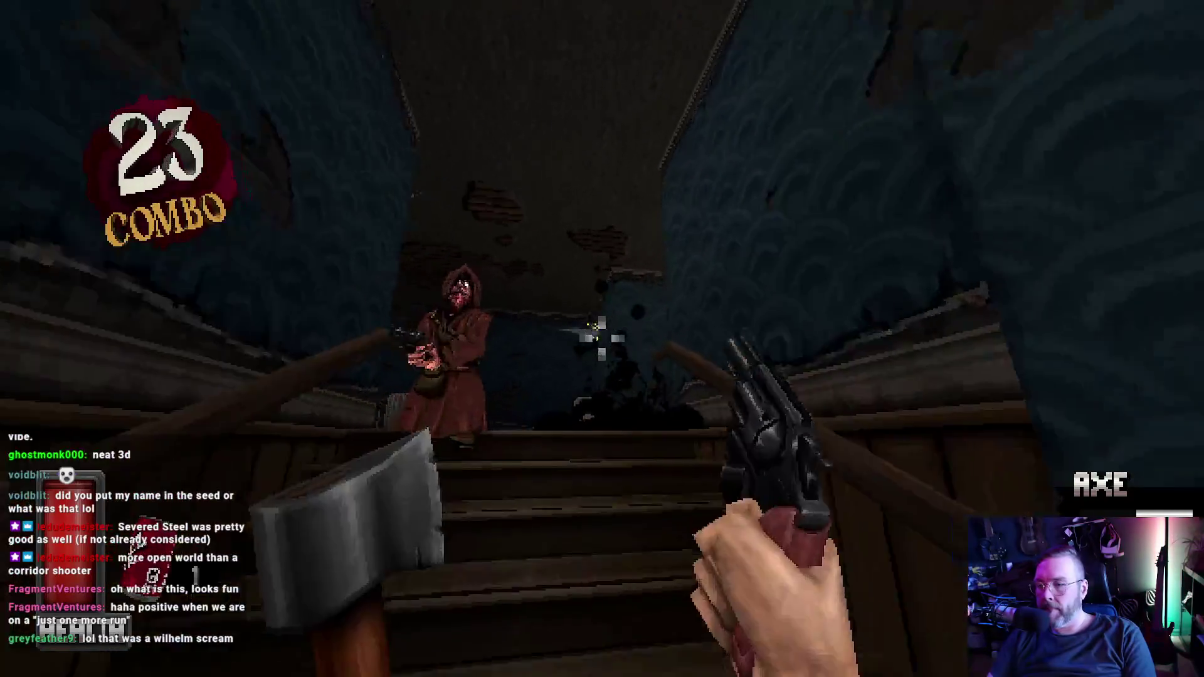
{"action": "left_click", "coordinate": [602, 339]}
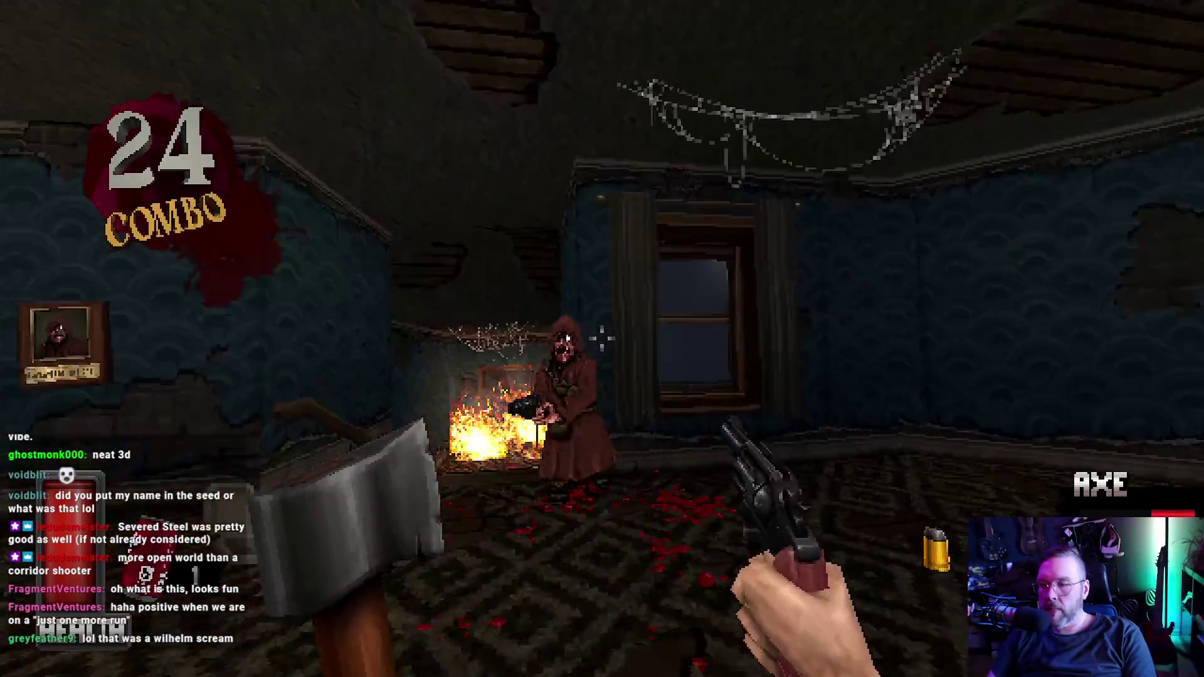
Step: Kill the enemy by the fireplace, climb the stairs and fight through the doorway into the dark room
{"action": "left_click", "coordinate": [602, 339]}
{"action": "left_click", "coordinate": [602, 339]}
{"action": "key", "text": "w"}
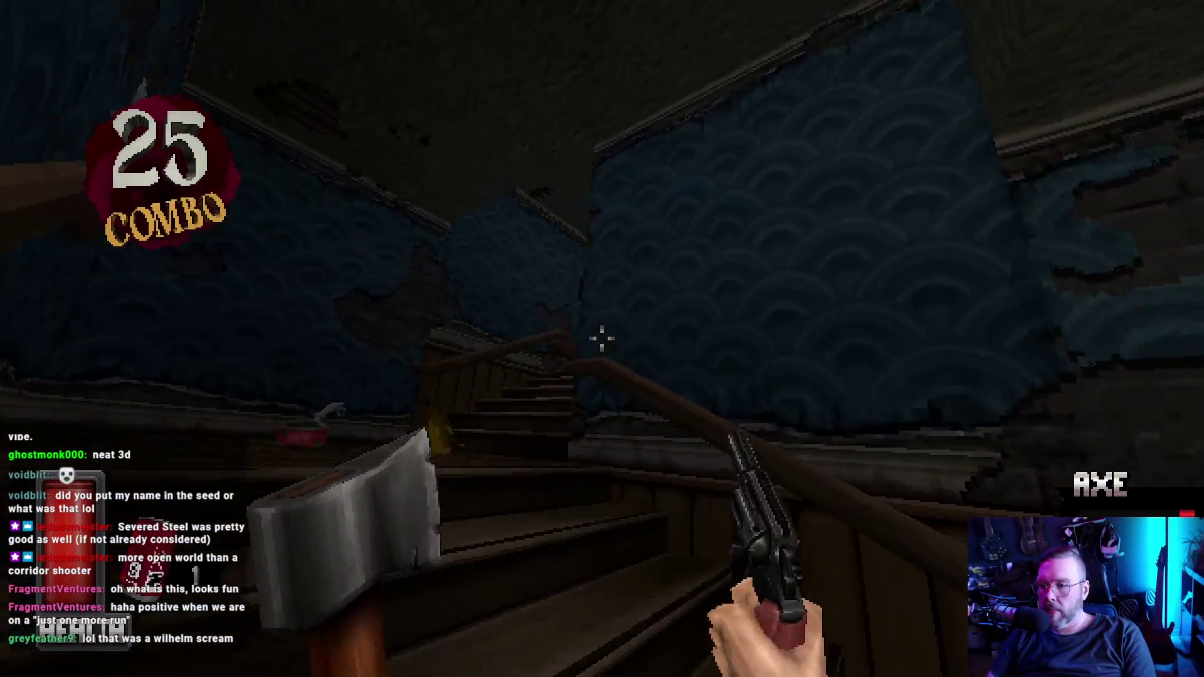
{"action": "key", "text": "w"}
{"action": "left_click", "coordinate": [602, 339]}
{"action": "left_click", "coordinate": [603, 339]}
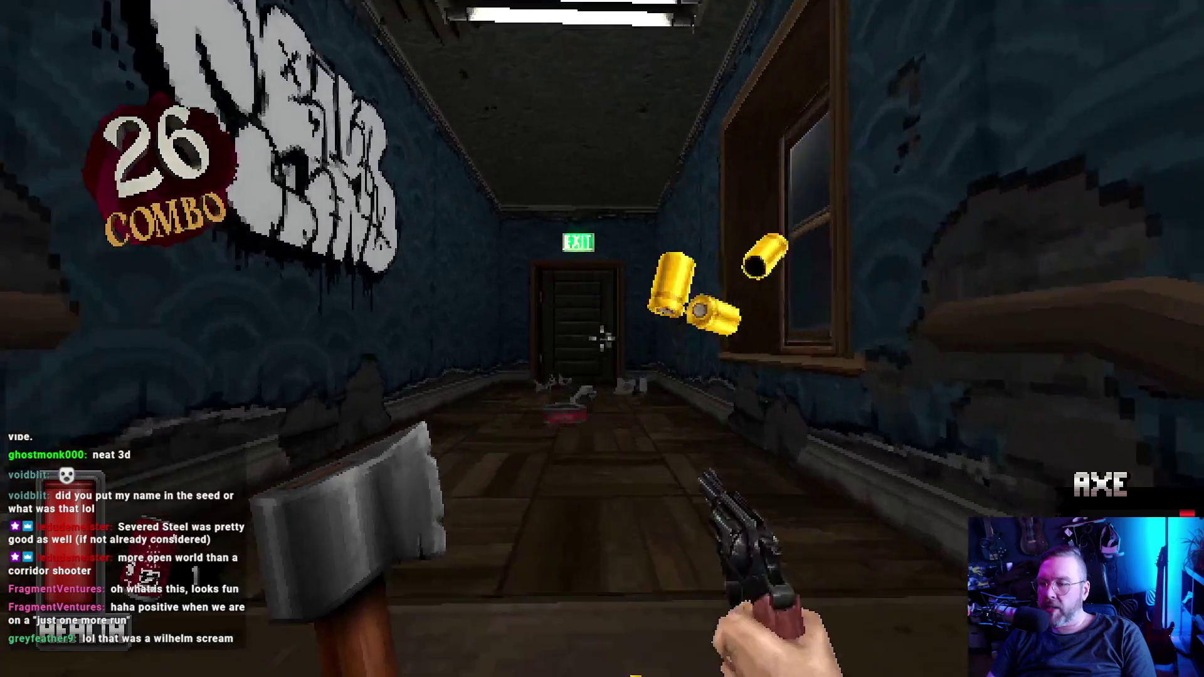
{"action": "key", "text": "w"}
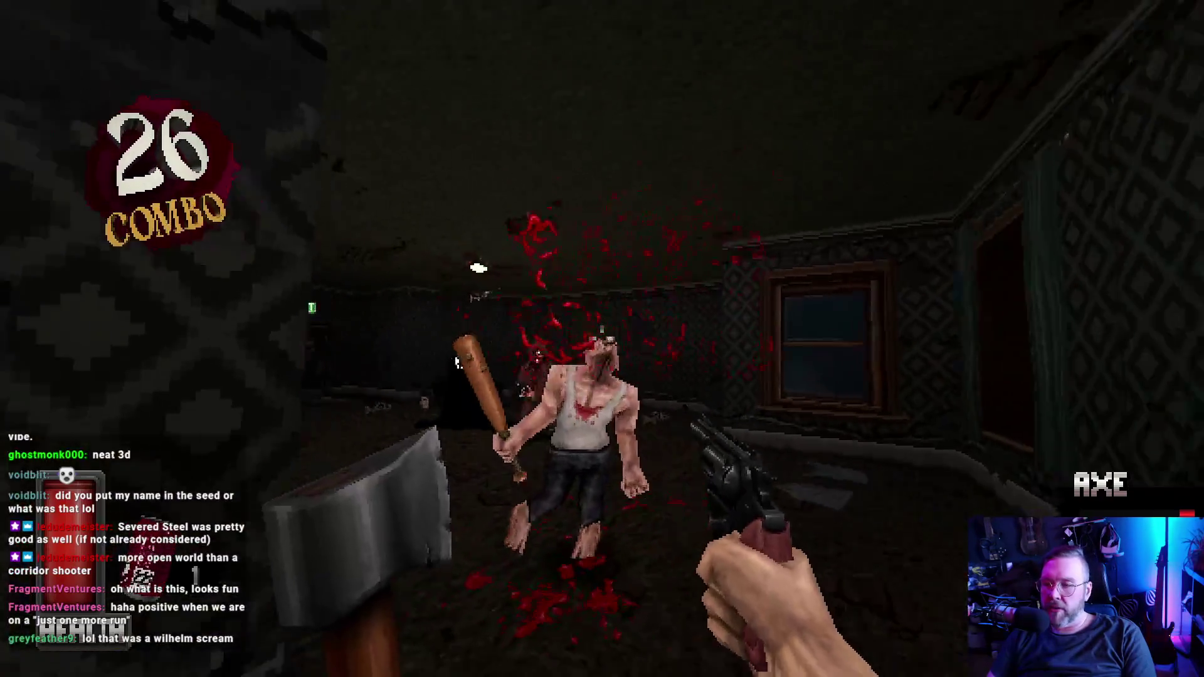
Step: Melee the bat-wielding enemy, clear the room and smash the EXIT door and vending machine with the bat
{"action": "right_click", "coordinate": [603, 339]}
{"action": "left_click", "coordinate": [602, 338]}
{"action": "left_click", "coordinate": [603, 338]}
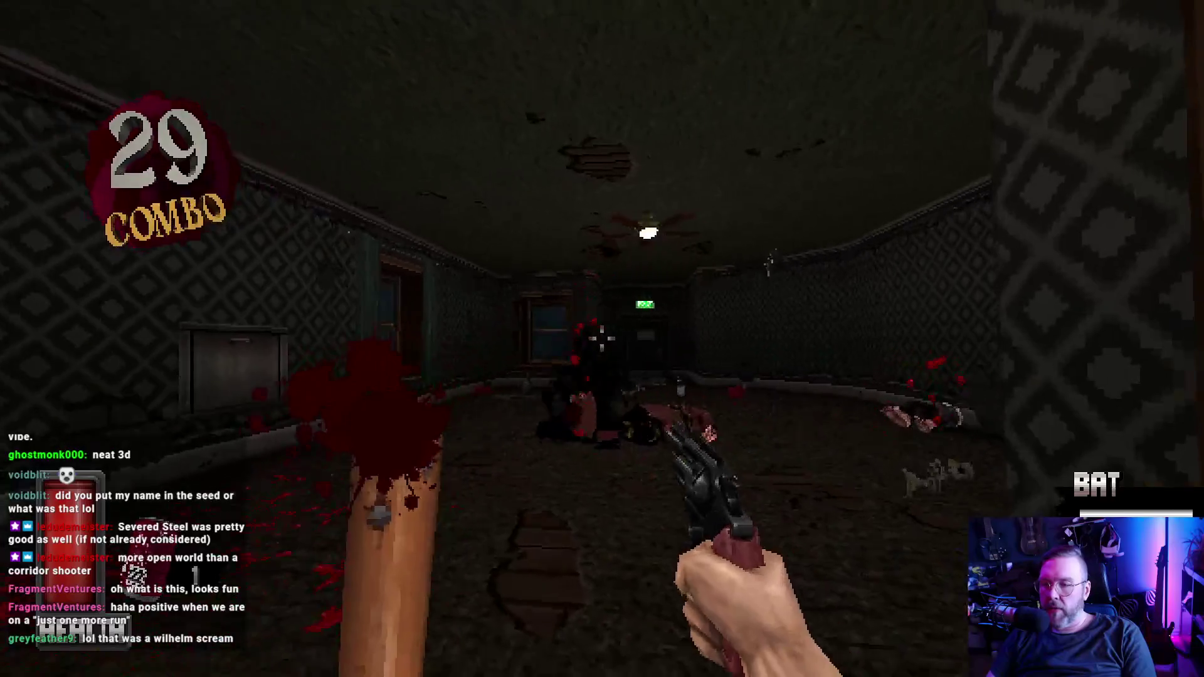
{"action": "key", "text": "w"}
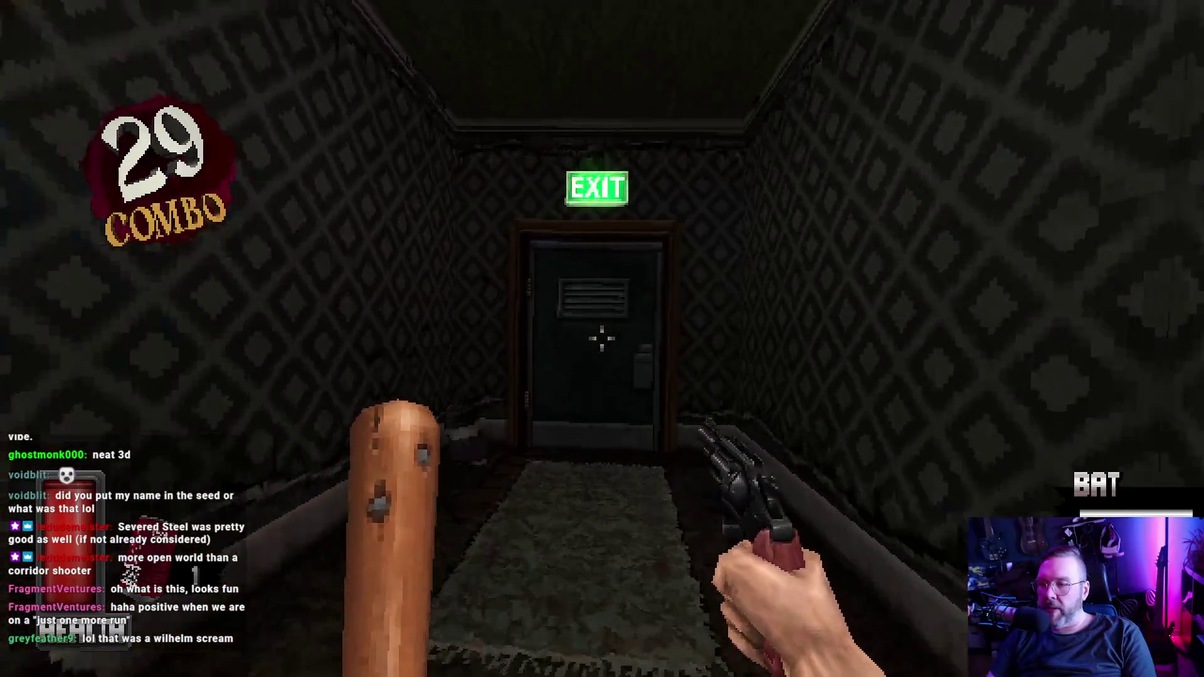
{"action": "key", "text": "w"}
{"action": "right_click", "coordinate": [602, 339]}
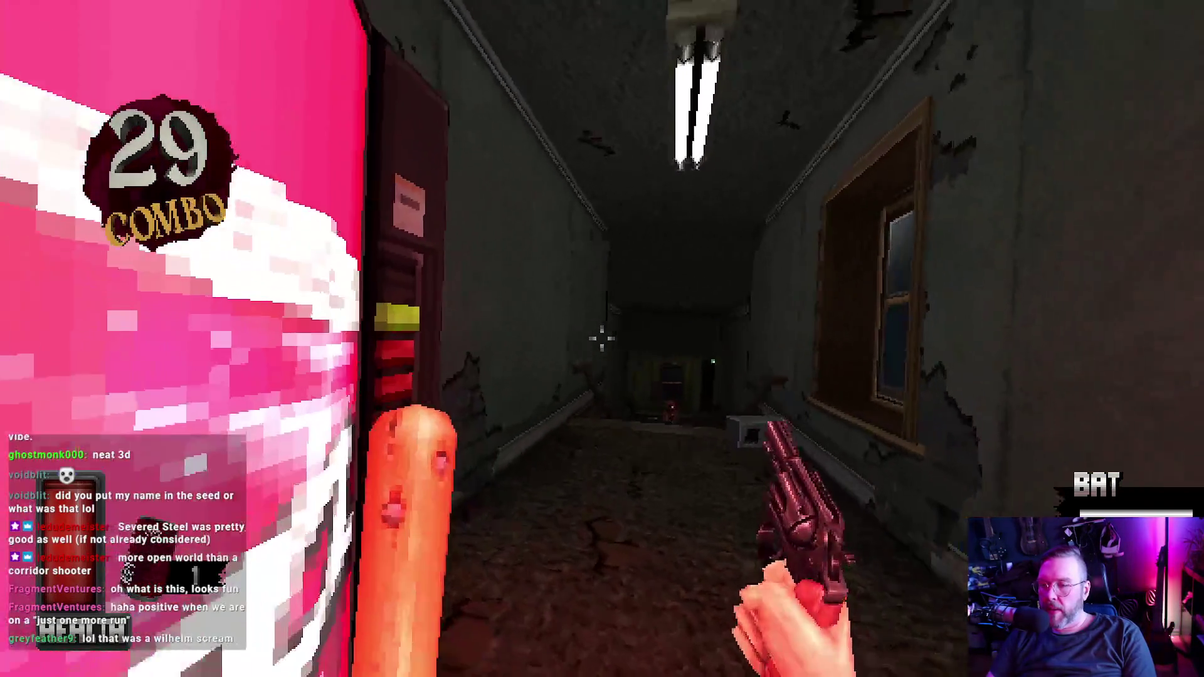
{"action": "right_click", "coordinate": [602, 339]}
Step: Go down the corridor through the EXIT door into the blue room and kill the hooded enemy
{"action": "key", "text": "w"}
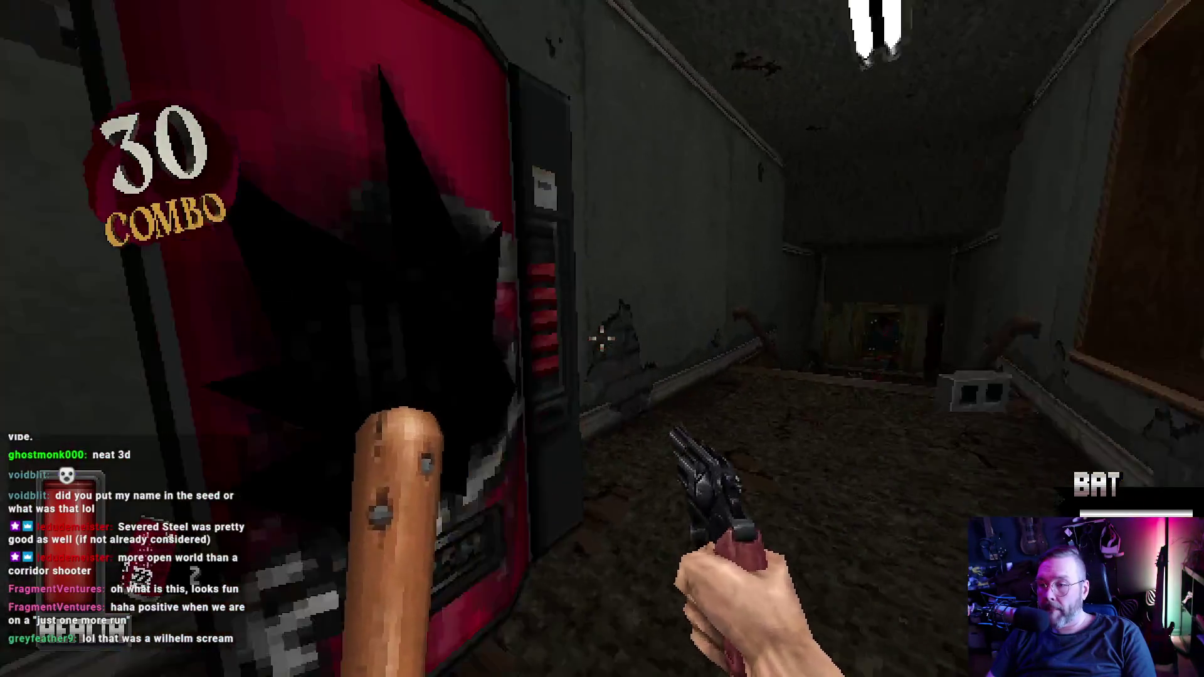
{"action": "key", "text": "w"}
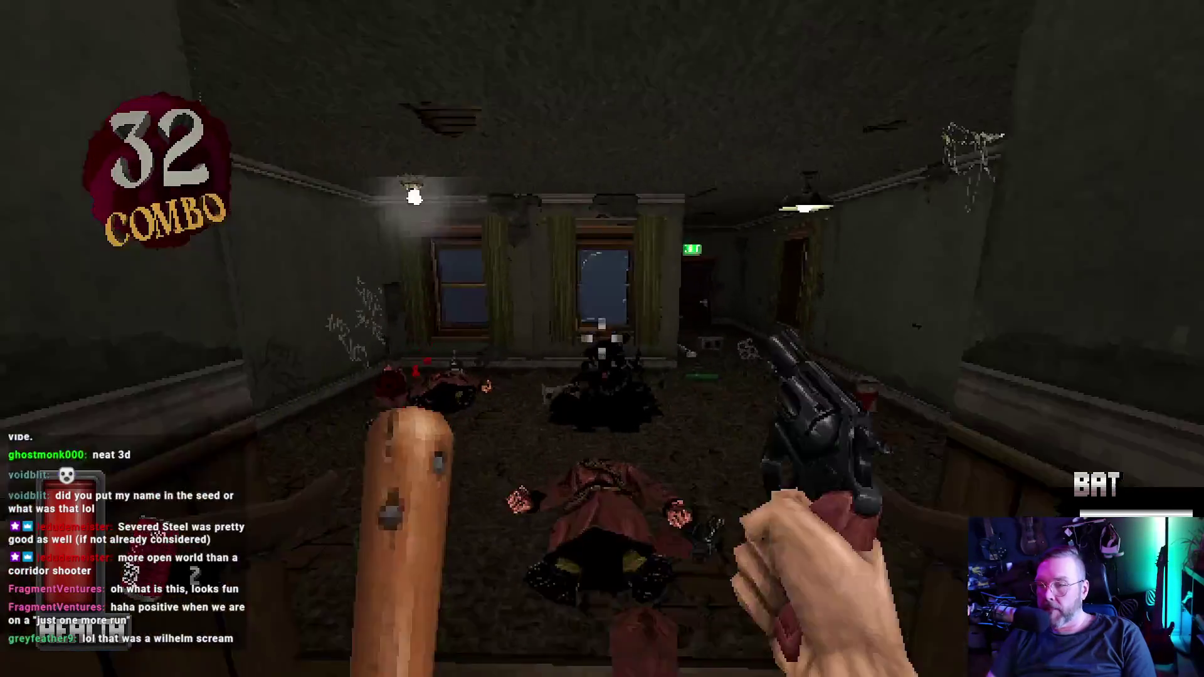
{"action": "key", "text": "w"}
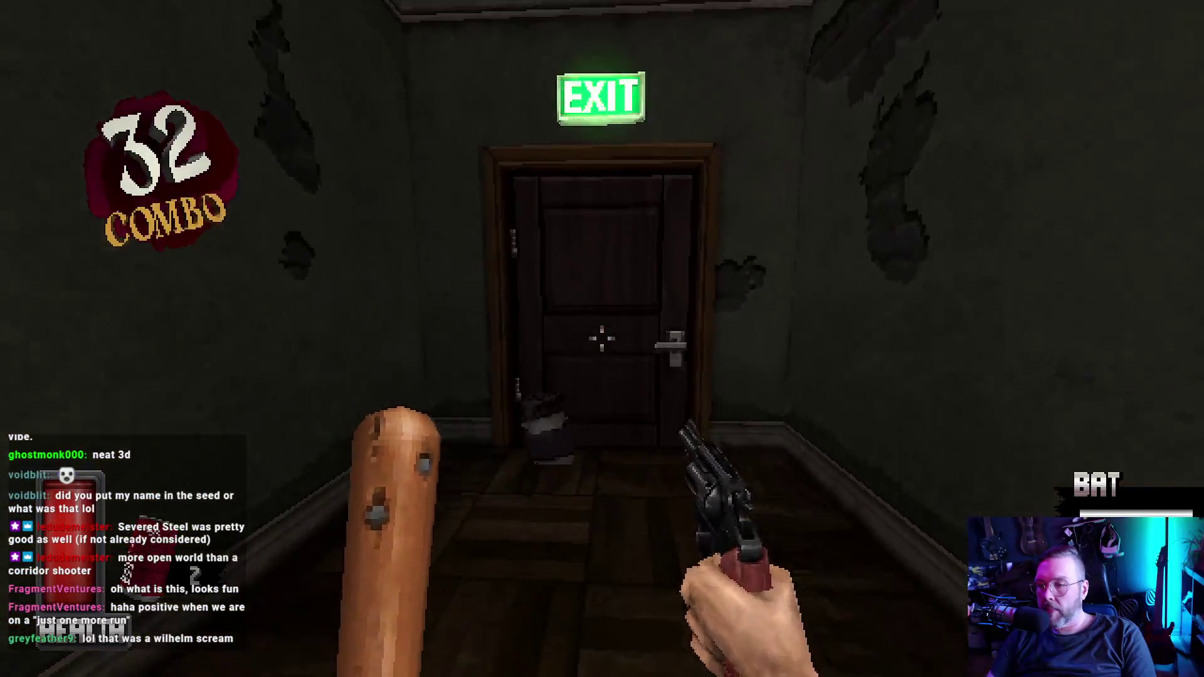
{"action": "key", "text": "w"}
{"action": "left_click", "coordinate": [603, 339]}
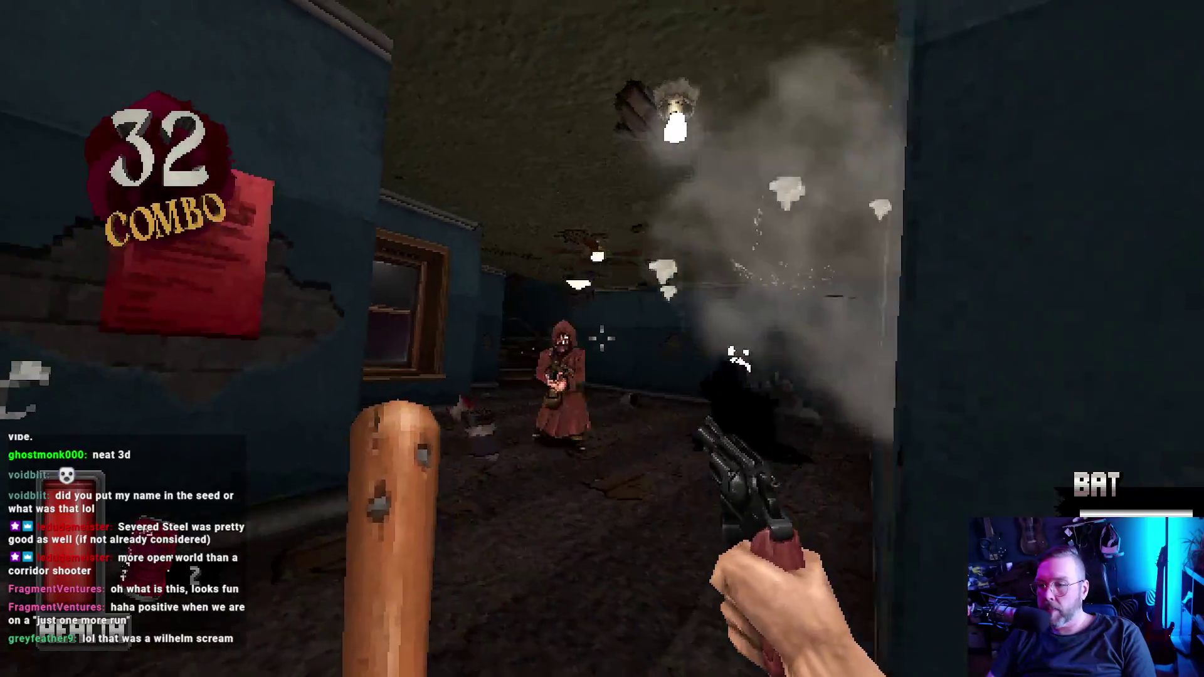
{"action": "left_click", "coordinate": [602, 338]}
{"action": "left_click", "coordinate": [602, 338]}
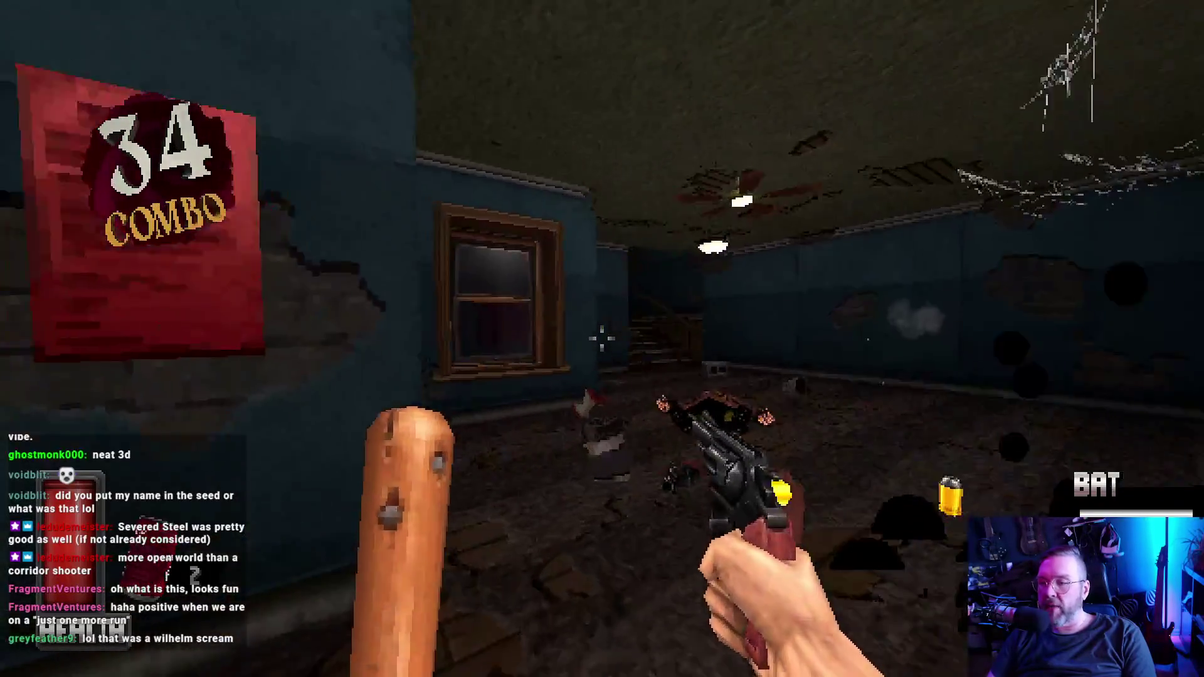
Step: Climb to the upper hallway, kick open the exit door, feed the dog and choose the Zed Fitness card
{"action": "key", "text": "w"}
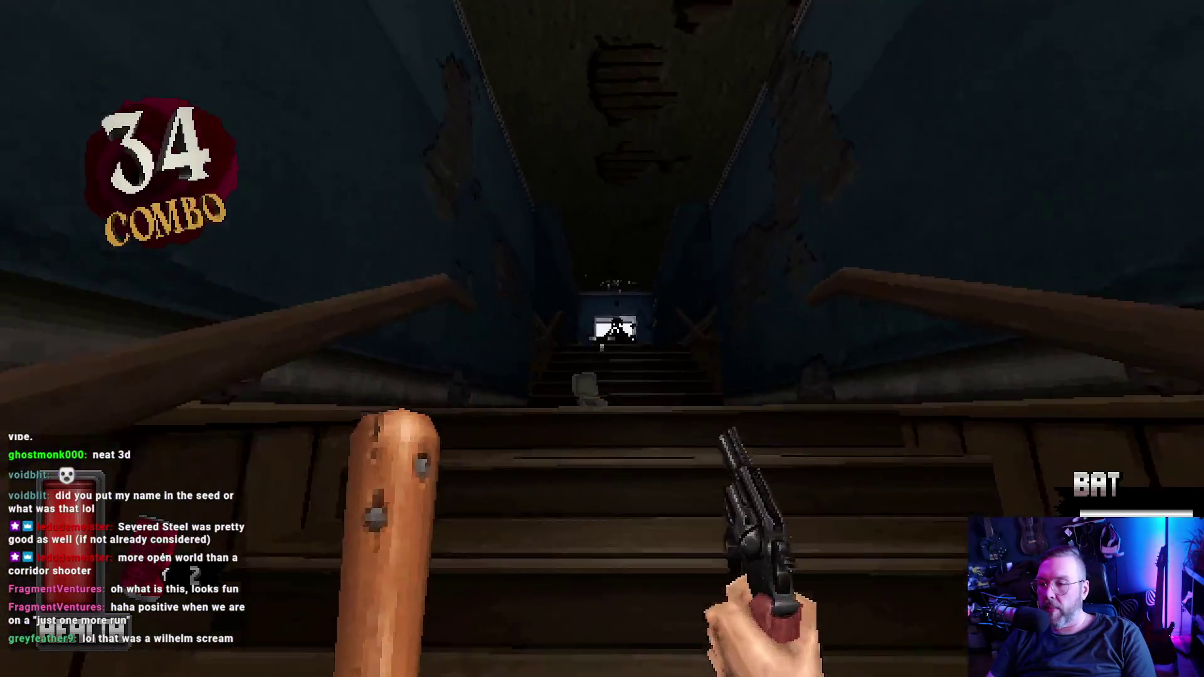
{"action": "key", "text": "s"}
{"action": "key", "text": "f"}
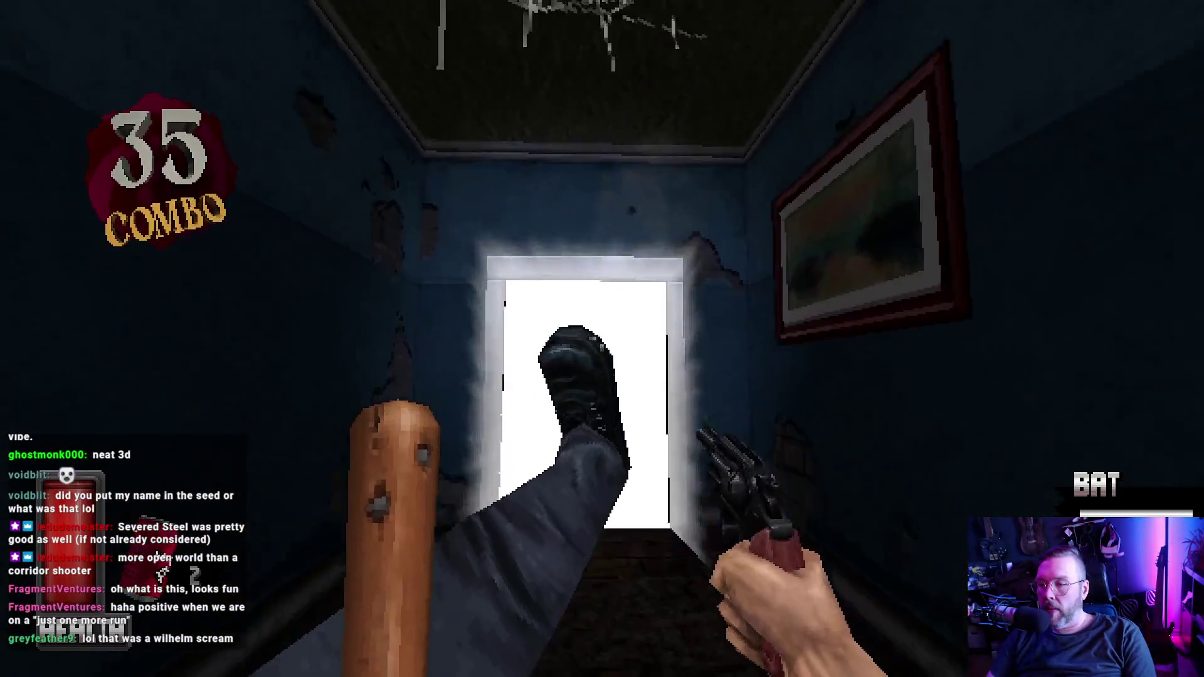
{"action": "key", "text": "w"}
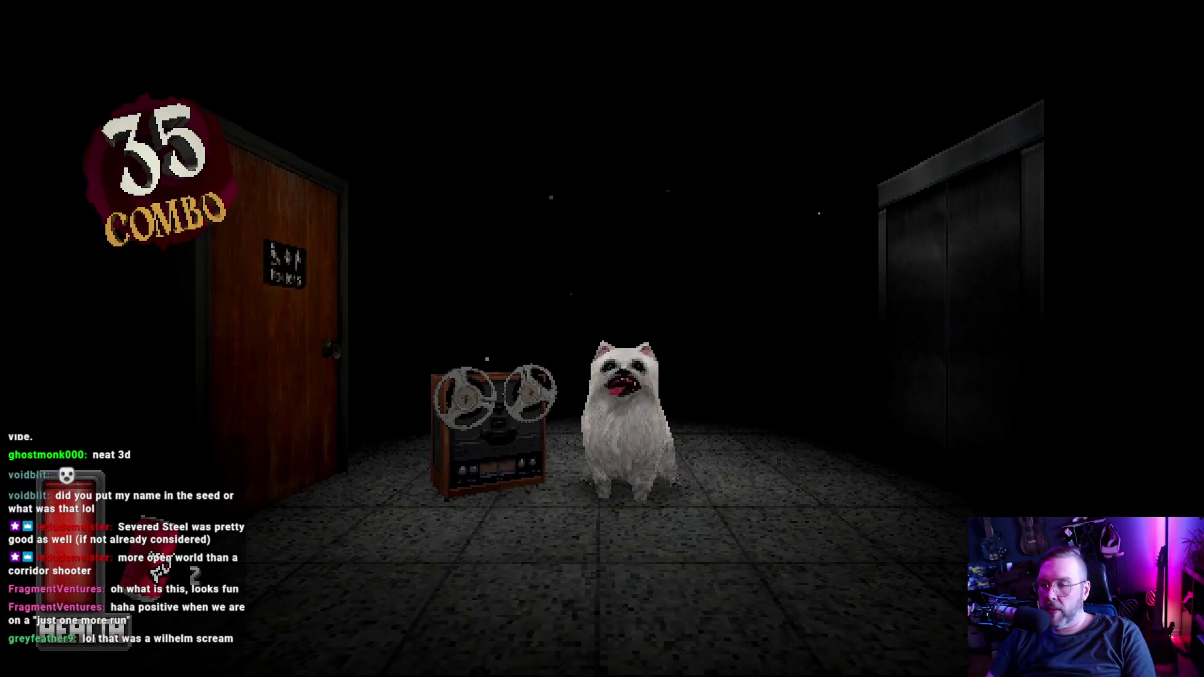
{"action": "key", "text": "e"}
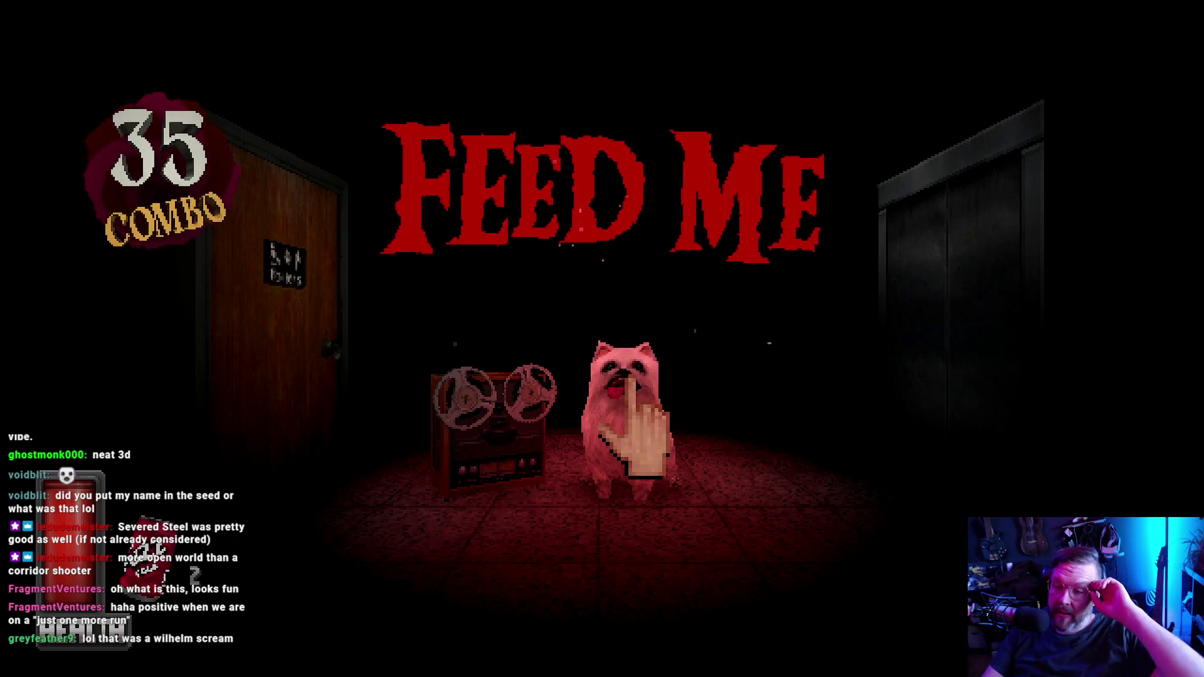
{"action": "left_click", "coordinate": [636, 376]}
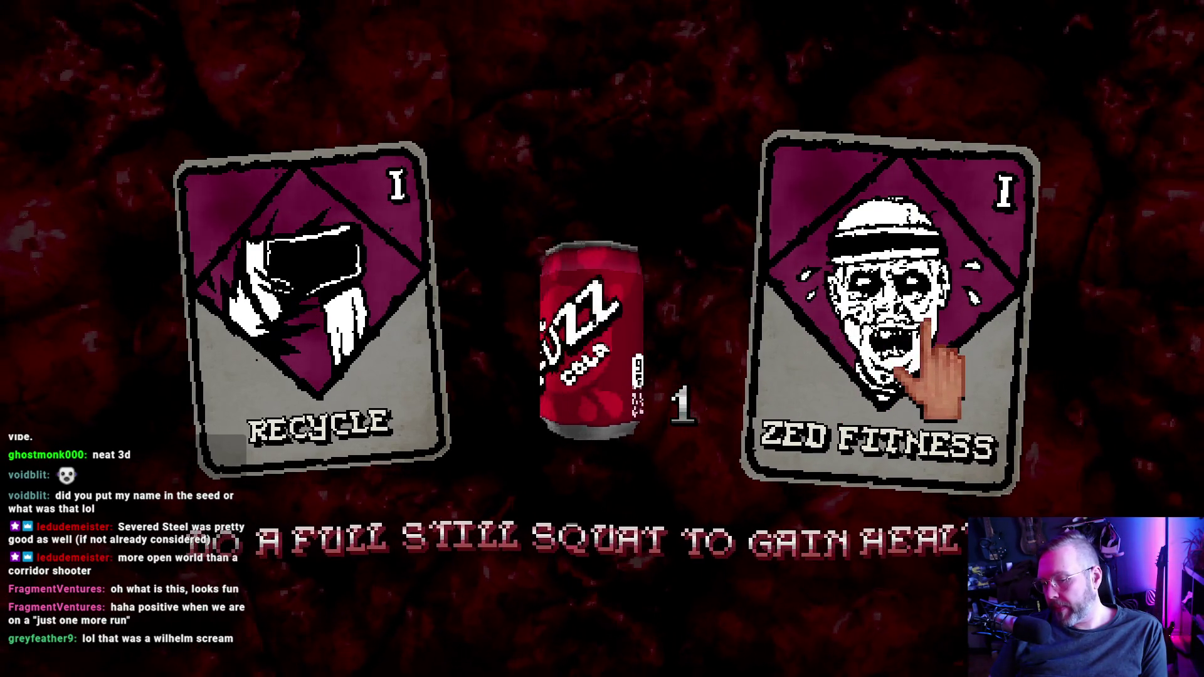
{"action": "left_click", "coordinate": [895, 323]}
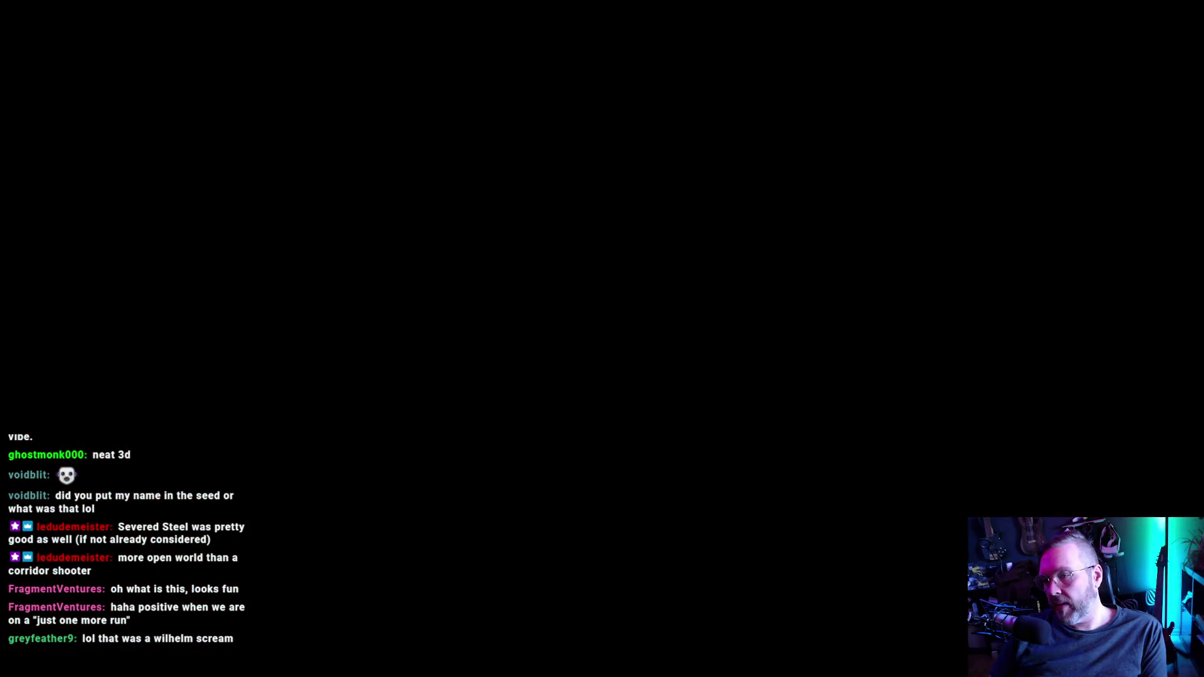
Step: Pause the game and start rebinding the CROUCH/SLIDE action in the input settings, then resume
{"action": "key", "text": "Escape"}
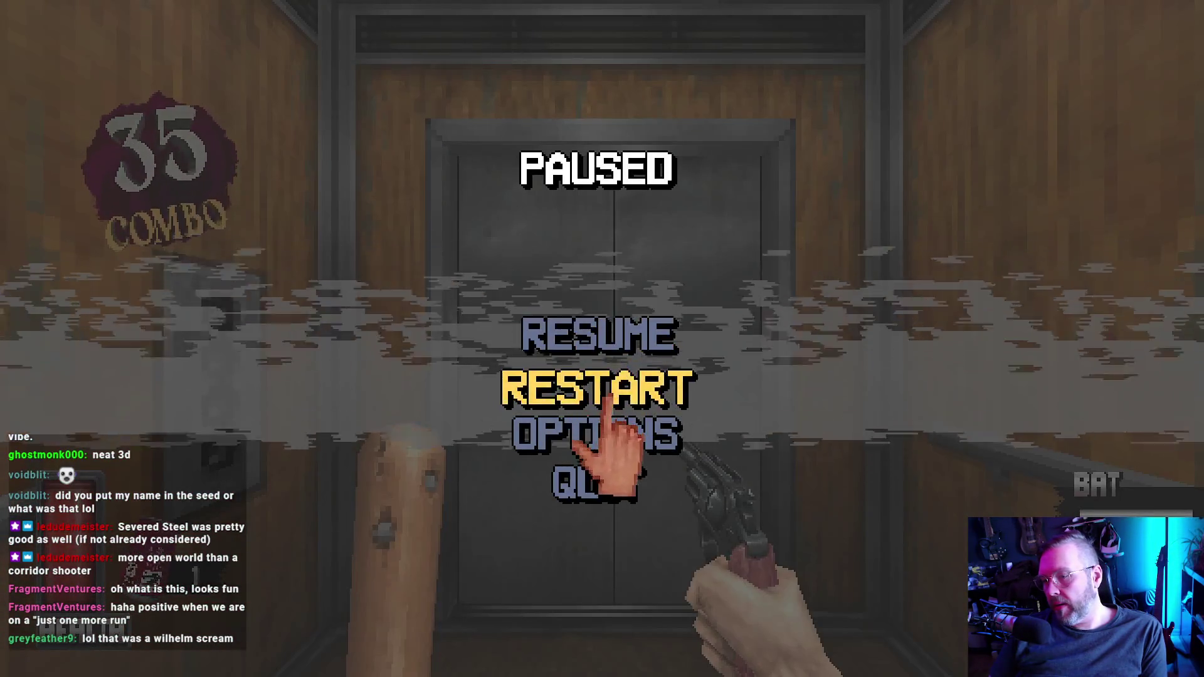
{"action": "left_click", "coordinate": [607, 428]}
{"action": "left_click", "coordinate": [599, 305]}
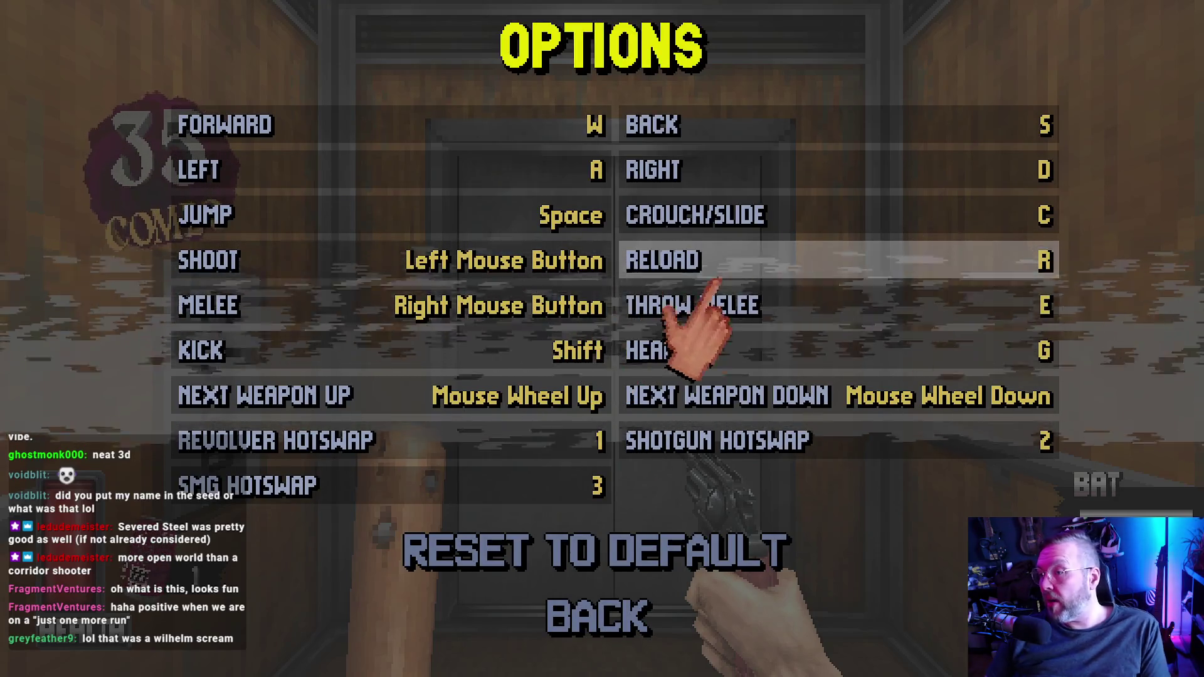
{"action": "left_click", "coordinate": [997, 221]}
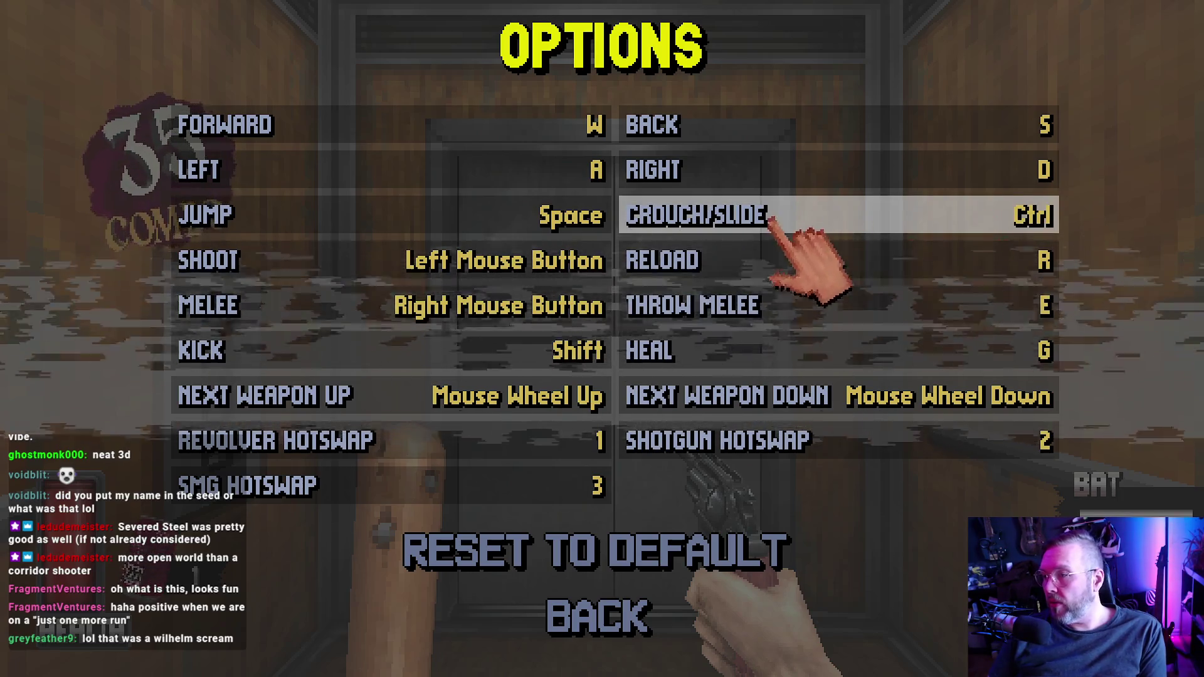
{"action": "key", "text": "Escape"}
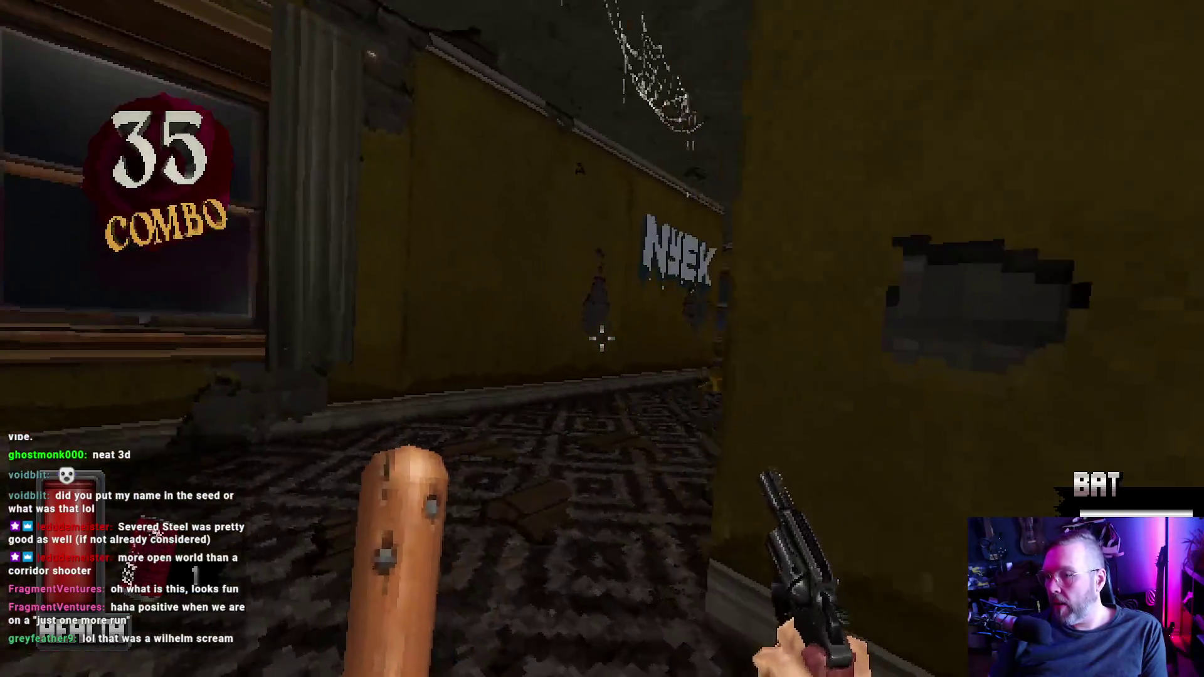
Step: Slide into the room, shoot with the revolver, then switch to the shotgun and blast the hooded enemies
{"action": "key", "text": "w"}
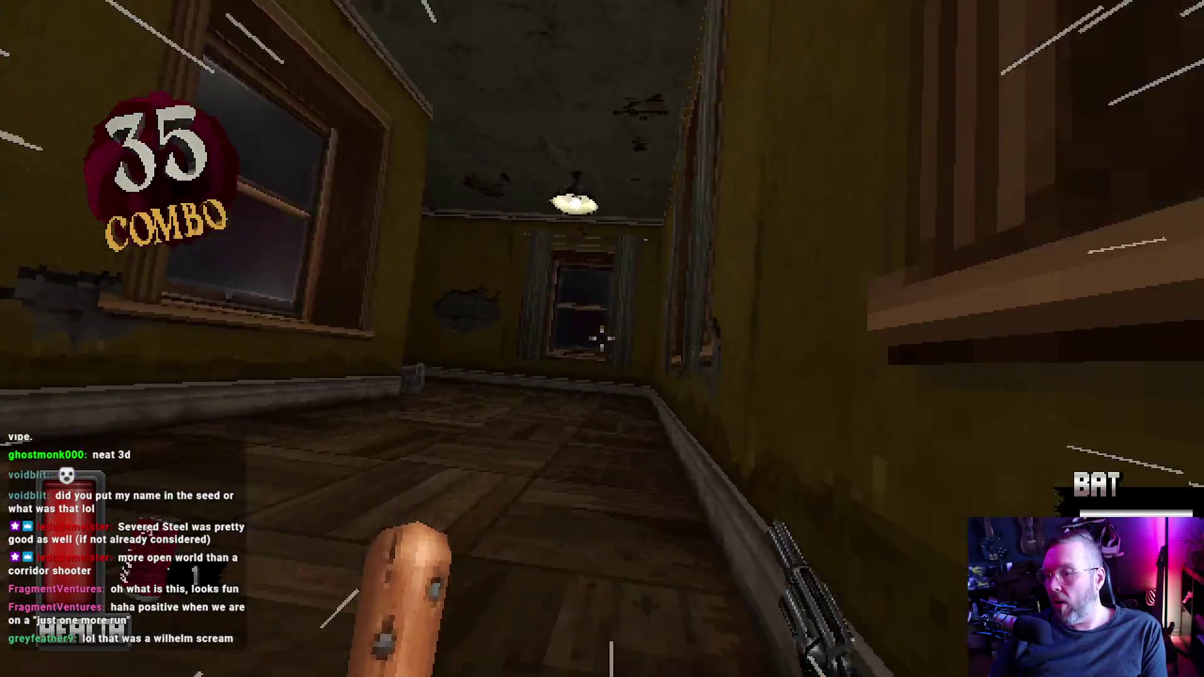
{"action": "left_click", "coordinate": [602, 338]}
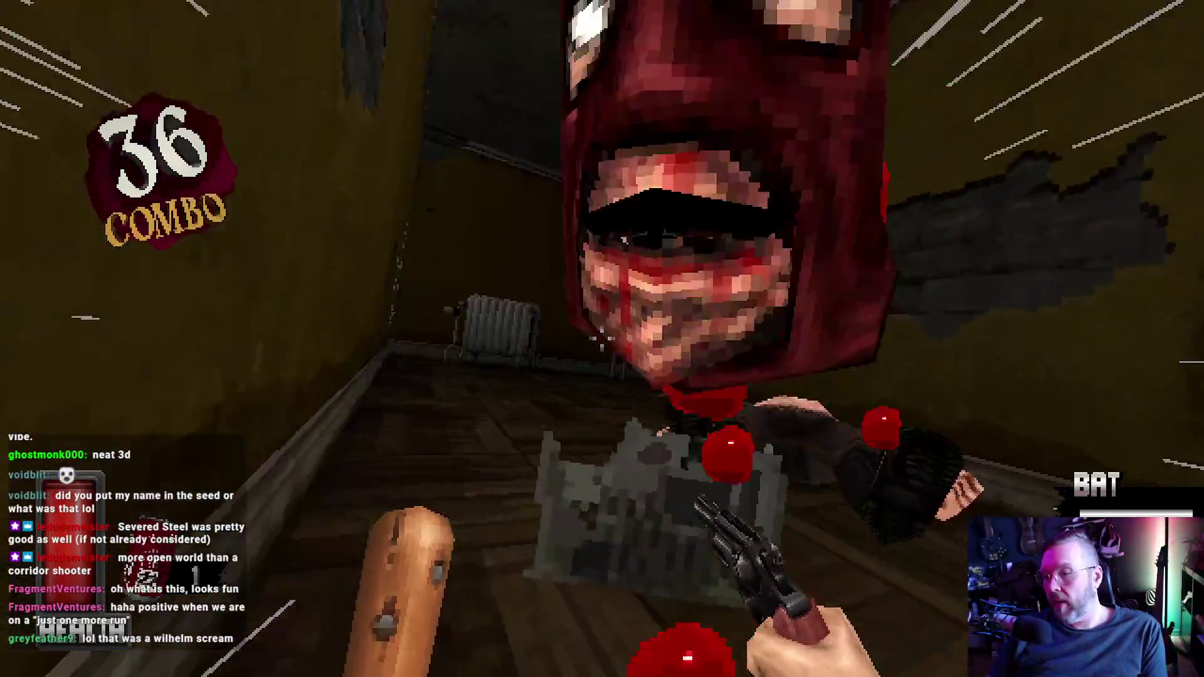
{"action": "key", "text": "3"}
{"action": "left_click", "coordinate": [602, 338]}
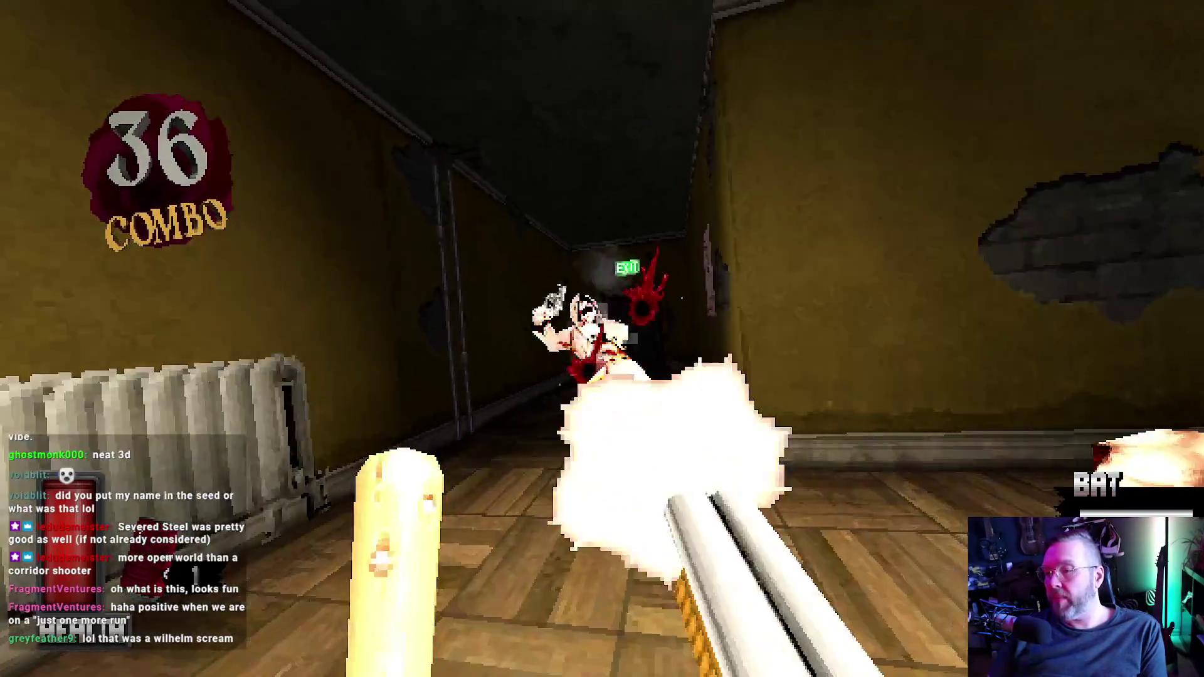
{"action": "left_click", "coordinate": [602, 338]}
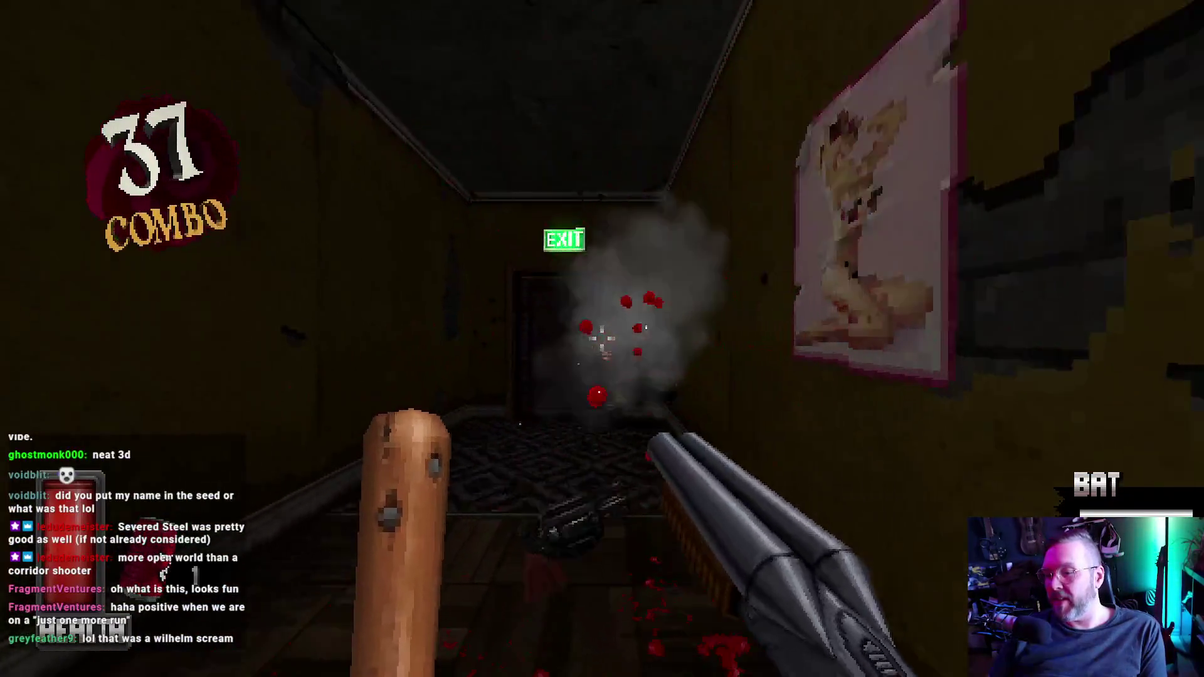
{"action": "left_click", "coordinate": [602, 339]}
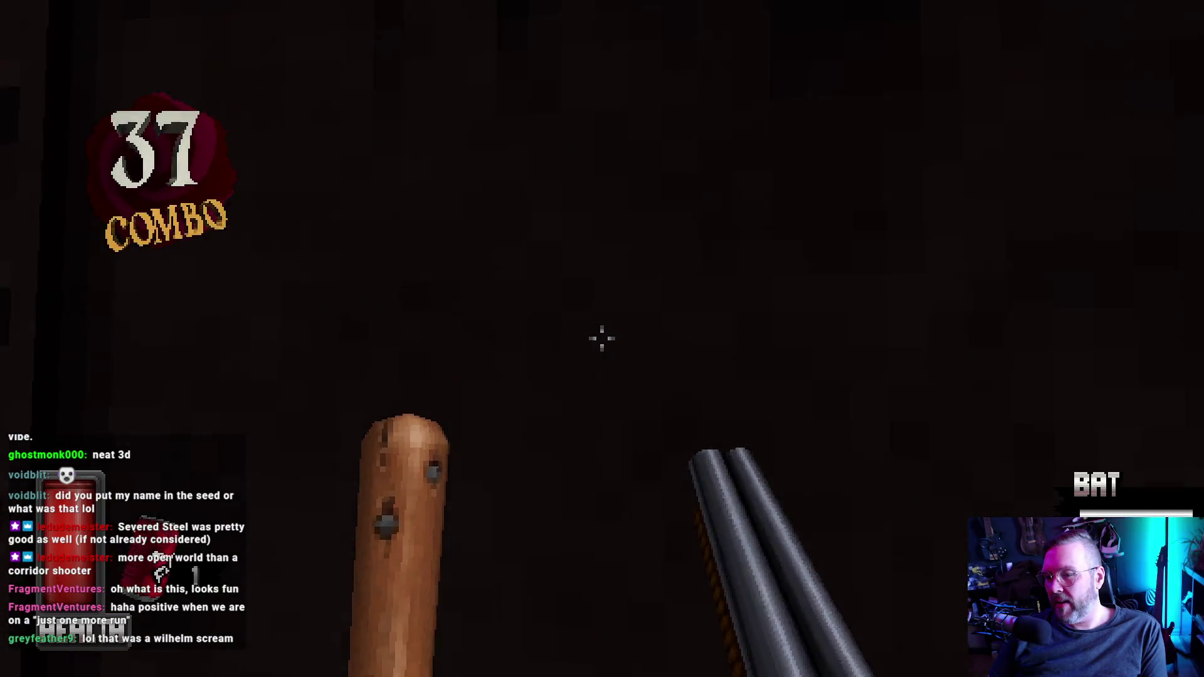
Step: Revisit the game's options menu, then shotgun the armed enemies down the hallway
{"action": "key", "text": "Escape"}
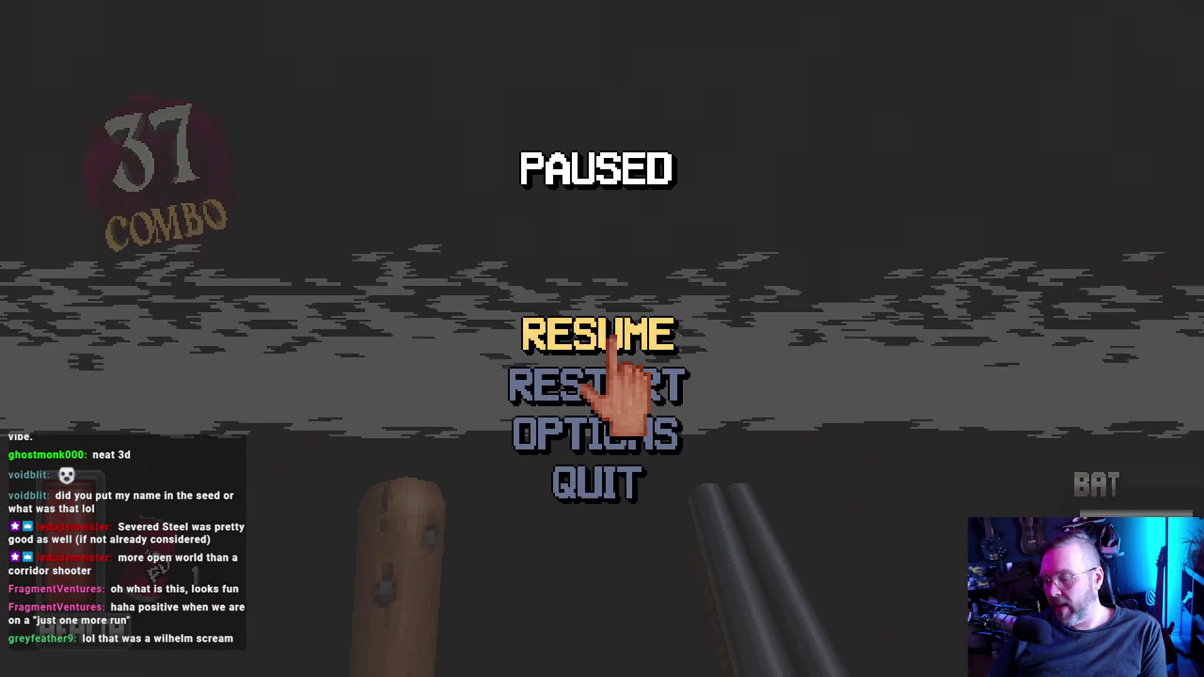
{"action": "left_click", "coordinate": [624, 437]}
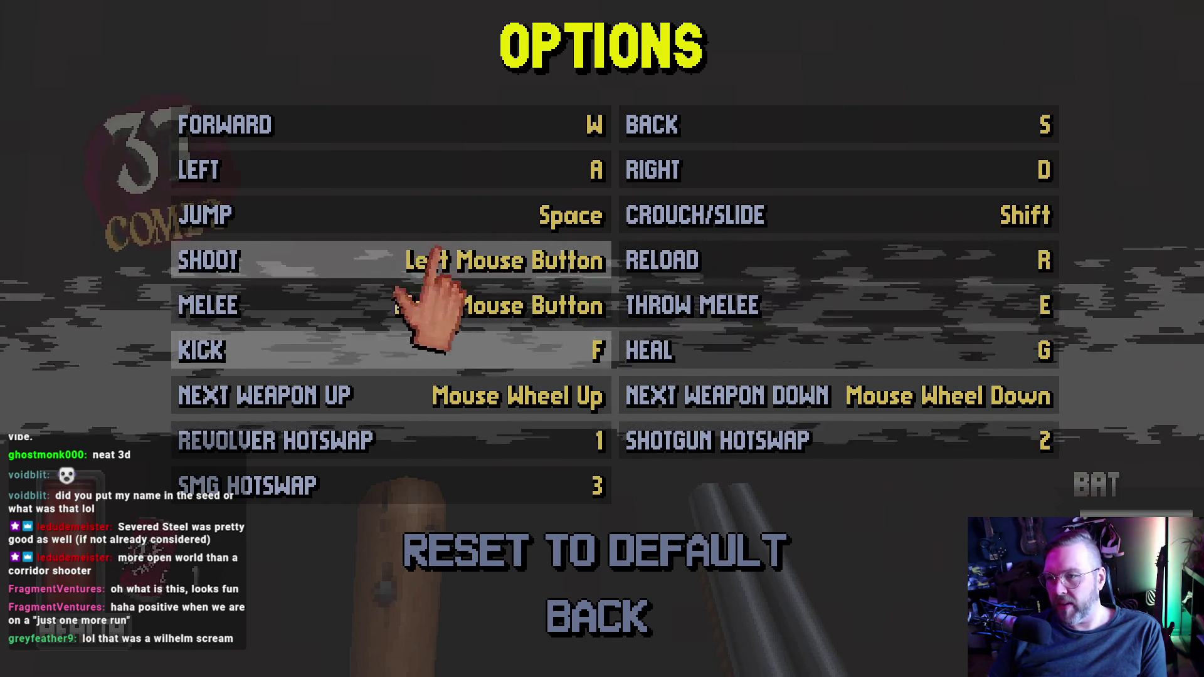
{"action": "key", "text": "Escape"}
{"action": "key", "text": "Escape"}
{"action": "key", "text": "Escape"}
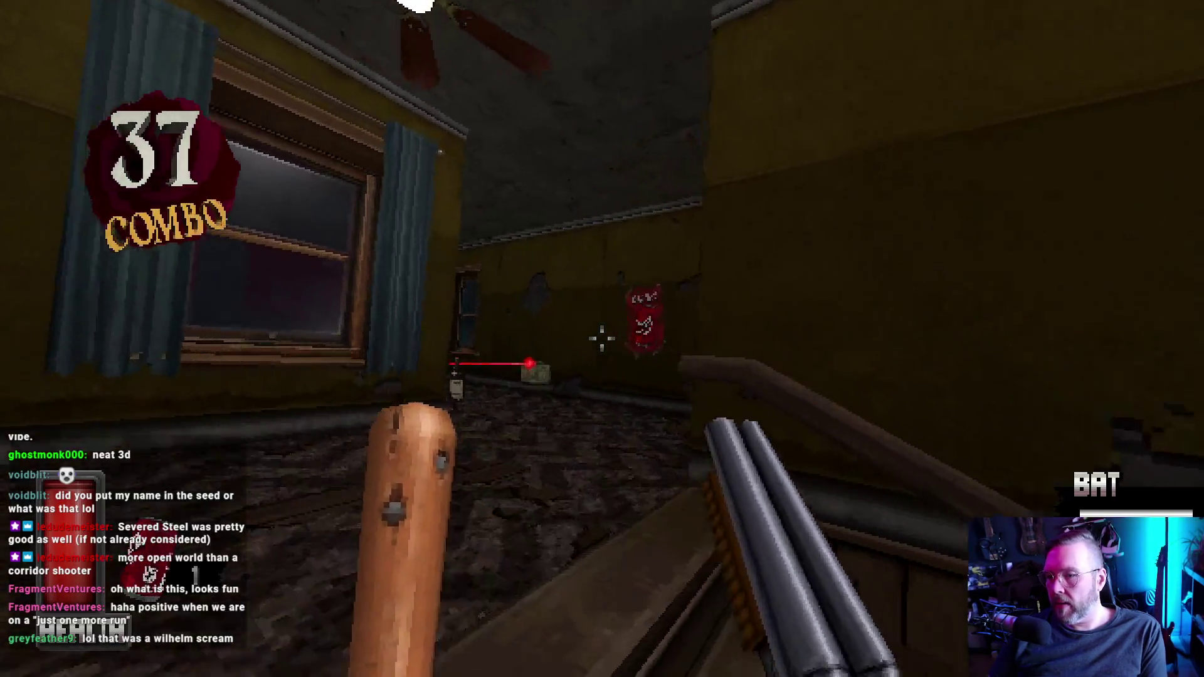
{"action": "left_click", "coordinate": [602, 339]}
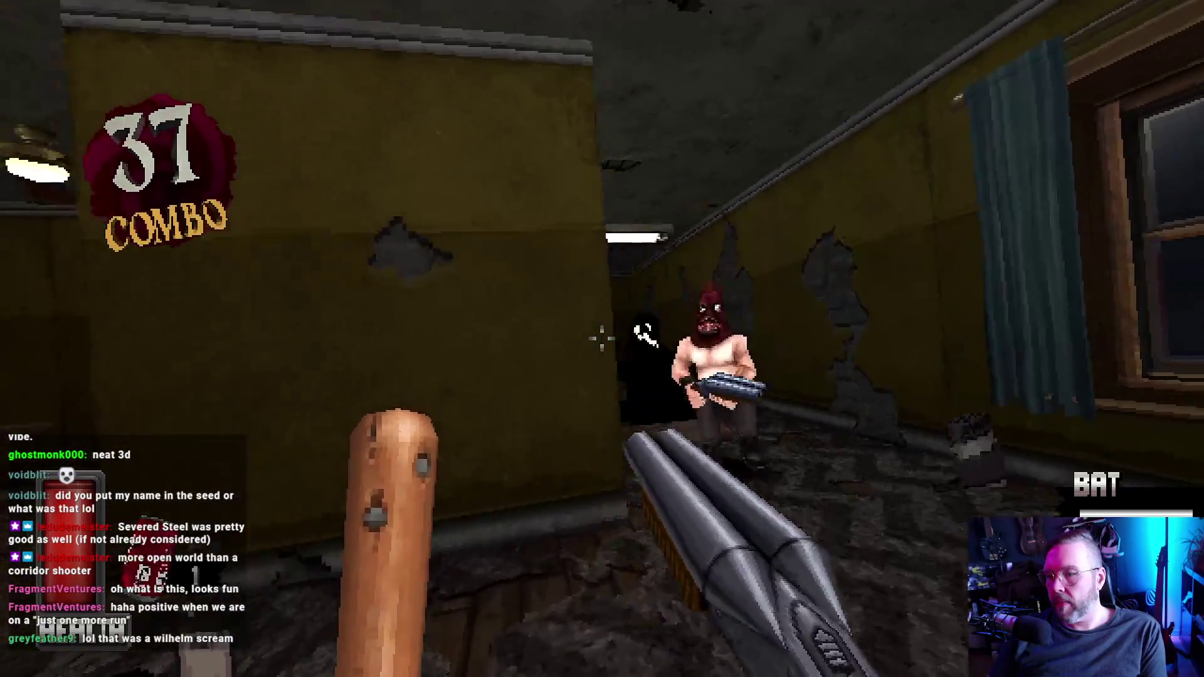
{"action": "left_click", "coordinate": [602, 339]}
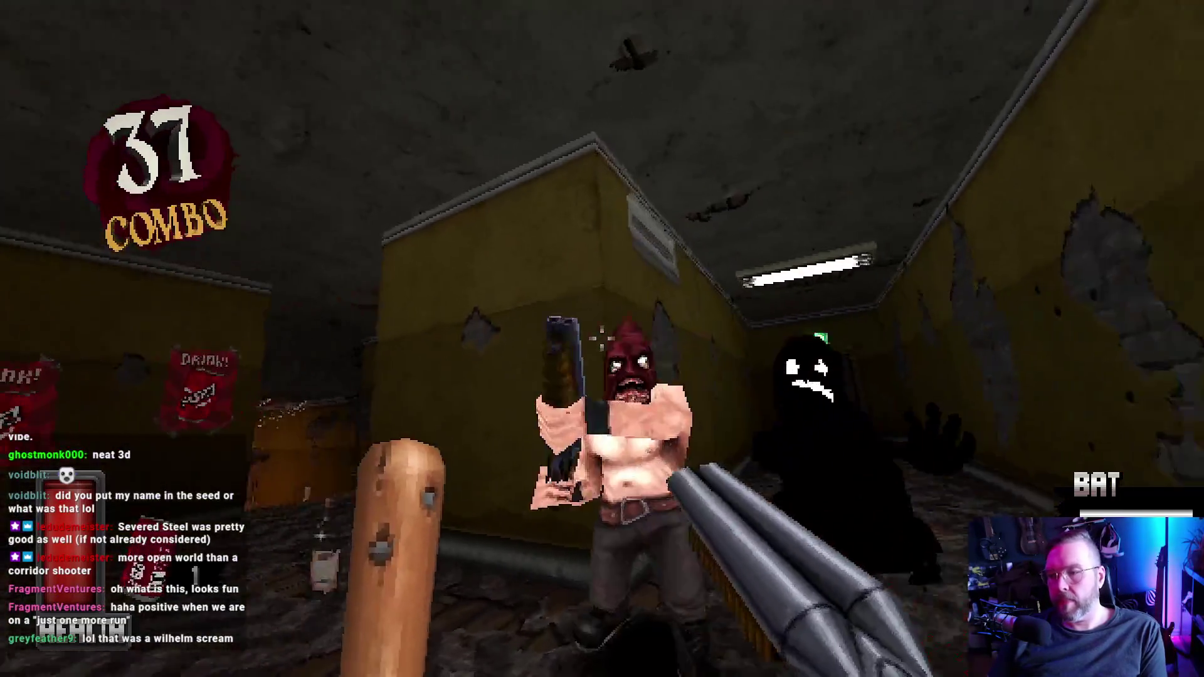
{"action": "left_click", "coordinate": [602, 339]}
{"action": "left_click", "coordinate": [602, 339]}
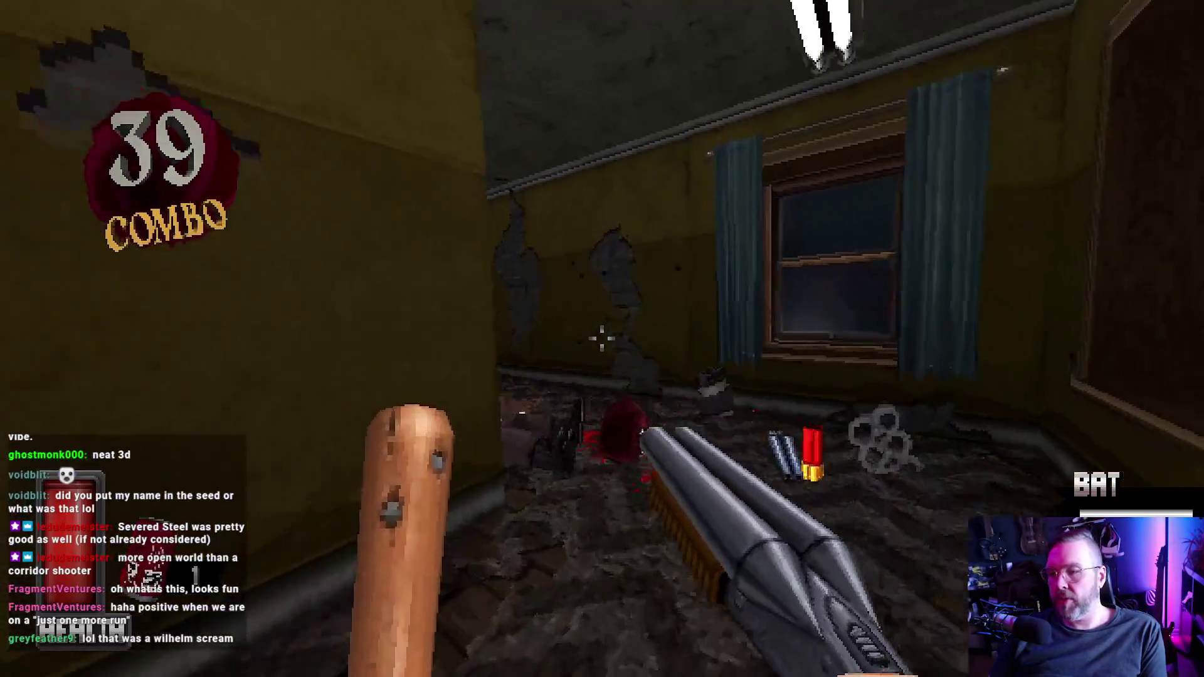
Step: Kick through the EXIT door, shoot the enemy atop the stairs and kick open the next EXIT door
{"action": "key", "text": "w"}
{"action": "key", "text": "f"}
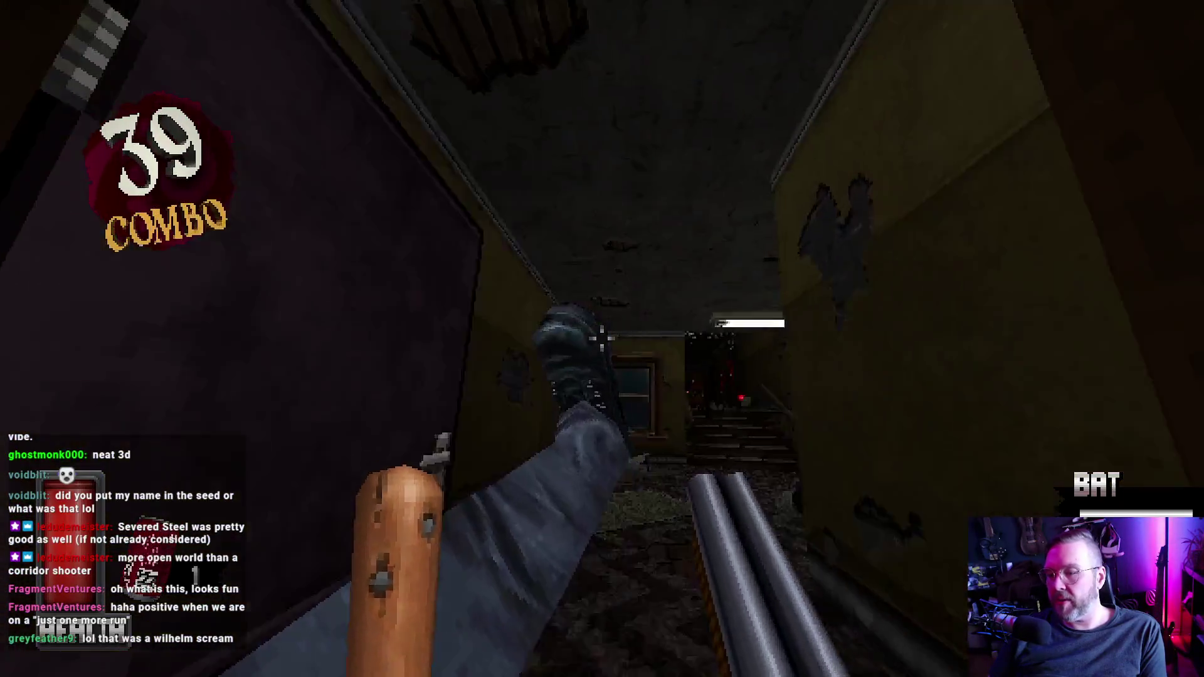
{"action": "key", "text": "w"}
{"action": "left_click", "coordinate": [602, 339]}
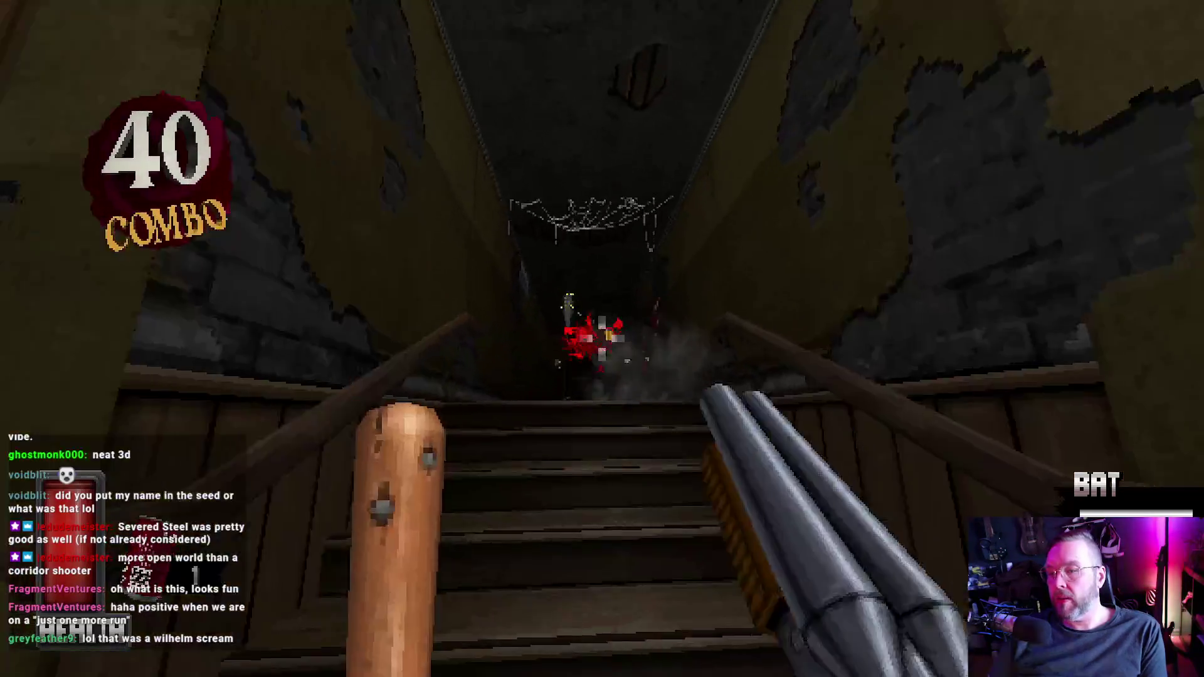
{"action": "key", "text": "w"}
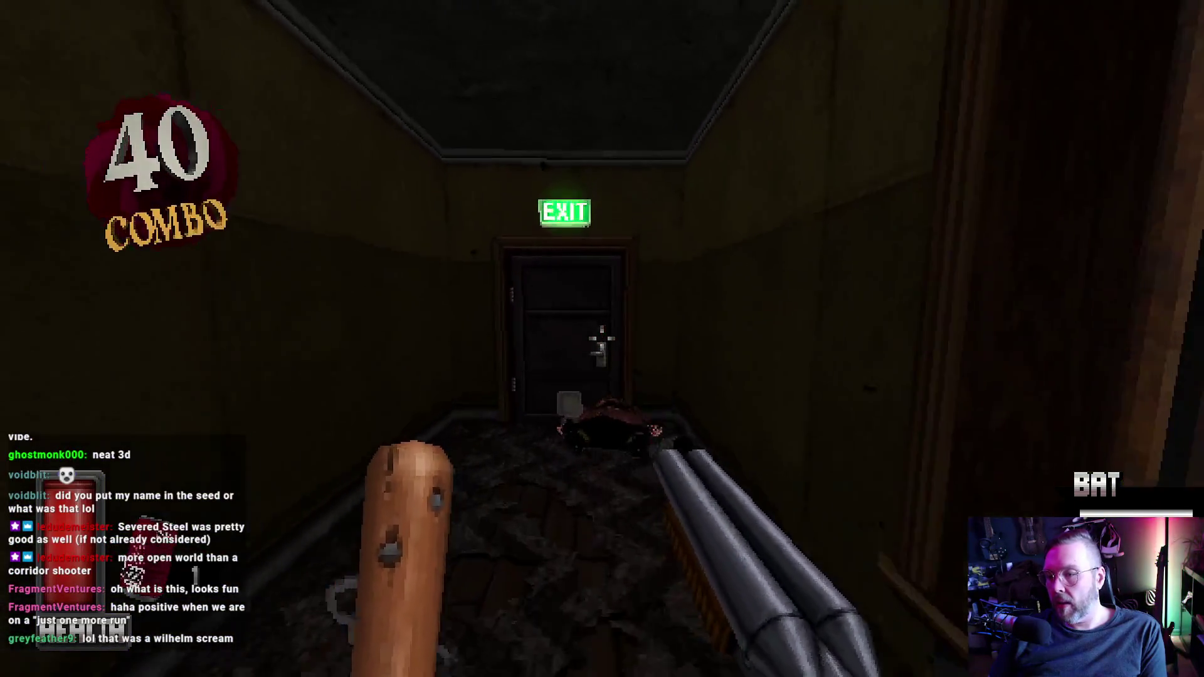
{"action": "key", "text": "w"}
{"action": "key", "text": "f"}
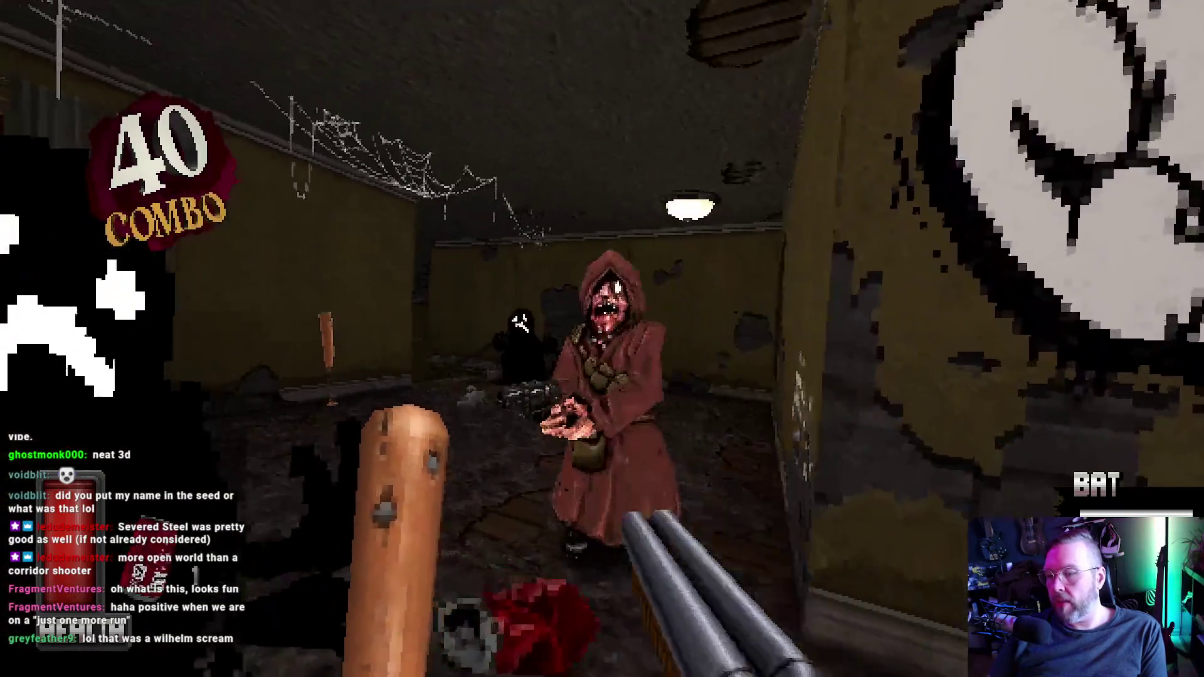
Step: Shotgun the hooded enemies across the room and in the stairwell
{"action": "left_click", "coordinate": [603, 339]}
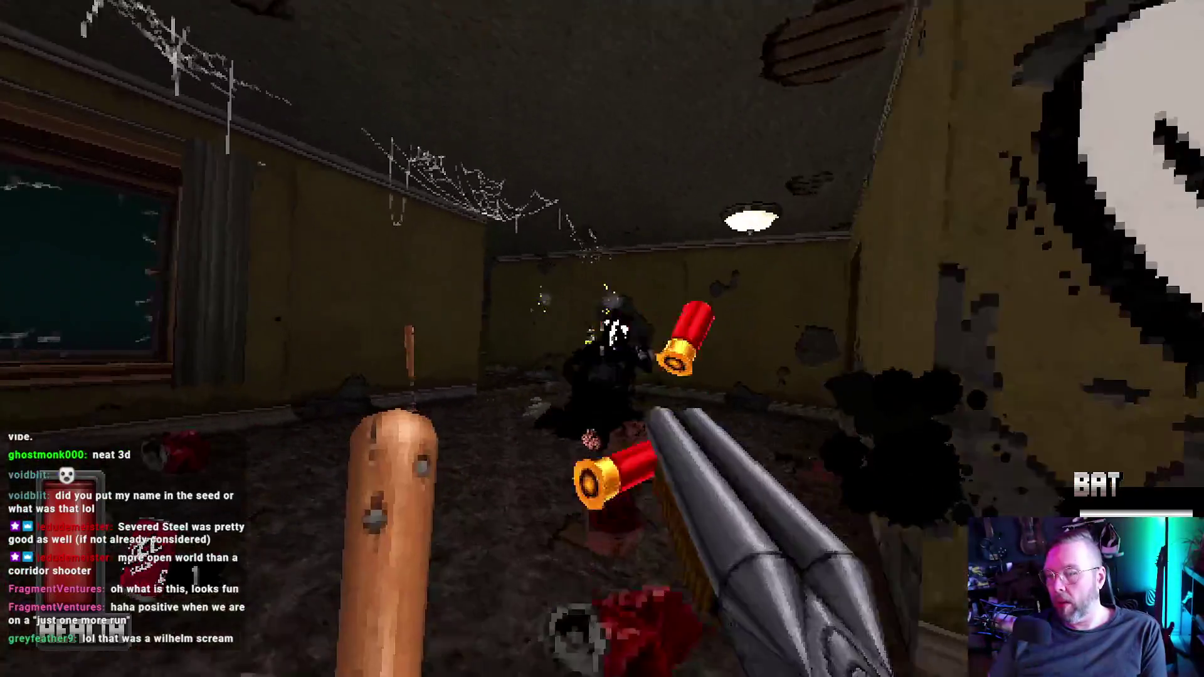
{"action": "left_click", "coordinate": [602, 338]}
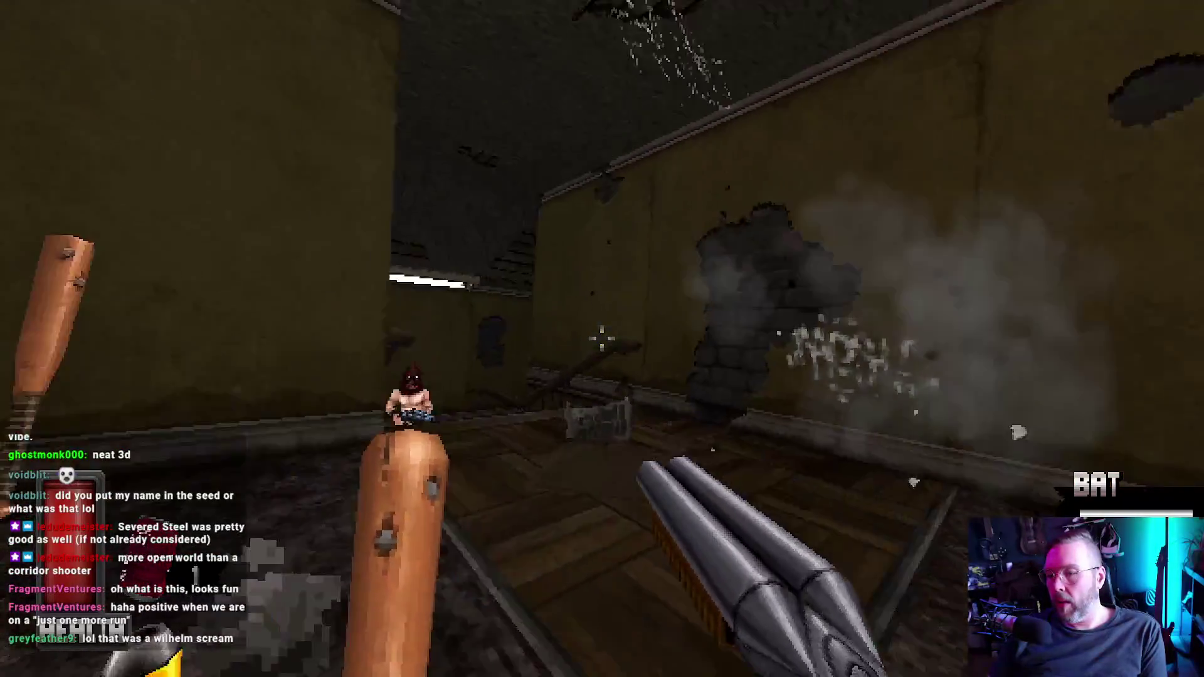
{"action": "left_click", "coordinate": [602, 339]}
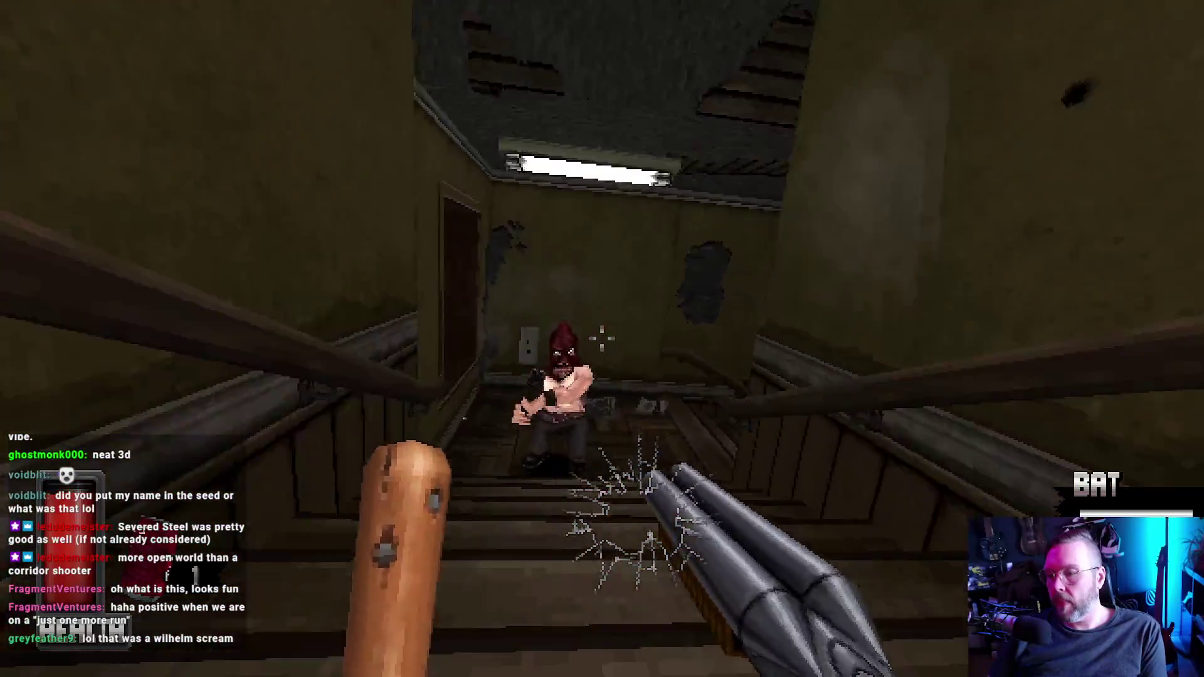
{"action": "left_click", "coordinate": [602, 339]}
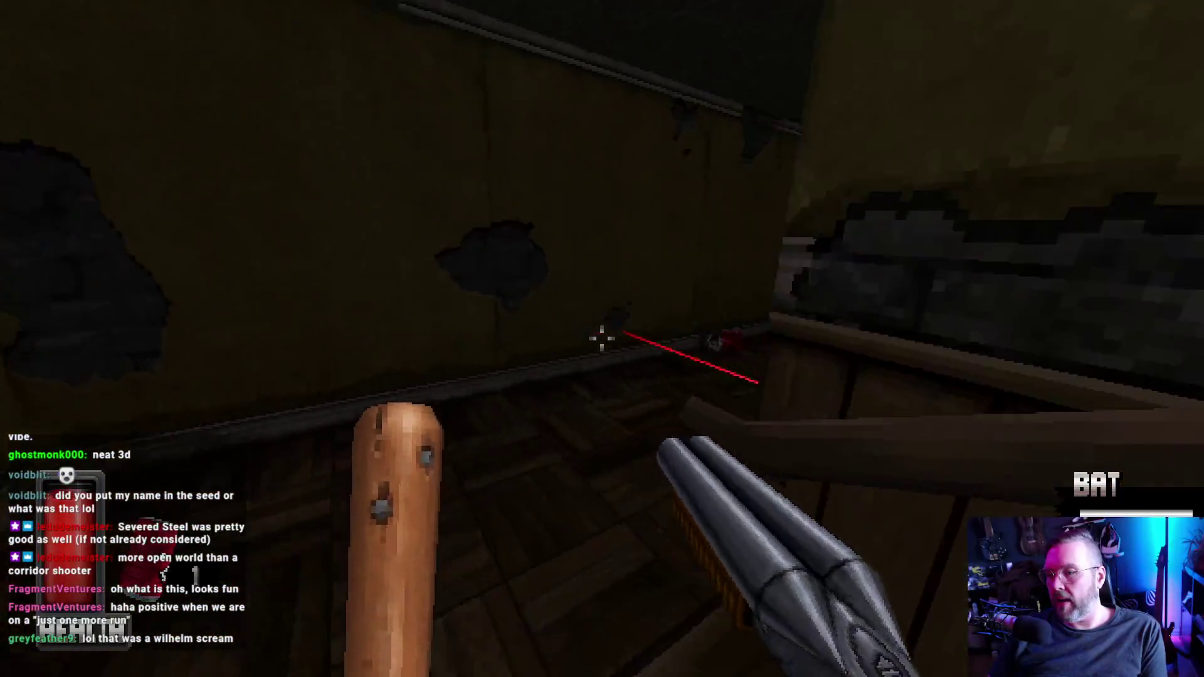
{"action": "left_click", "coordinate": [602, 339]}
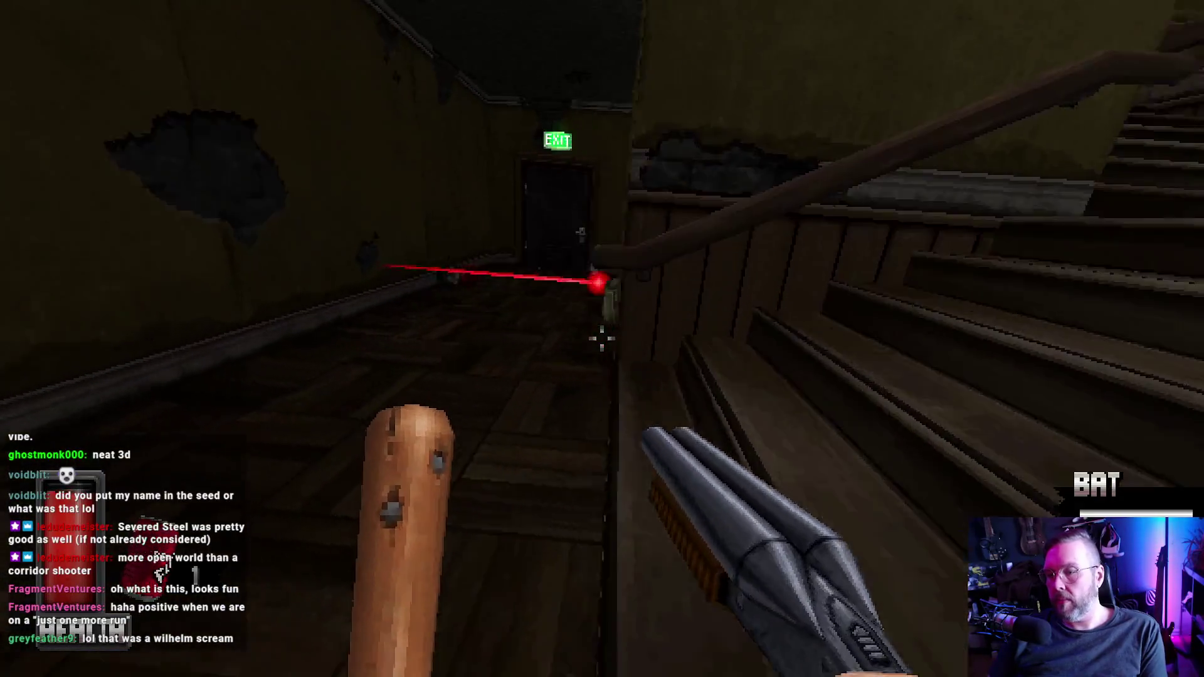
{"action": "left_click", "coordinate": [602, 338]}
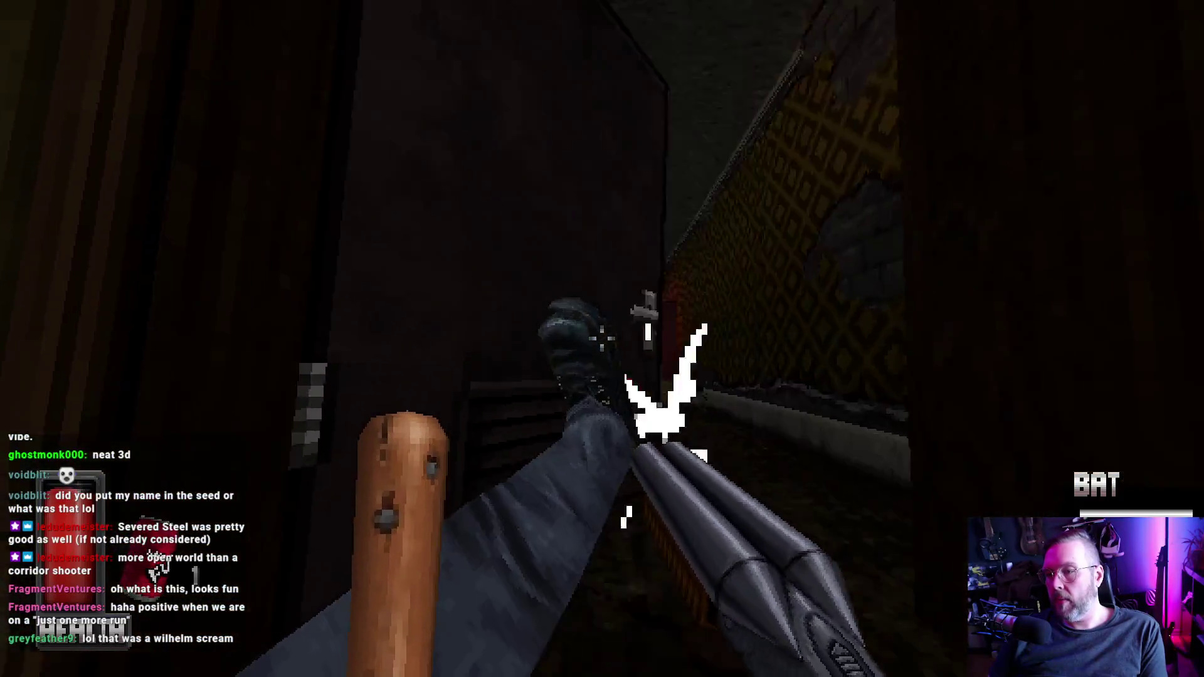
Step: Kick an enemy, smash the Fuzz vending machine and kill the hooded enemy down the corridor
{"action": "key", "text": "f"}
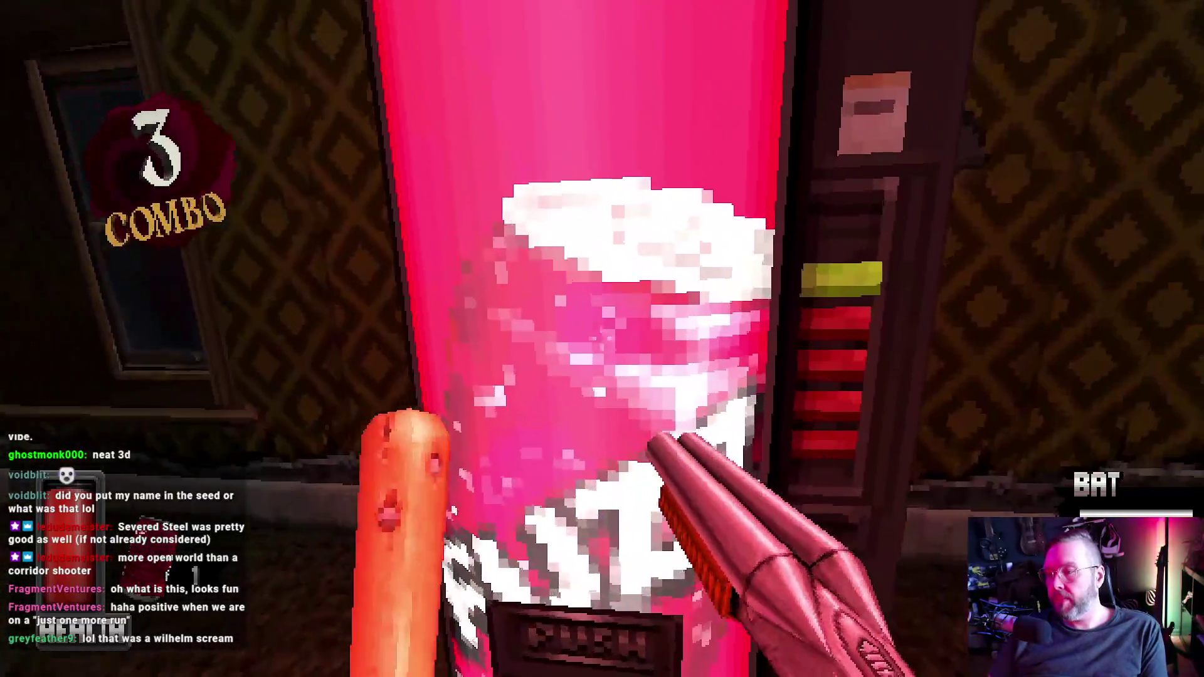
{"action": "left_click", "coordinate": [602, 339]}
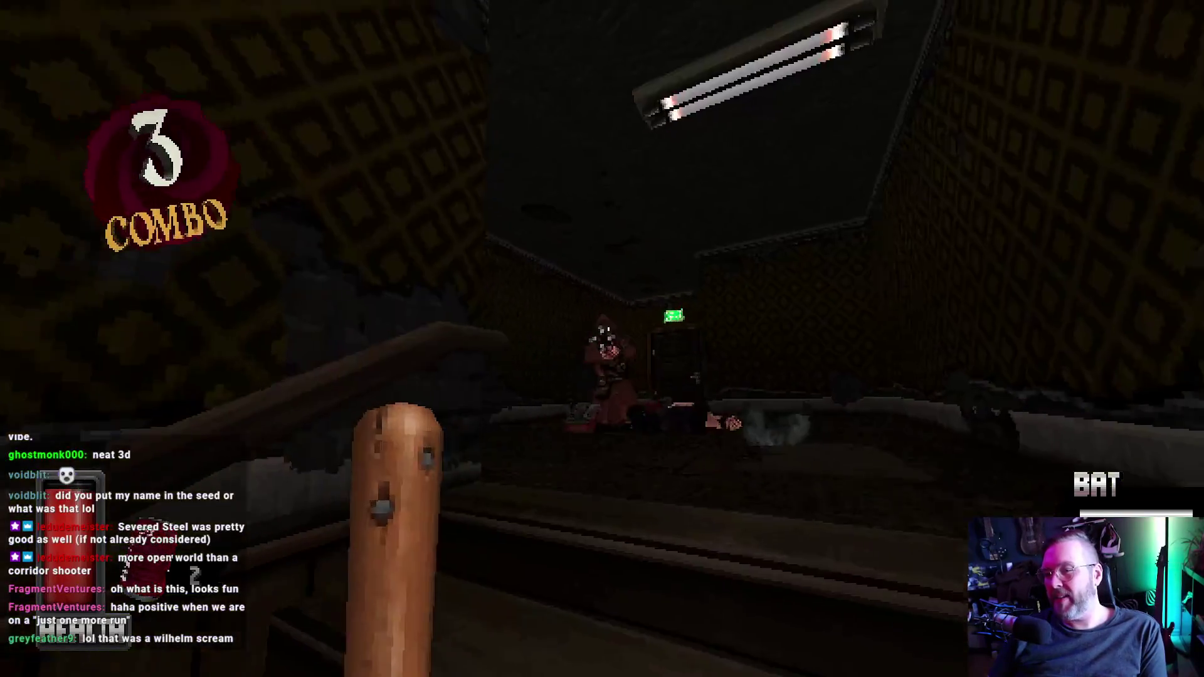
{"action": "left_click", "coordinate": [602, 339]}
{"action": "key", "text": "w"}
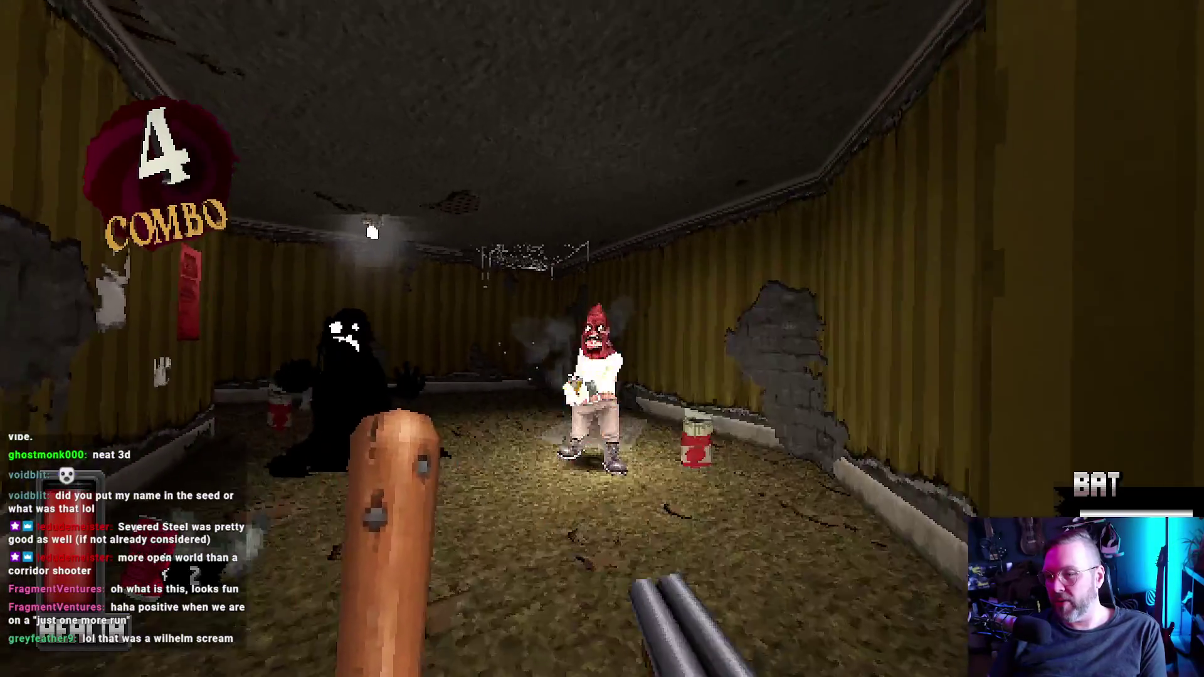
{"action": "left_click", "coordinate": [602, 339]}
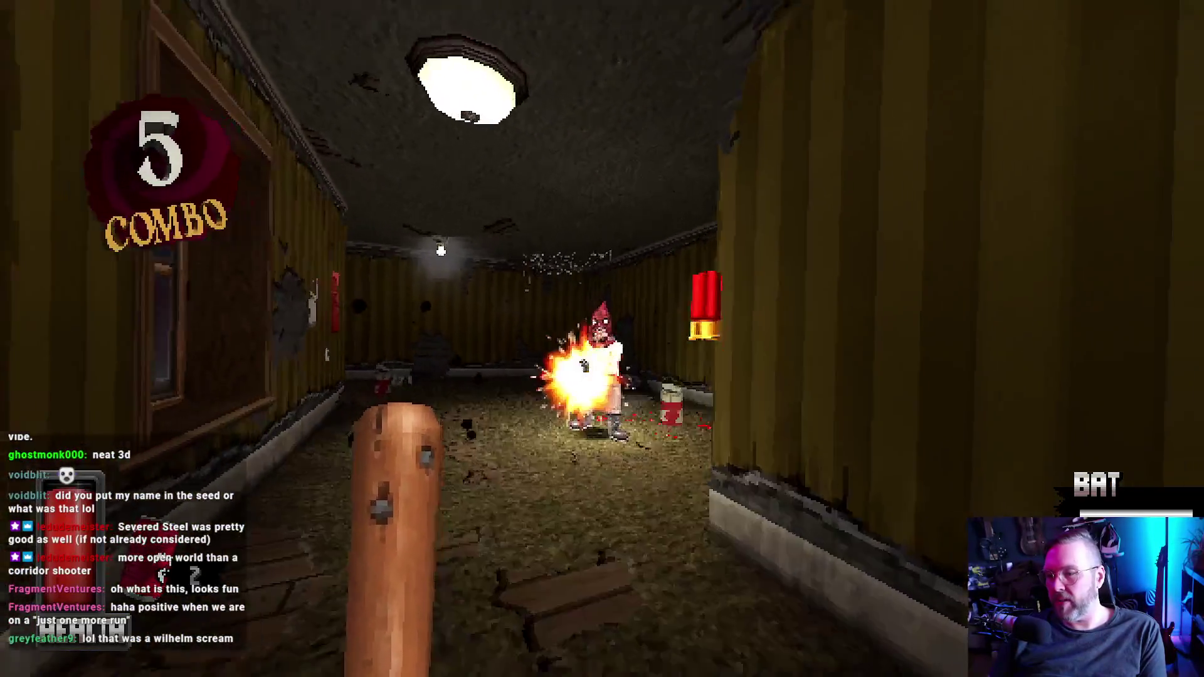
{"action": "left_click", "coordinate": [602, 339]}
Step: Kick and shotgun the enemy ahead, climb the stairway and dash down the hallway
{"action": "key", "text": "f"}
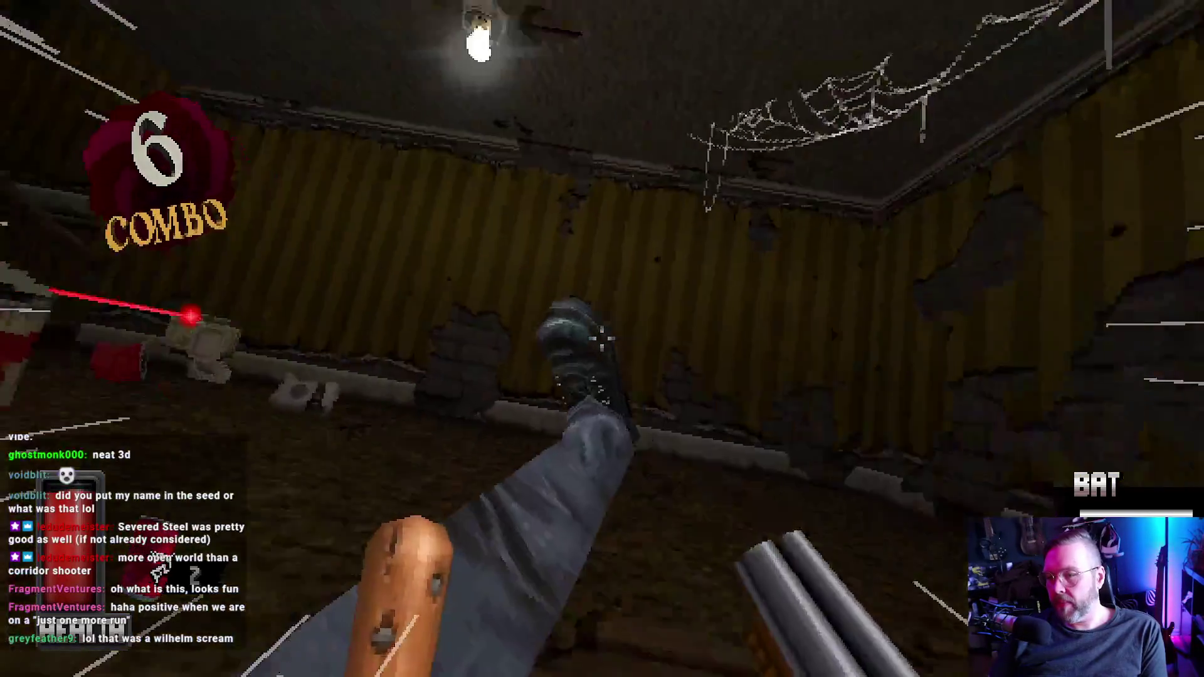
{"action": "left_click", "coordinate": [602, 338]}
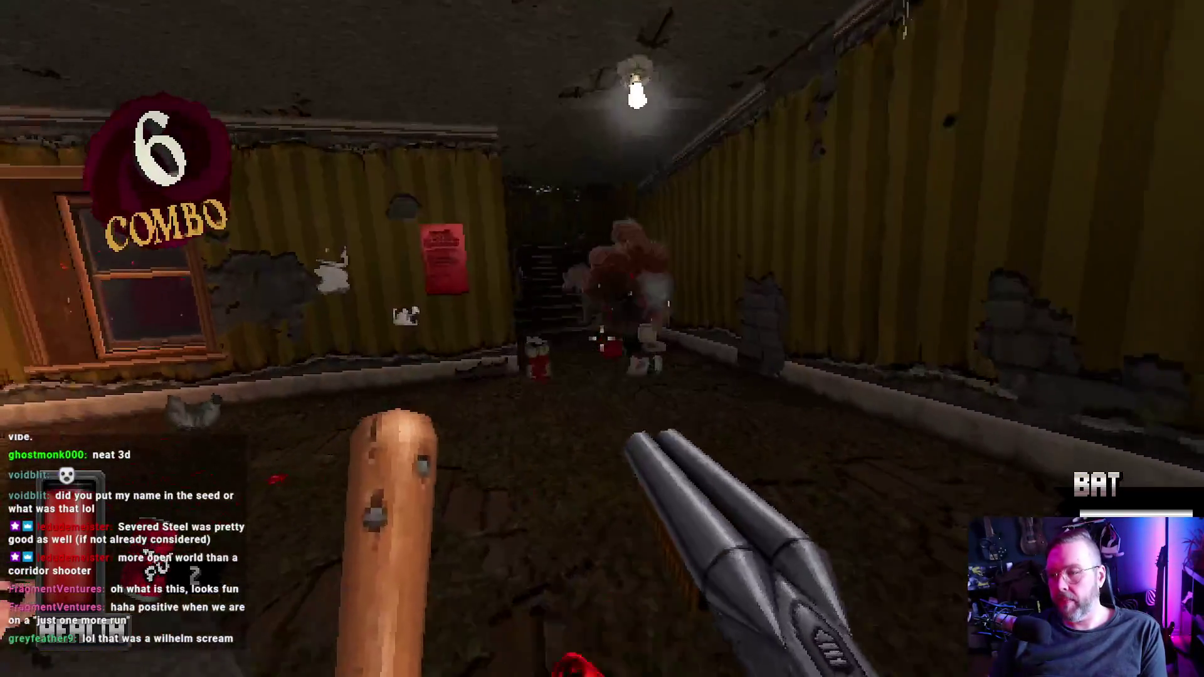
{"action": "key", "text": "w"}
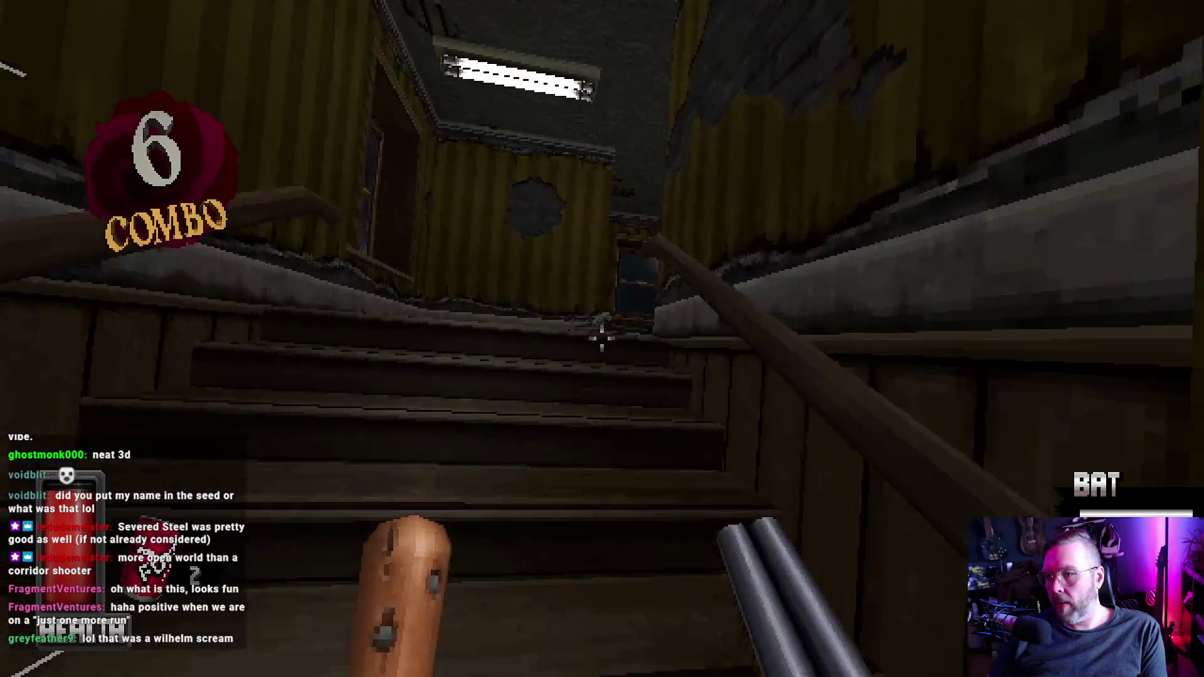
{"action": "left_click", "coordinate": [602, 339]}
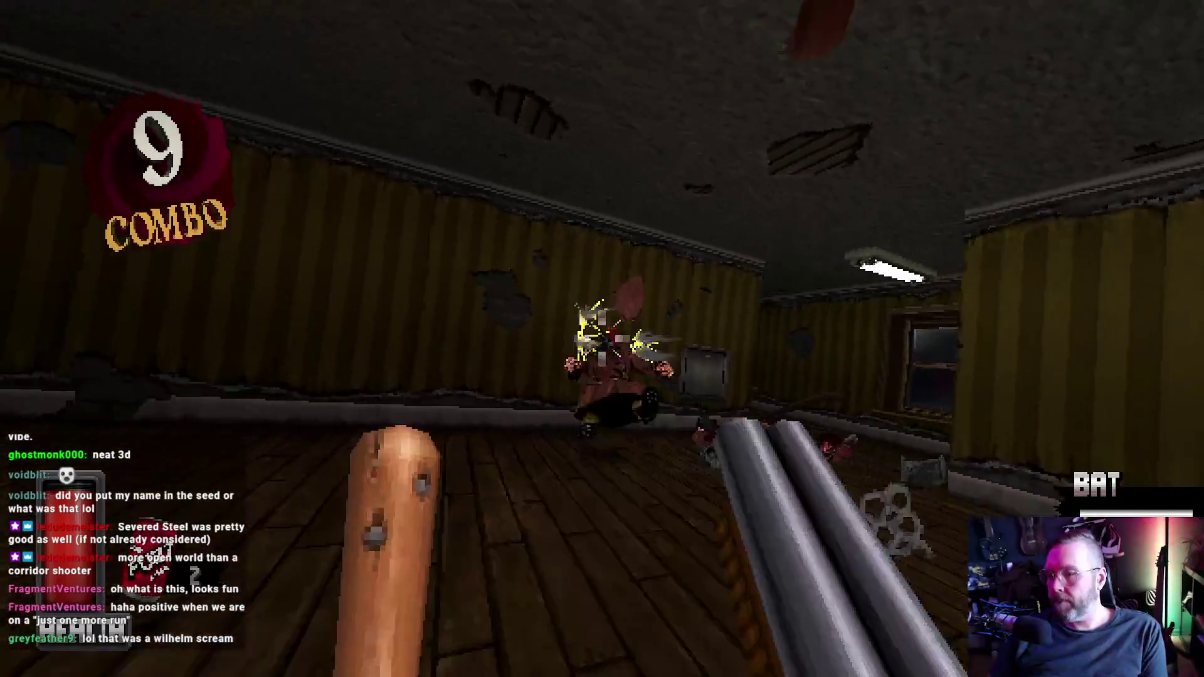
{"action": "key", "text": "w"}
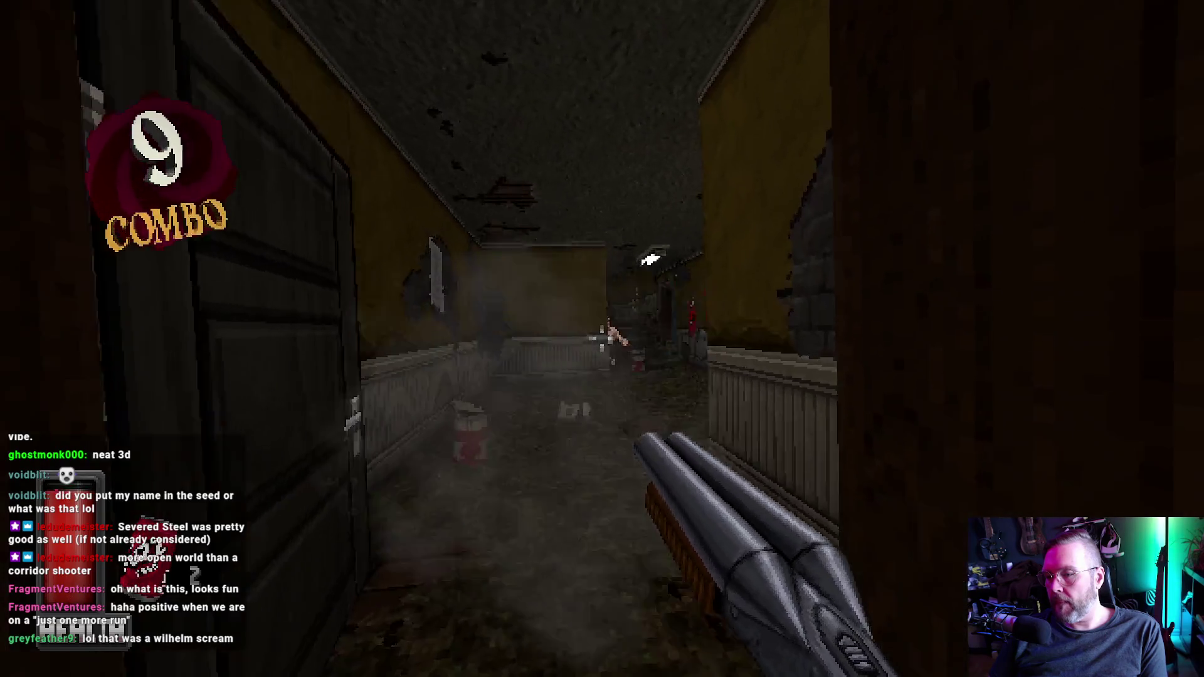
{"action": "key", "text": "shift"}
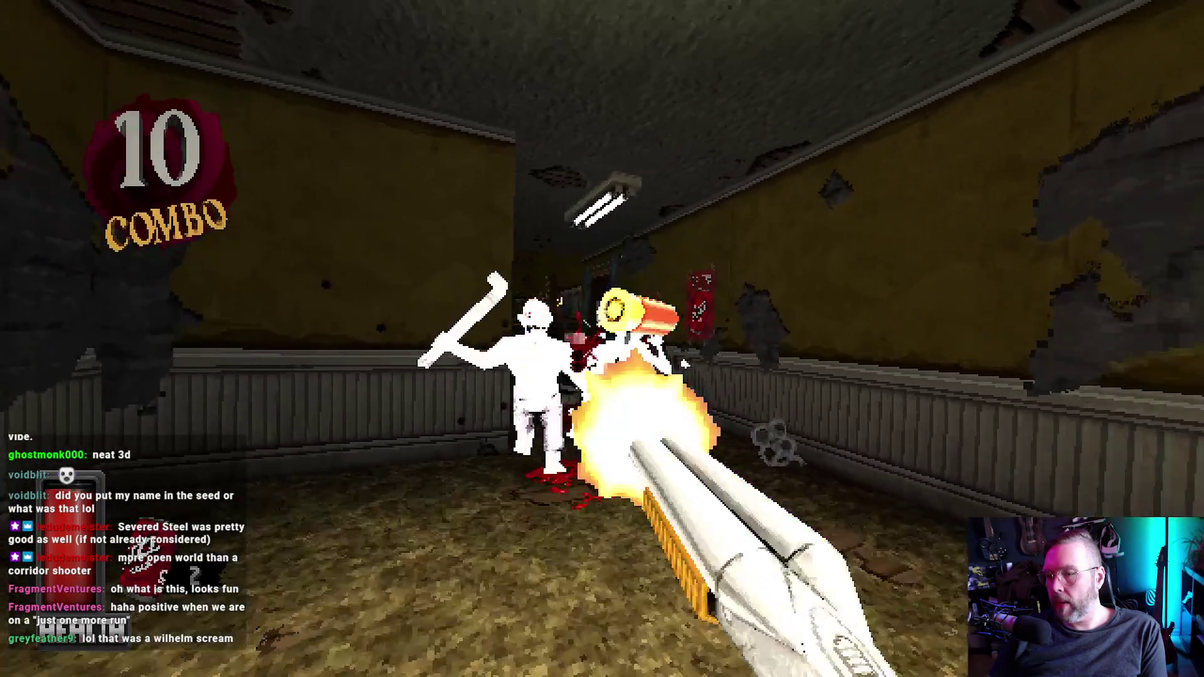
Step: Pick up the pipe, dash up the staircase shooting and swing the pipe at the vending machine
{"action": "key", "text": "w"}
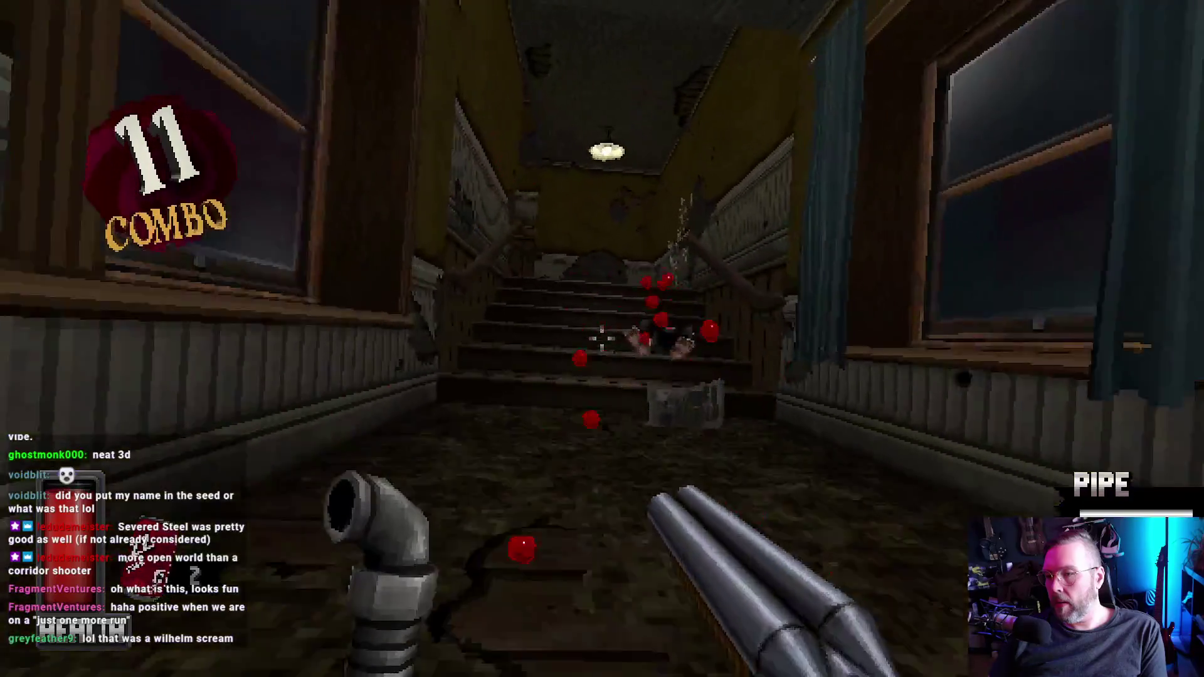
{"action": "key", "text": "w"}
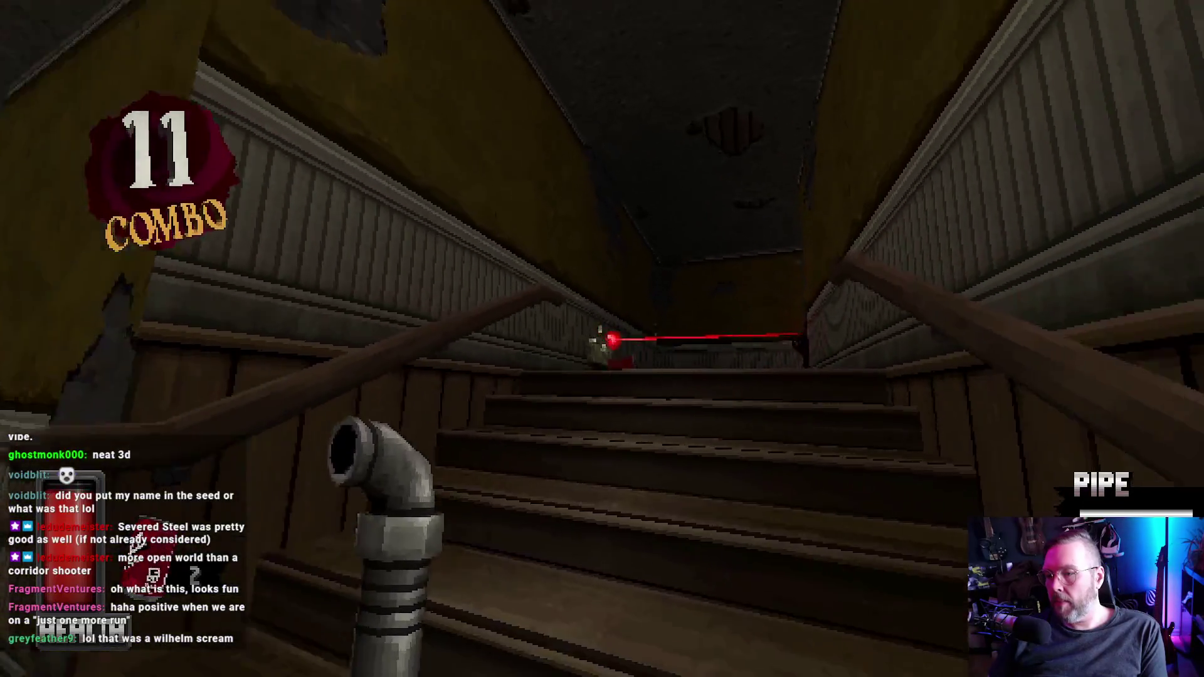
{"action": "left_click", "coordinate": [602, 338]}
{"action": "key", "text": "w"}
{"action": "key", "text": "shift"}
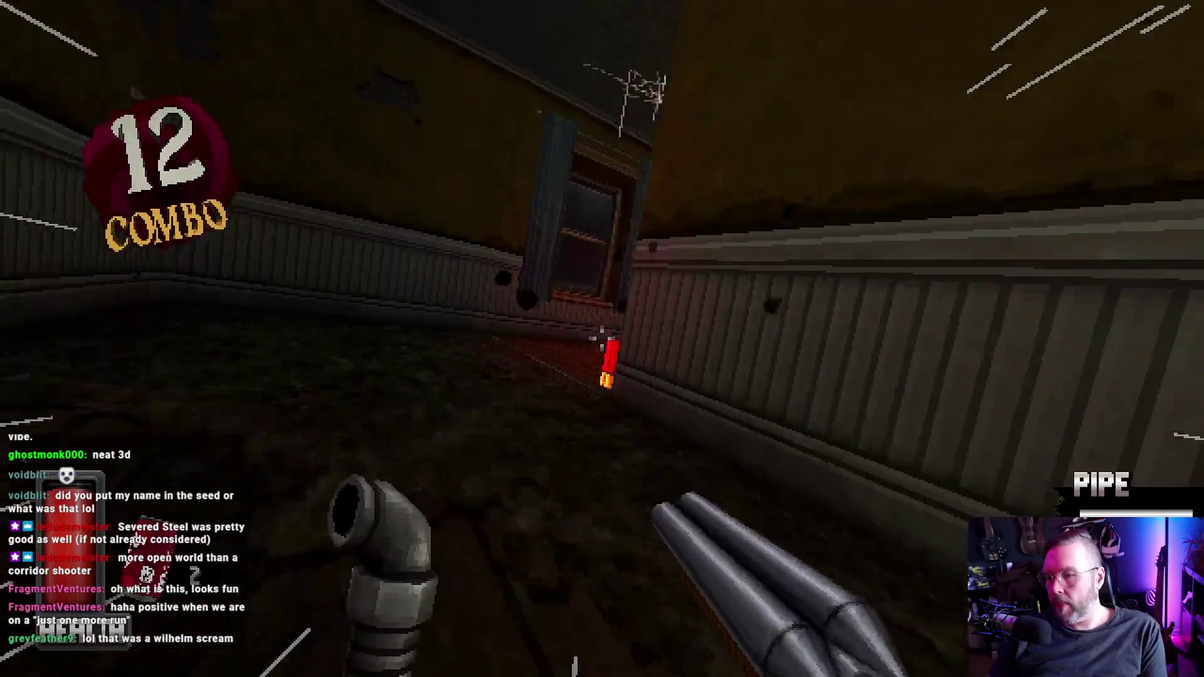
{"action": "left_click", "coordinate": [602, 339]}
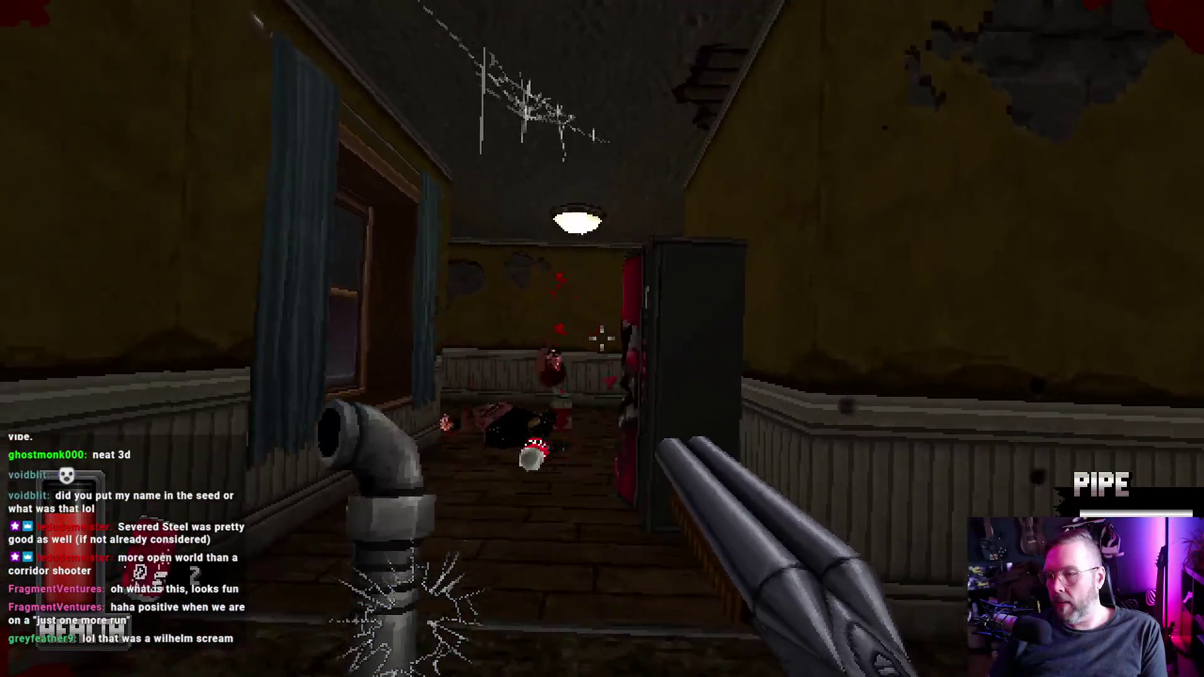
{"action": "right_click", "coordinate": [602, 339]}
Step: Go through the EXIT door and kill the robed enemies in the corridor and new room
{"action": "key", "text": "w"}
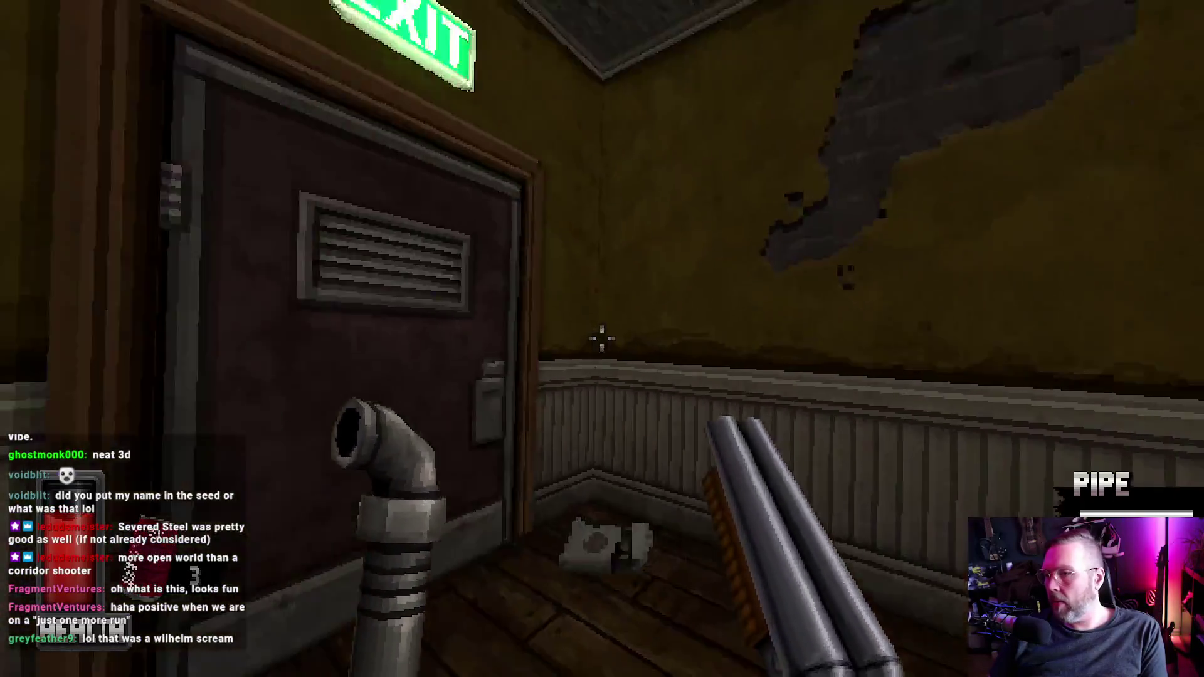
{"action": "key", "text": "w"}
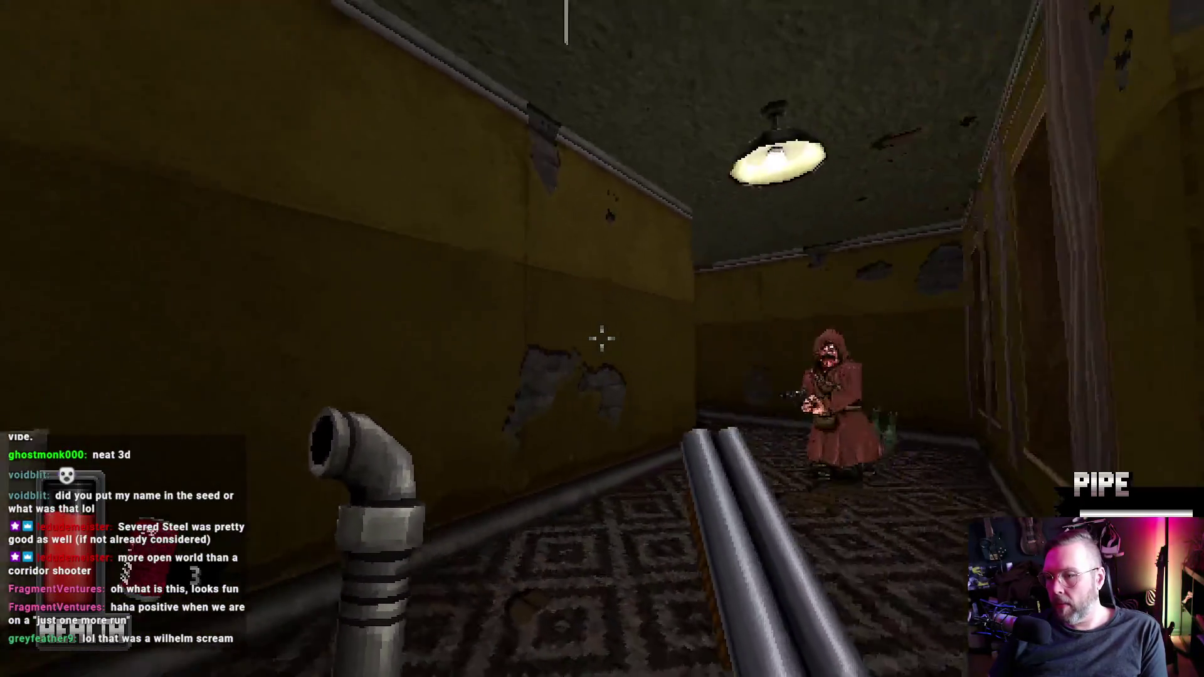
{"action": "left_click", "coordinate": [602, 339]}
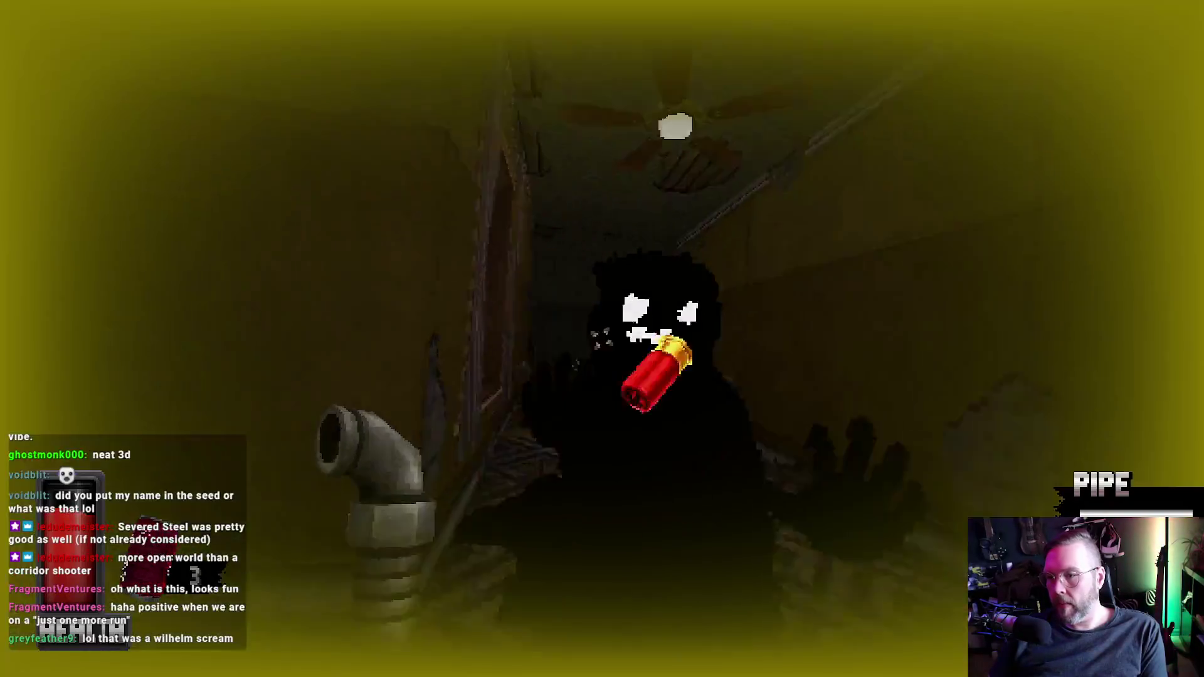
{"action": "key", "text": "w"}
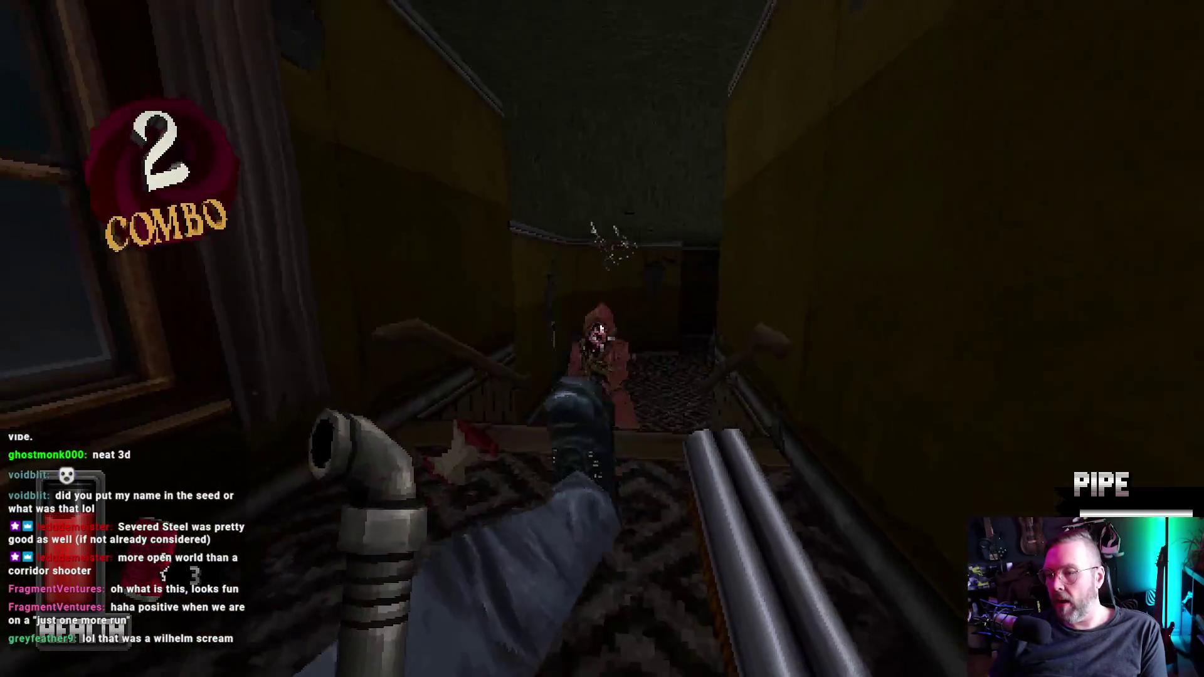
{"action": "key", "text": "f"}
{"action": "left_click", "coordinate": [603, 339]}
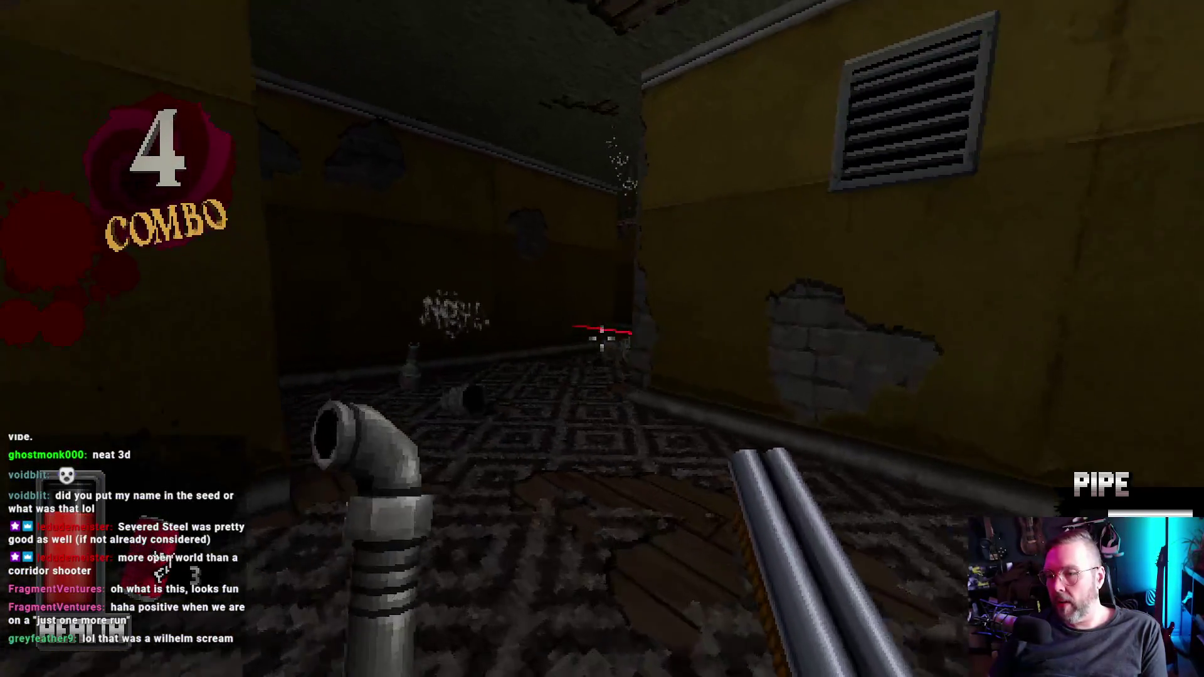
{"action": "left_click", "coordinate": [602, 339]}
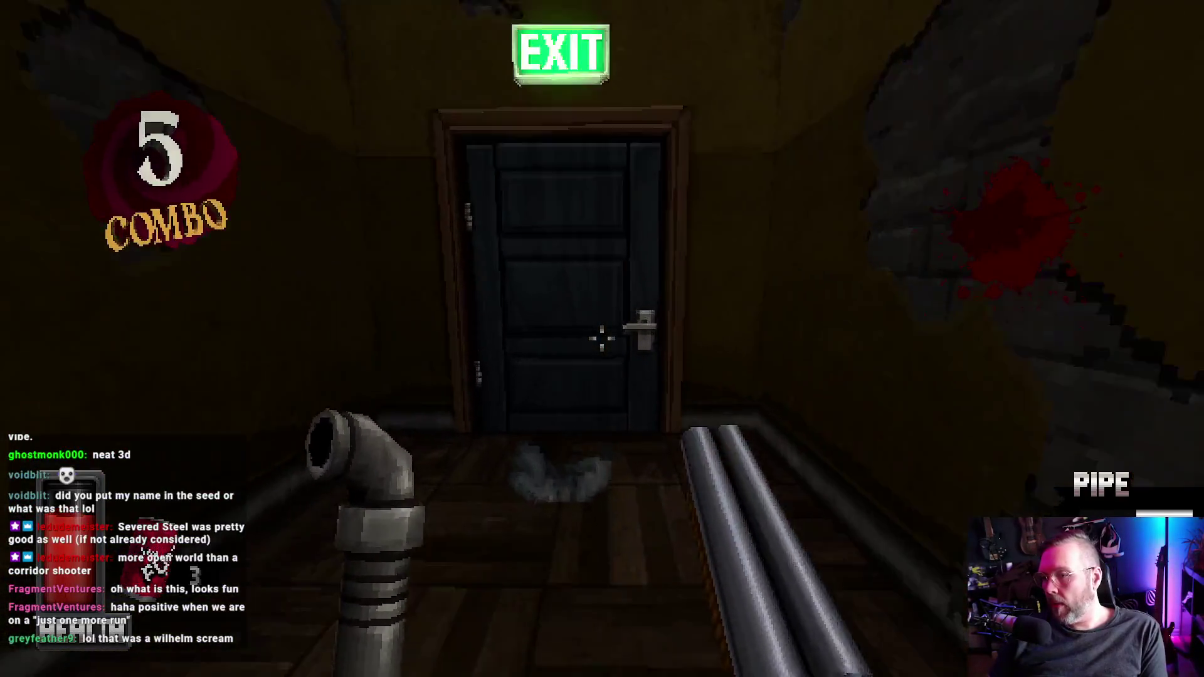
Step: Advance down the long corridor and stairs, killing the enemies, to the dark EXIT door
{"action": "key", "text": "w"}
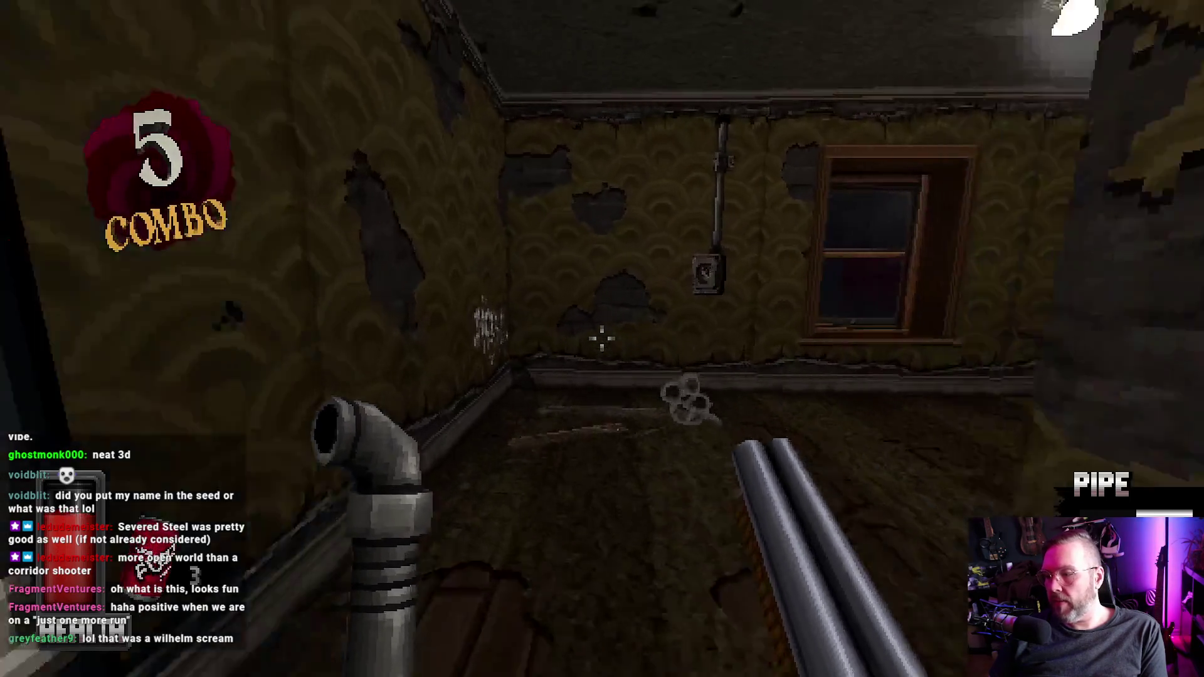
{"action": "key", "text": "w"}
{"action": "left_click", "coordinate": [602, 338]}
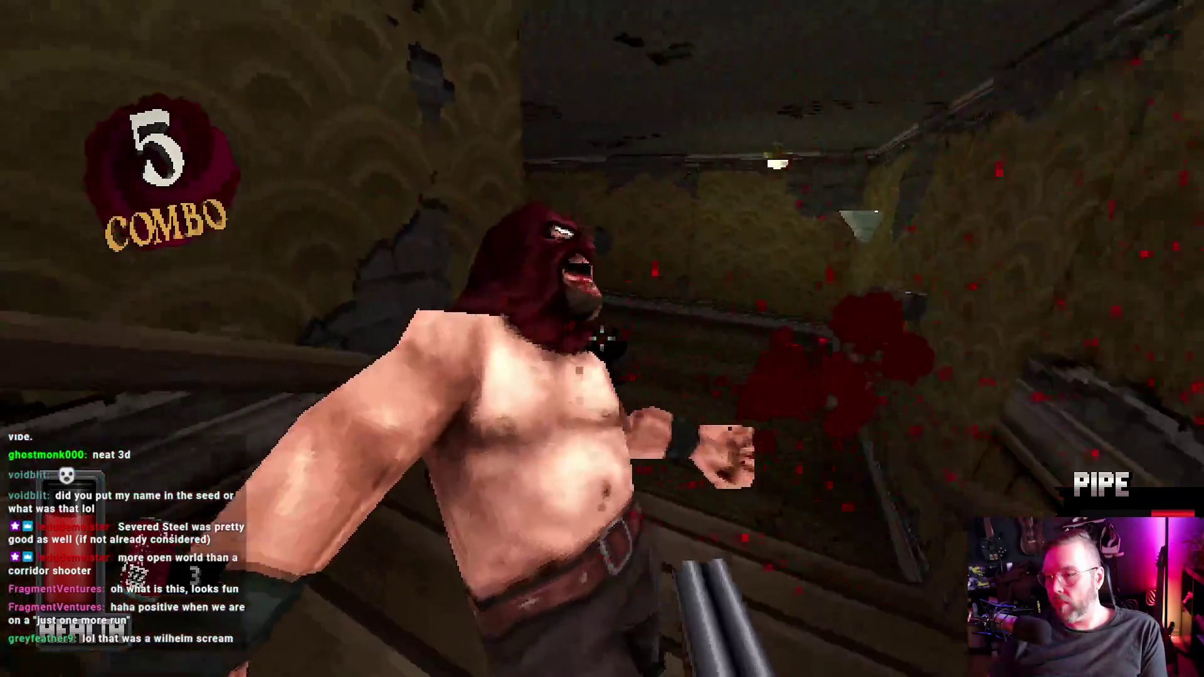
{"action": "left_click", "coordinate": [602, 338]}
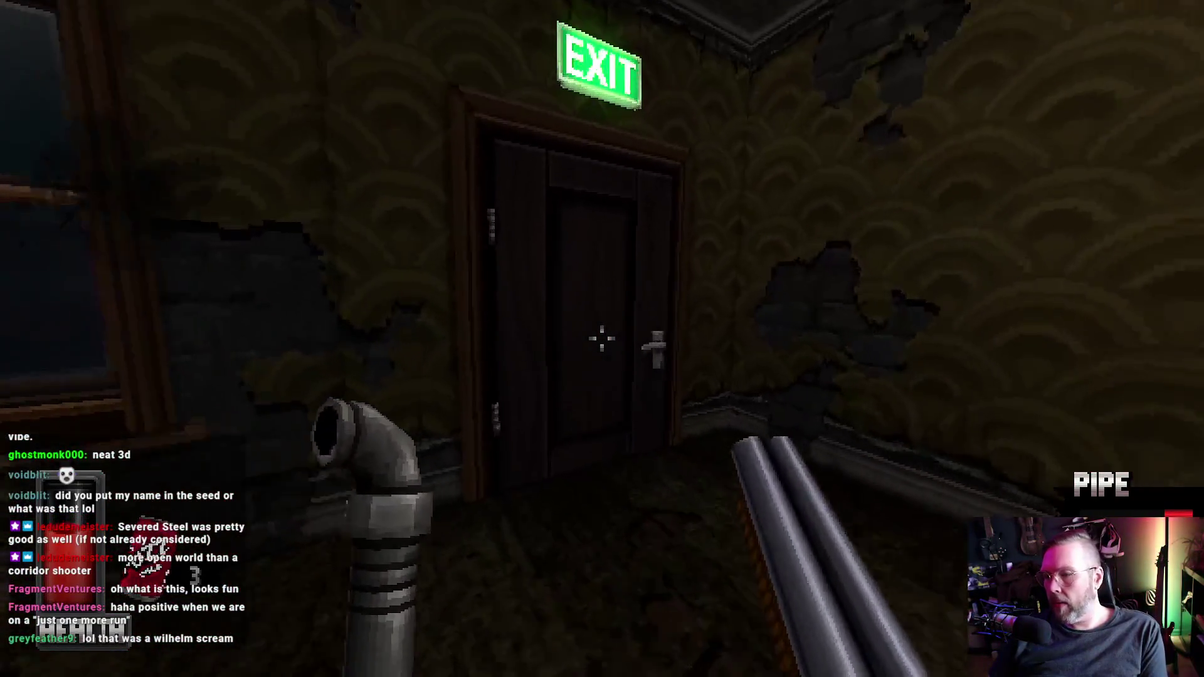
{"action": "key", "text": "w"}
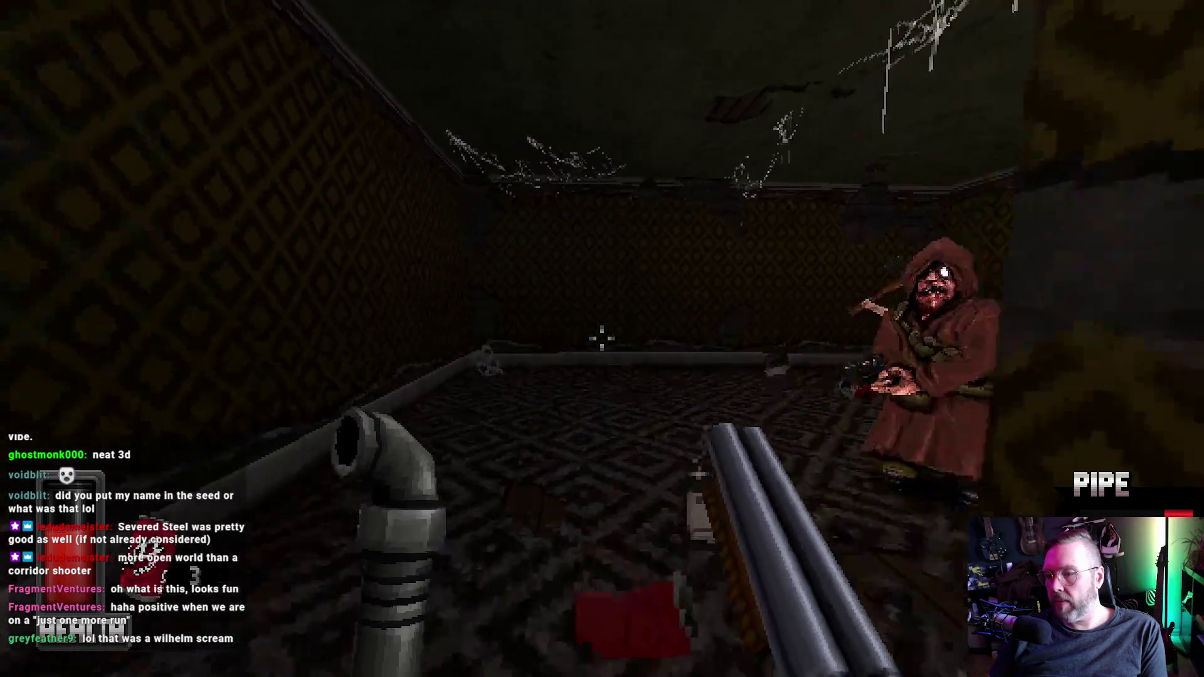
Step: Fight the enemies in the patterned room, die and restart the run from the death screen
{"action": "left_click", "coordinate": [602, 339]}
{"action": "left_click", "coordinate": [602, 339]}
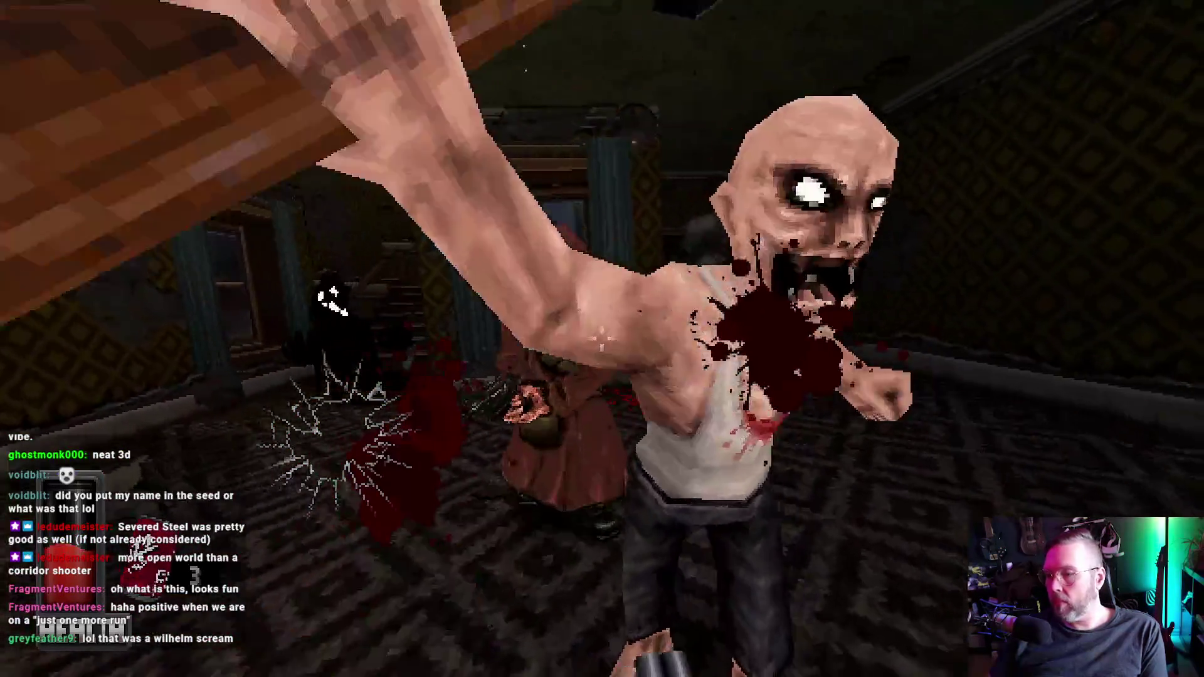
{"action": "left_click", "coordinate": [602, 338]}
{"action": "left_click", "coordinate": [602, 339]}
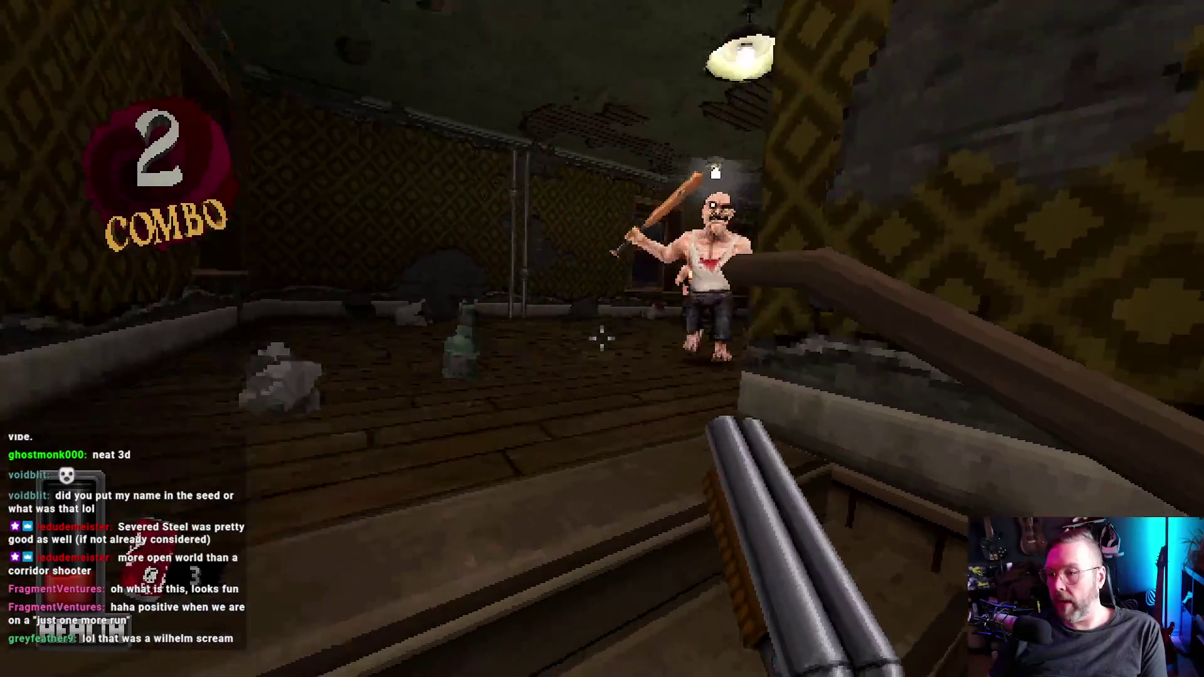
{"action": "left_click", "coordinate": [602, 338]}
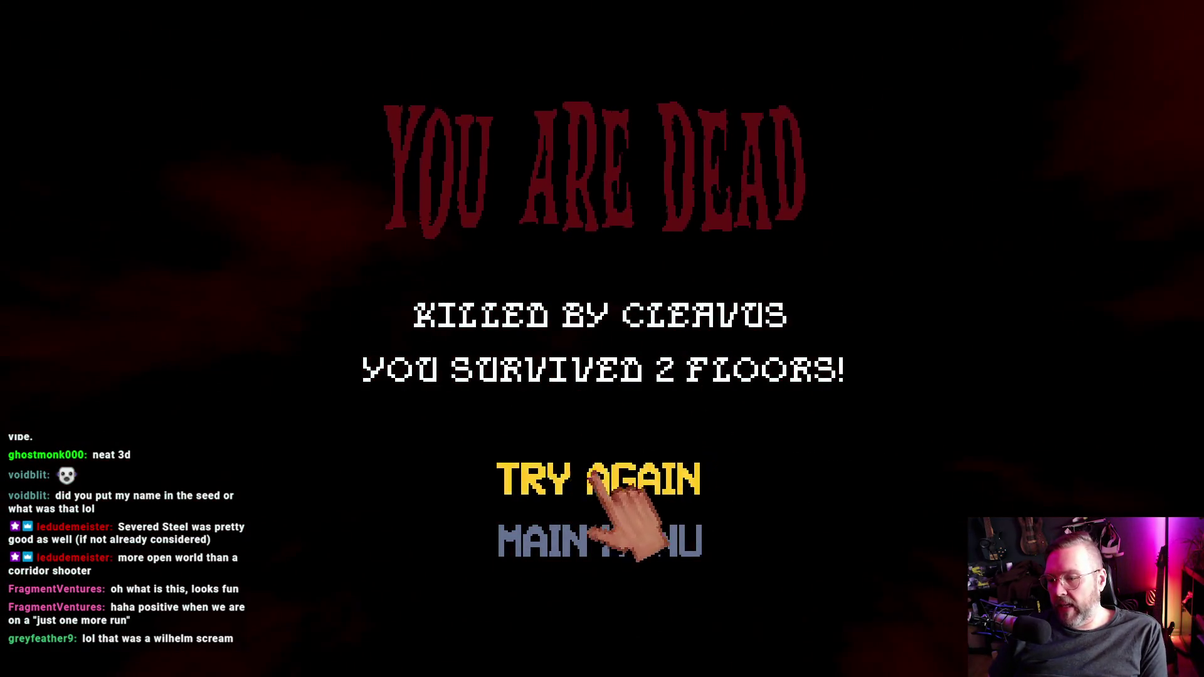
{"action": "key", "text": "Return"}
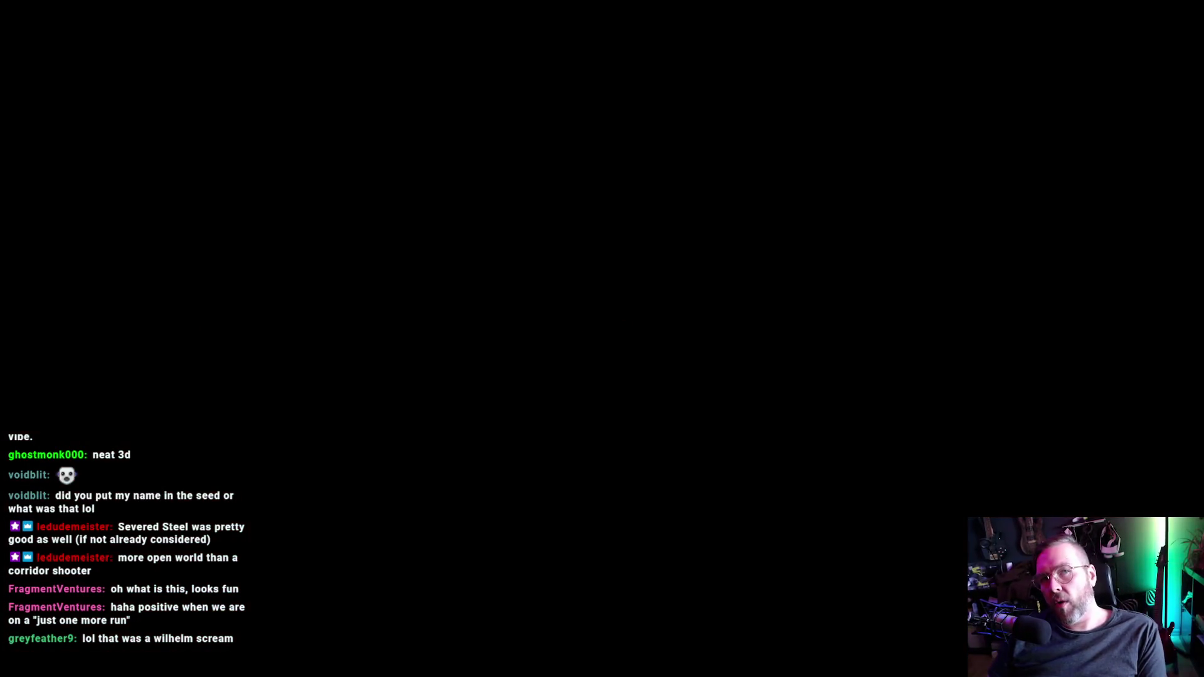
Step: Fight out of the elevator, down the stairs and kill the robed gunman and next enemy
{"action": "key", "text": "w"}
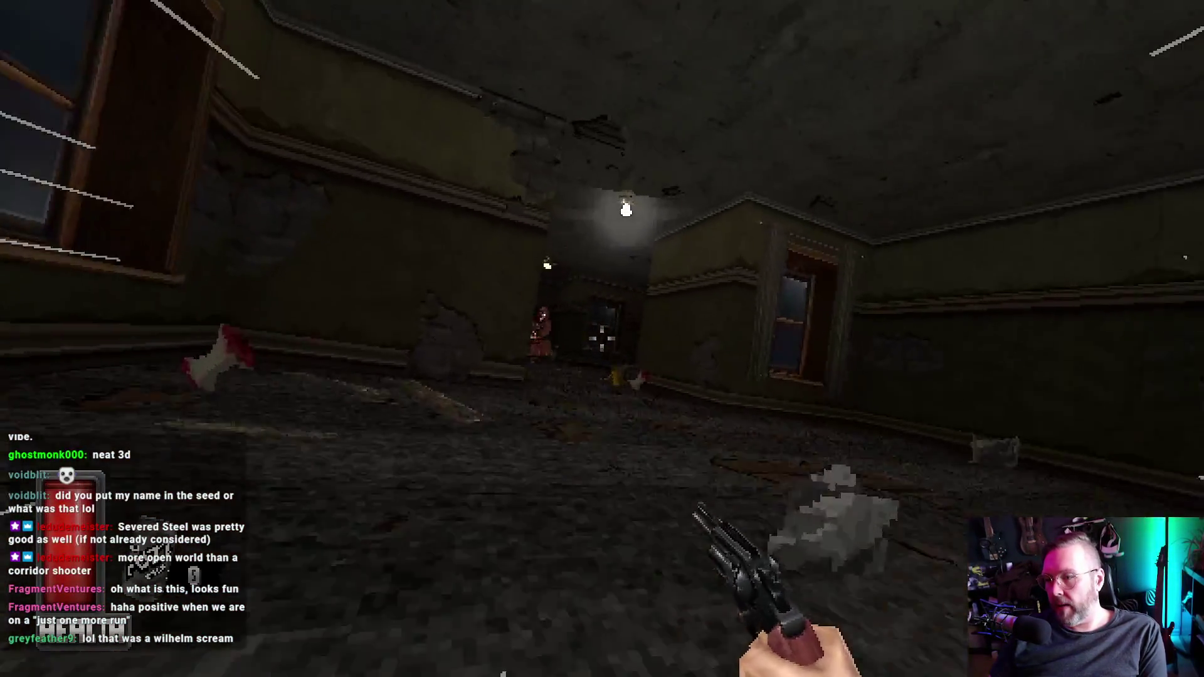
{"action": "left_click", "coordinate": [602, 338]}
{"action": "key", "text": "w"}
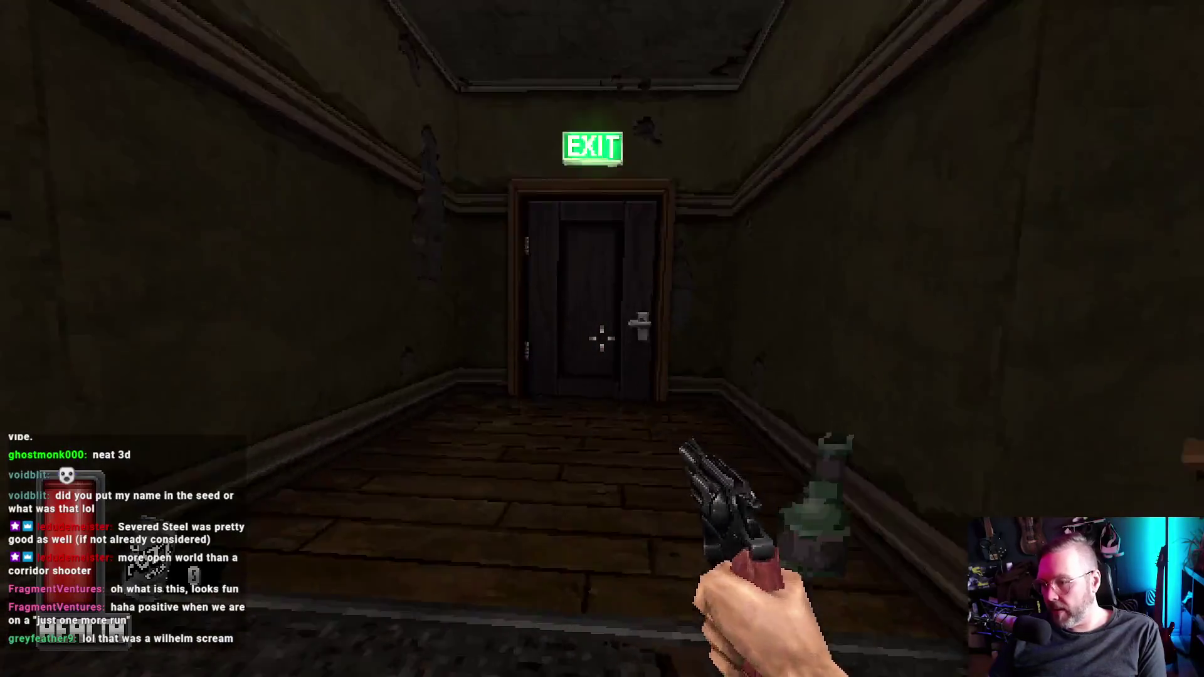
{"action": "key", "text": "w"}
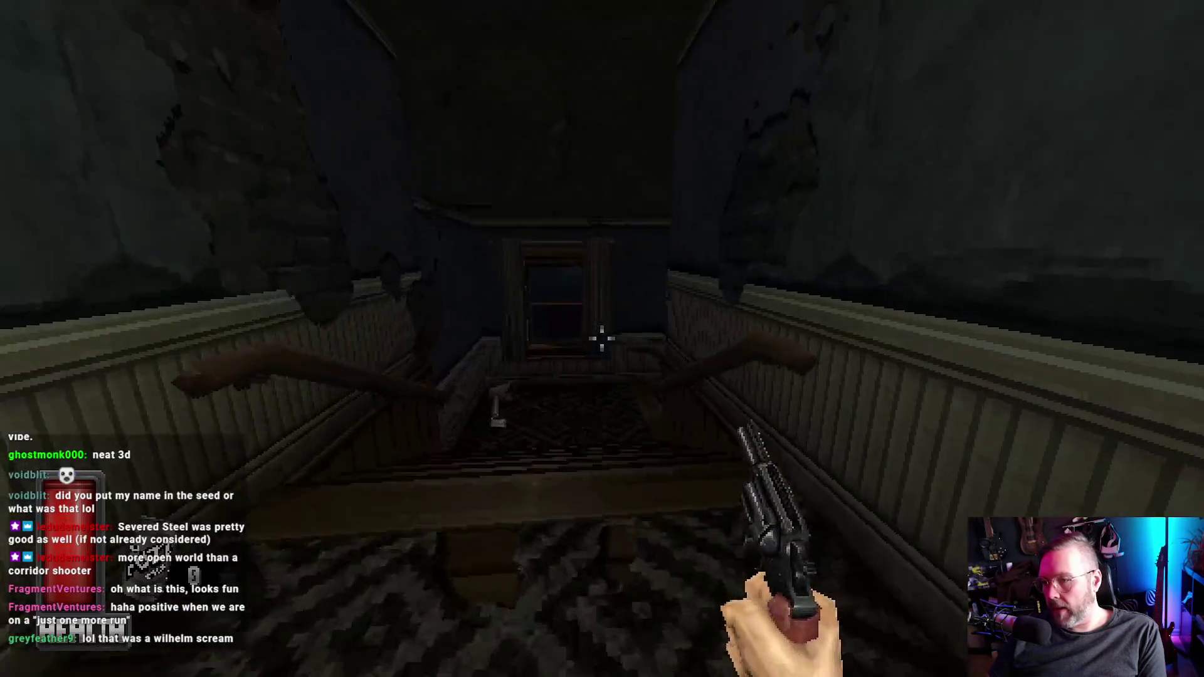
{"action": "key", "text": "w"}
{"action": "left_click", "coordinate": [602, 339]}
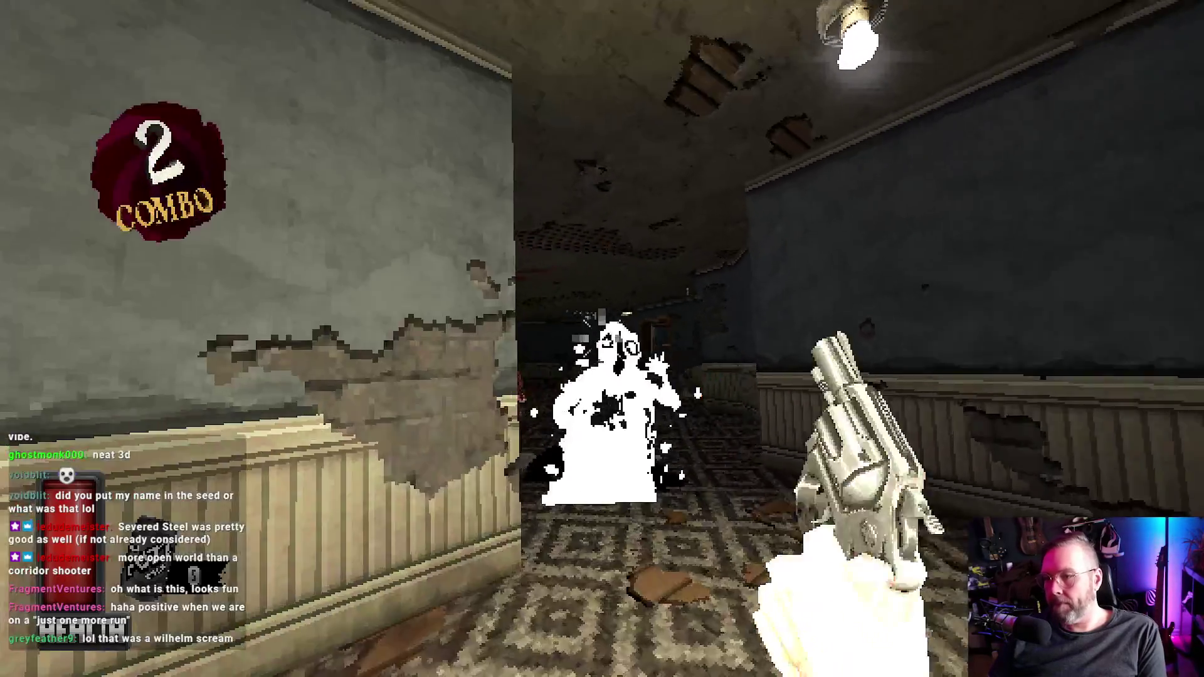
{"action": "left_click", "coordinate": [602, 338]}
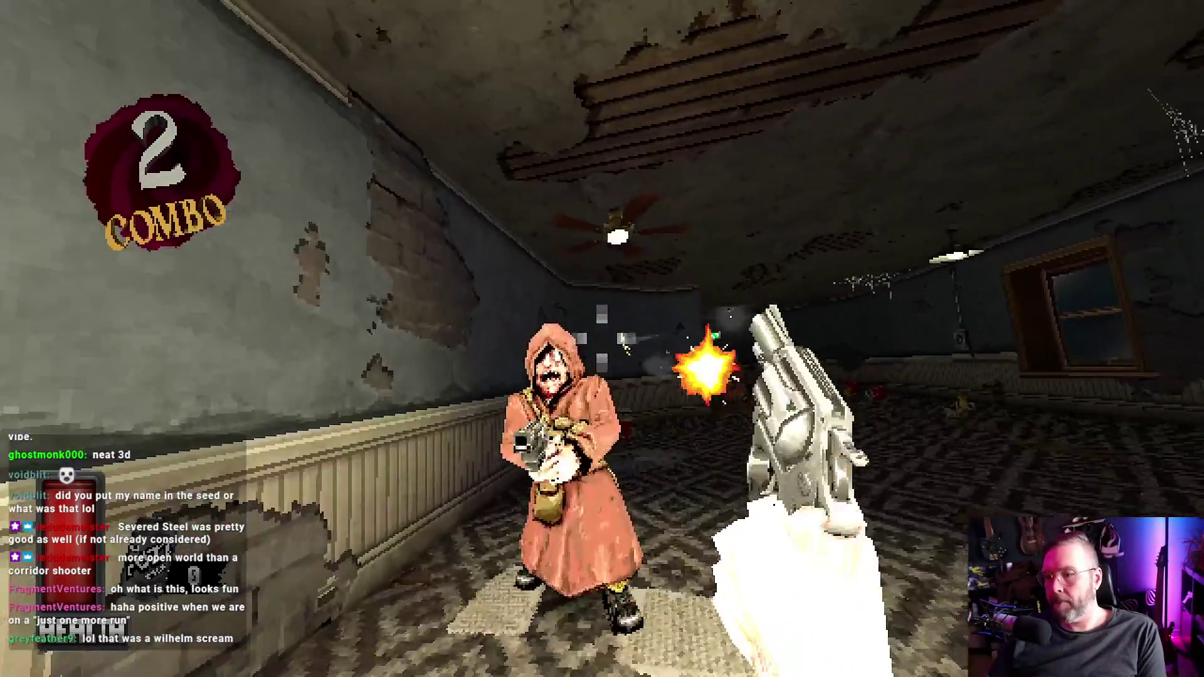
{"action": "left_click", "coordinate": [603, 339]}
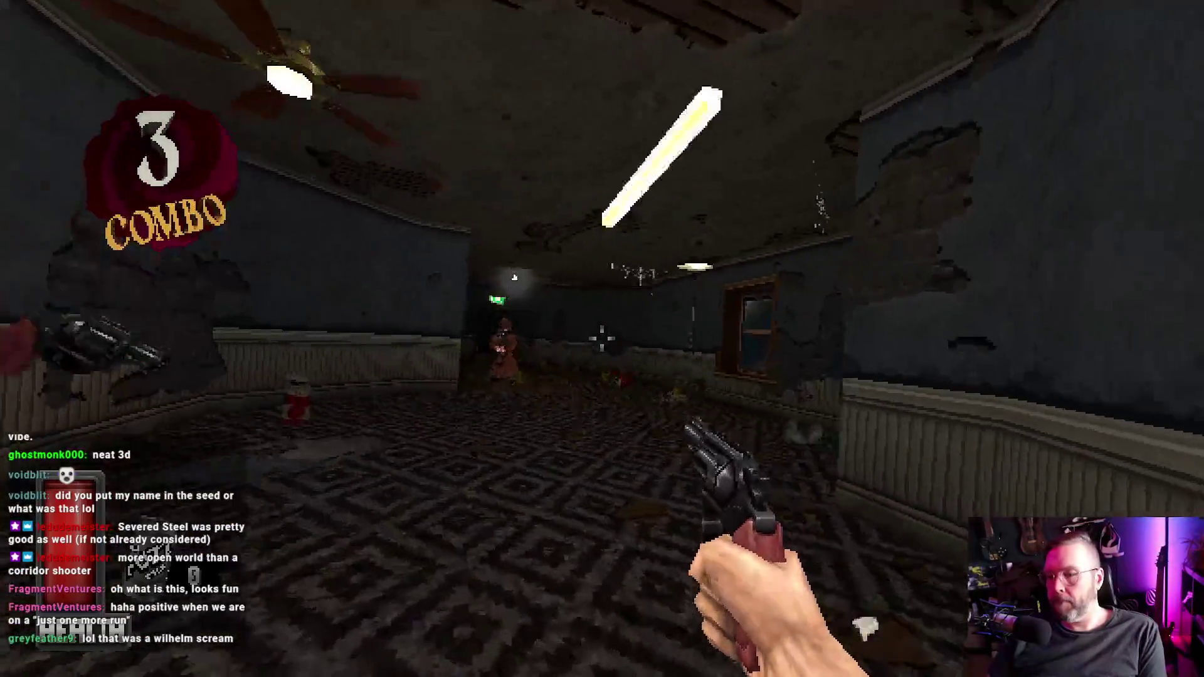
{"action": "left_click", "coordinate": [602, 339]}
Step: Kick open the door, ready the axe and strike the enemy in the wallpapered corridor
{"action": "key", "text": "w"}
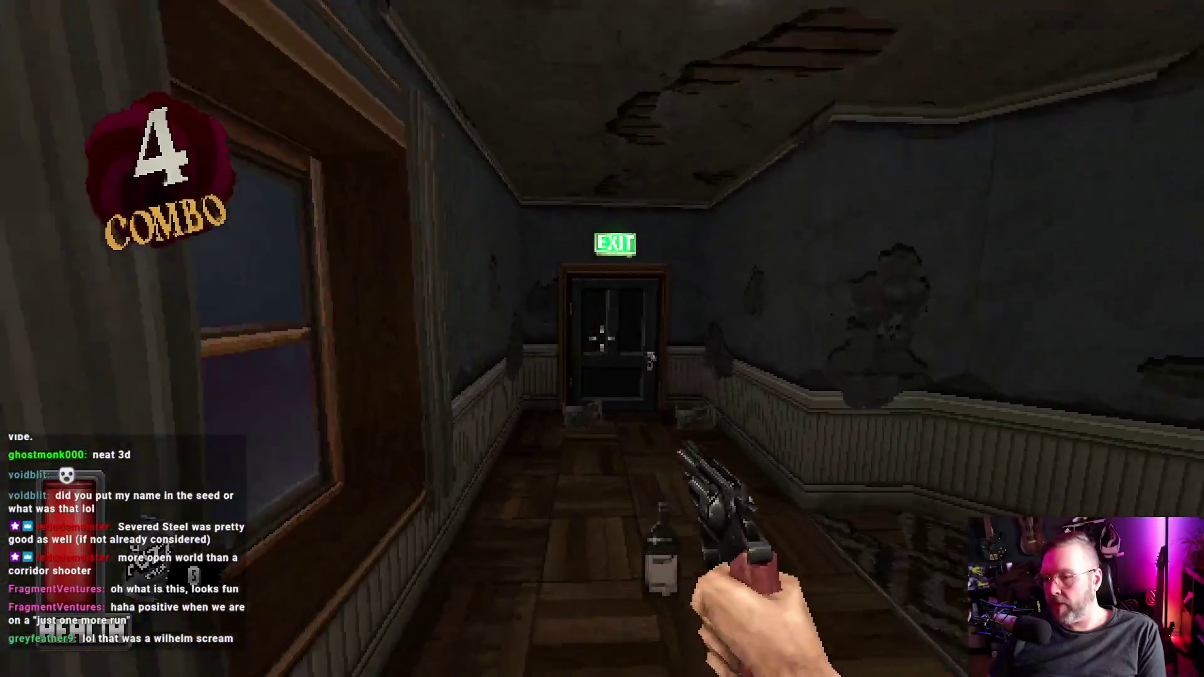
{"action": "right_click", "coordinate": [602, 338]}
{"action": "key", "text": "w"}
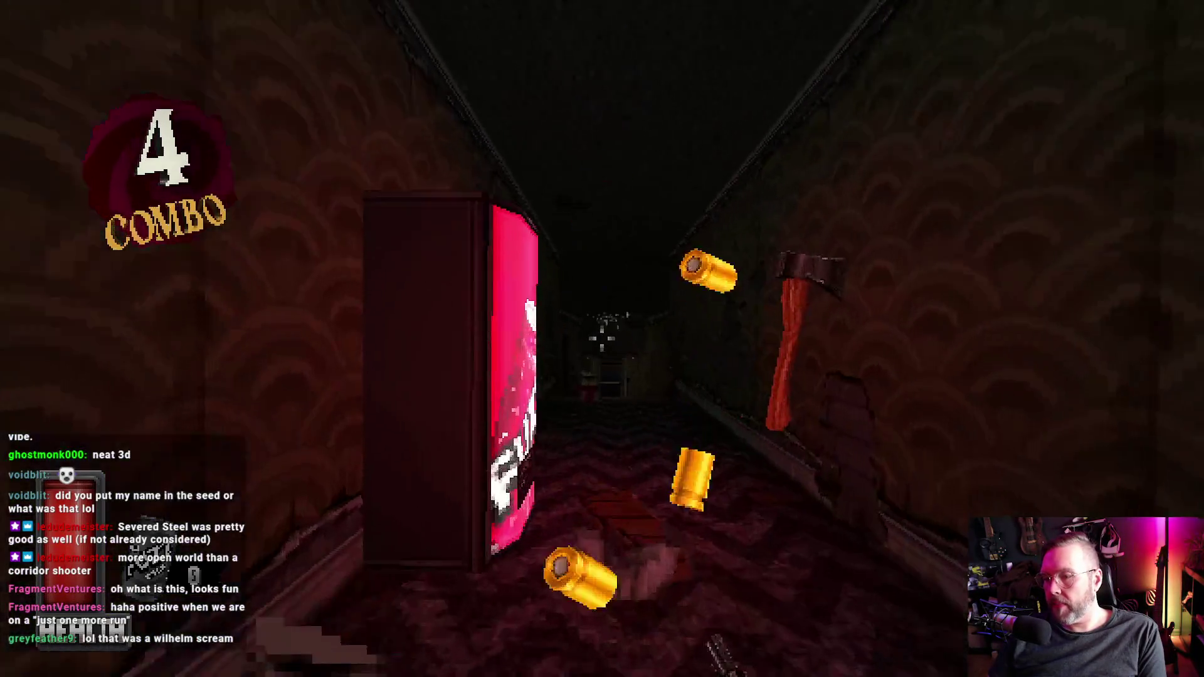
{"action": "right_click", "coordinate": [602, 339]}
{"action": "key", "text": "e"}
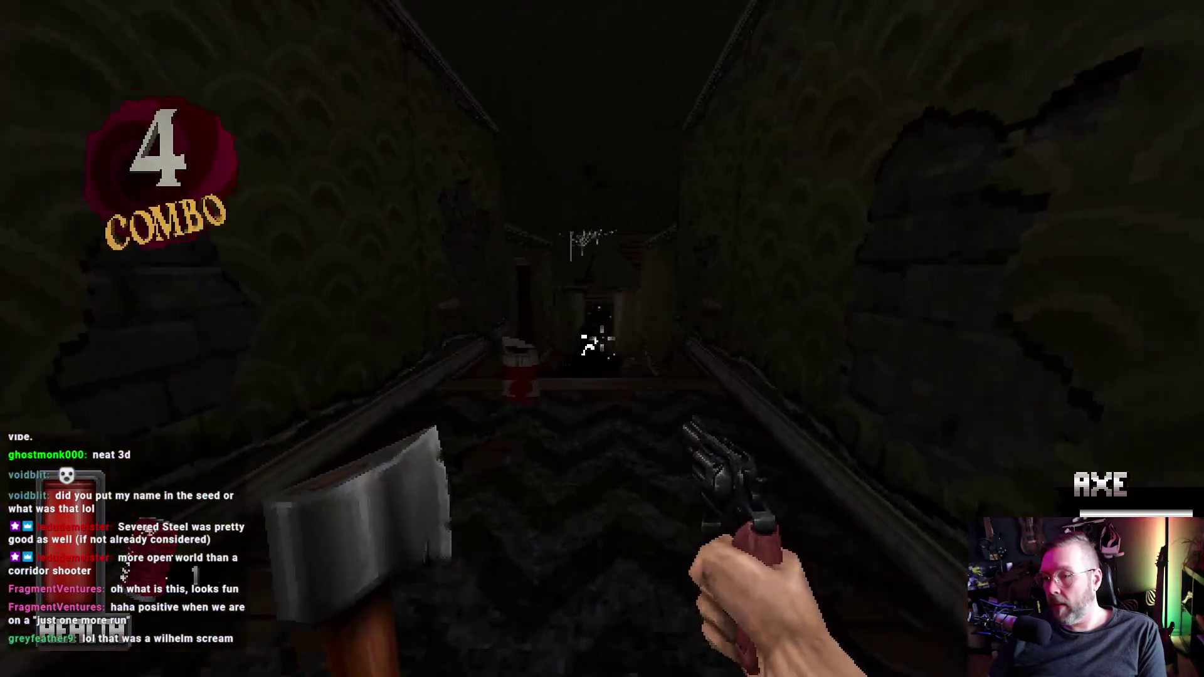
{"action": "key", "text": "w"}
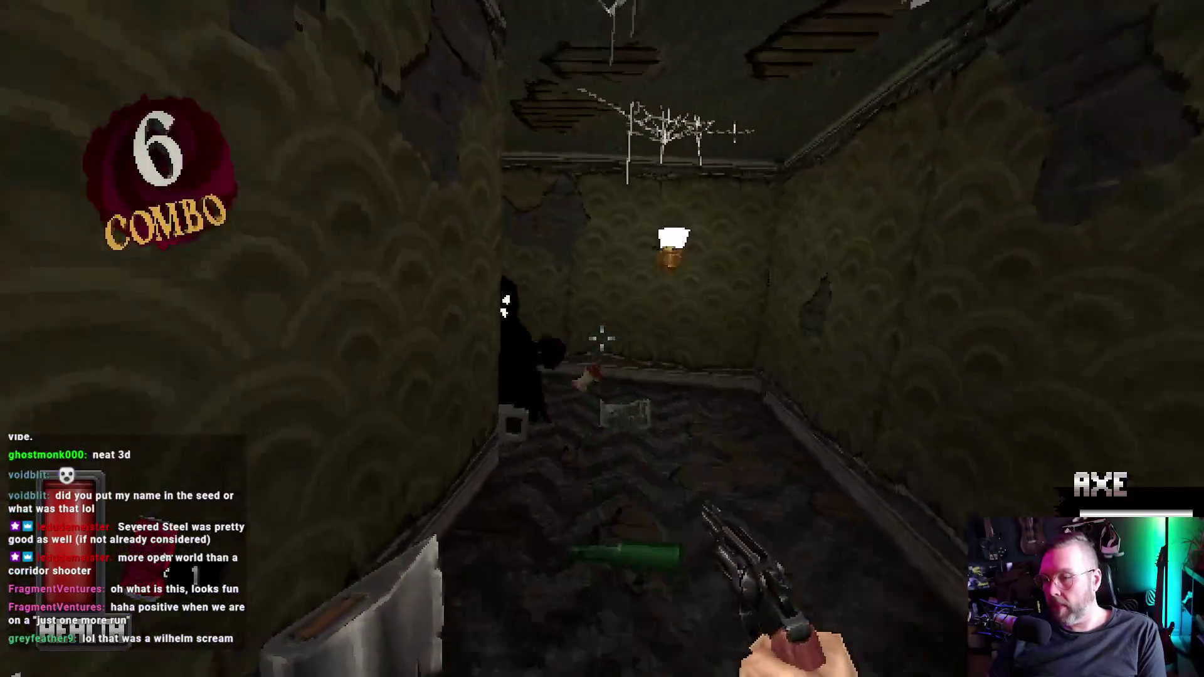
{"action": "left_click", "coordinate": [602, 338]}
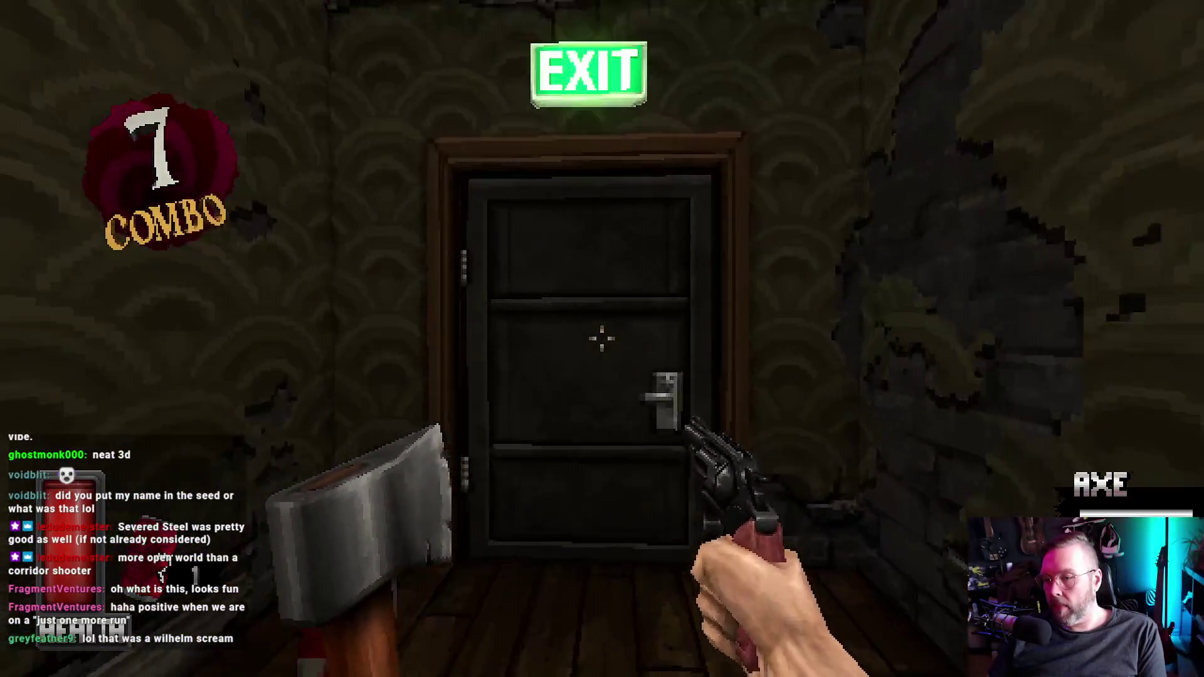
Step: Kill the bloodied and robed enemies, then move over the staircase into the narrow corridor
{"action": "key", "text": "w"}
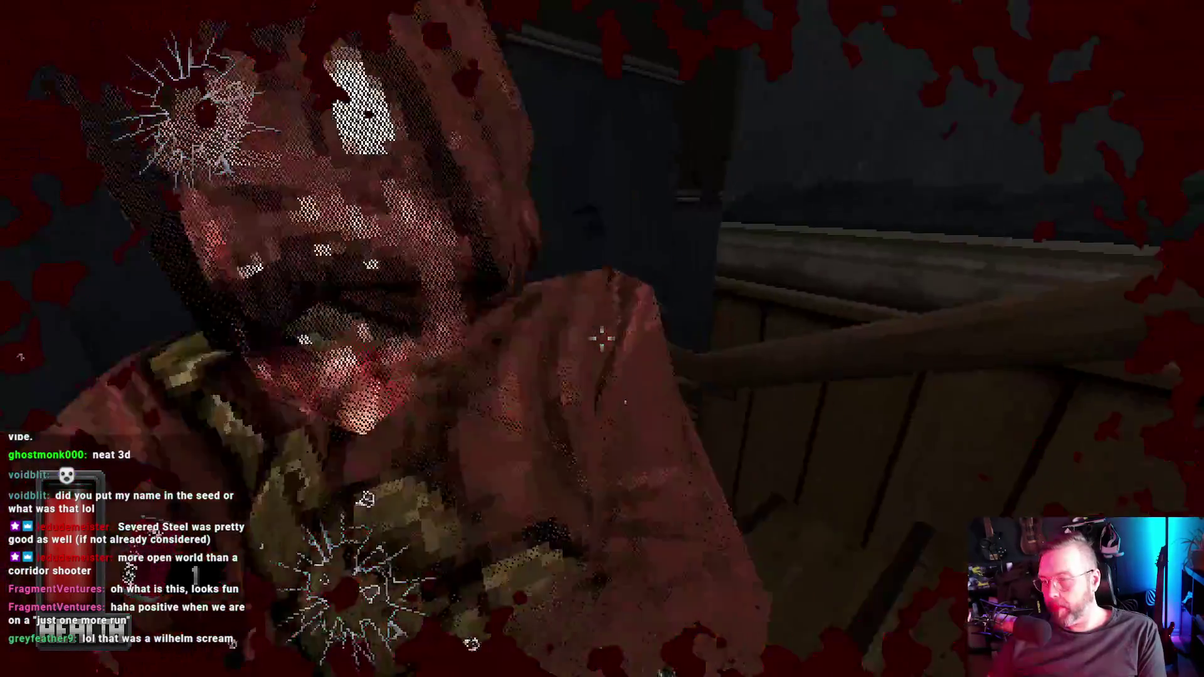
{"action": "left_click", "coordinate": [602, 338]}
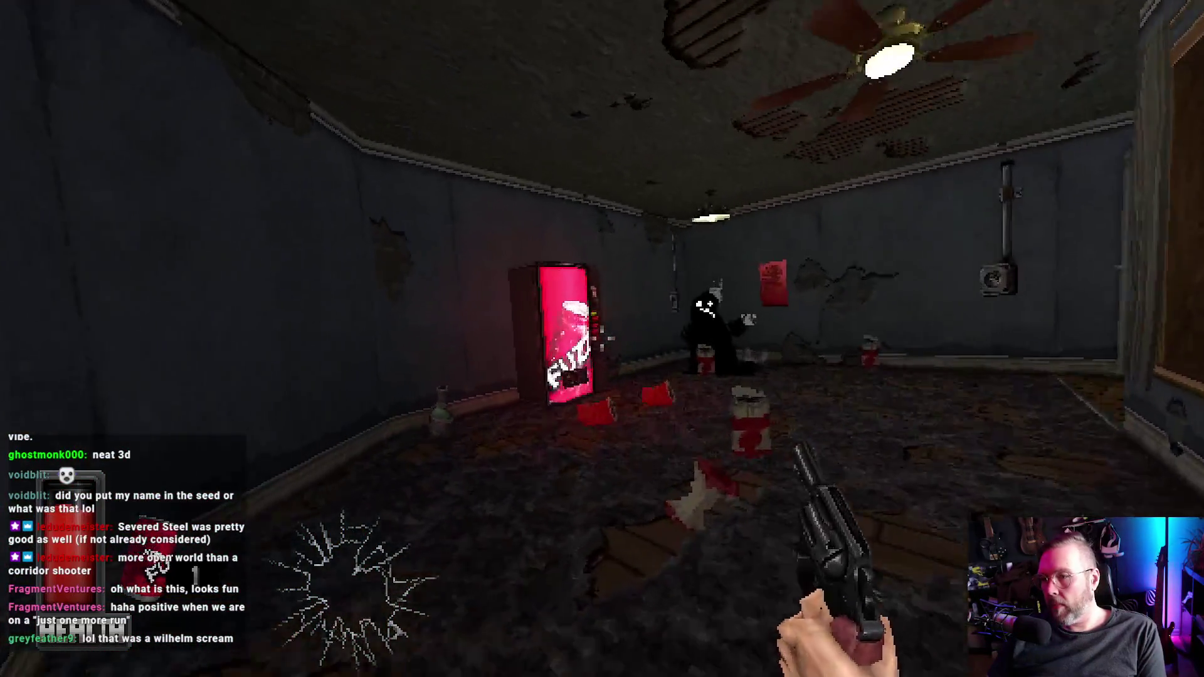
{"action": "left_click", "coordinate": [602, 339]}
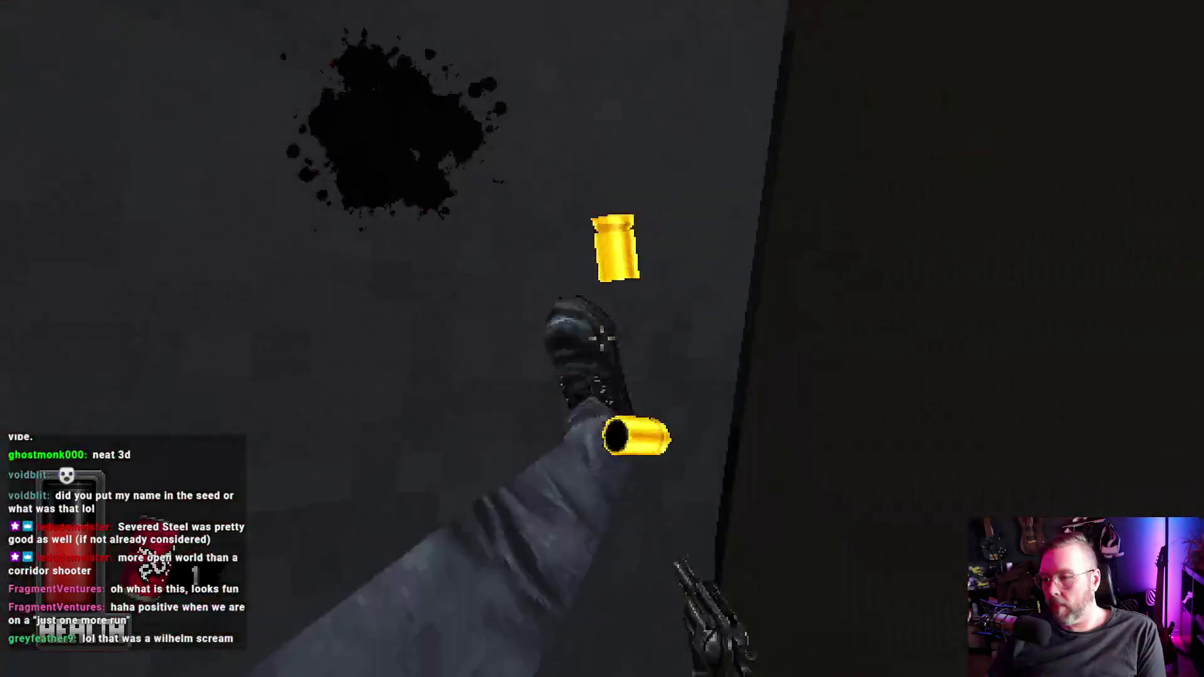
{"action": "left_click", "coordinate": [602, 339]}
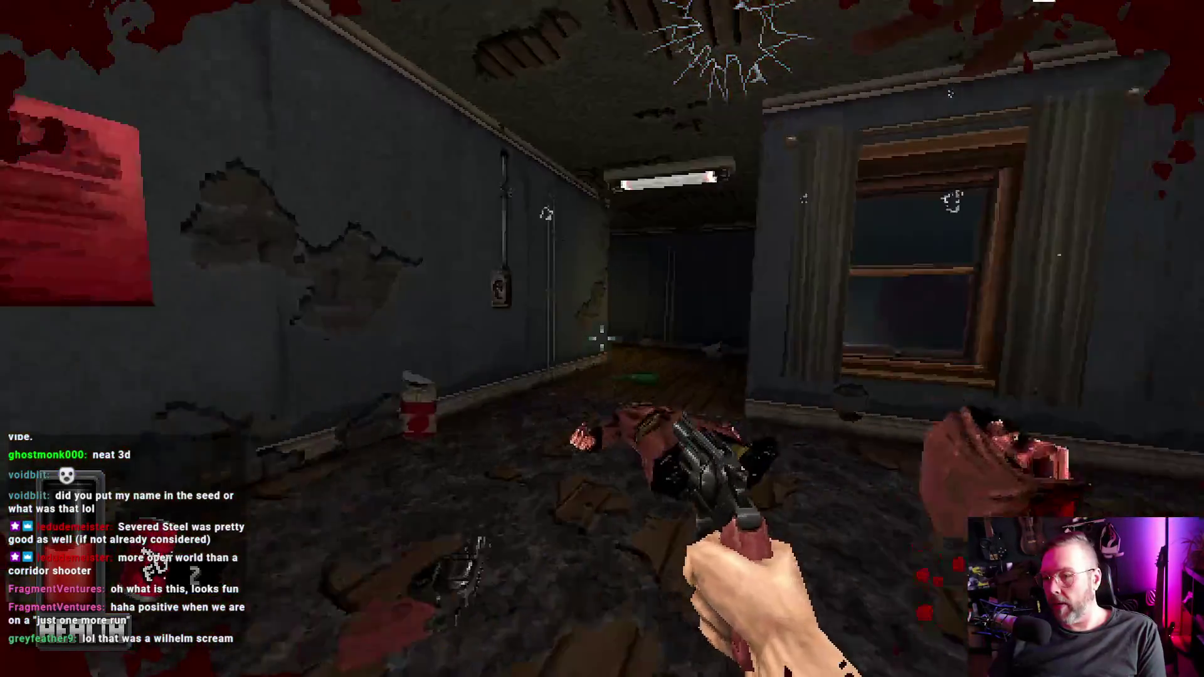
{"action": "key", "text": "w"}
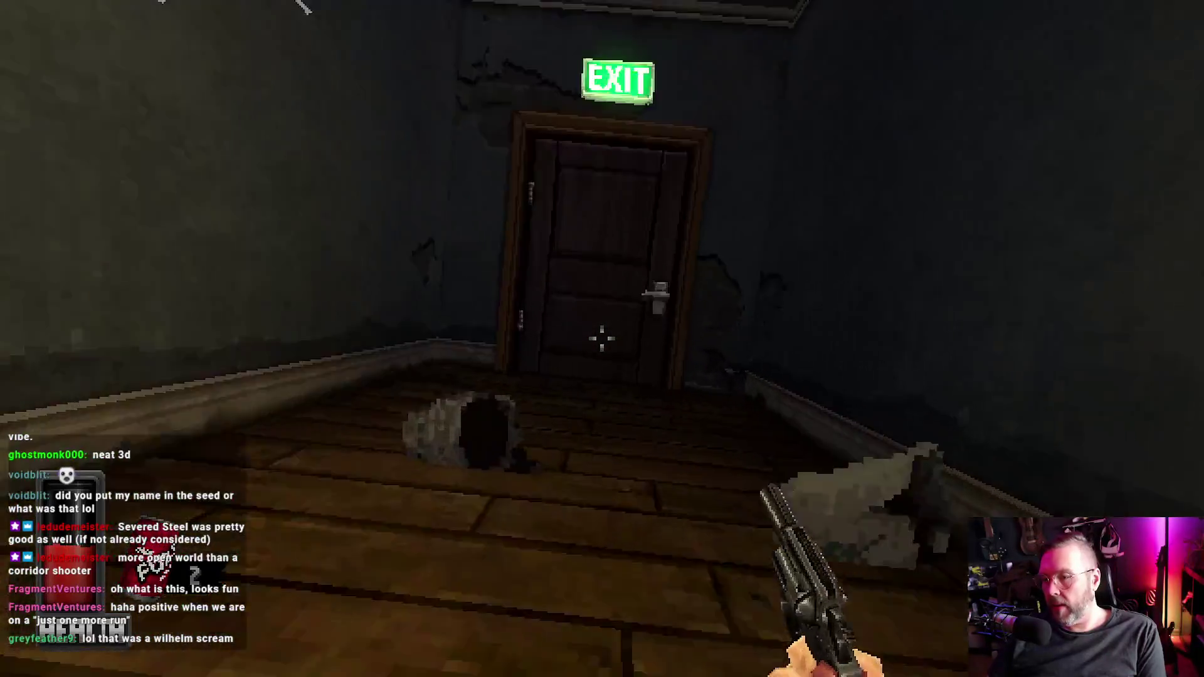
{"action": "key", "text": "w"}
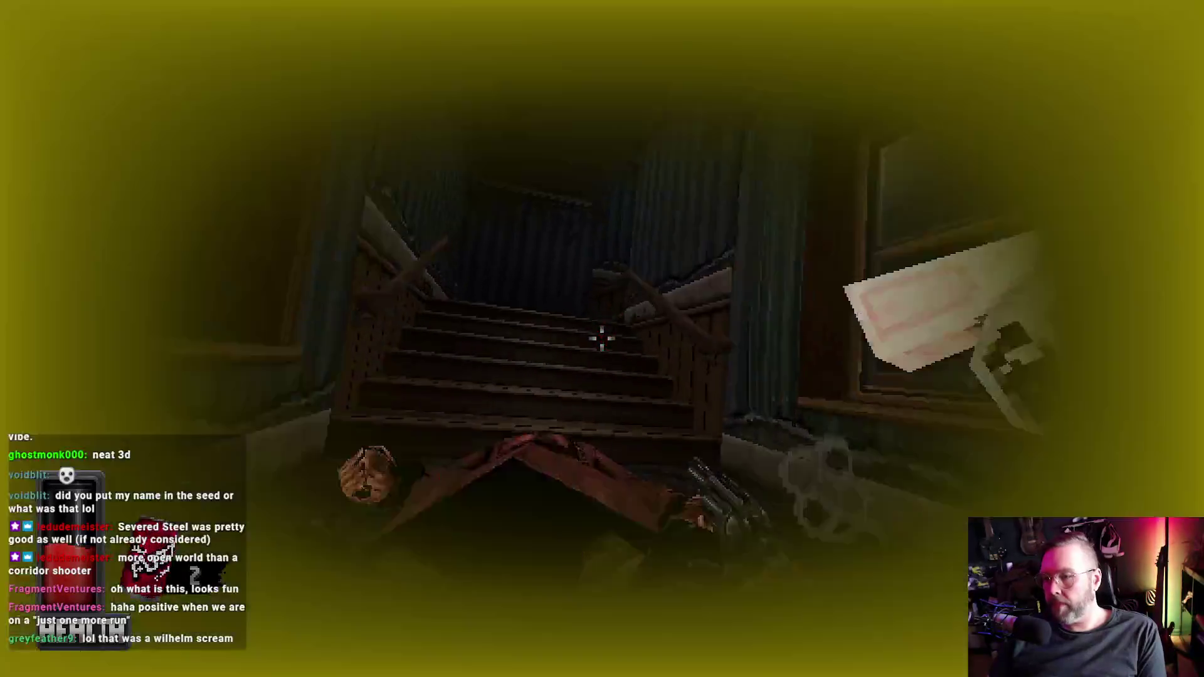
{"action": "key", "text": "w"}
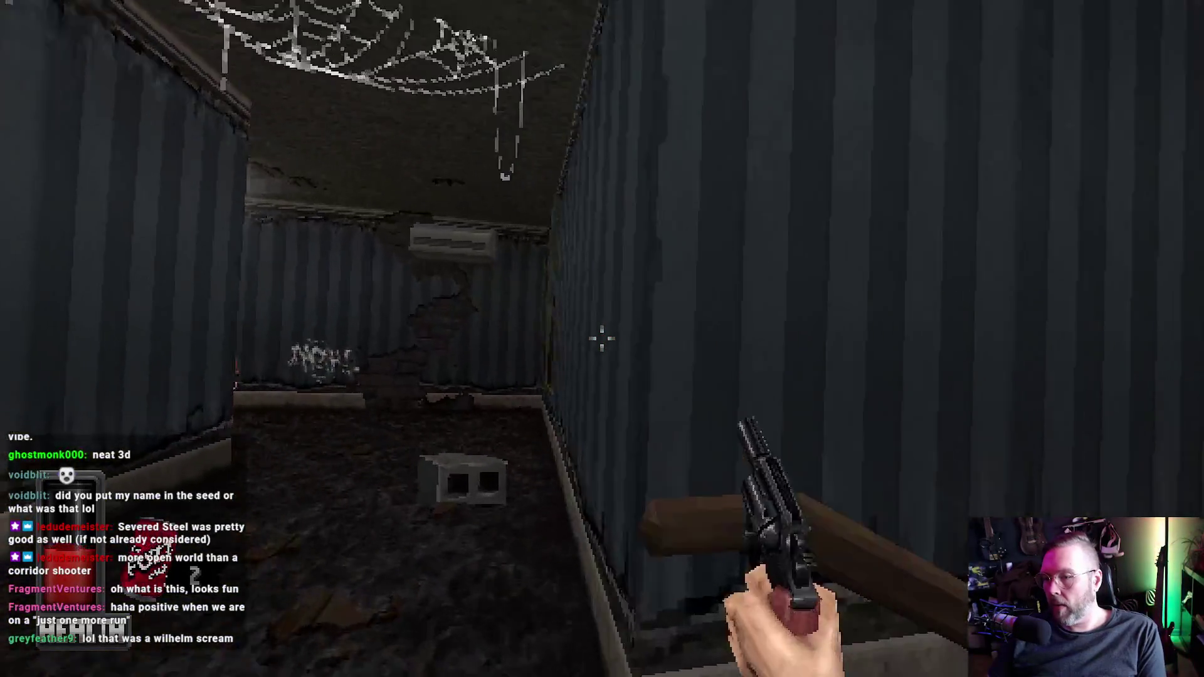
Step: Shoot the robed and stairwell enemies, reloading midway, and run up toward the bright doorway
{"action": "left_click", "coordinate": [602, 338]}
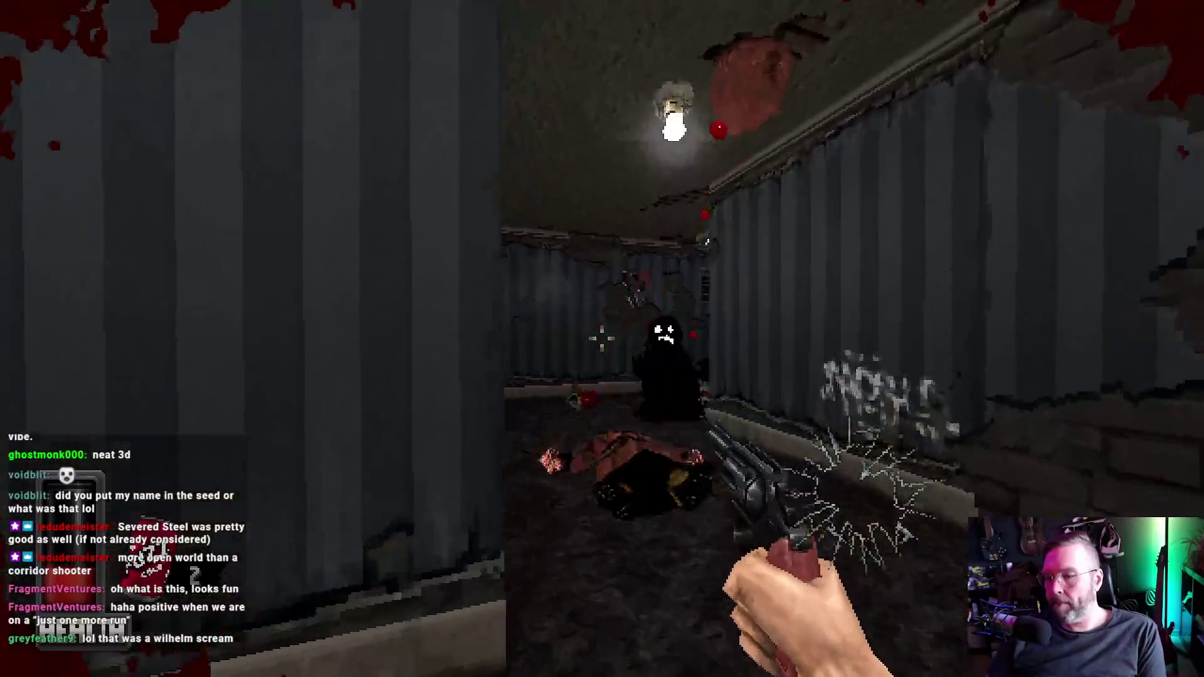
{"action": "key", "text": "r"}
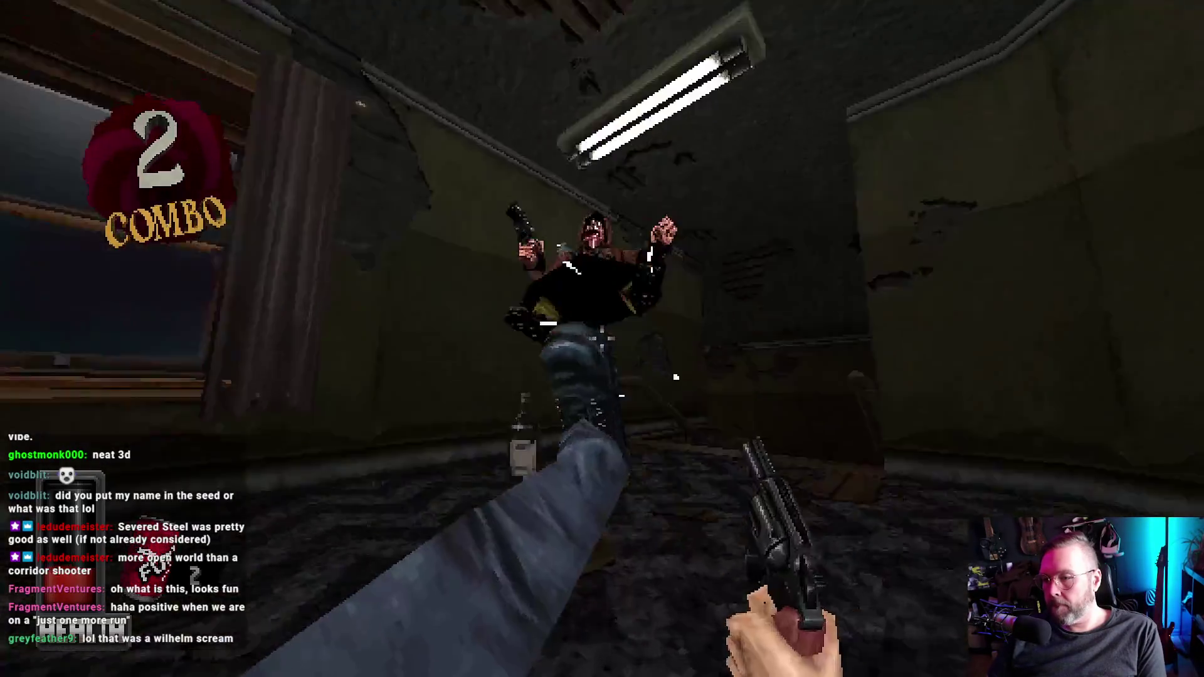
{"action": "left_click", "coordinate": [602, 338]}
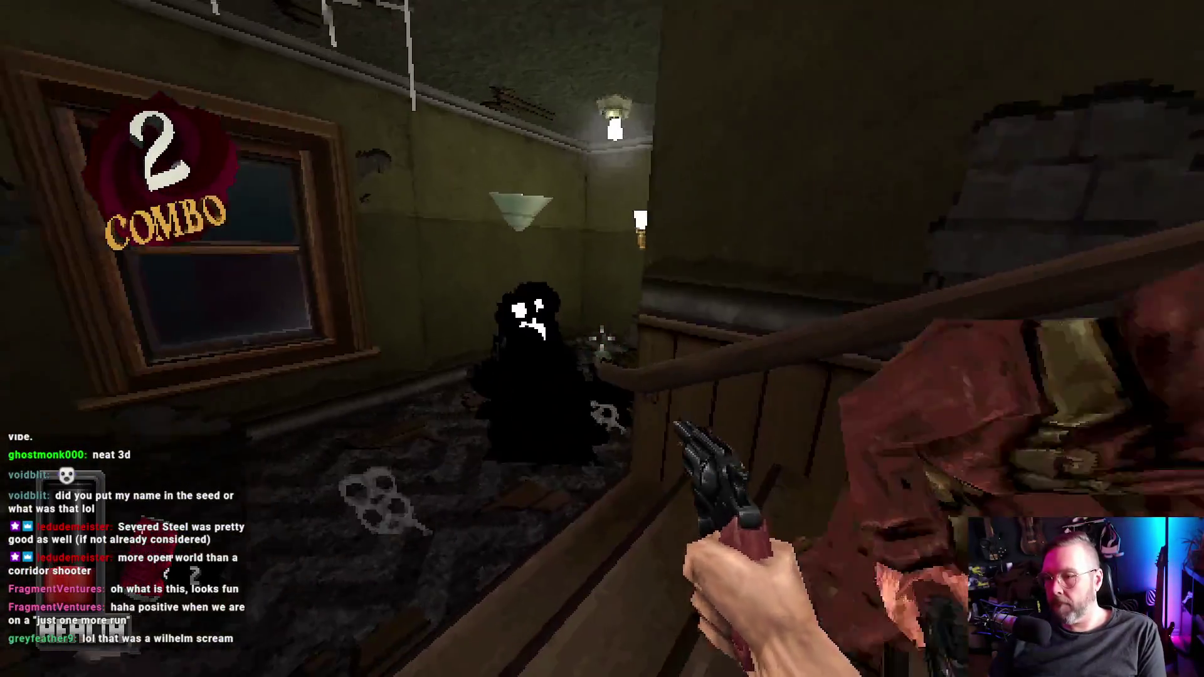
{"action": "left_click", "coordinate": [602, 339]}
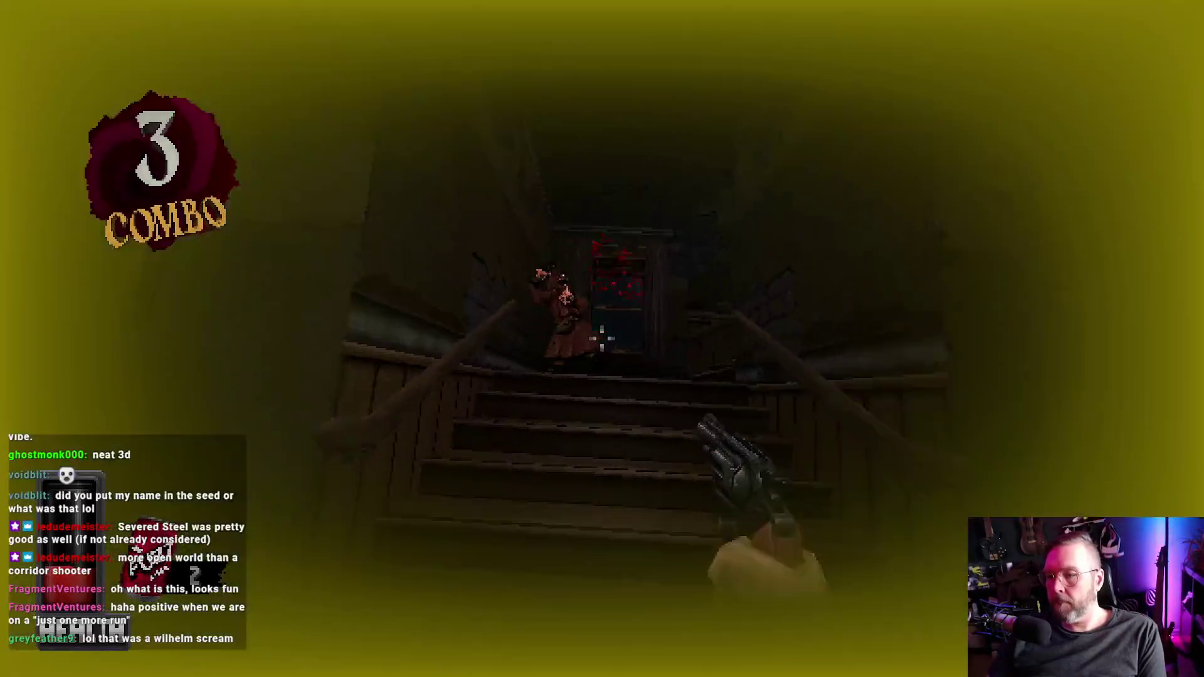
{"action": "left_click", "coordinate": [602, 339]}
{"action": "key", "text": "w"}
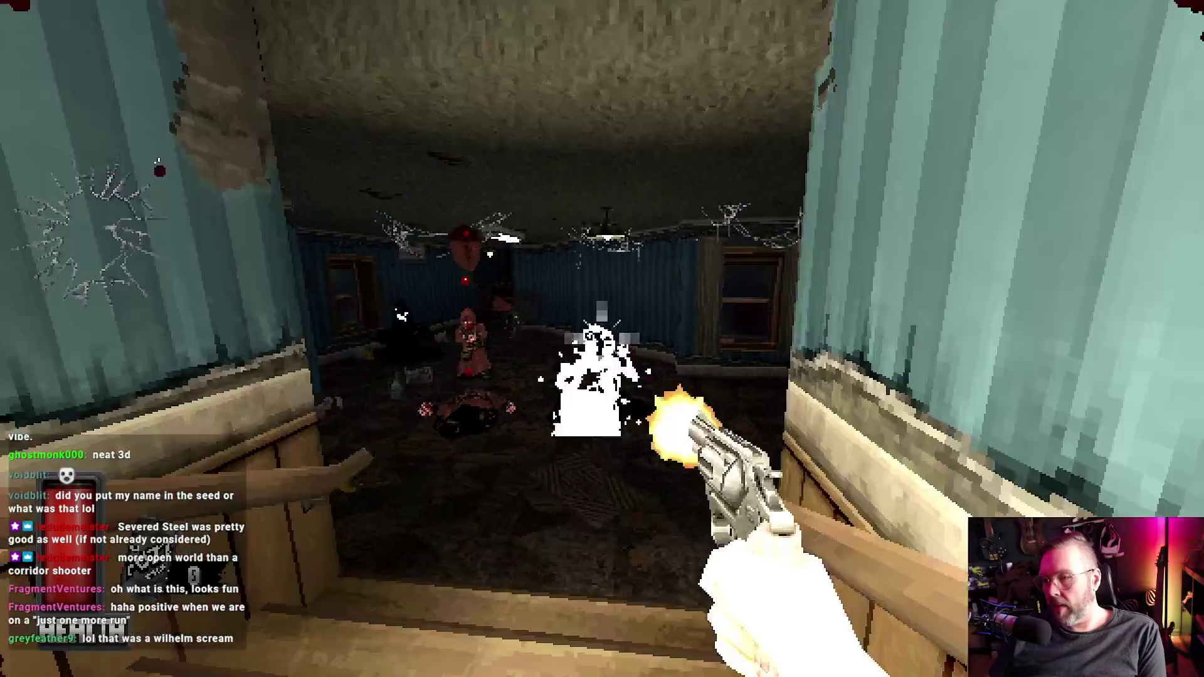
Step: Shoot the enemies through the blue hallway, stairs, vending machine area and pale room
{"action": "left_click", "coordinate": [602, 339]}
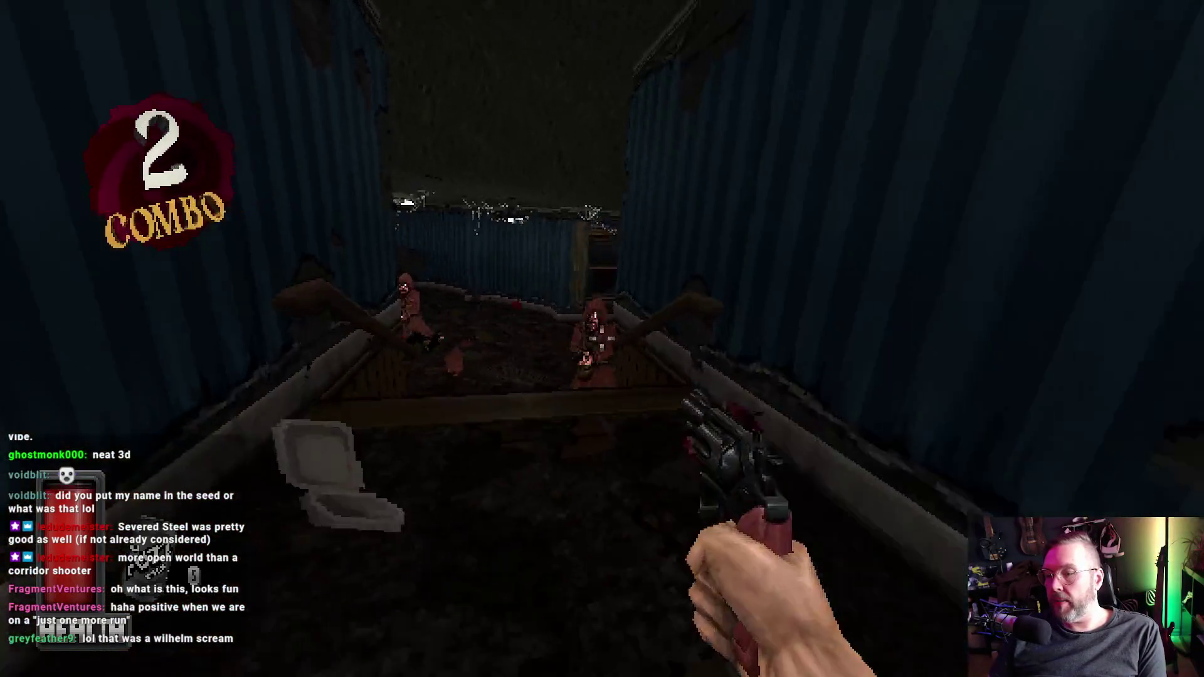
{"action": "left_click", "coordinate": [603, 338]}
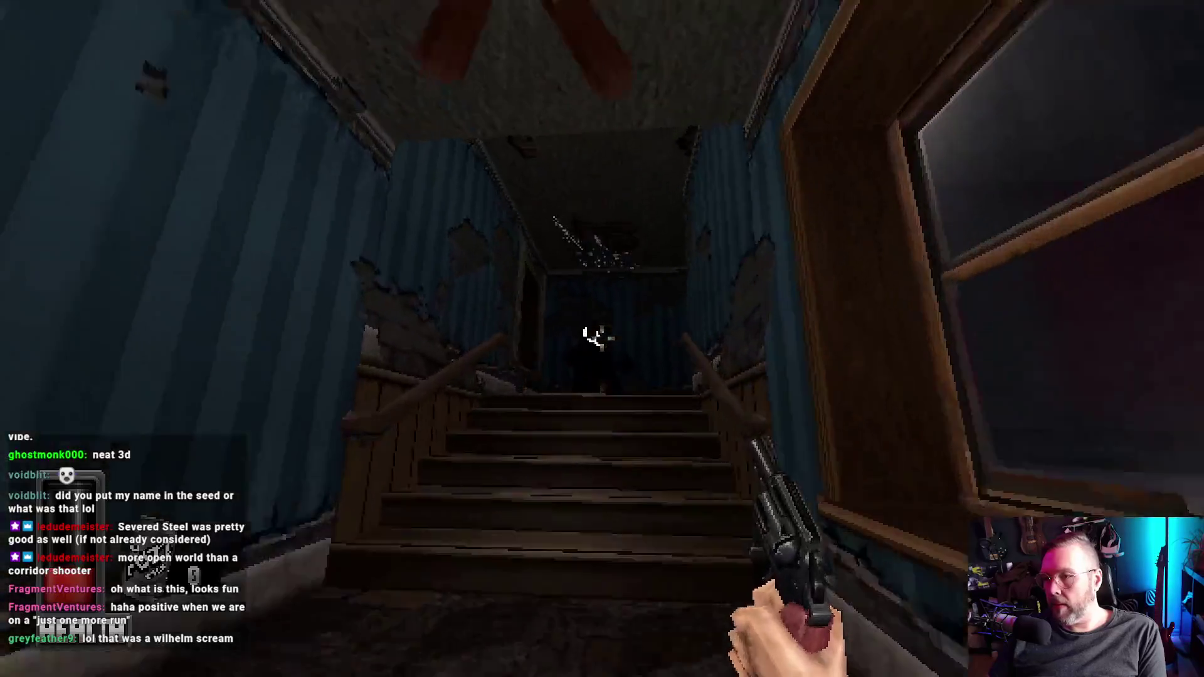
{"action": "left_click", "coordinate": [599, 338]}
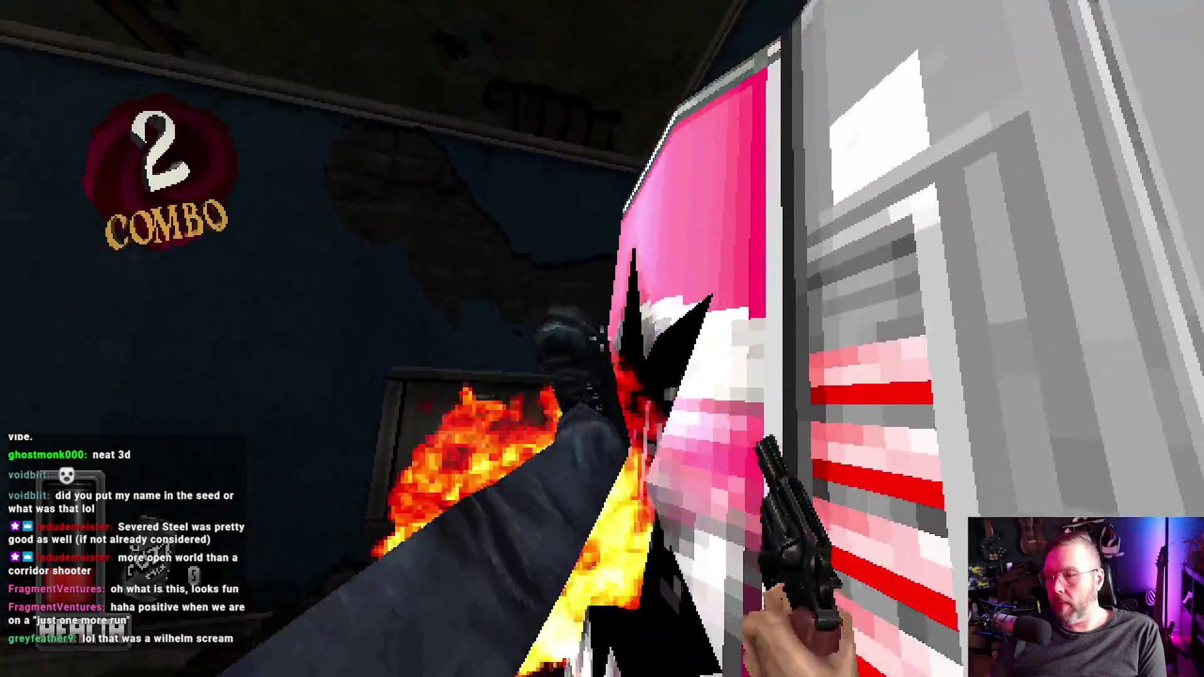
{"action": "left_click", "coordinate": [602, 339]}
{"action": "left_click", "coordinate": [602, 339]}
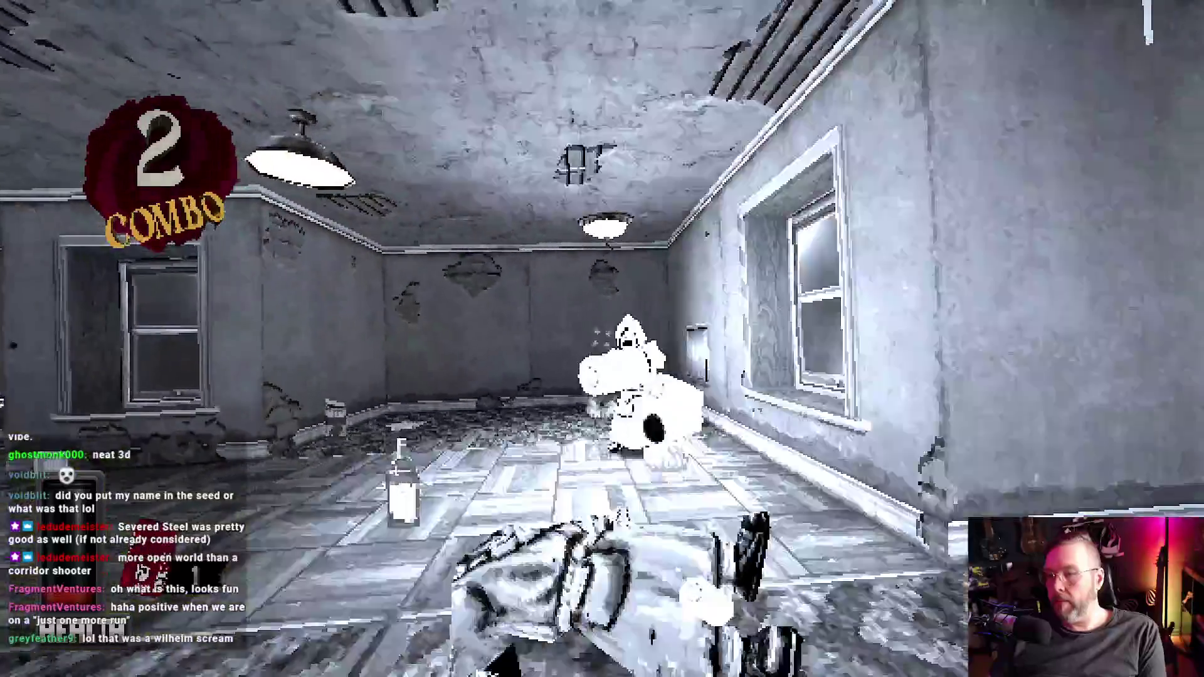
{"action": "left_click", "coordinate": [602, 339]}
{"action": "left_click", "coordinate": [602, 339]}
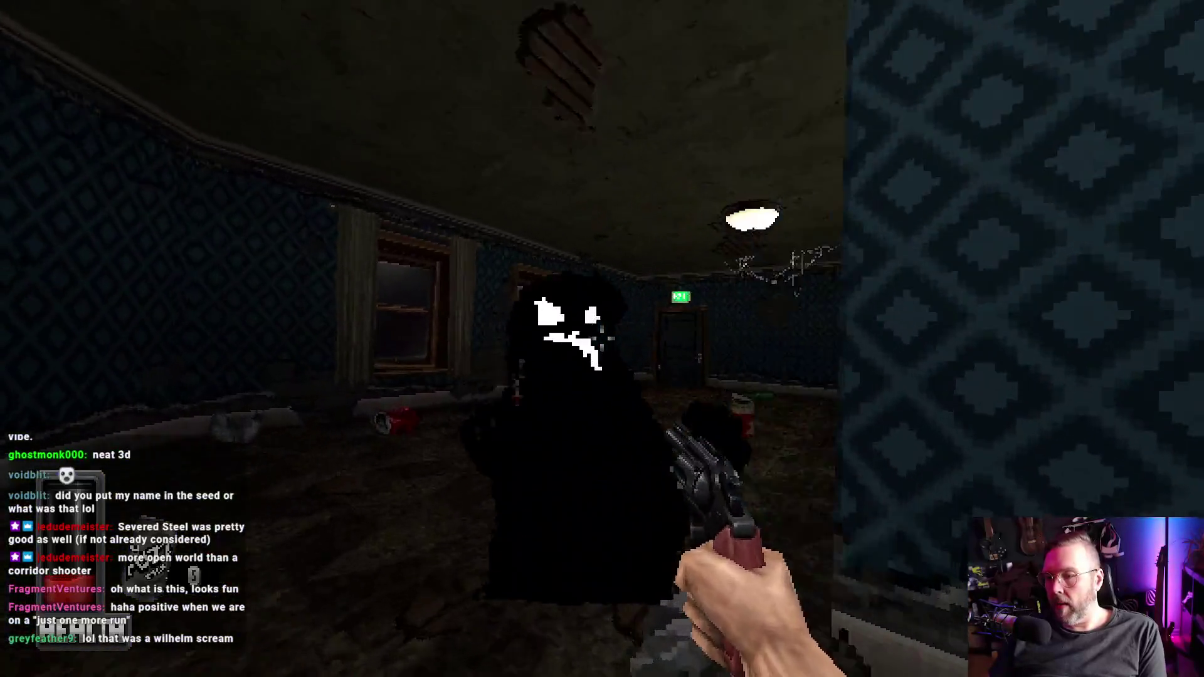
Step: Kill the robed enemies in the patterned corridor and walk through the exit into the next room
{"action": "left_click", "coordinate": [602, 339]}
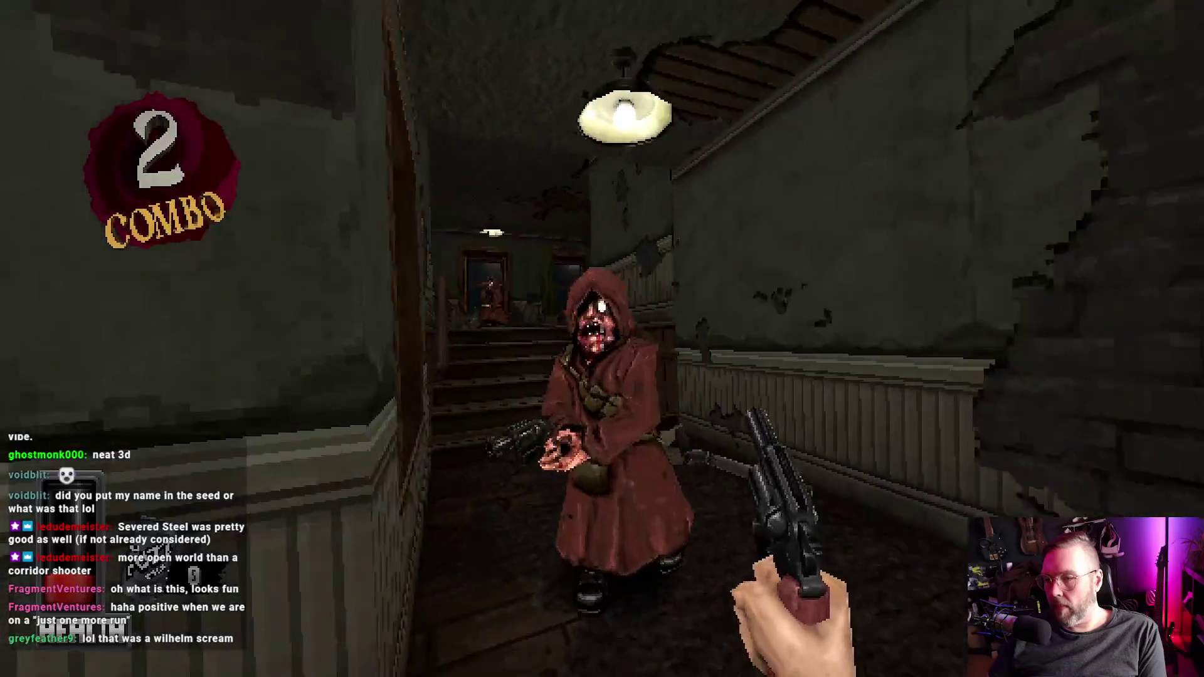
{"action": "left_click", "coordinate": [603, 339]}
{"action": "key", "text": "f"}
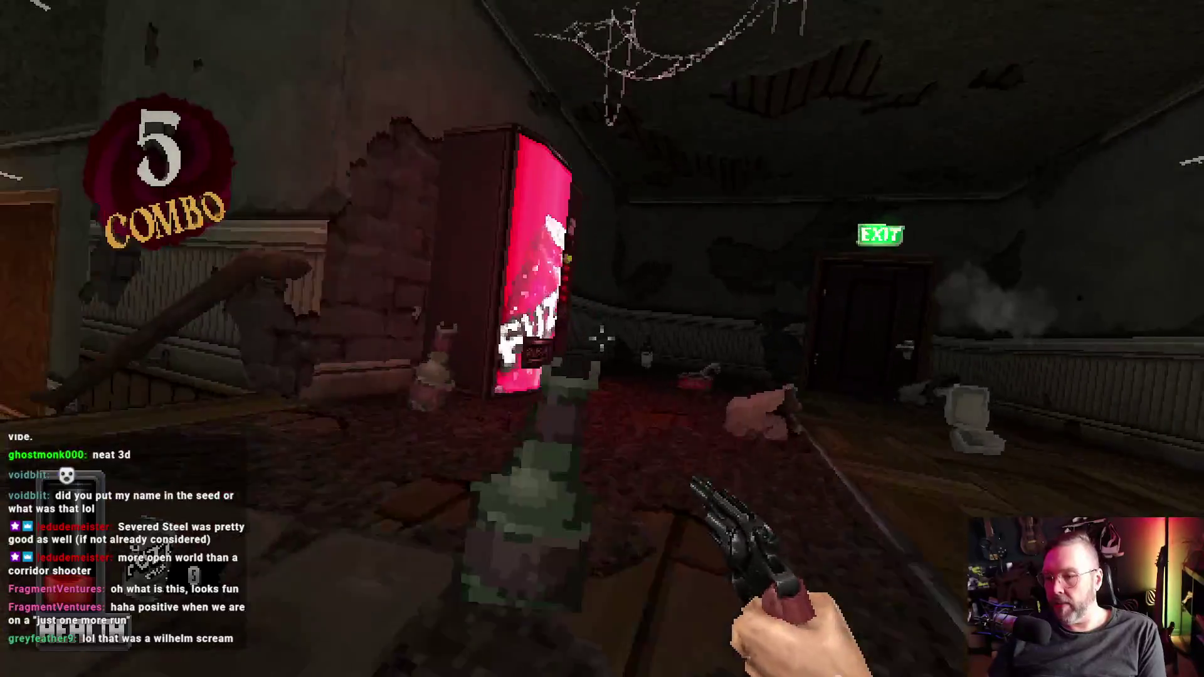
{"action": "key", "text": "f"}
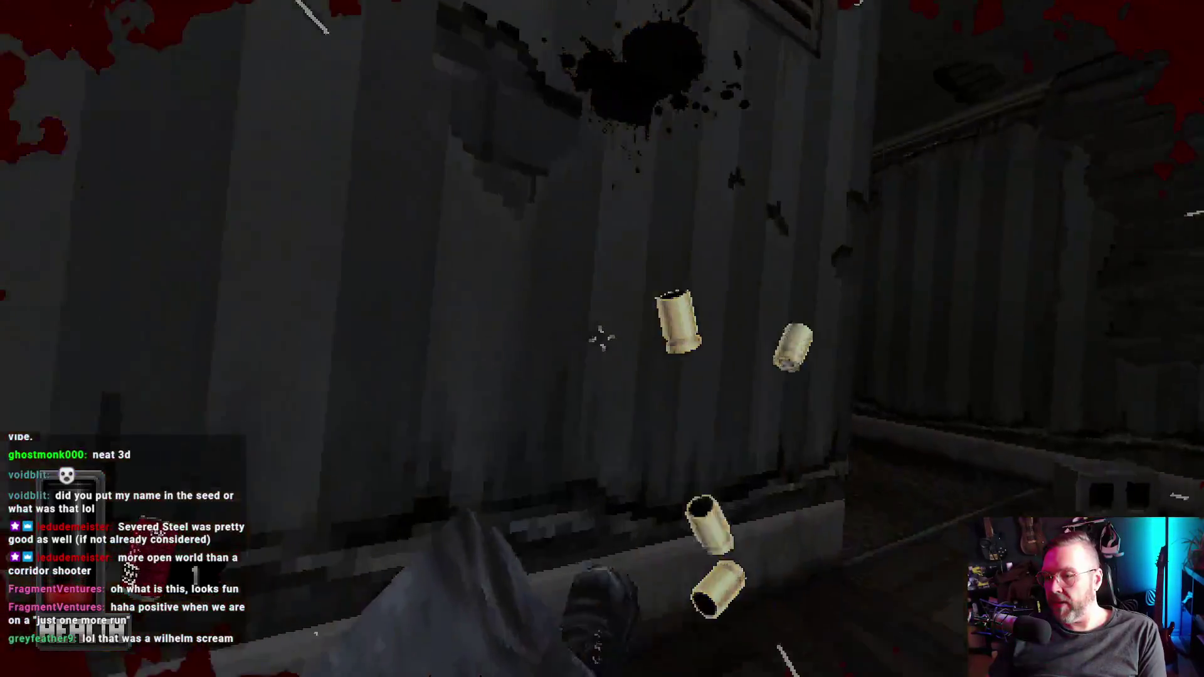
{"action": "key", "text": "w"}
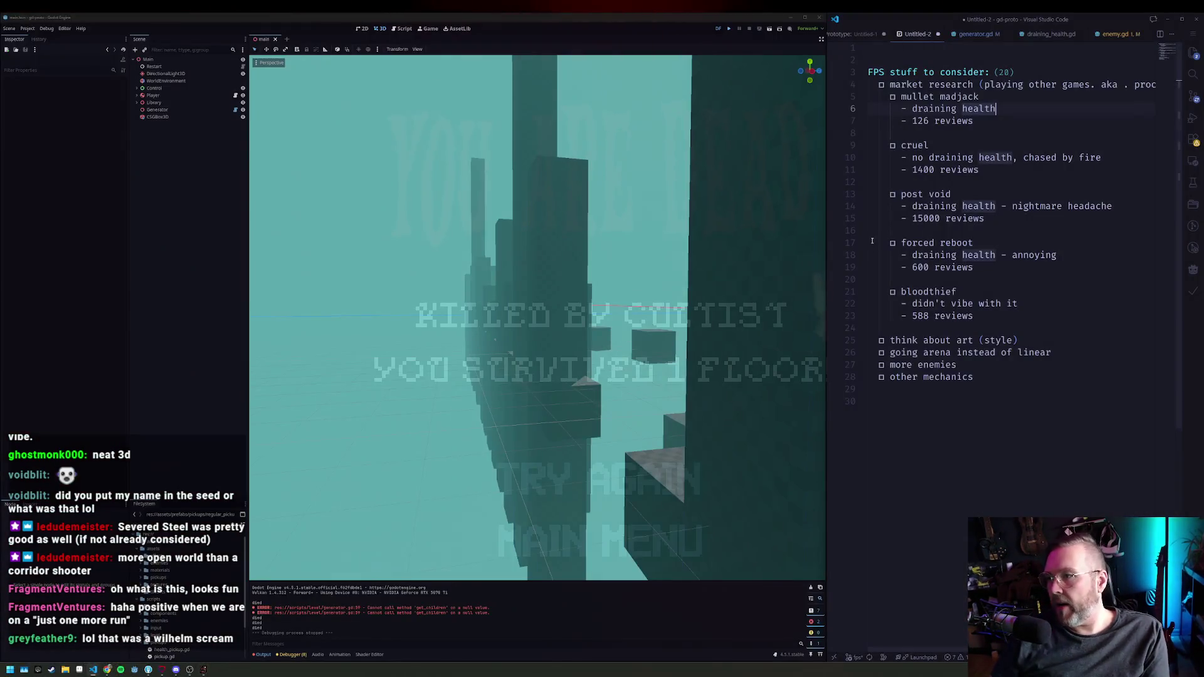
Step: In the VS Code notes, add a 'trade healing for upgrades' bullet under the cruel entry
{"action": "left_click", "coordinate": [1033, 122]}
{"action": "key", "text": "Down"}
{"action": "key", "text": "Down"}
{"action": "key", "text": "Down"}
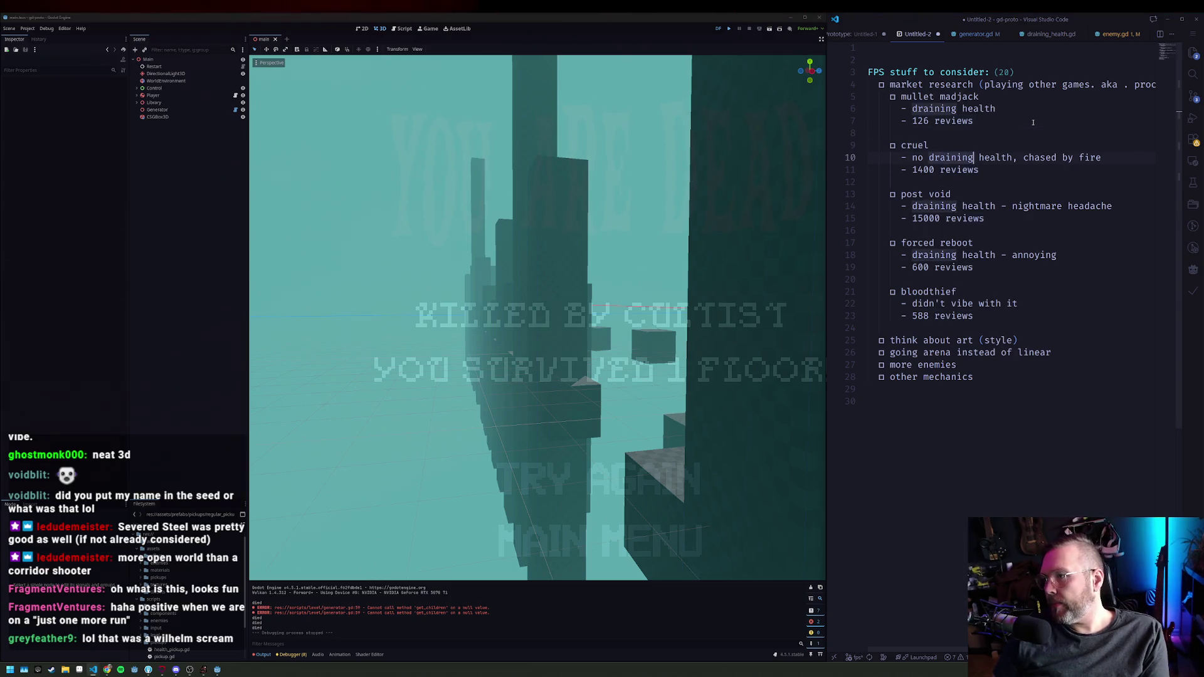
{"action": "key", "text": "End"}
{"action": "key", "text": "Return"}
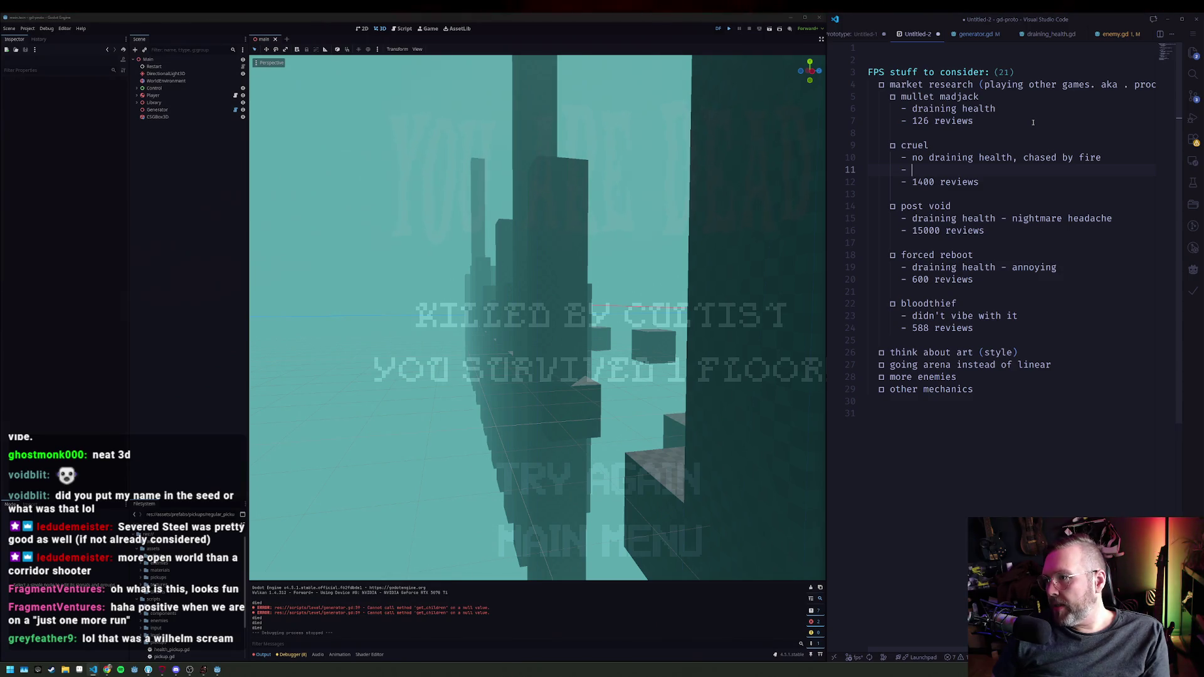
{"action": "type", "text": "trade healin"}
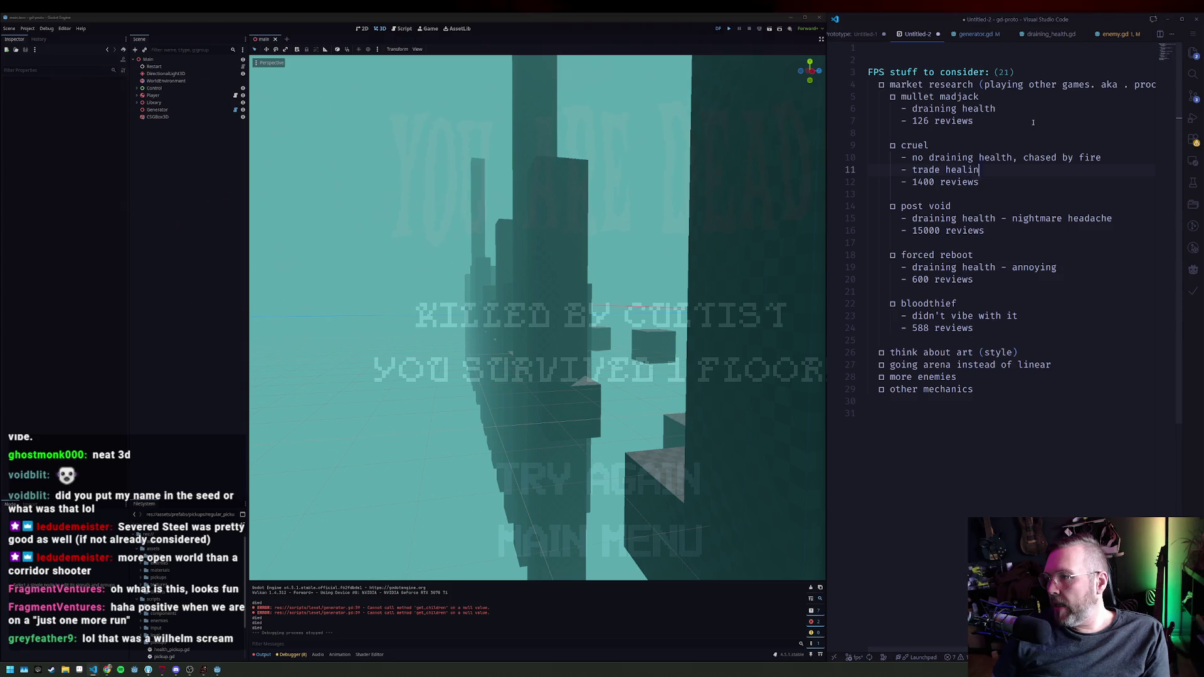
{"action": "type", "text": "g for upgrades"}
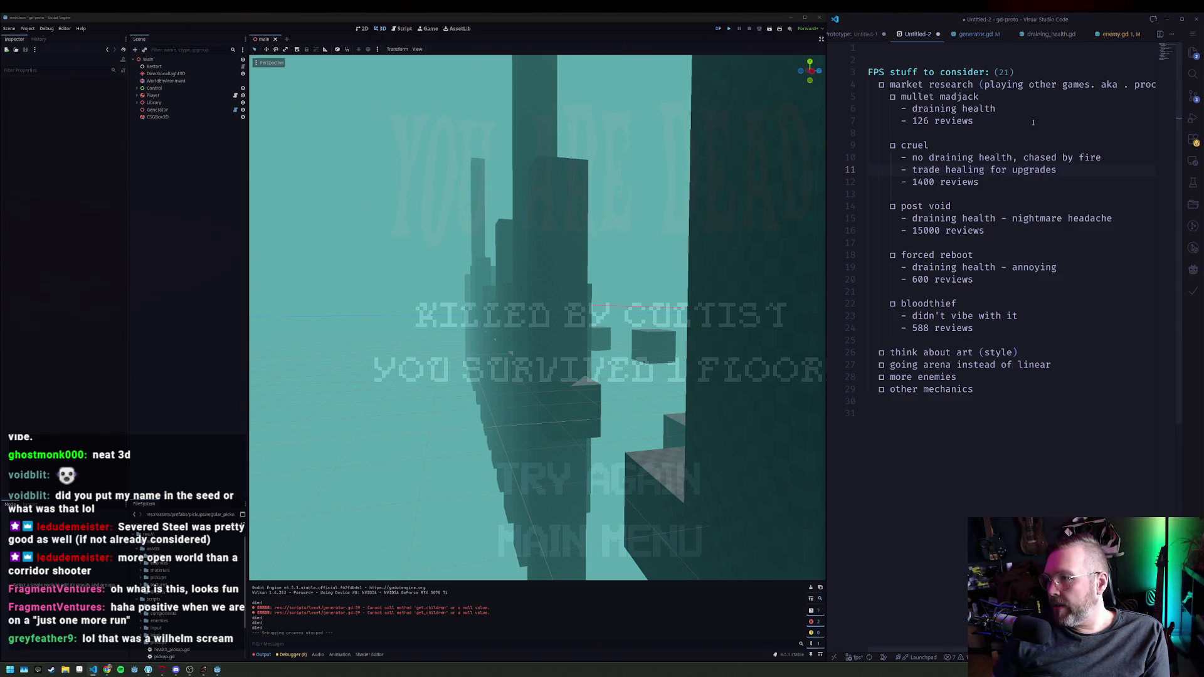
{"action": "key", "text": "Return"}
Step: Add the bullet 'gamble for more healing or jumpscare + healing' and begin another below it
{"action": "type", "text": "-"}
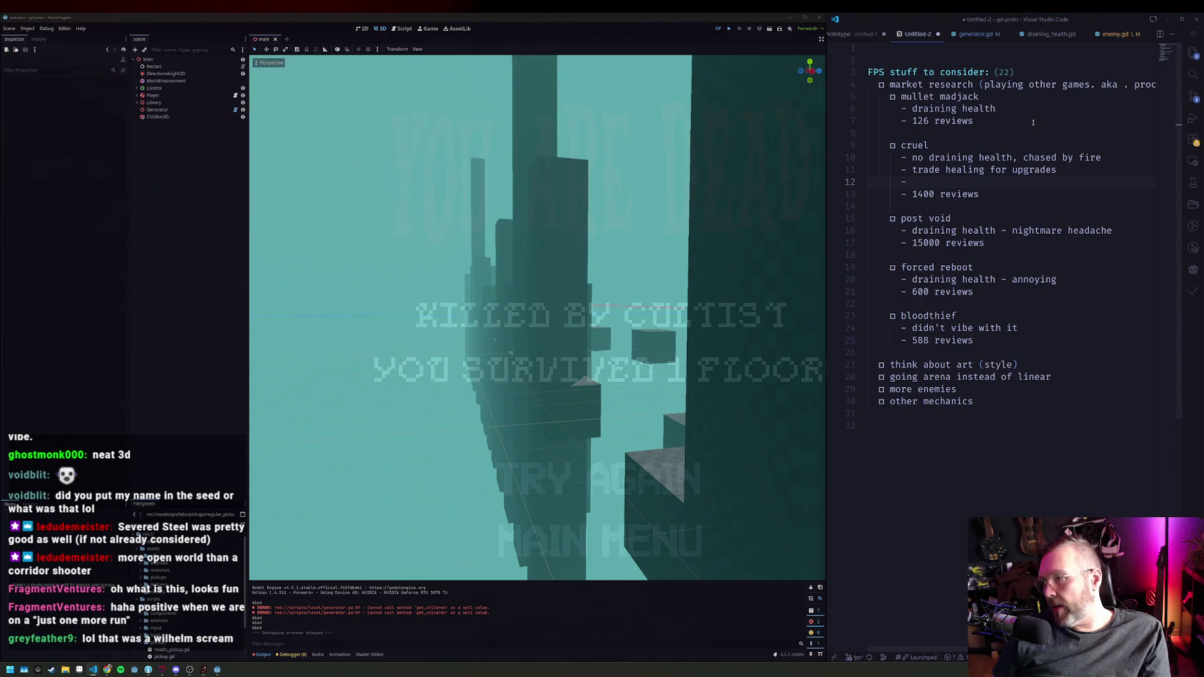
{"action": "type", "text": "gamble "}
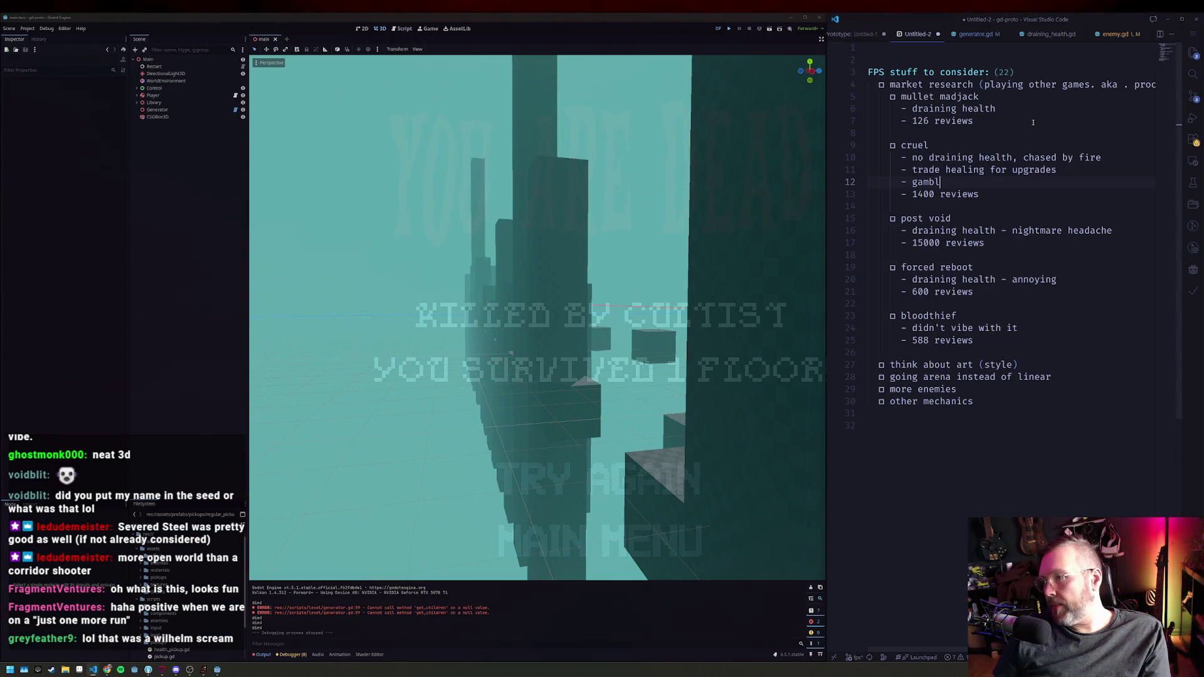
{"action": "type", "text": "for more"}
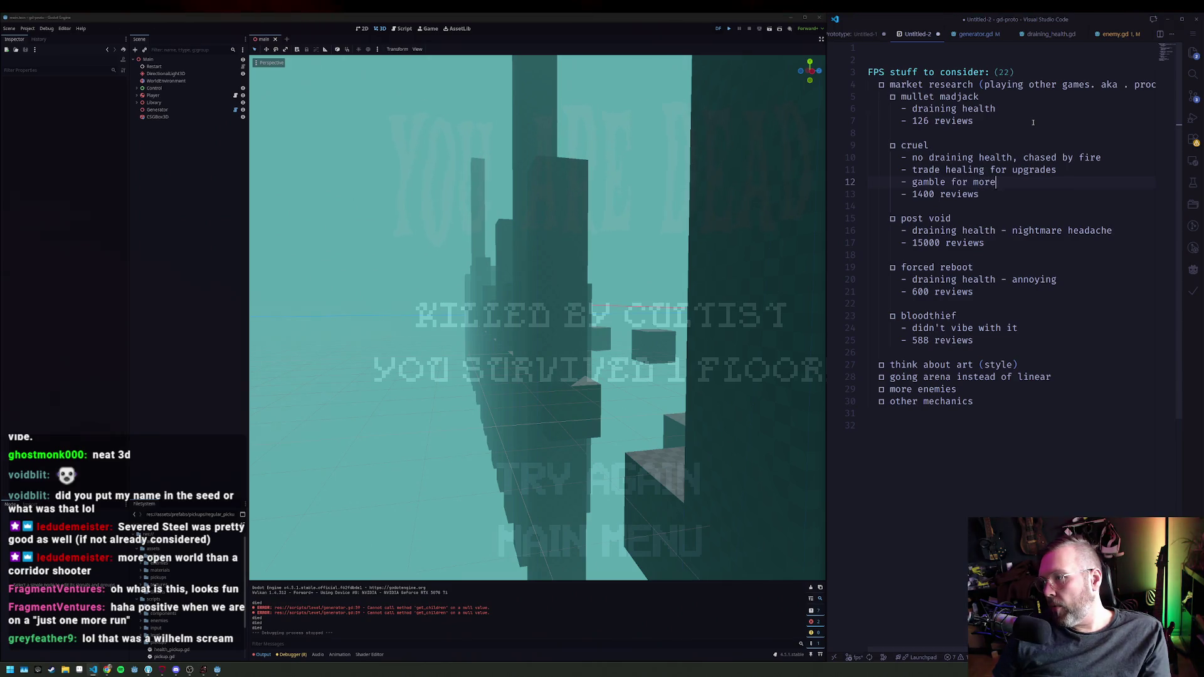
{"action": "type", "text": " healing or "}
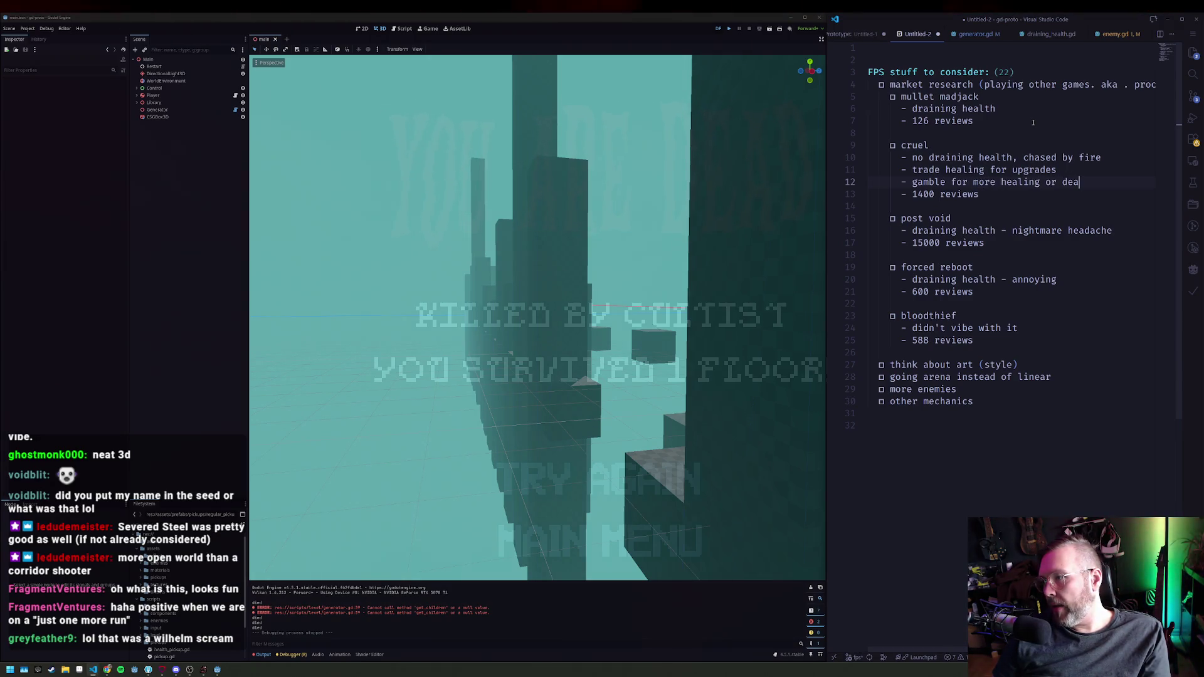
{"action": "type", "text": "jumps"}
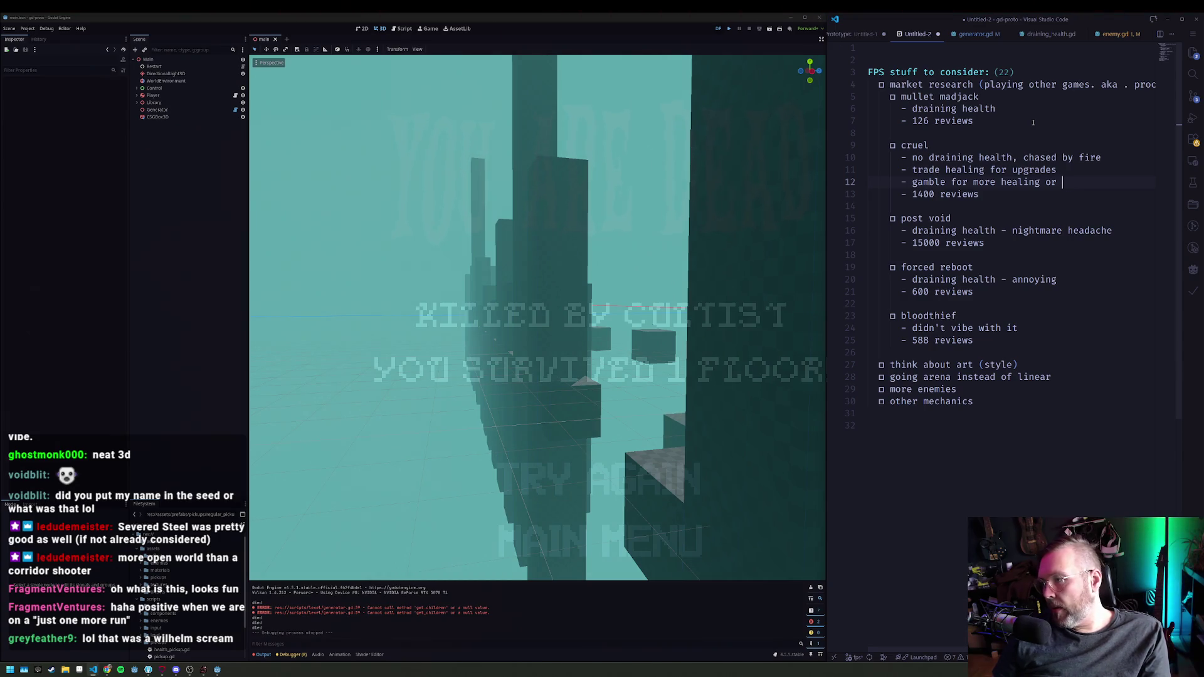
{"action": "type", "text": "care"}
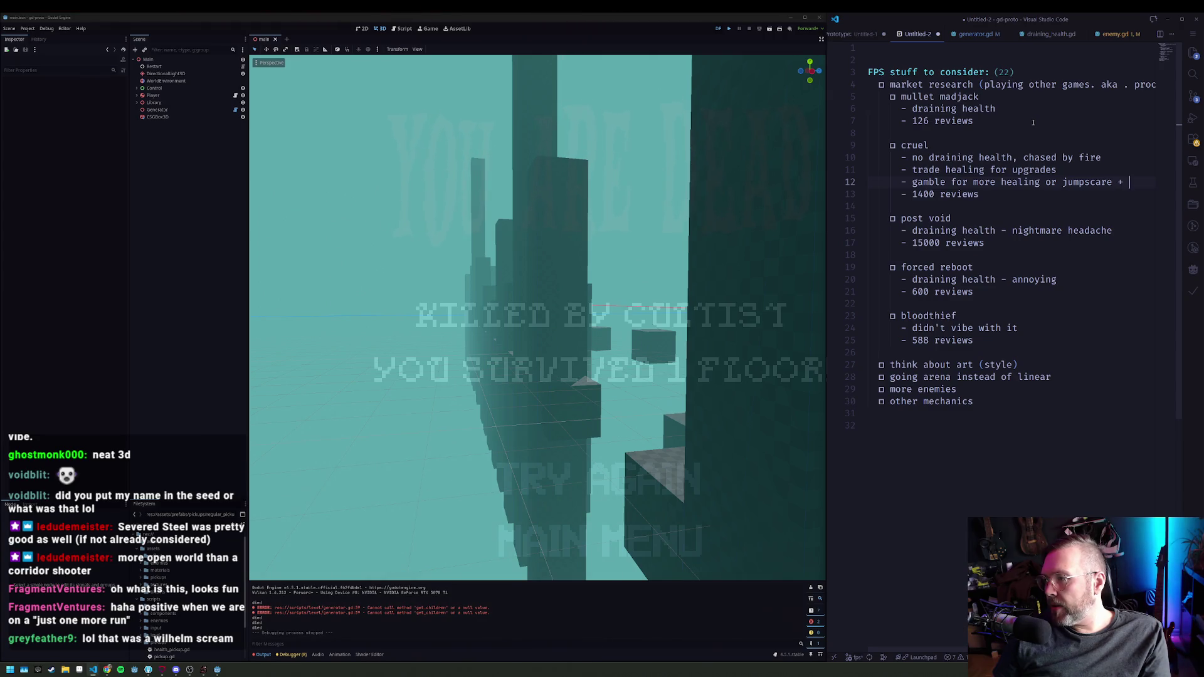
{"action": "type", "text": " + healing"}
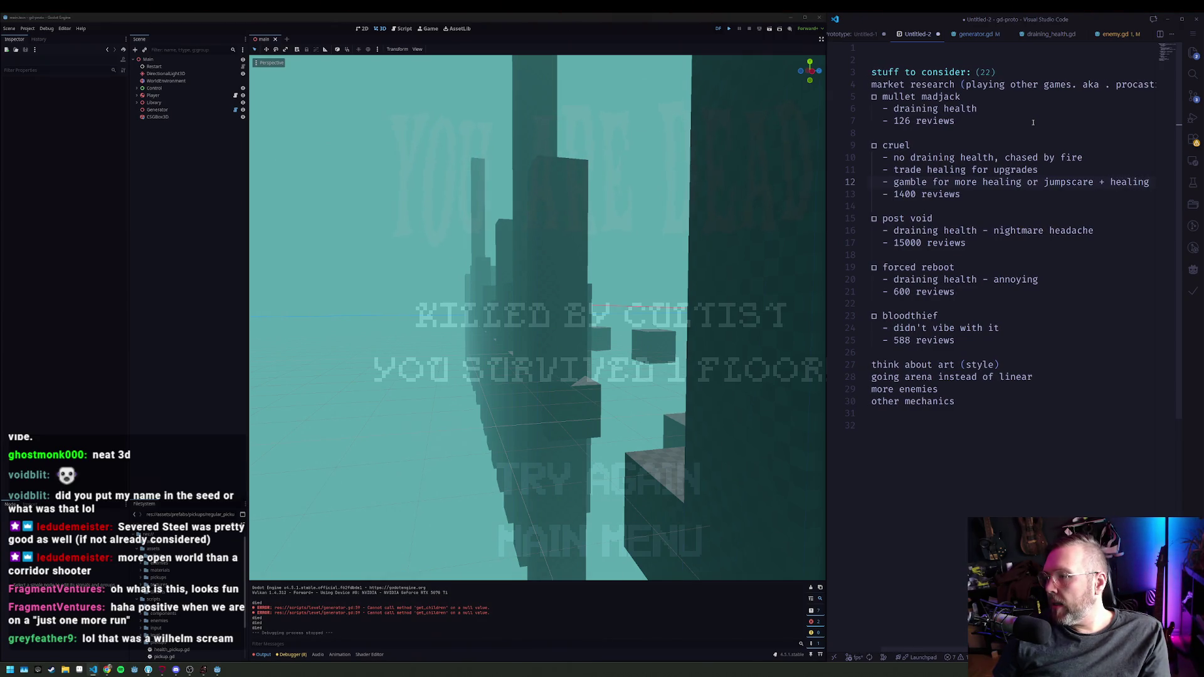
{"action": "key", "text": "Return"}
Step: Change '+ healing' on the gamble line to 'and hurt' in the cruel notes
{"action": "type", "text": "-"}
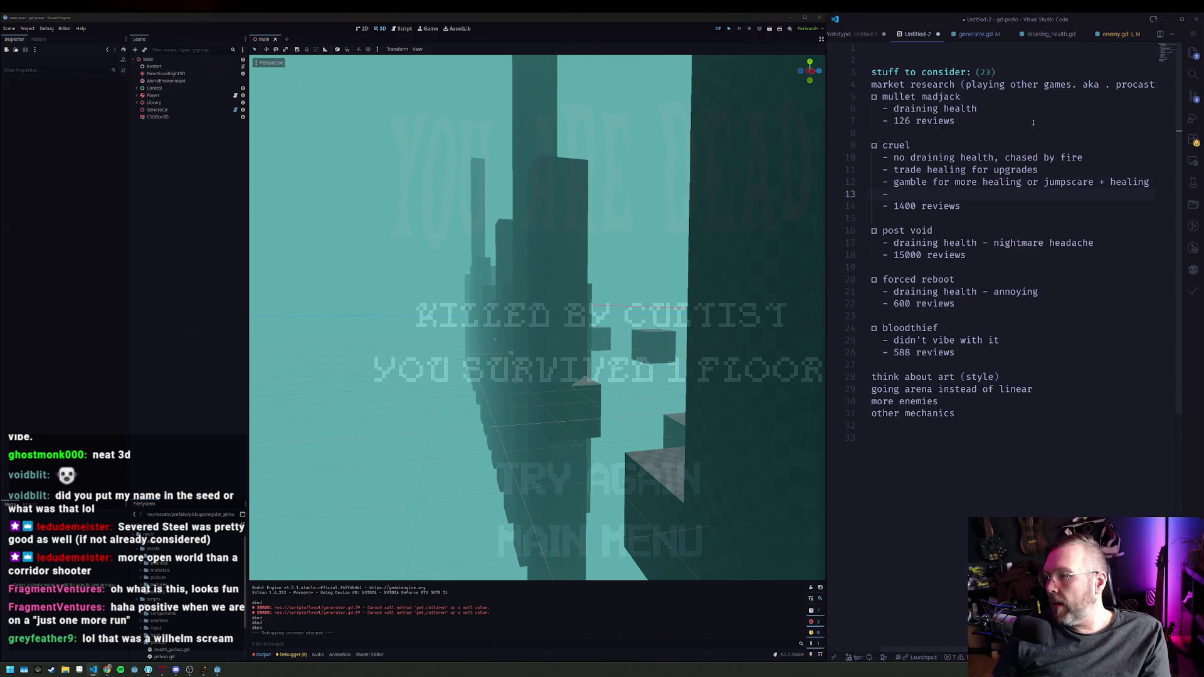
{"action": "key", "text": "Up"}
{"action": "key", "text": "End"}
{"action": "key", "text": "ctrl+Left"}
{"action": "key", "text": "ctrl+Left"}
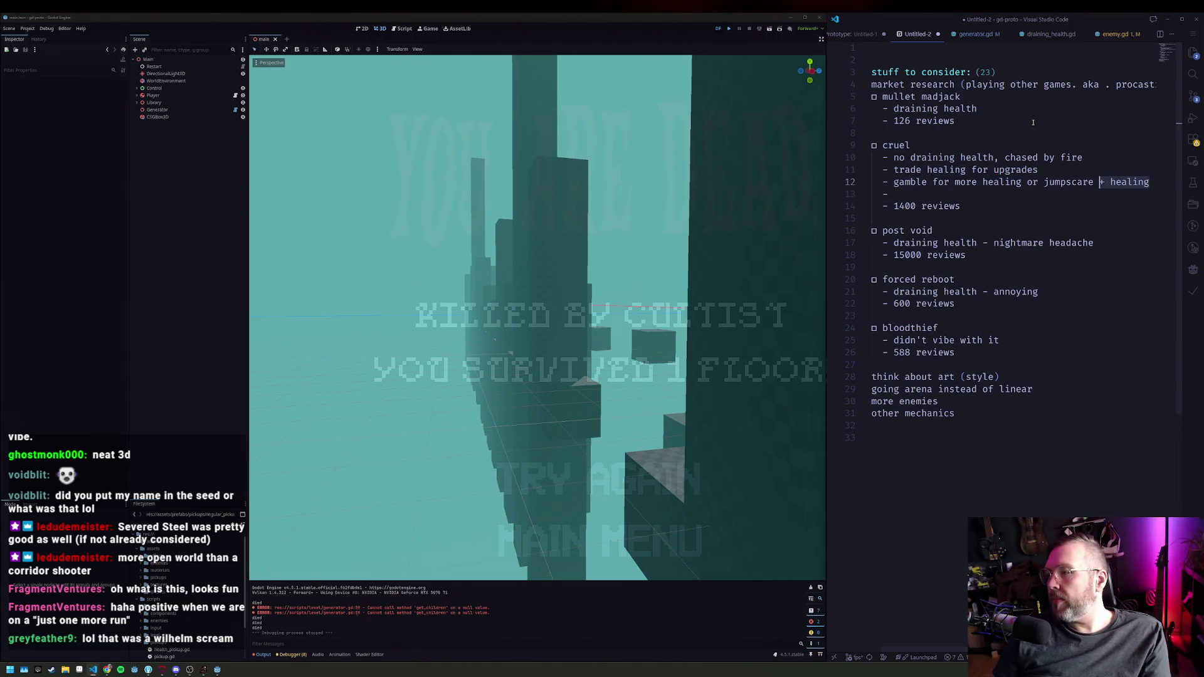
{"action": "type", "text": "and"}
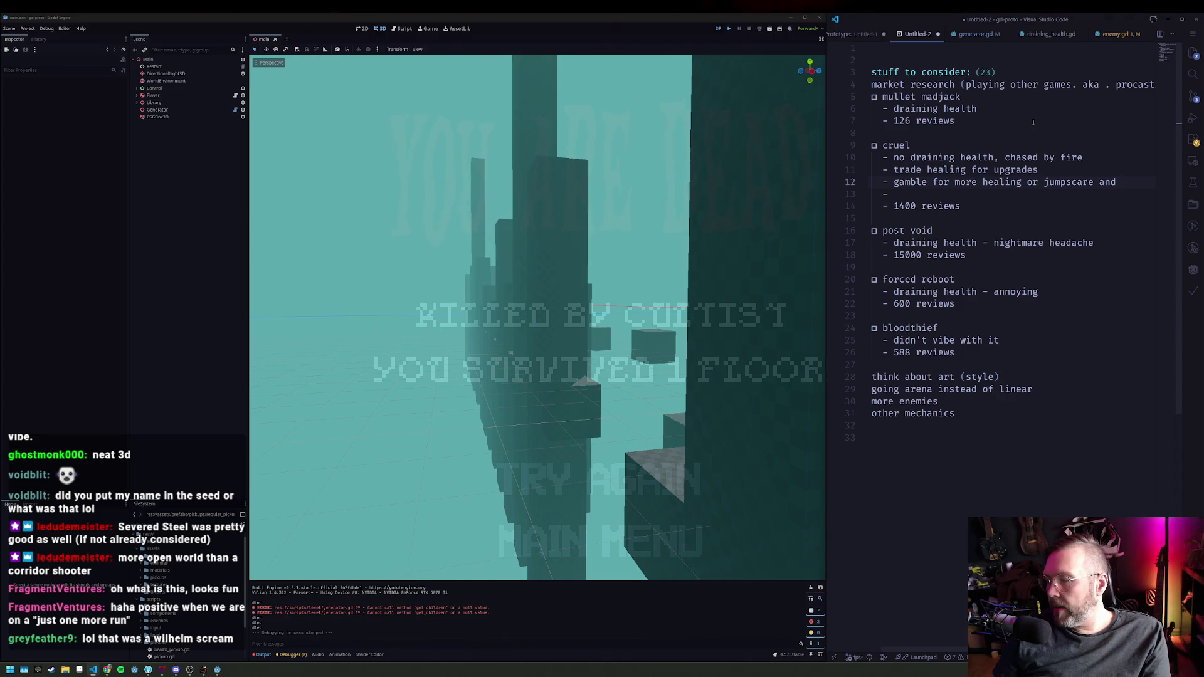
{"action": "type", "text": " hurt"}
Step: Add bullets 'choose not to upgrade', 'kick out of windows' and 'slide + kick'
{"action": "key", "text": "Down"}
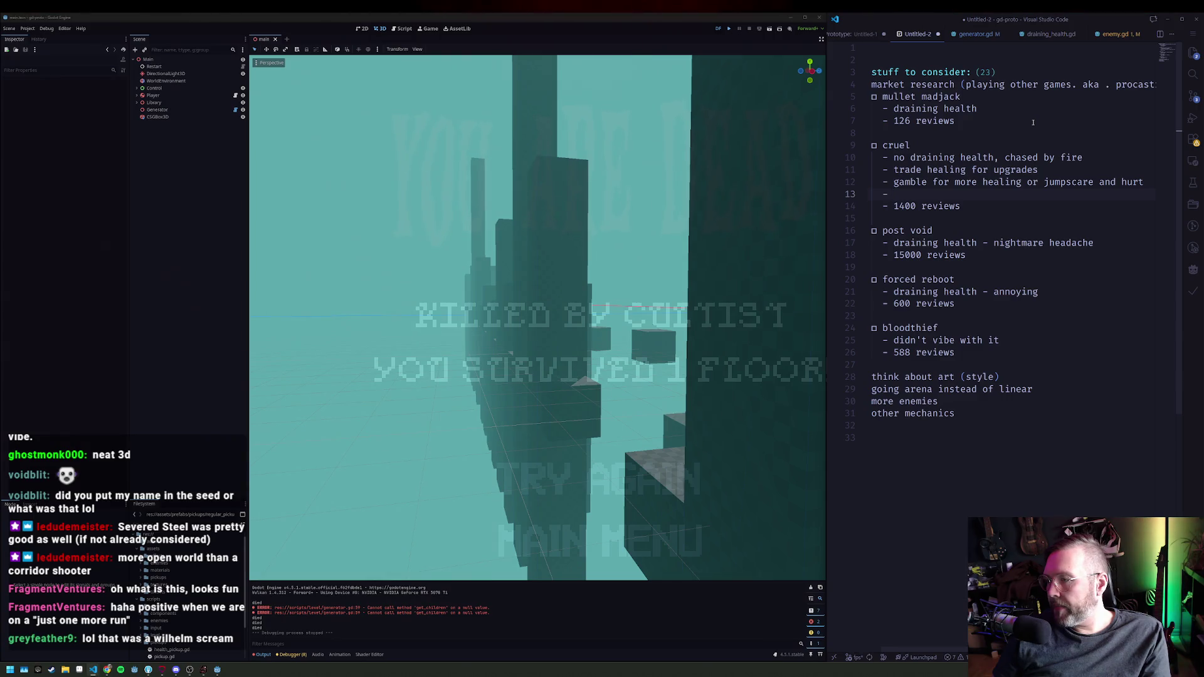
{"action": "type", "text": "go"}
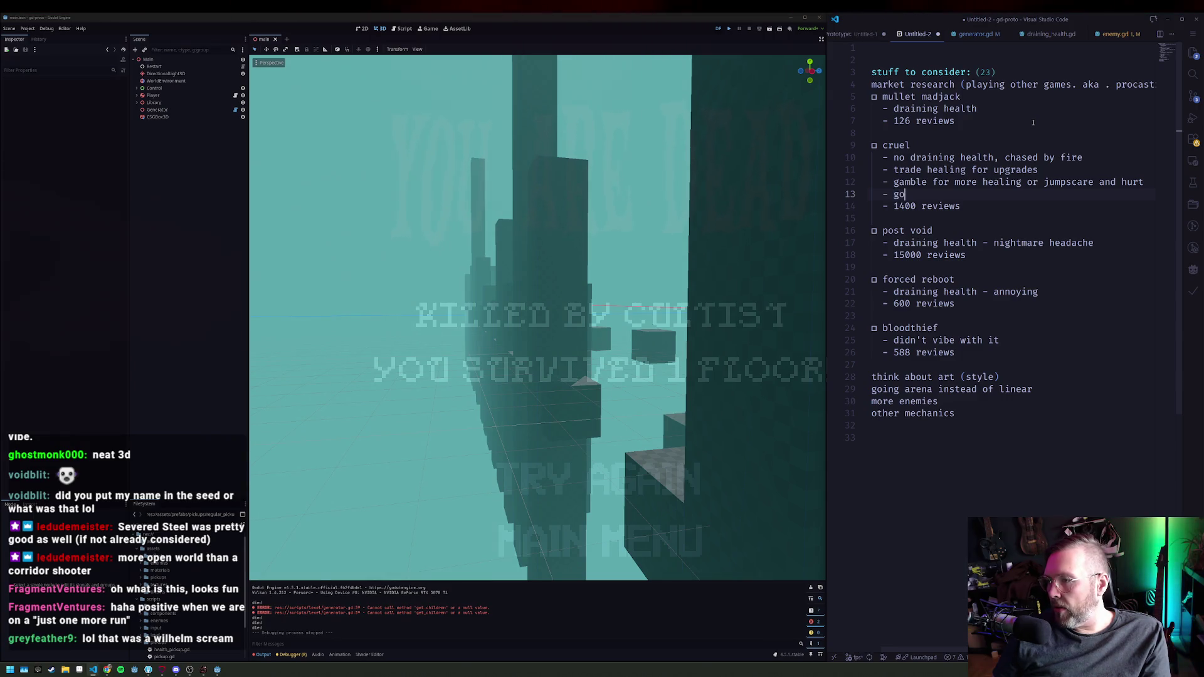
{"action": "key", "text": "BackSpace"}
{"action": "key", "text": "BackSpace"}
{"action": "type", "text": "choose"}
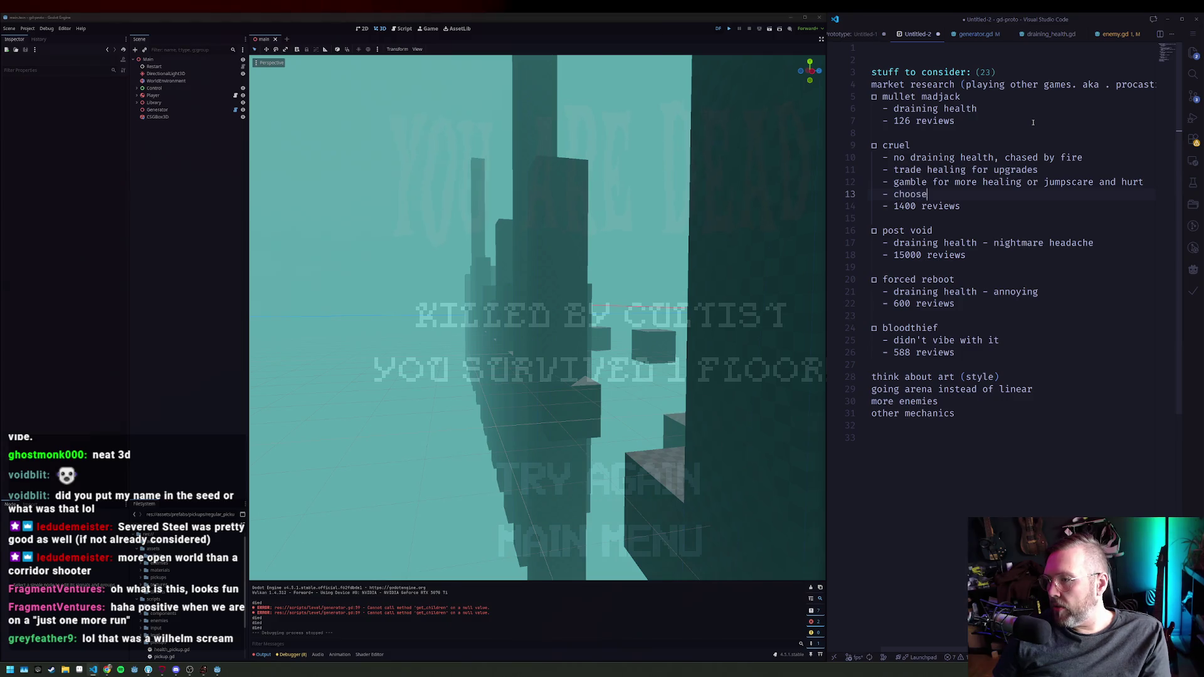
{"action": "type", "text": " not upgrade"}
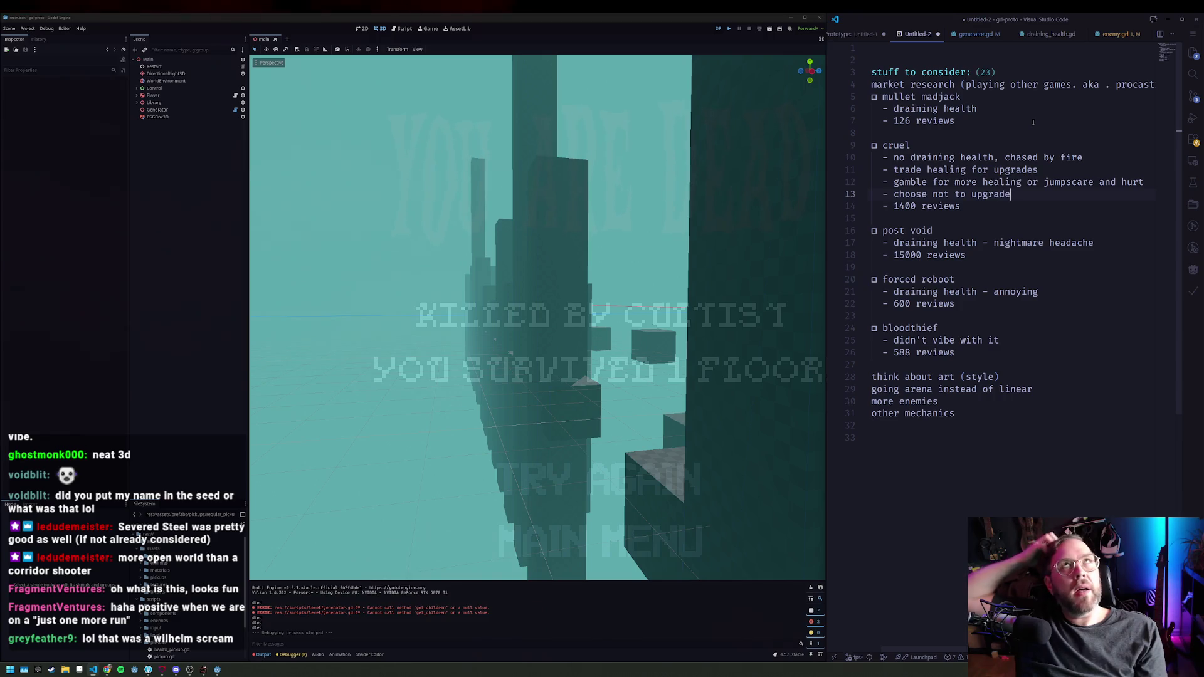
{"action": "key", "text": "Return"}
{"action": "type", "text": "-"}
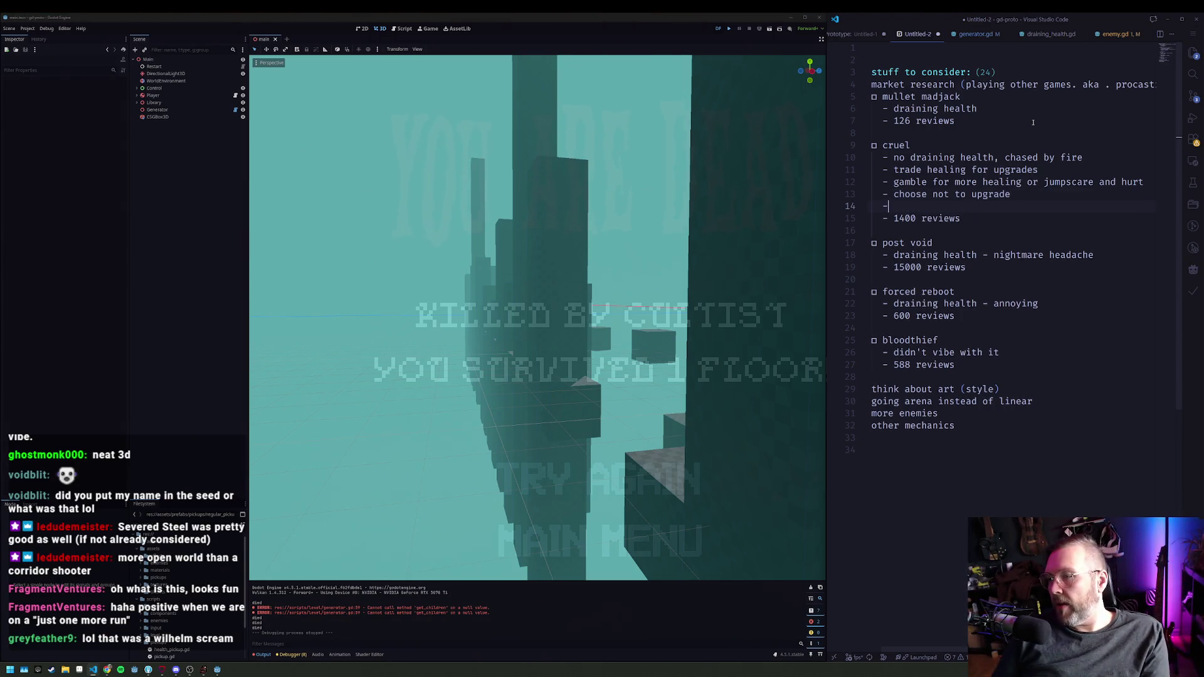
{"action": "type", "text": "ki"}
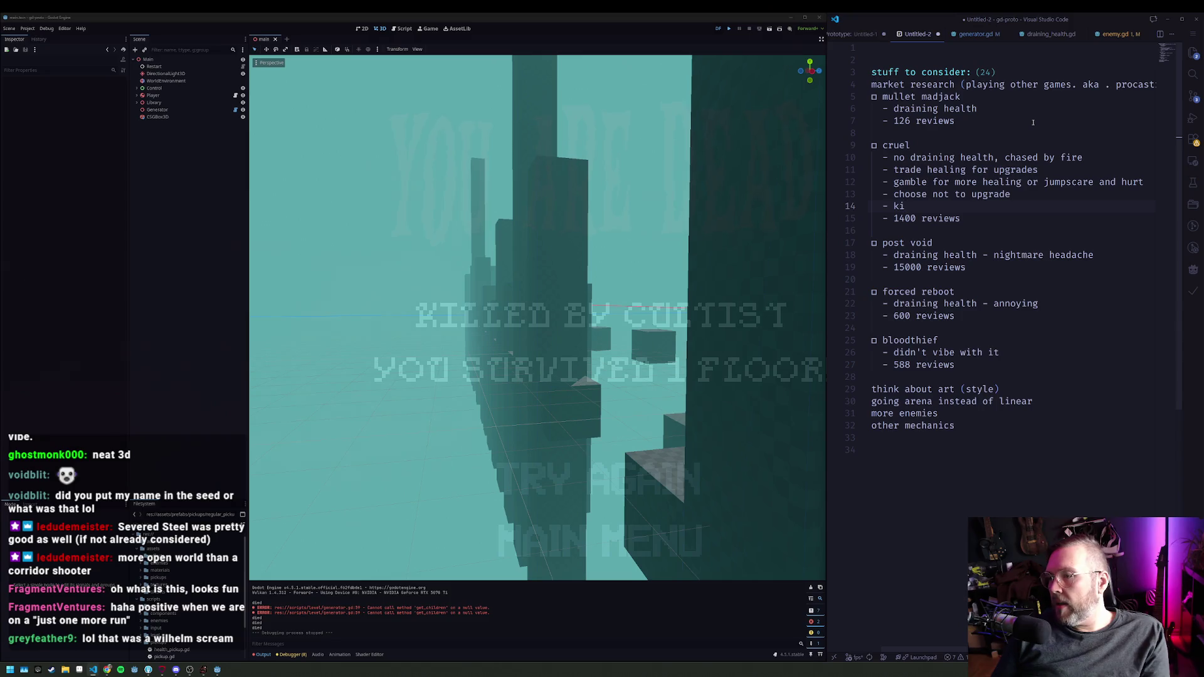
{"action": "type", "text": "ck out of windows"}
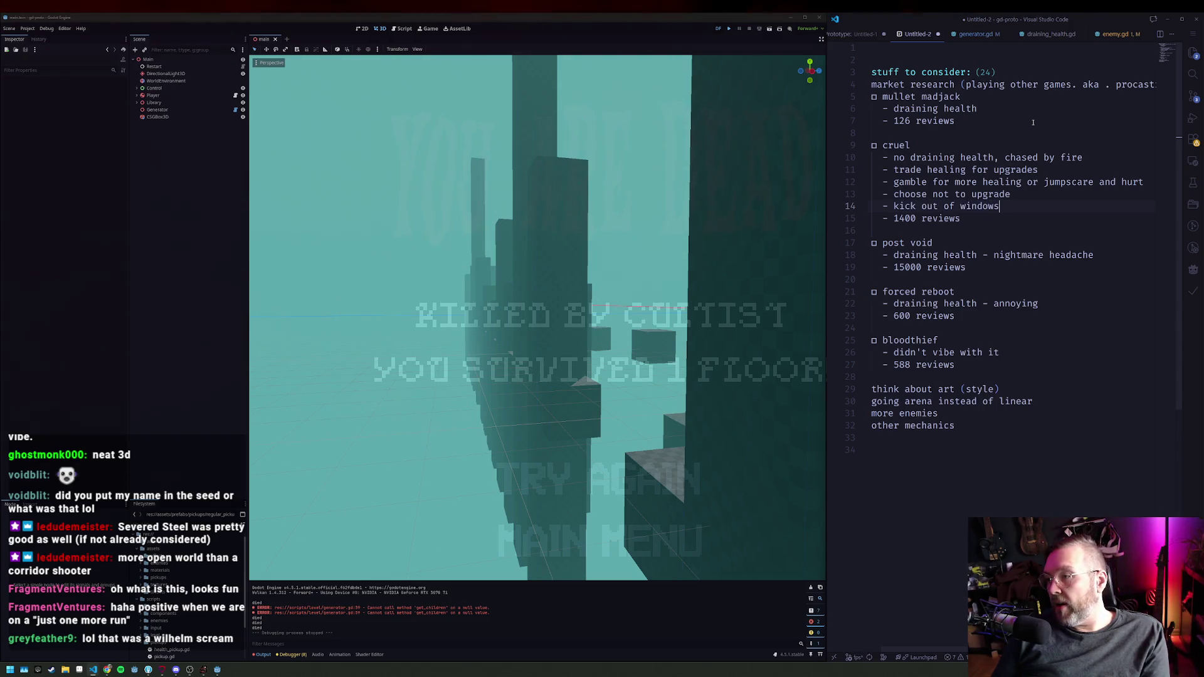
{"action": "key", "text": "Return"}
{"action": "type", "text": "s"}
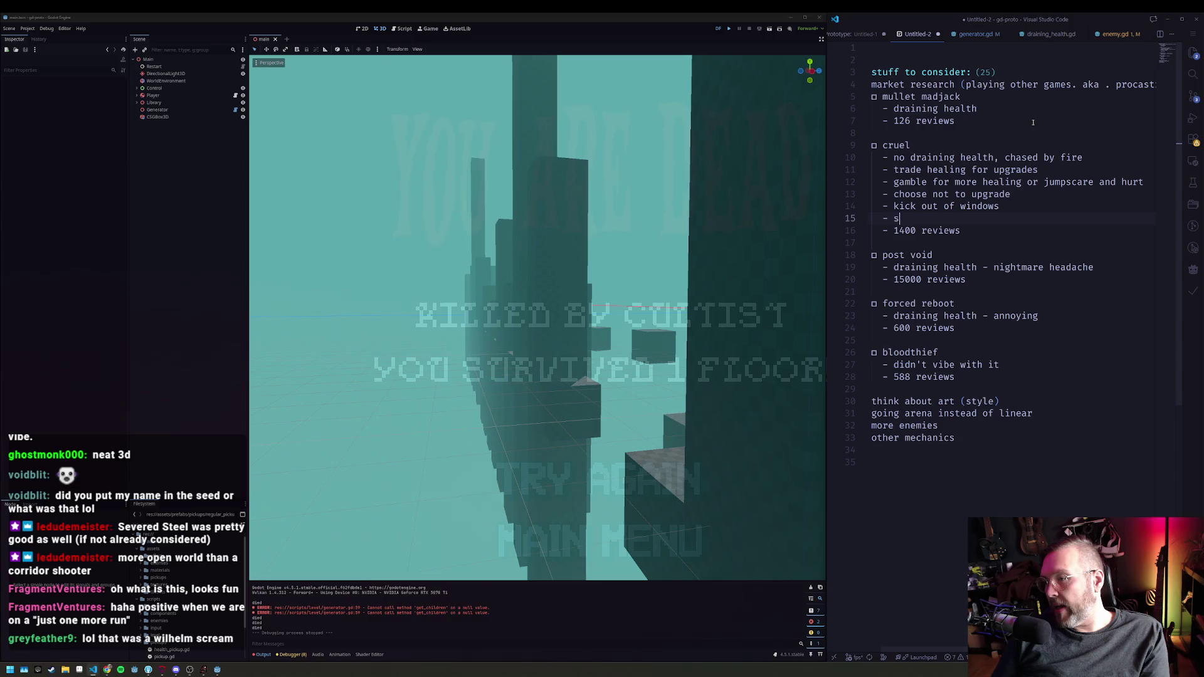
{"action": "type", "text": "lide + cl"}
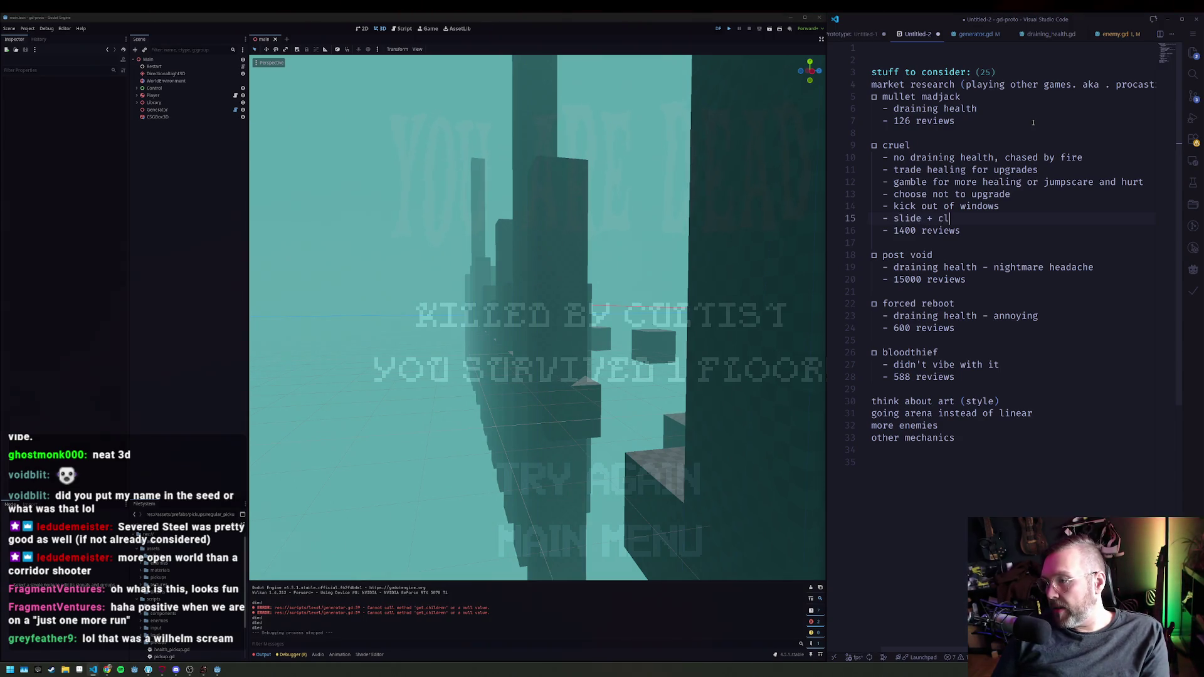
{"action": "key", "text": "BackSpace"}
{"action": "key", "text": "BackSpace"}
{"action": "type", "text": "kick"}
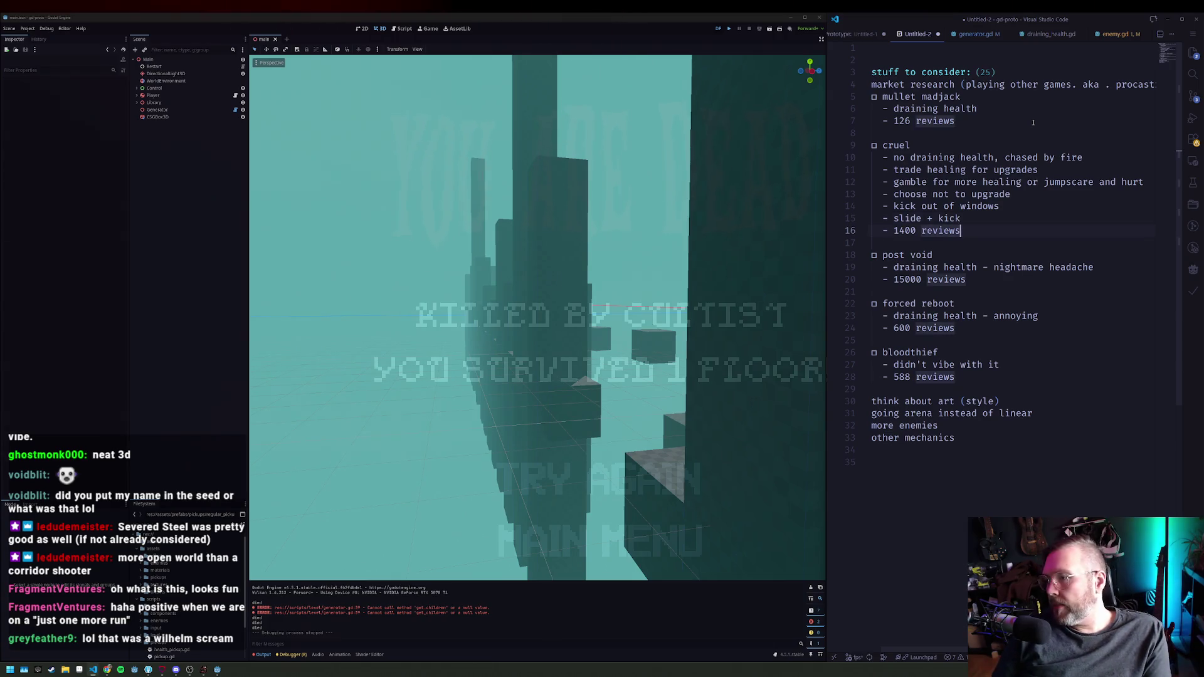
Step: Move the '1400 reviews' line up under cruel and indent it like the others
{"action": "key", "text": "Down"}
{"action": "key", "text": "alt+Up"}
{"action": "key", "text": "alt+Up"}
{"action": "key", "text": "alt+Up"}
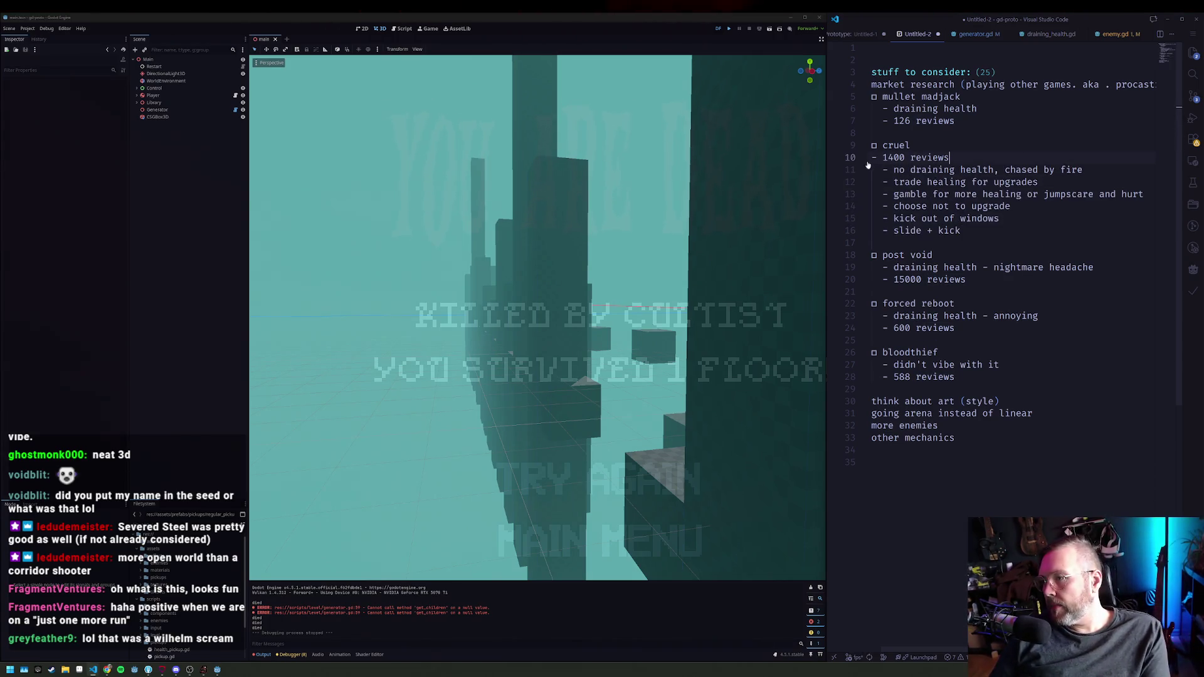
{"action": "key", "text": "Home"}
{"action": "key", "text": "Tab"}
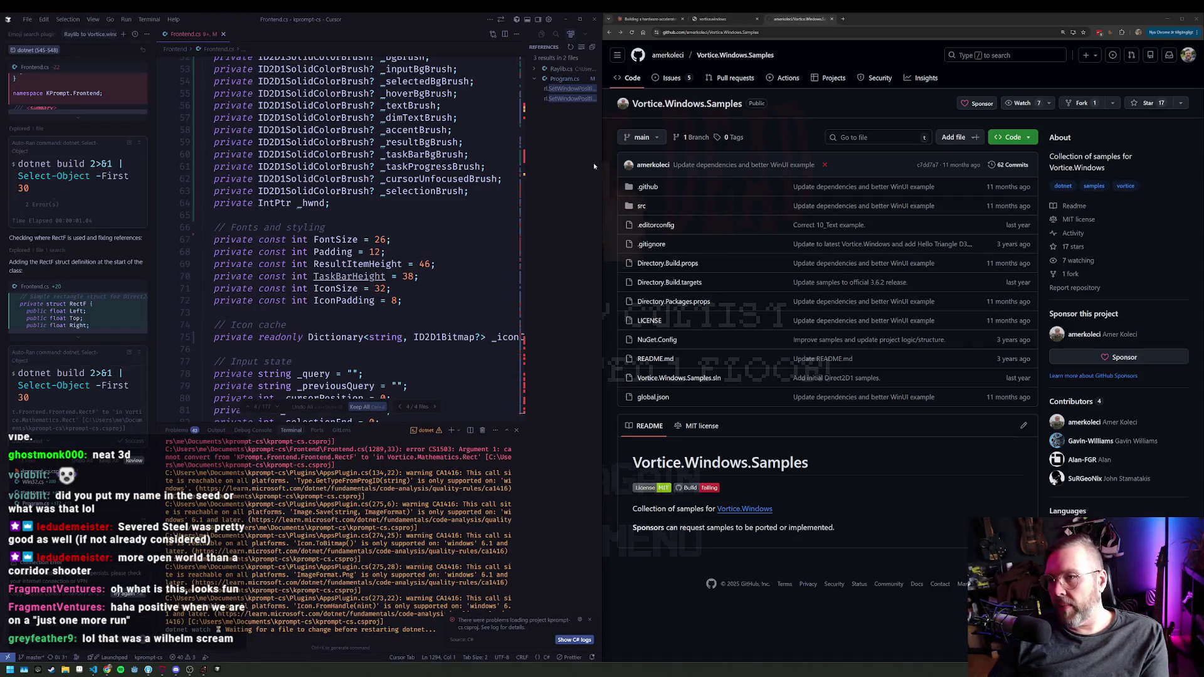
Step: Quit Cruel, then playtest the Godot prototype briefly, shooting and walking forward, and stop it
{"action": "key", "text": "alt+Tab"}
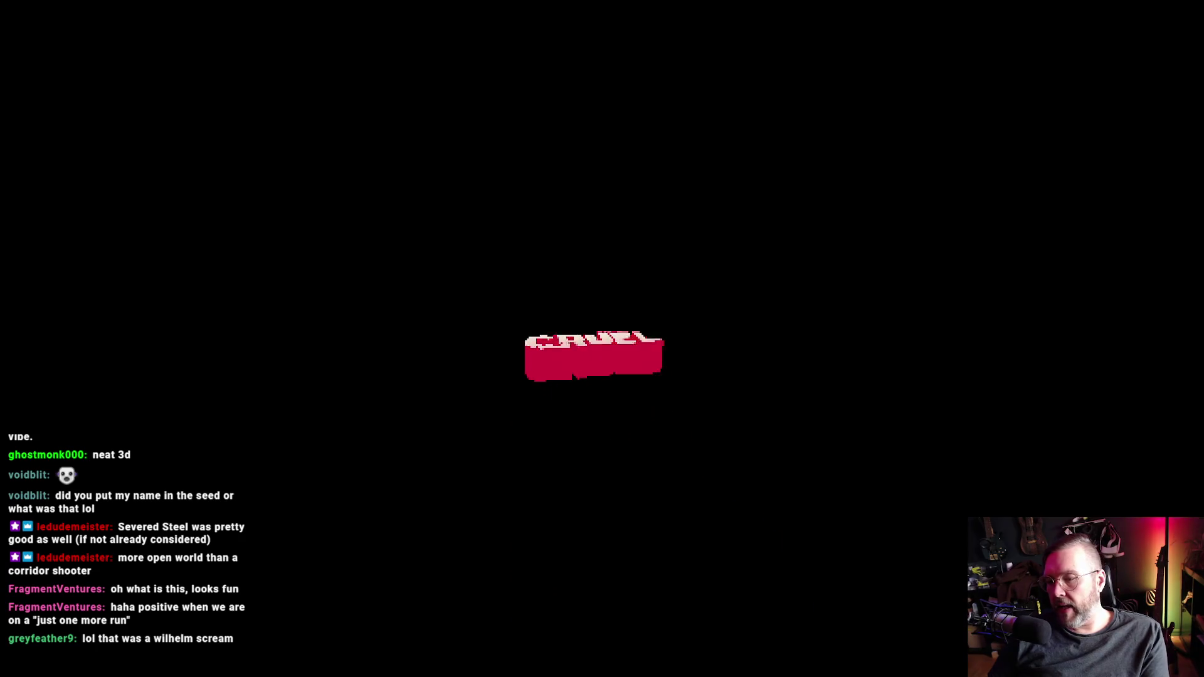
{"action": "left_click", "coordinate": [609, 563]}
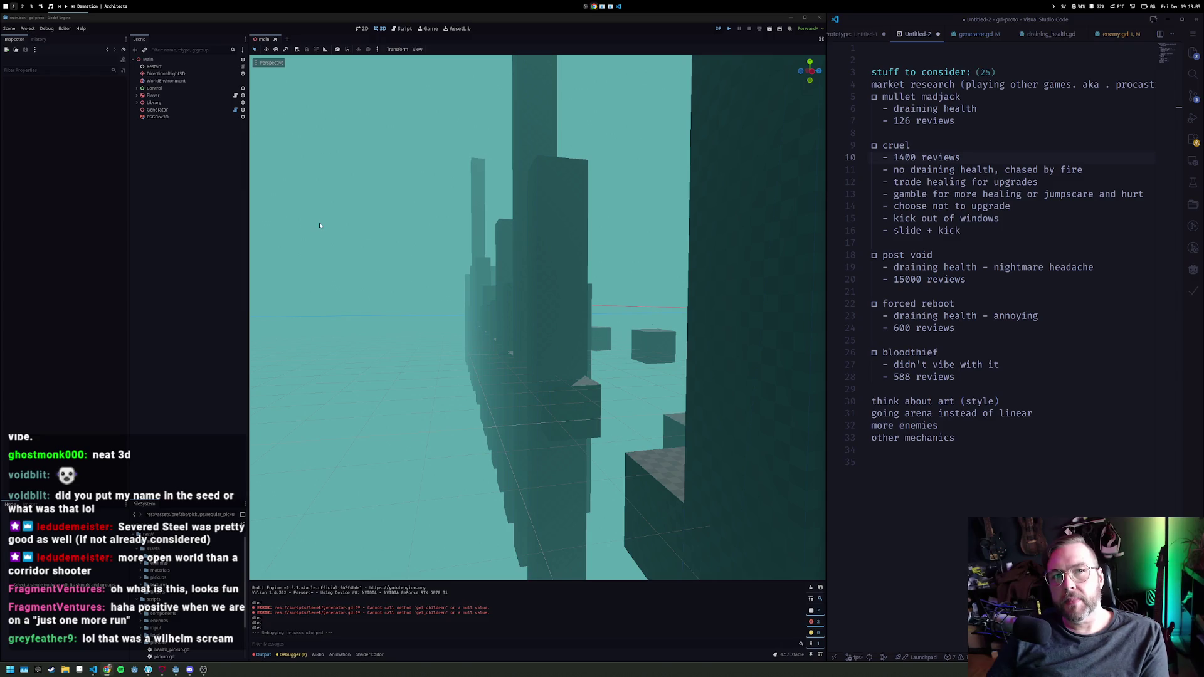
{"action": "left_click", "coordinate": [732, 27]}
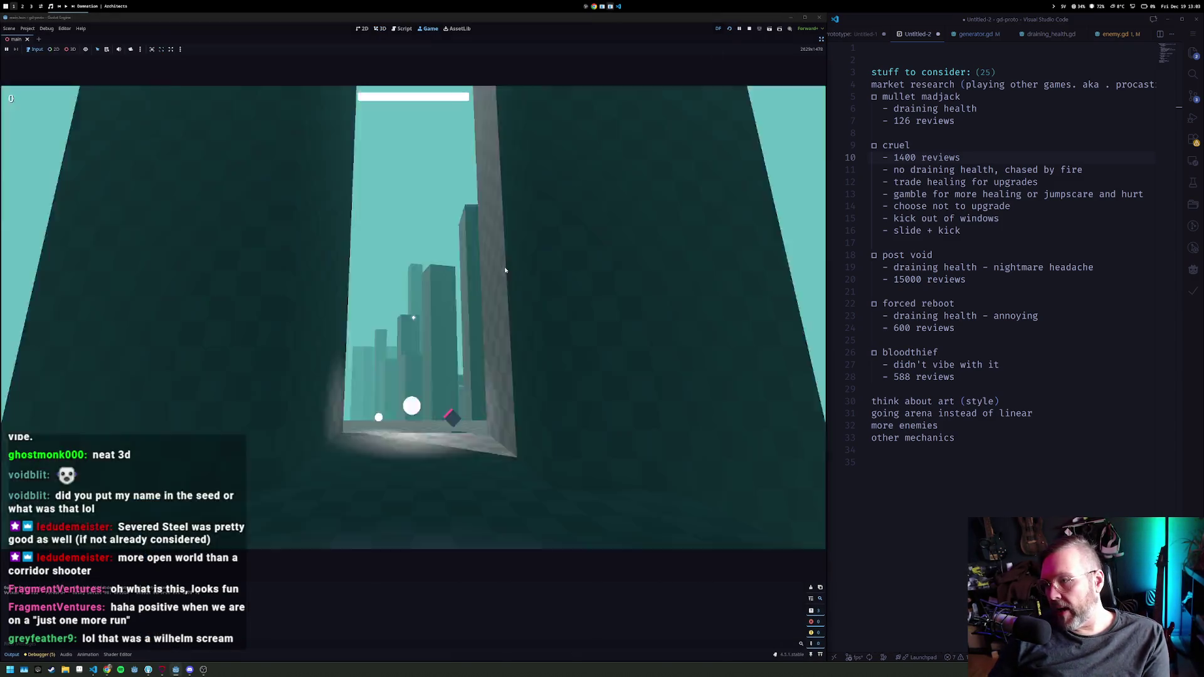
{"action": "left_click", "coordinate": [505, 270]}
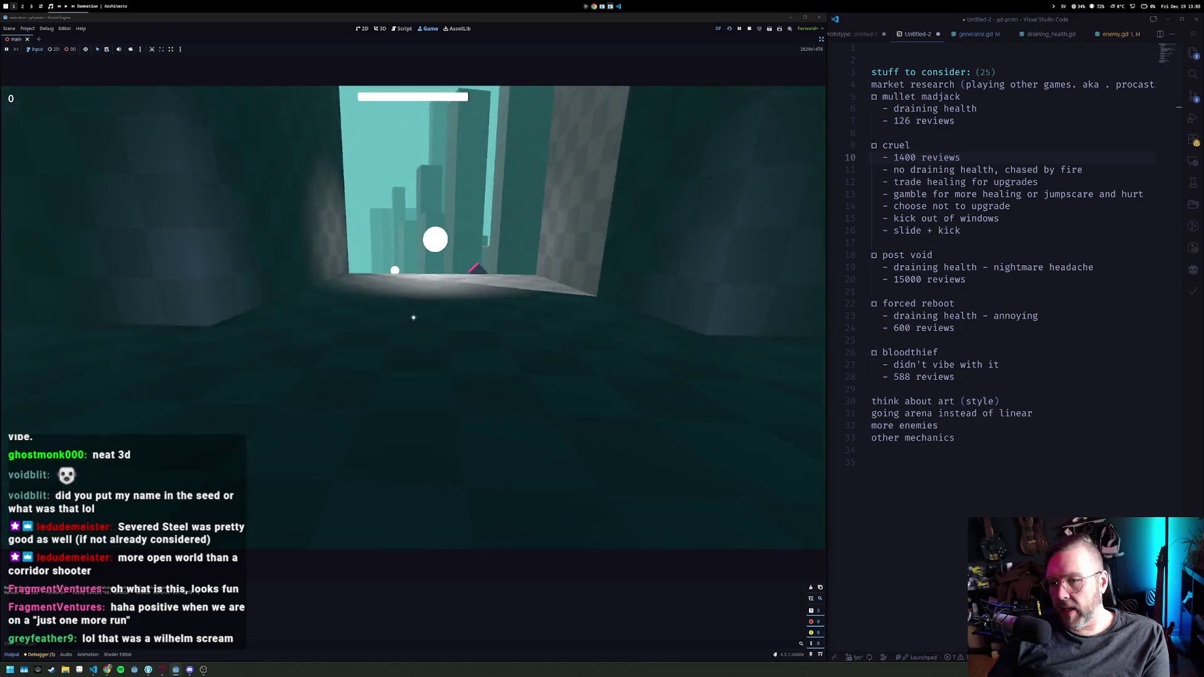
{"action": "key", "text": "w"}
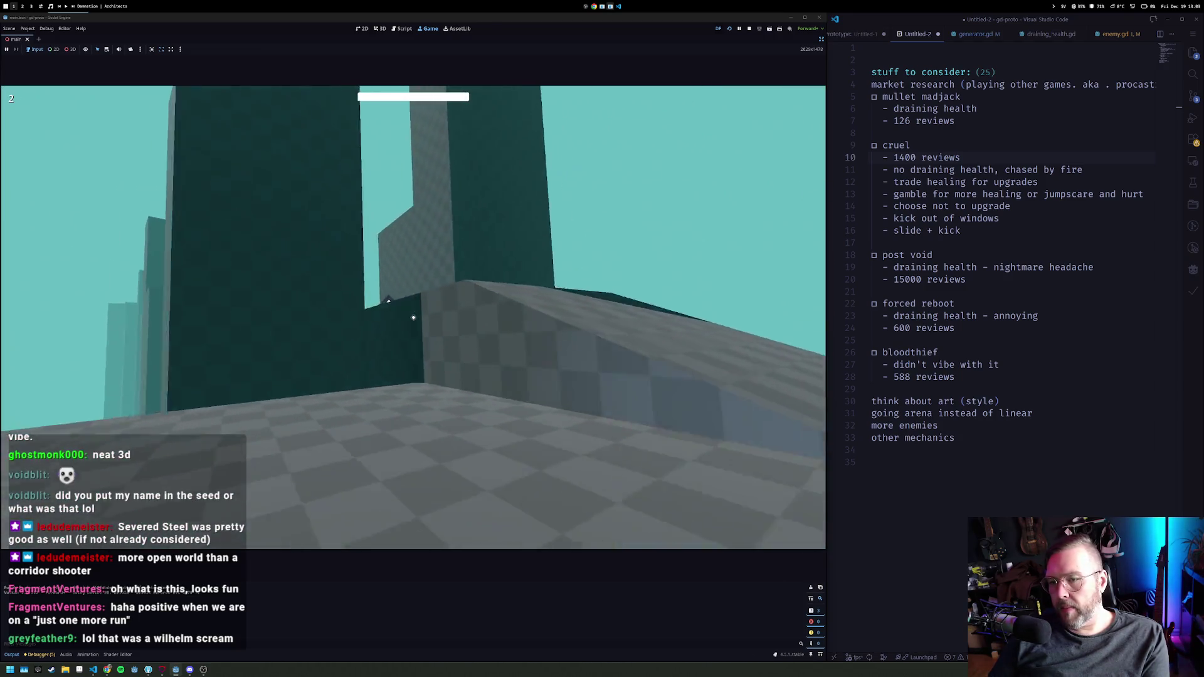
{"action": "key", "text": "w"}
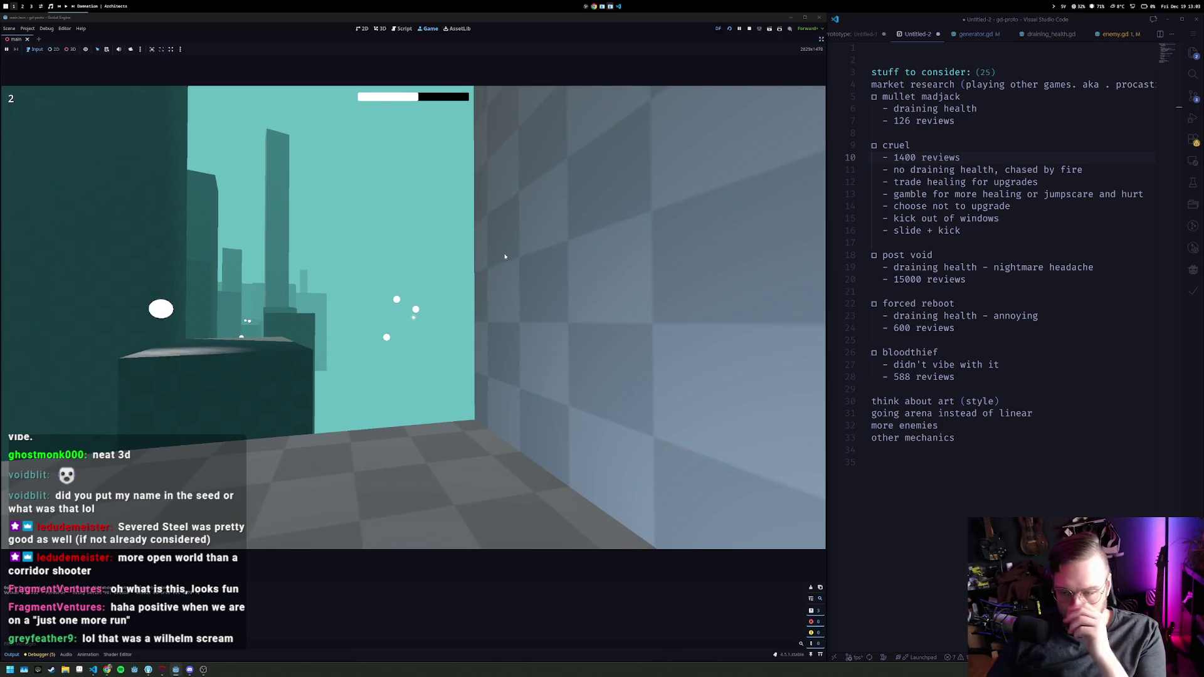
{"action": "left_click", "coordinate": [750, 29]}
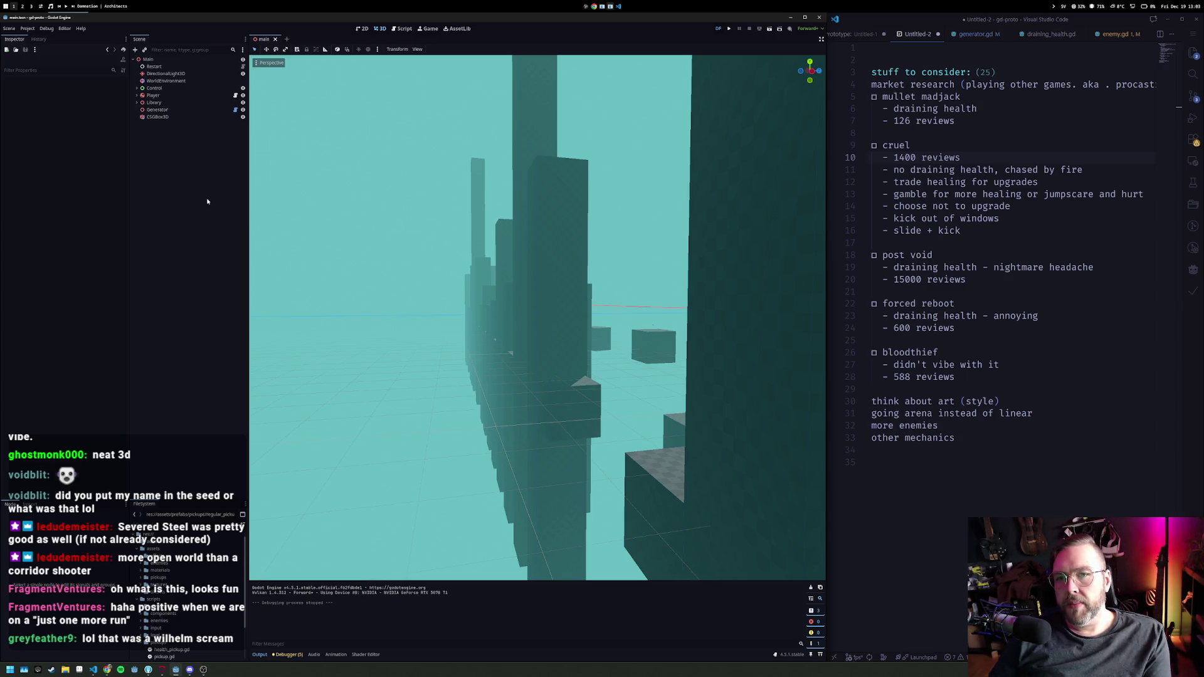
Step: Expand Player and create a ShapeCast3D child under Camera3D by searching 'shape'
{"action": "left_click", "coordinate": [137, 96]}
{"action": "left_click", "coordinate": [160, 132]}
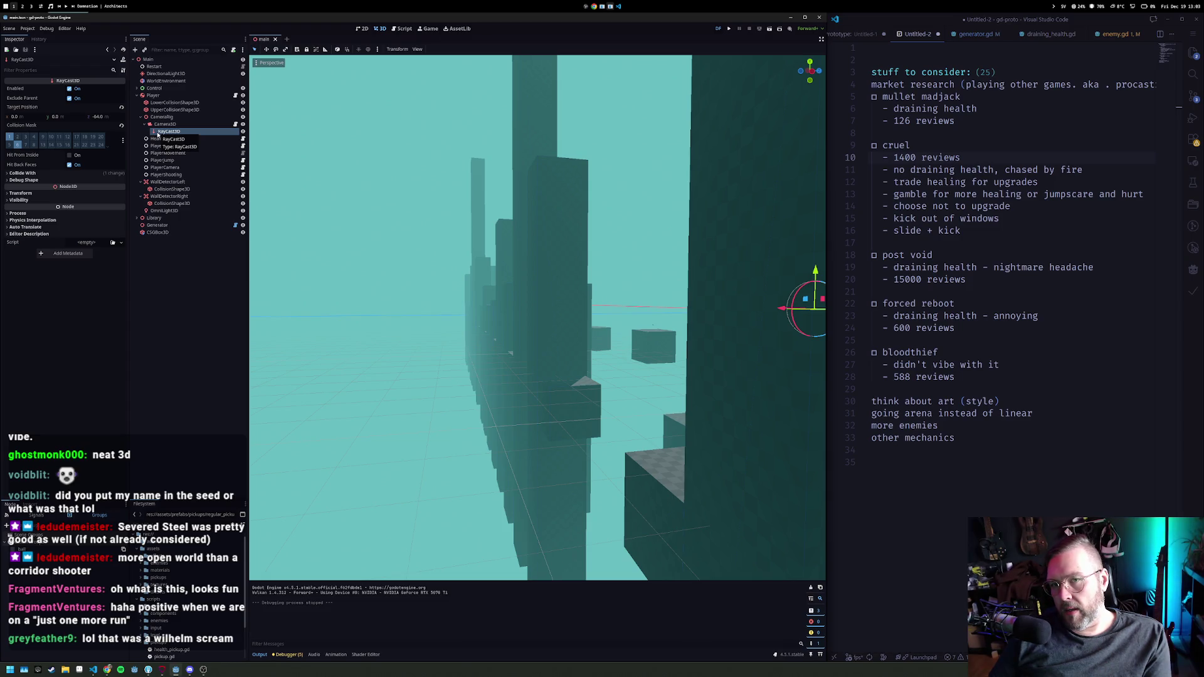
{"action": "right_click", "coordinate": [159, 124]}
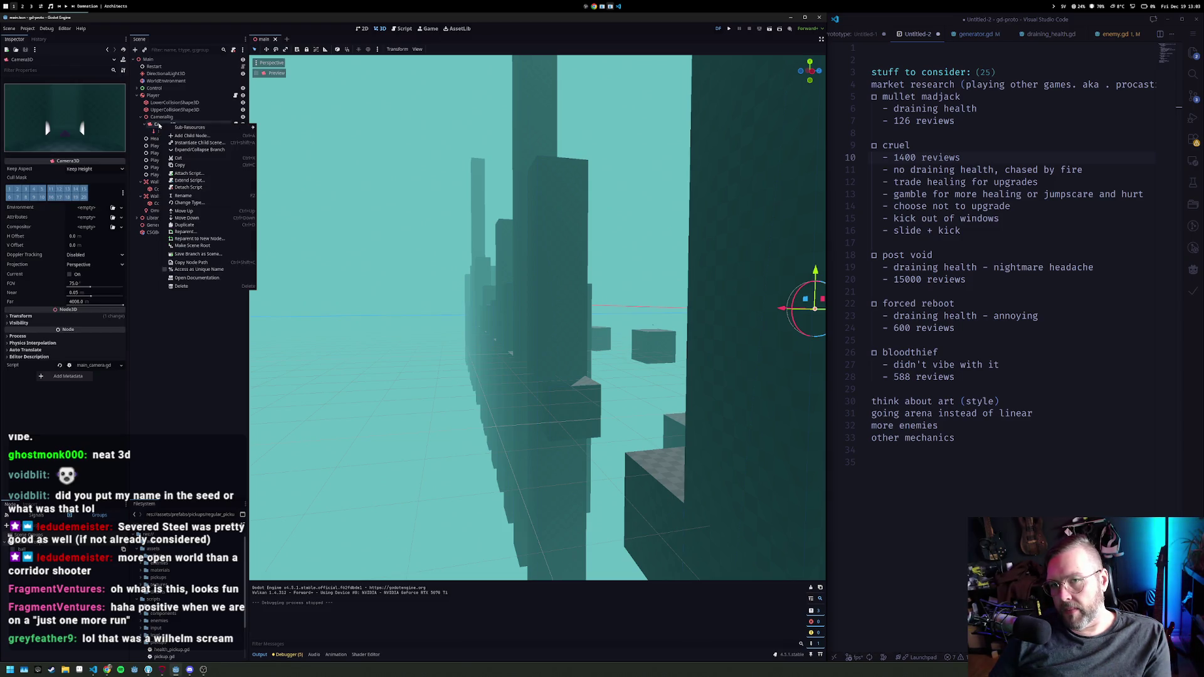
{"action": "left_click", "coordinate": [170, 135]}
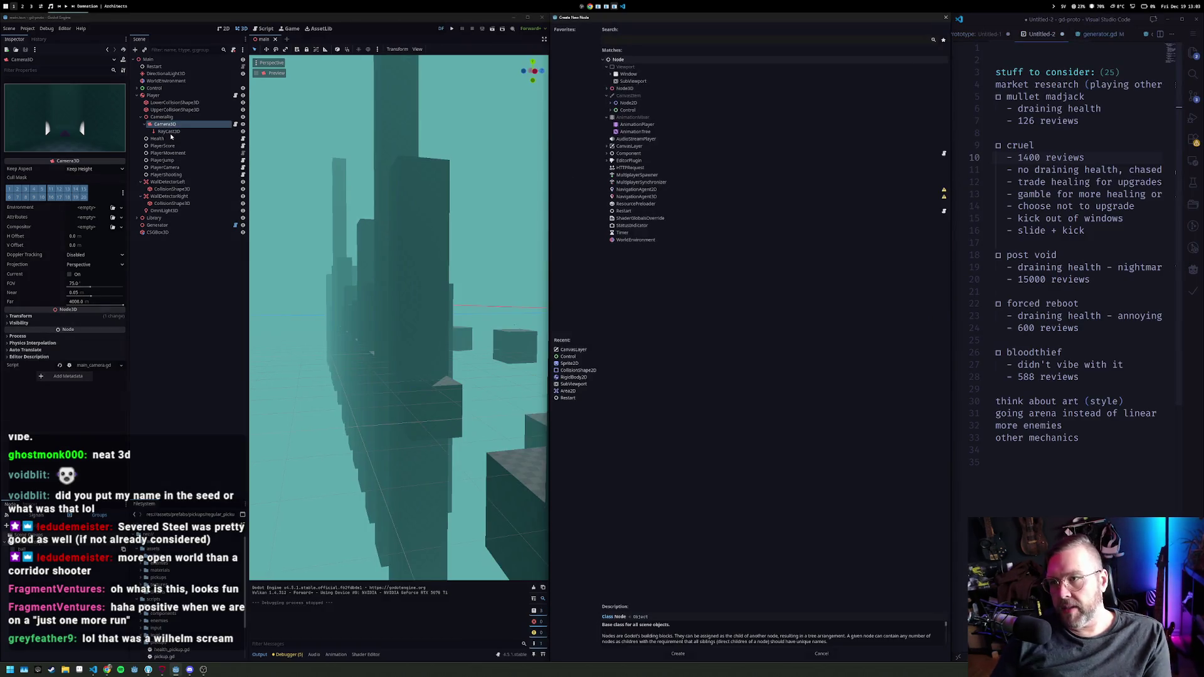
{"action": "type", "text": "shape"}
{"action": "key", "text": "Return"}
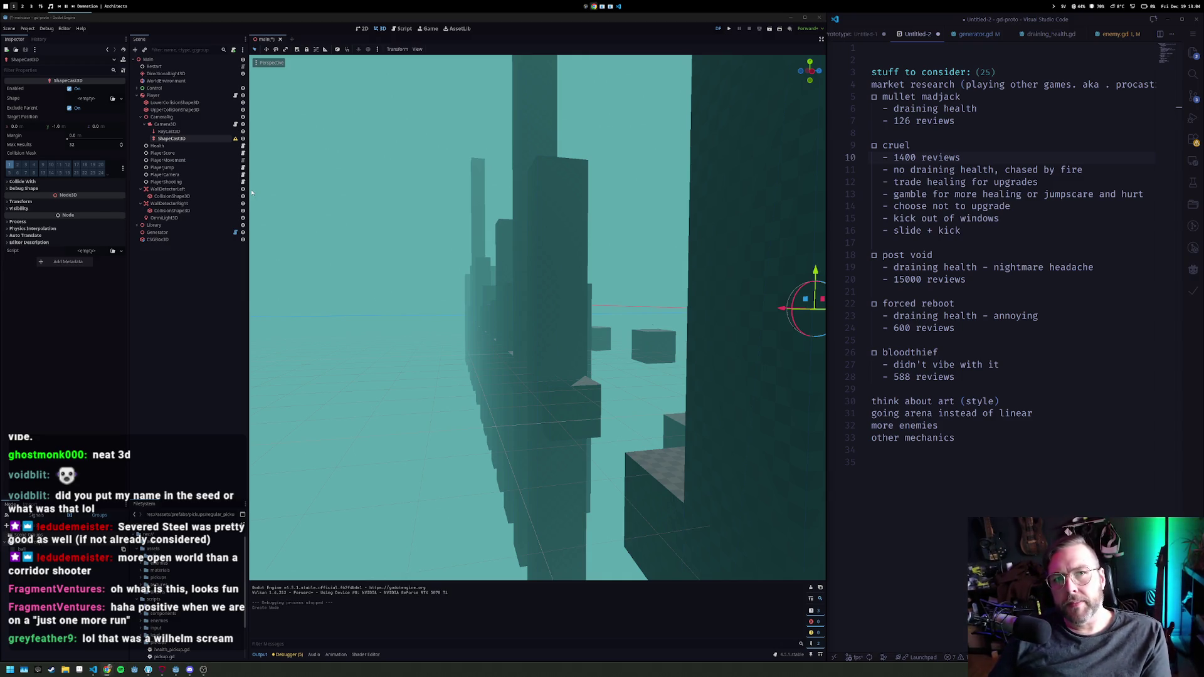
Step: Give the ShapeCast3D a new SphereShape3D and frame it in the view
{"action": "left_click", "coordinate": [103, 100]}
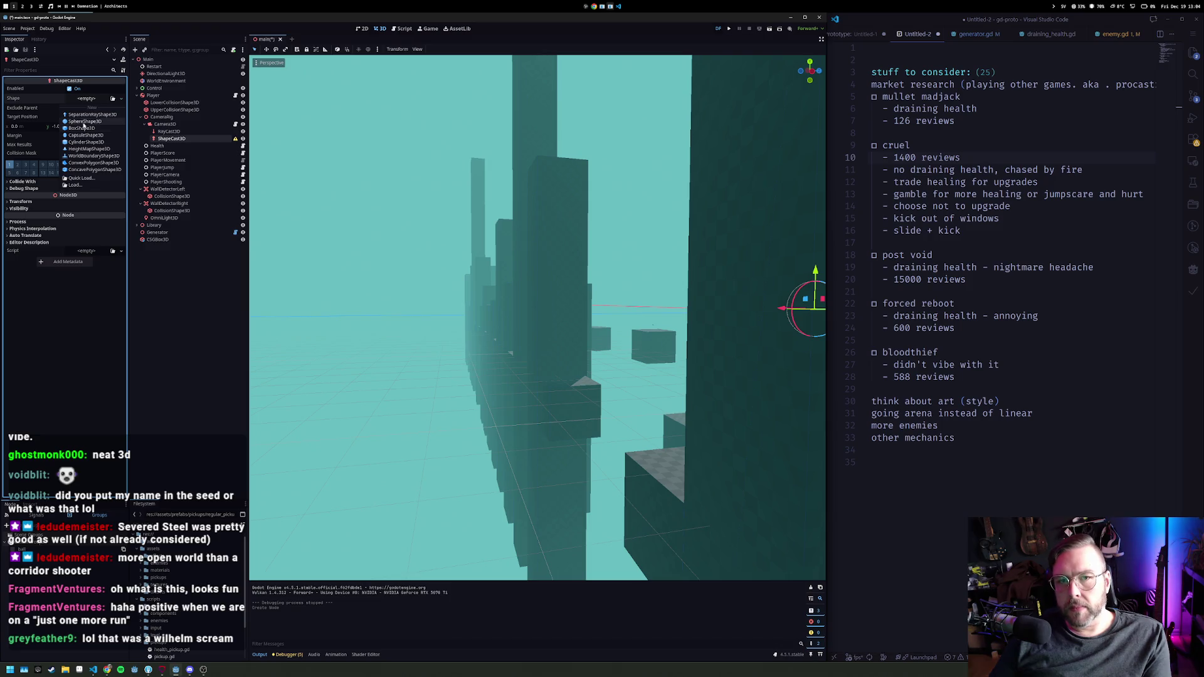
{"action": "left_click", "coordinate": [84, 122]}
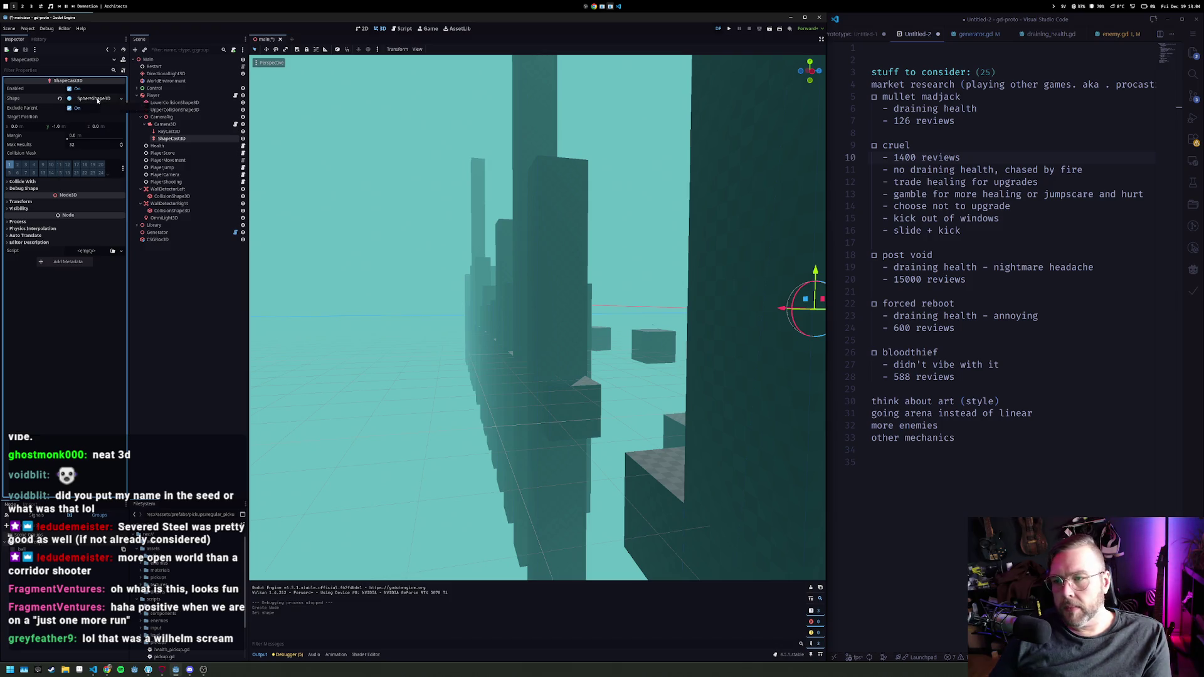
{"action": "double_click", "coordinate": [170, 138]}
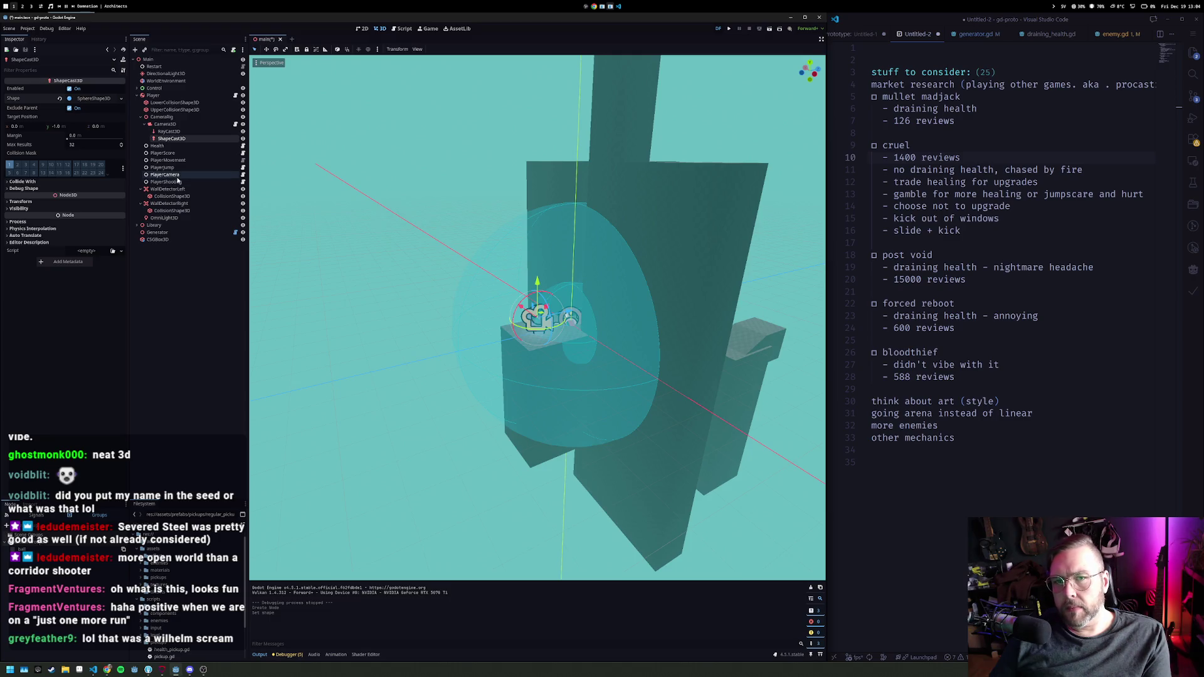
Step: Set the Target Position to y 0 and z -100, undoing an accidental z change
{"action": "left_click", "coordinate": [57, 128]}
{"action": "key", "text": "Tab"}
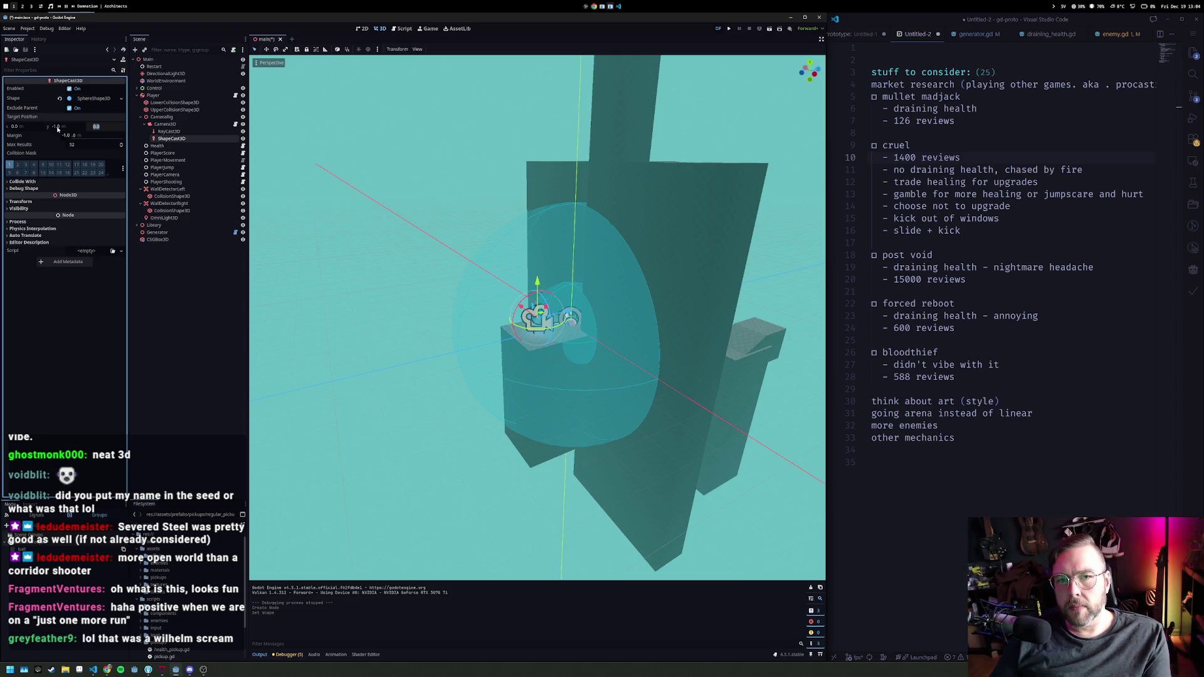
{"action": "left_click", "coordinate": [57, 128]}
{"action": "type", "text": "0"}
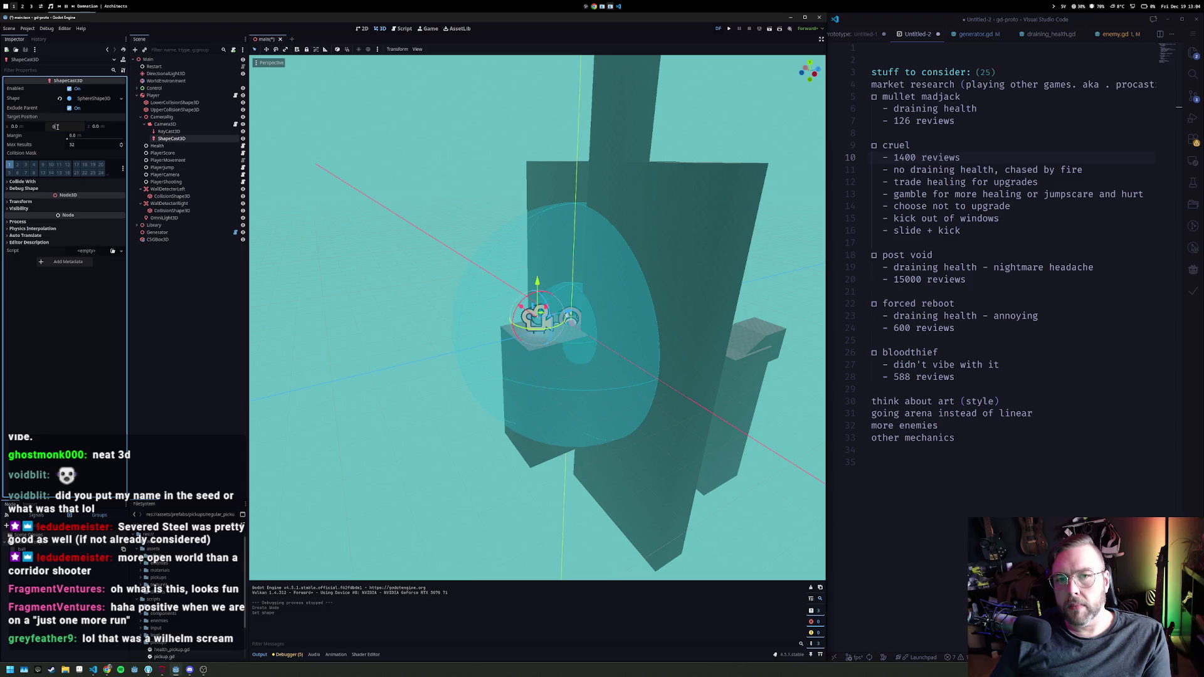
{"action": "key", "text": "Tab"}
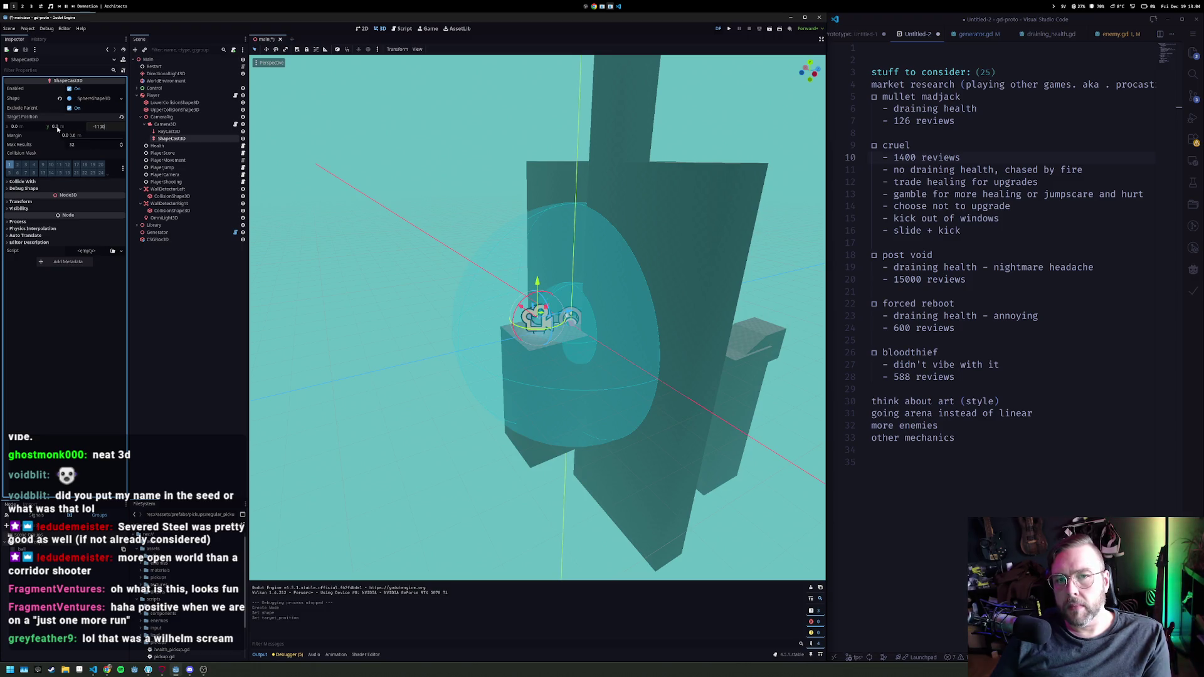
{"action": "key", "text": "BackSpace"}
{"action": "key", "text": "Return"}
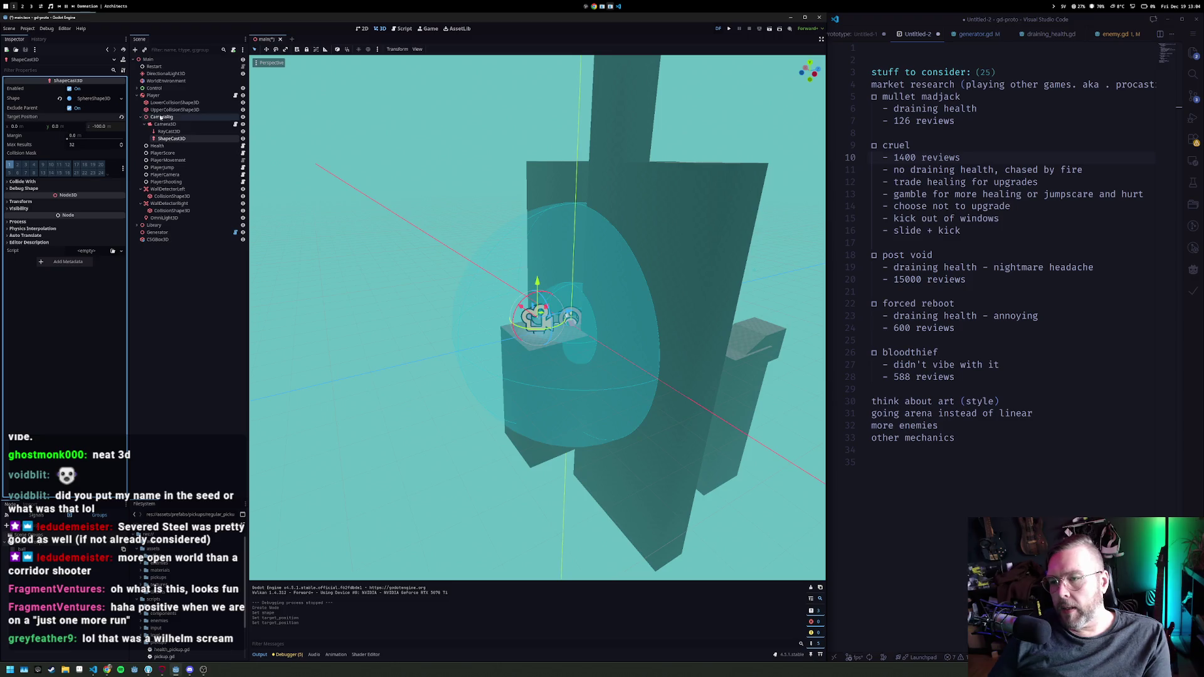
{"action": "mouse_move", "coordinate": [539, 326]}
{"action": "left_mouse_down"}
{"action": "mouse_move", "coordinate": [607, 321]}
{"action": "mouse_move", "coordinate": [583, 313]}
{"action": "left_mouse_up"}
{"action": "left_click_drag", "start_coordinate": [100, 126], "coordinate": [103, 126]}
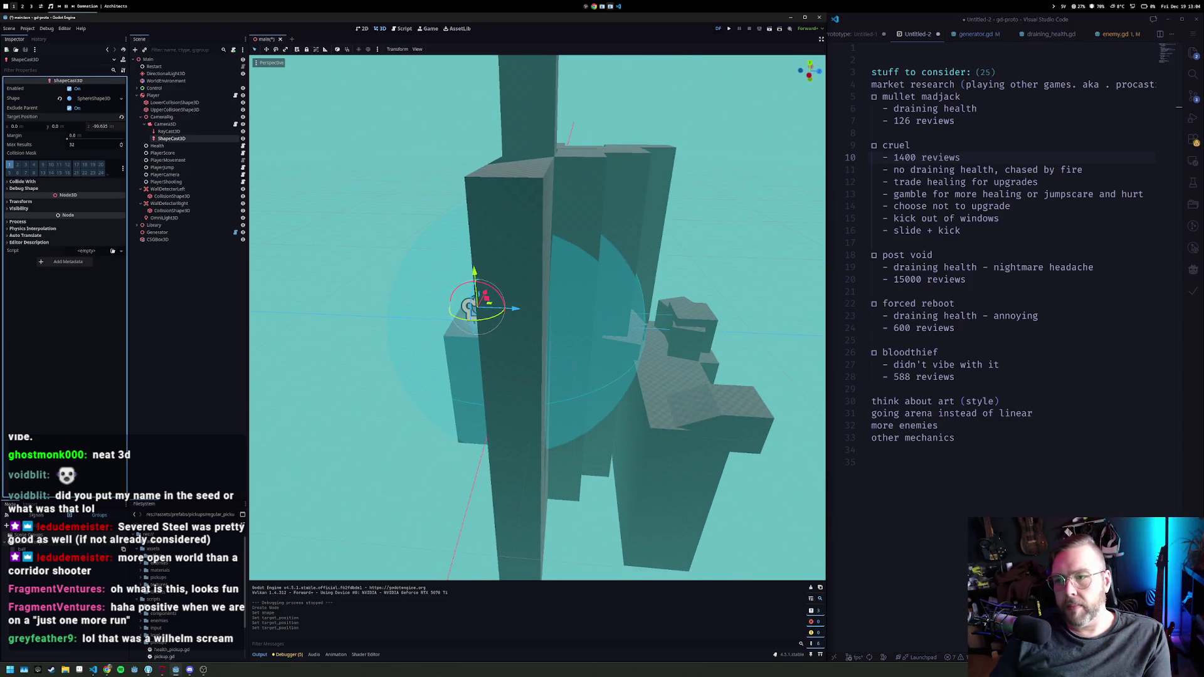
{"action": "key", "text": "ctrl+z"}
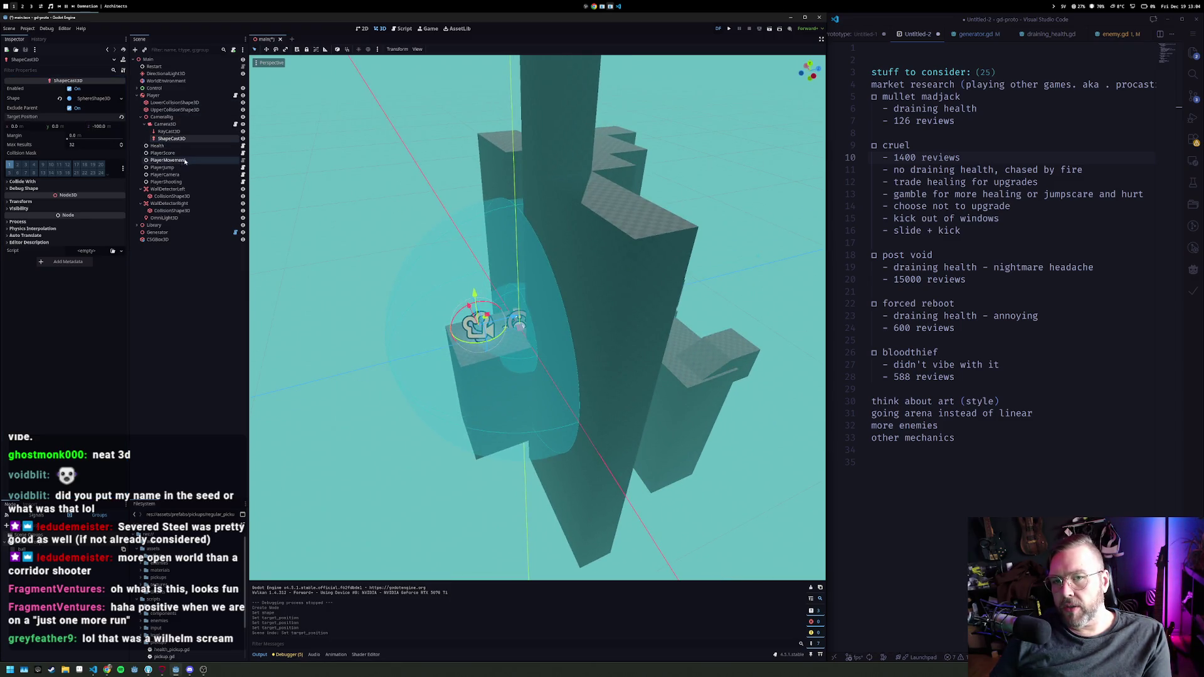
Step: Expand the SphereShape3D properties and drag its radius value
{"action": "scroll", "coordinate": [498, 247], "scroll_direction": "up", "scroll_amount": 5}
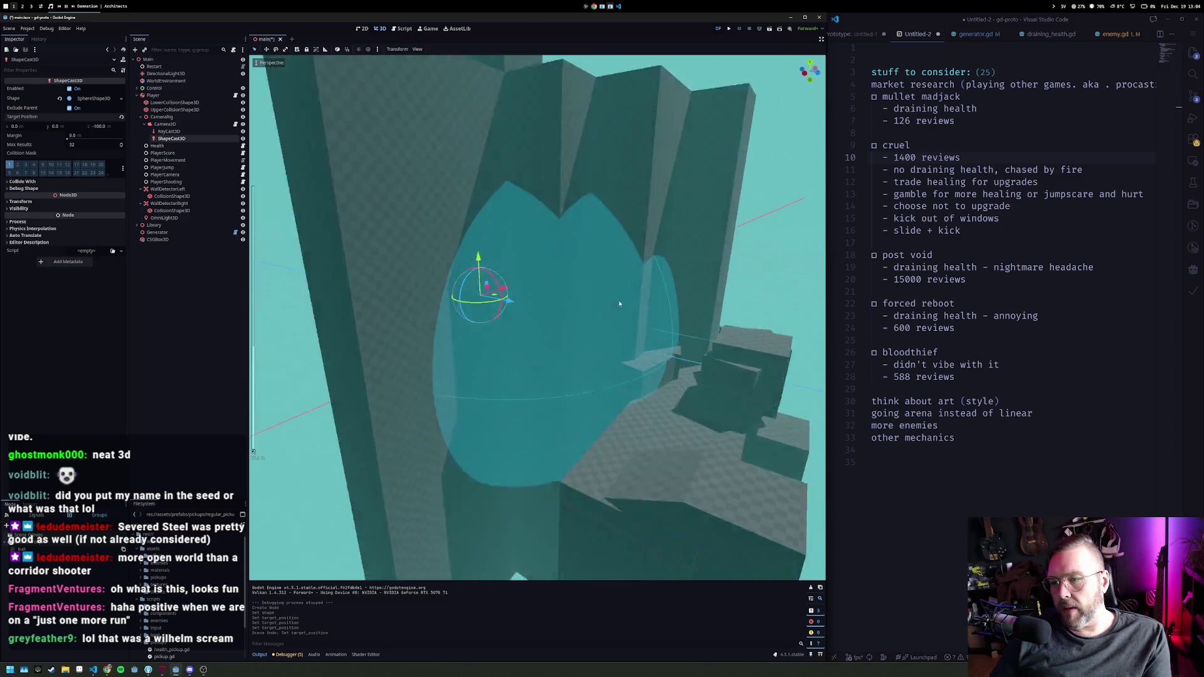
{"action": "scroll", "coordinate": [555, 289], "scroll_direction": "down", "scroll_amount": 5}
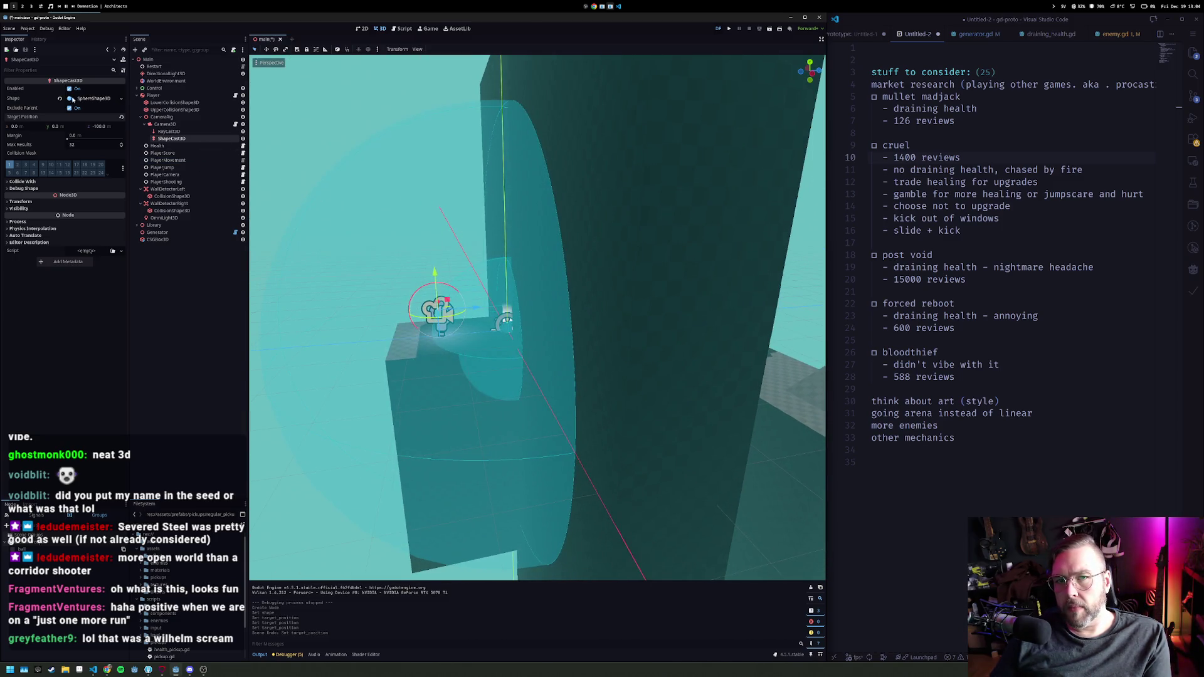
{"action": "left_click", "coordinate": [90, 100]}
{"action": "left_click_drag", "start_coordinate": [75, 109], "coordinate": [74, 115]}
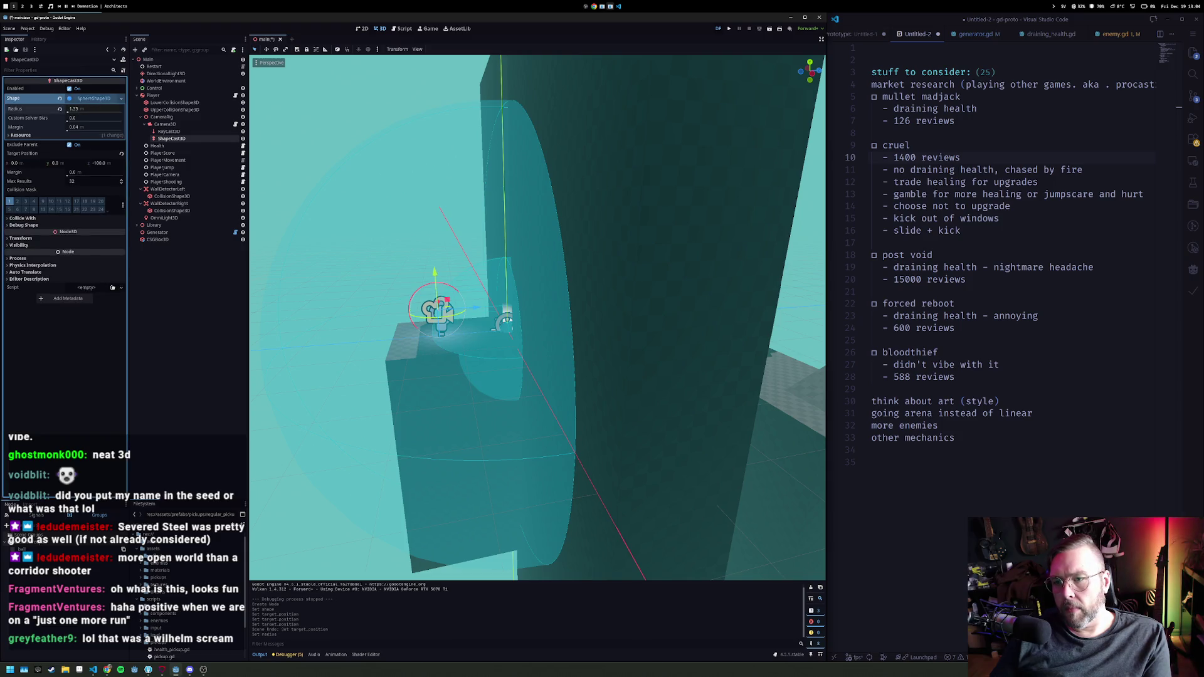
Step: Revert the radius change to keep the sphere at 0.5 and frame the ShapeCast3D
{"action": "key", "text": "ctrl+z"}
{"action": "scroll", "coordinate": [644, 350], "scroll_direction": "up", "scroll_amount": 3}
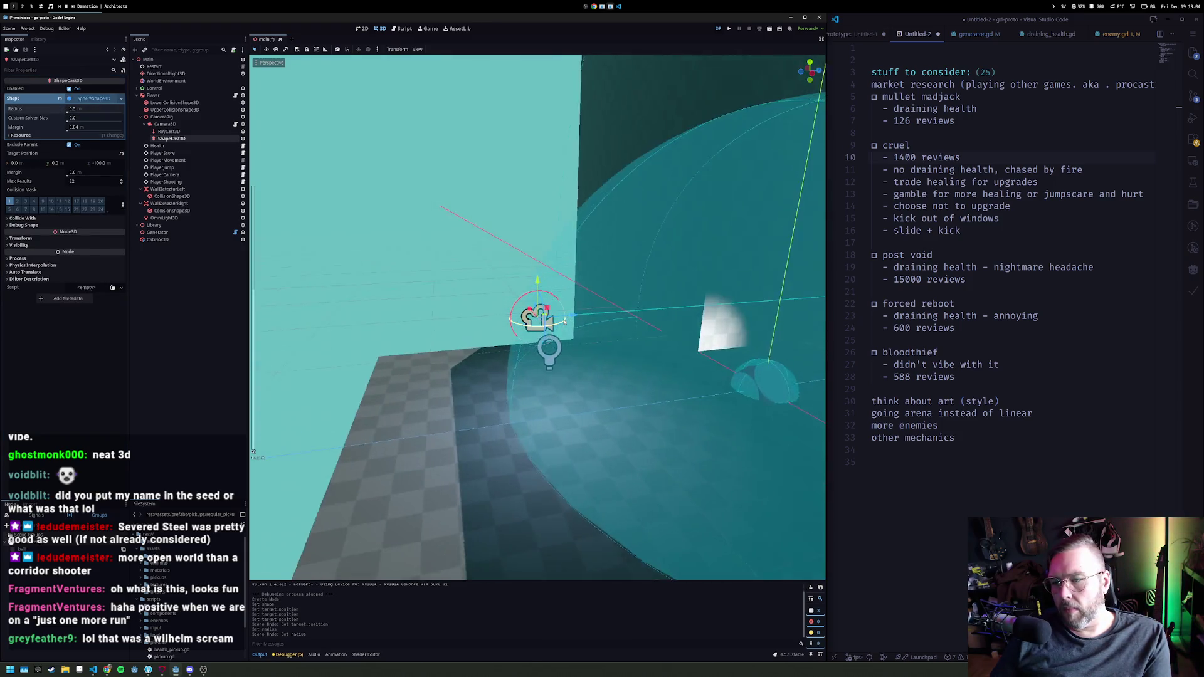
{"action": "mouse_move", "coordinate": [644, 350]}
{"action": "left_mouse_down"}
{"action": "mouse_move", "coordinate": [731, 280]}
{"action": "mouse_move", "coordinate": [423, 337]}
{"action": "mouse_move", "coordinate": [586, 282]}
{"action": "mouse_move", "coordinate": [626, 254]}
{"action": "mouse_move", "coordinate": [618, 283]}
{"action": "mouse_move", "coordinate": [312, 294]}
{"action": "left_mouse_up"}
{"action": "scroll", "coordinate": [589, 285], "scroll_direction": "down", "scroll_amount": 3}
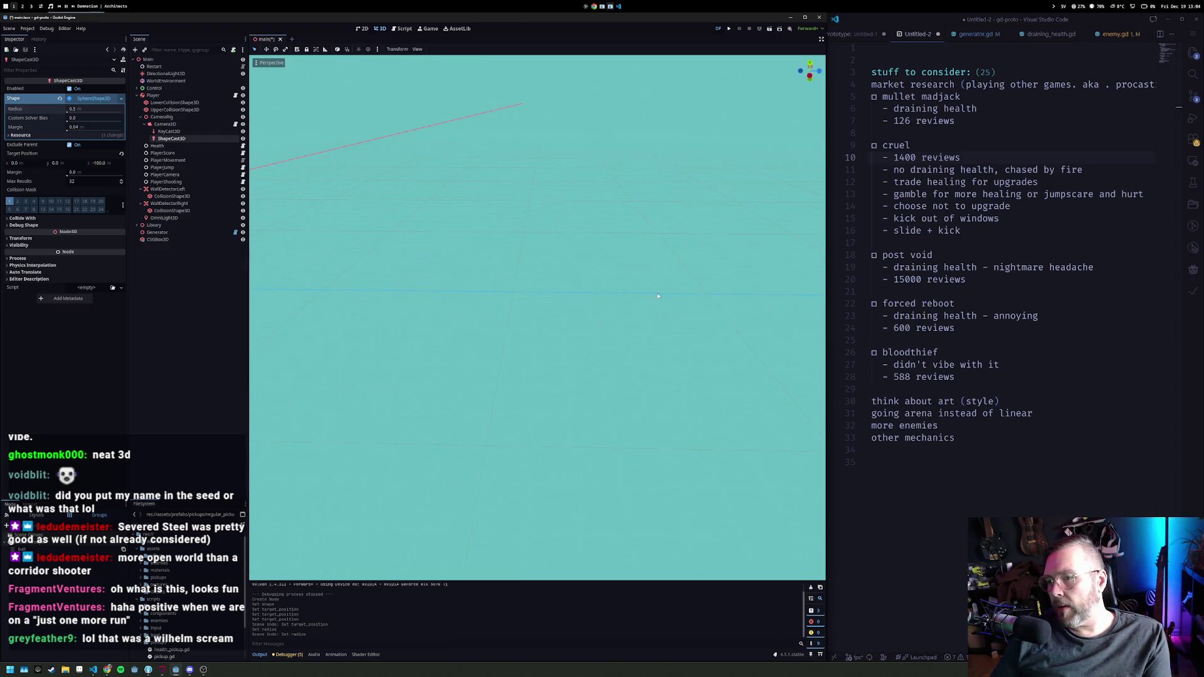
{"action": "left_click_drag", "start_coordinate": [658, 296], "coordinate": [772, 293]}
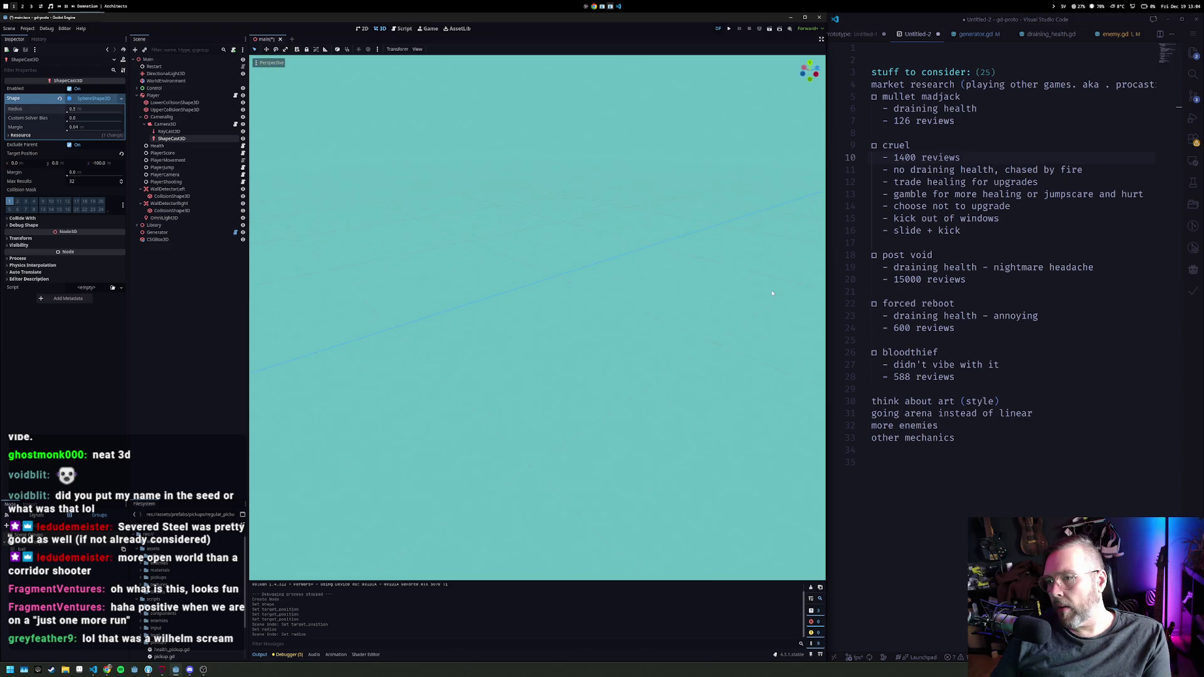
{"action": "key", "text": "f"}
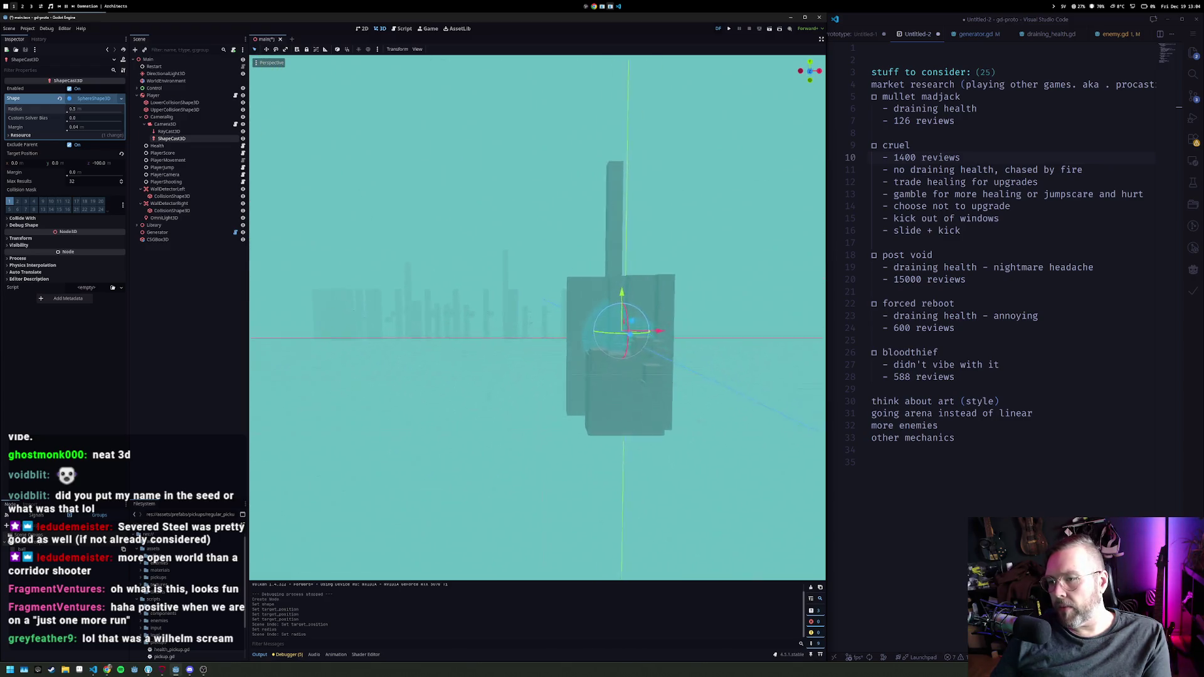
{"action": "left_click_drag", "start_coordinate": [254, 188], "coordinate": [254, 552]}
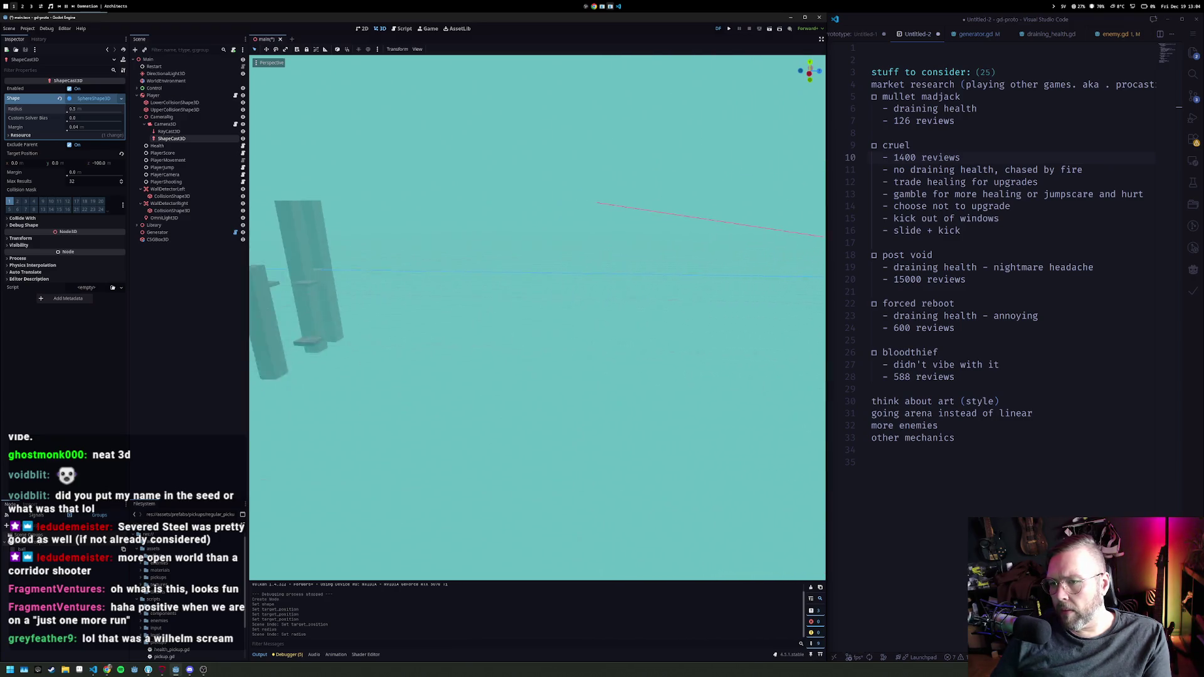
{"action": "key", "text": "f"}
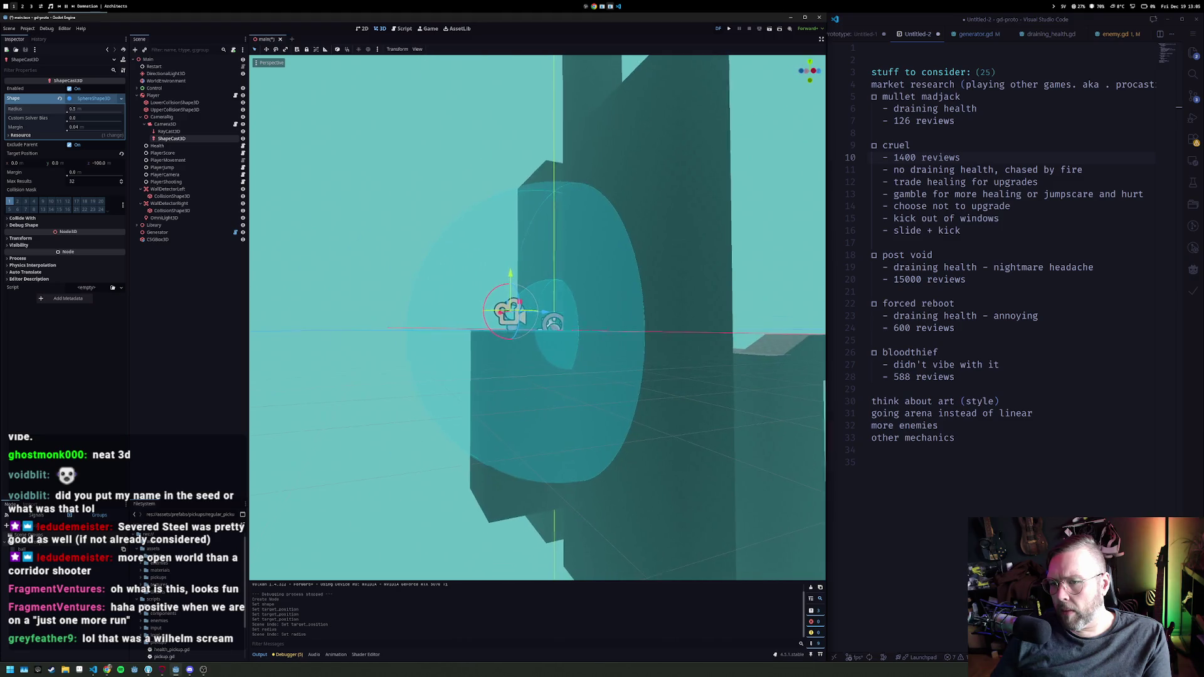
Step: Reselect ShapeCast3D and undo the accidental gizmo moves so it keeps its original position
{"action": "left_click", "coordinate": [168, 131]}
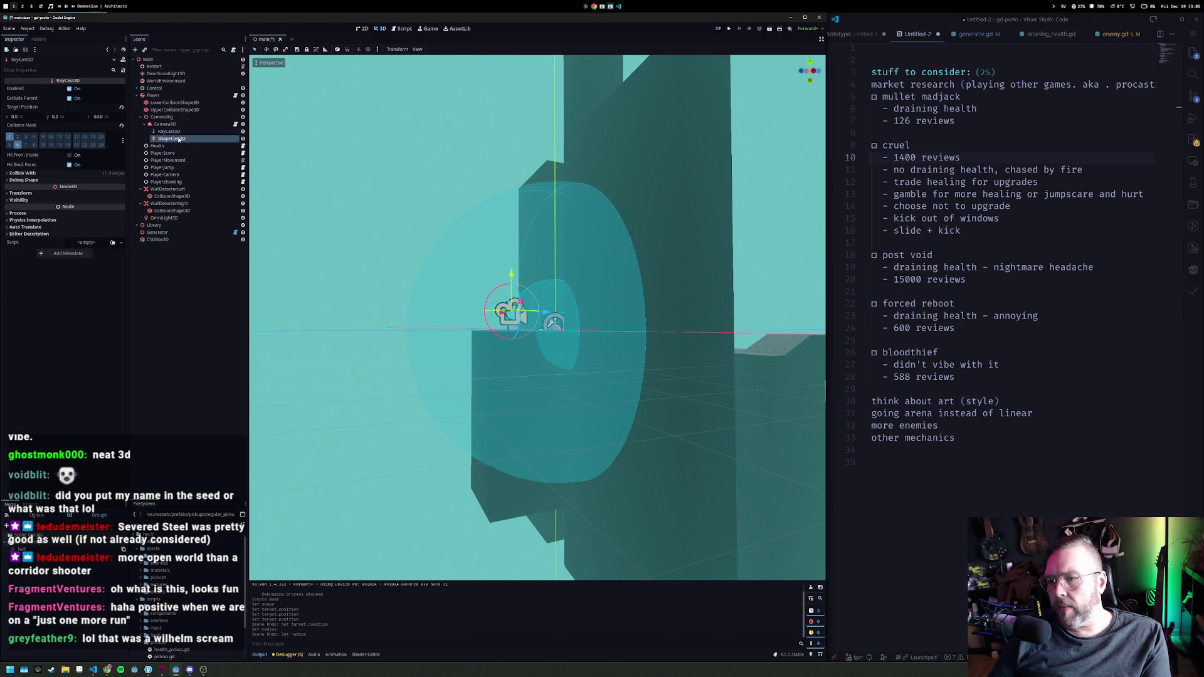
{"action": "left_click", "coordinate": [178, 139]}
{"action": "mouse_move", "coordinate": [564, 314]}
{"action": "left_mouse_down"}
{"action": "mouse_move", "coordinate": [576, 320]}
{"action": "mouse_move", "coordinate": [442, 321]}
{"action": "mouse_move", "coordinate": [564, 321]}
{"action": "mouse_move", "coordinate": [537, 210]}
{"action": "left_mouse_up"}
{"action": "key", "text": "ctrl+z"}
{"action": "mouse_move", "coordinate": [565, 263]}
{"action": "left_mouse_down"}
{"action": "mouse_move", "coordinate": [617, 287]}
{"action": "mouse_move", "coordinate": [563, 342]}
{"action": "left_mouse_up"}
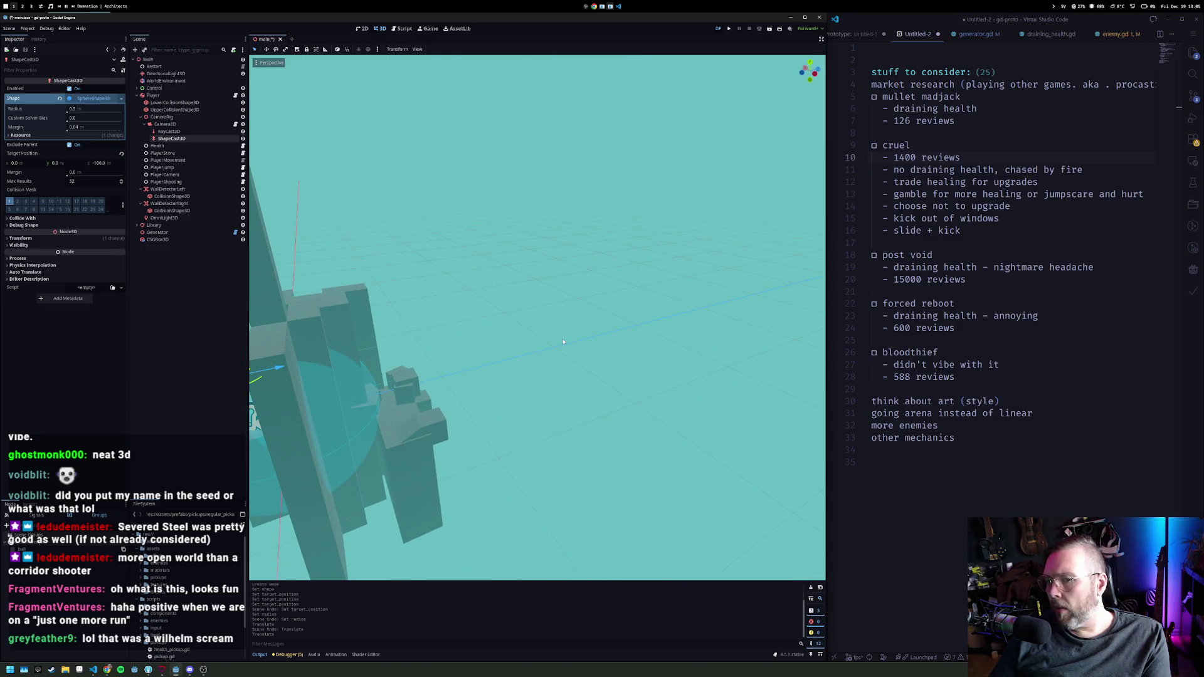
{"action": "key", "text": "ctrl+z"}
{"action": "left_click", "coordinate": [166, 81]}
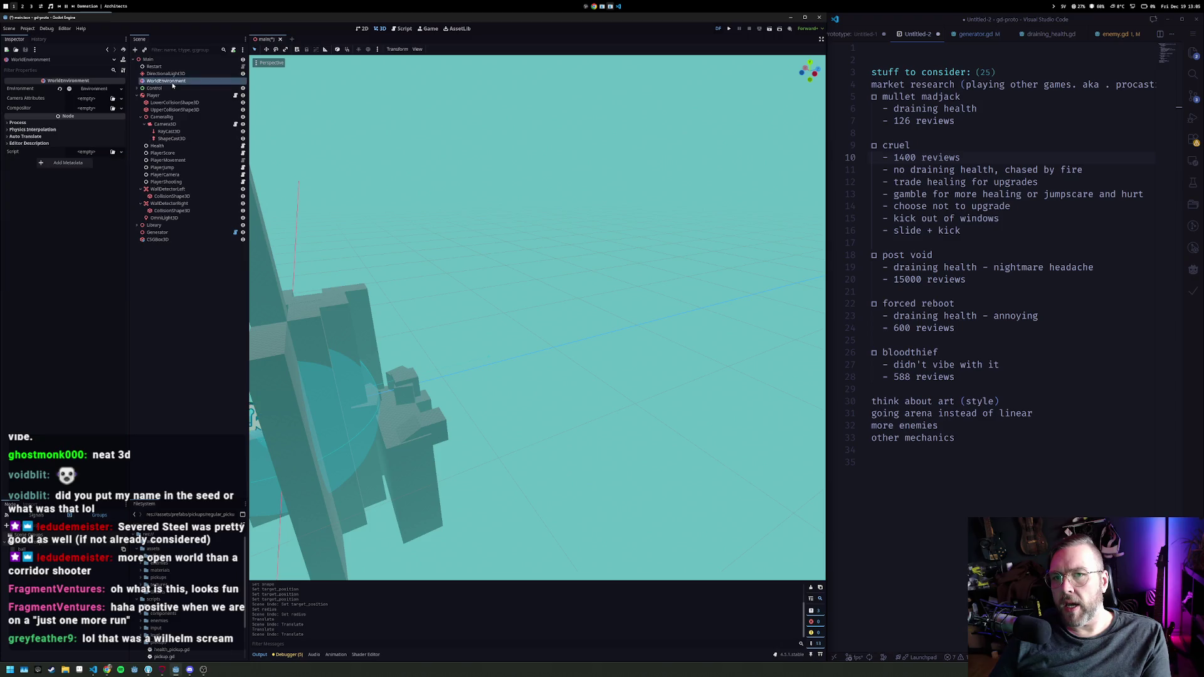
Step: Toggle Fog in the WorldEnvironment's Environment settings and check the tinted walls
{"action": "left_click", "coordinate": [94, 89]}
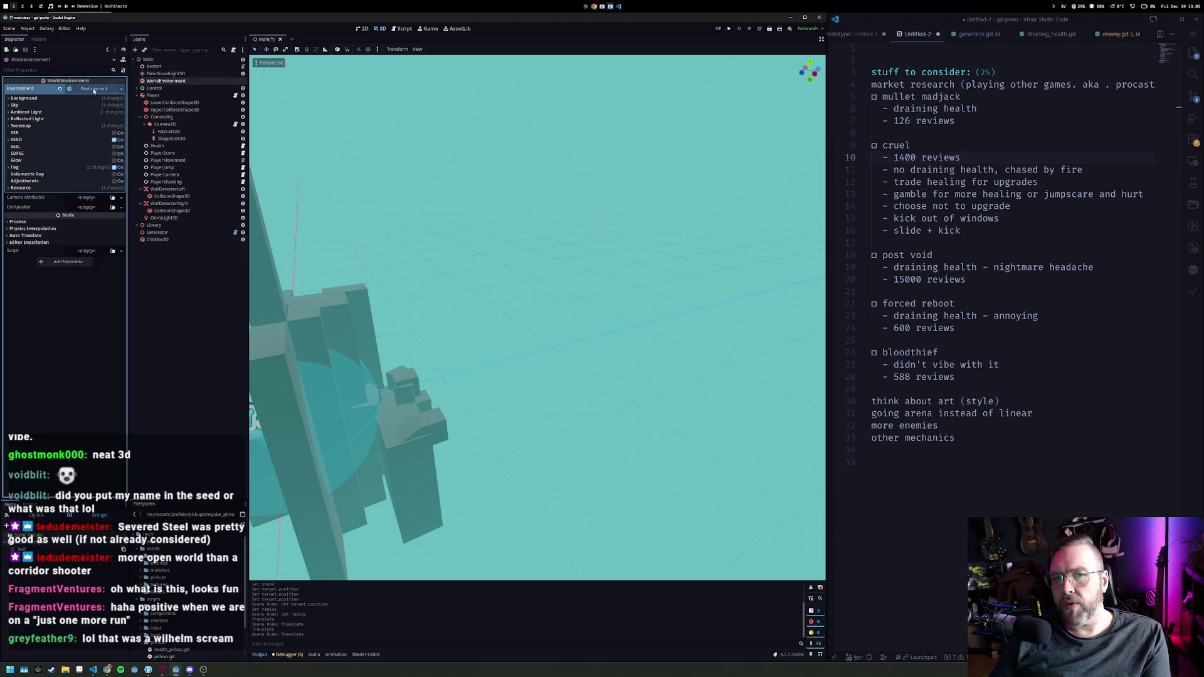
{"action": "left_click", "coordinate": [117, 167]}
{"action": "scroll", "coordinate": [643, 322], "scroll_direction": "up", "scroll_amount": 5}
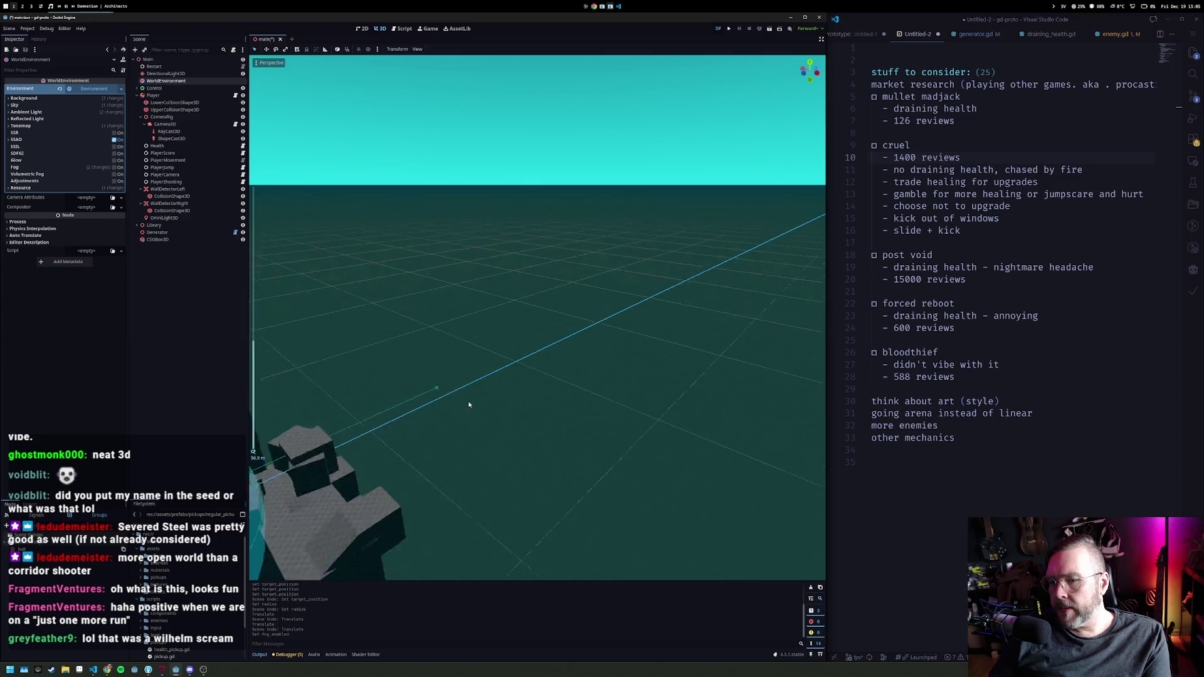
{"action": "mouse_move", "coordinate": [394, 427]}
{"action": "left_mouse_down"}
{"action": "mouse_move", "coordinate": [402, 414]}
{"action": "mouse_move", "coordinate": [389, 433]}
{"action": "mouse_move", "coordinate": [414, 426]}
{"action": "left_mouse_up"}
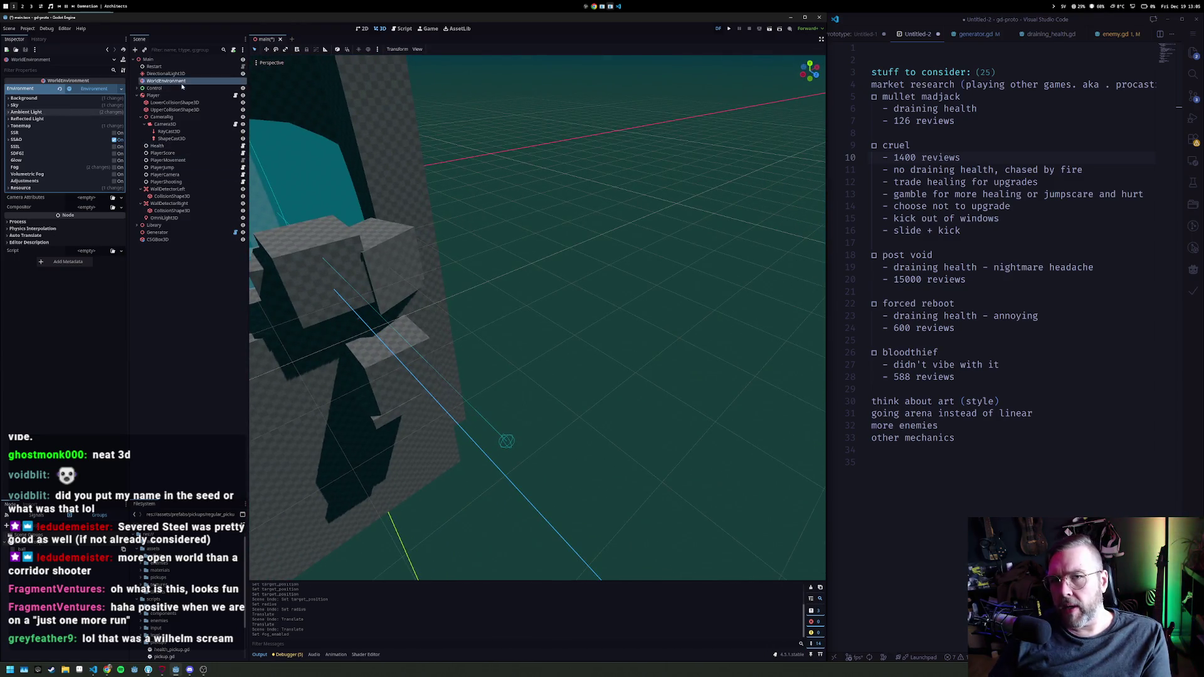
{"action": "left_click", "coordinate": [171, 138]}
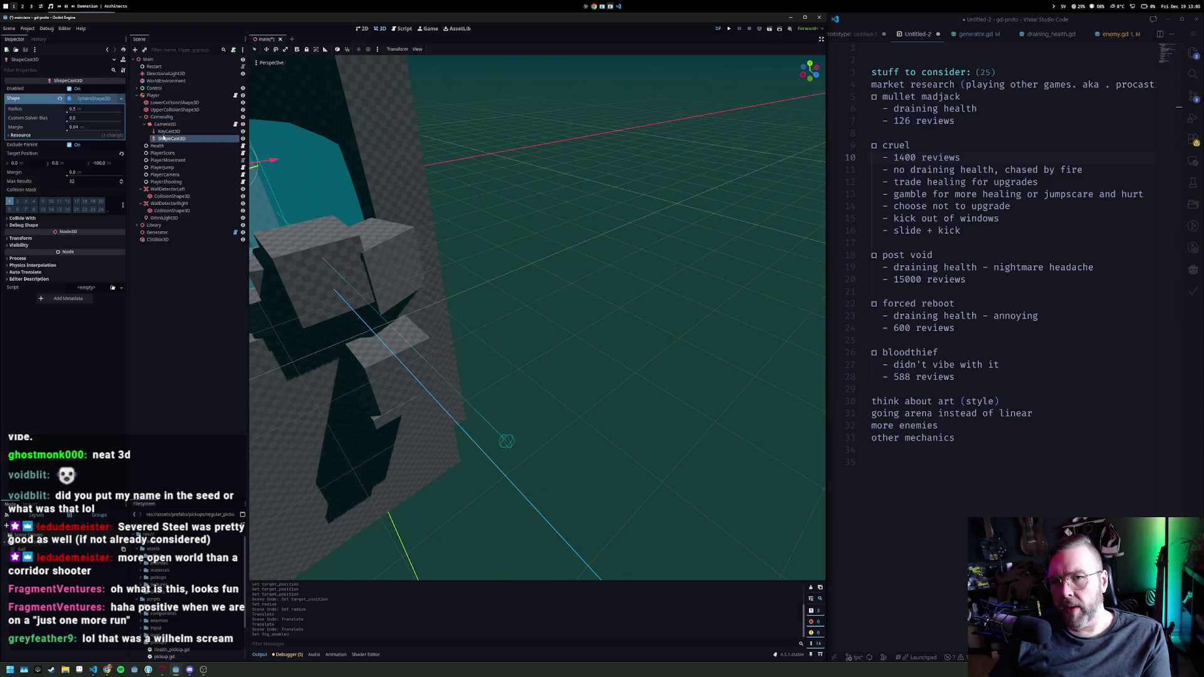
Step: Set the ShapeCast3D sphere radius to 1.0 and frame the enlarged sphere
{"action": "left_click", "coordinate": [85, 109]}
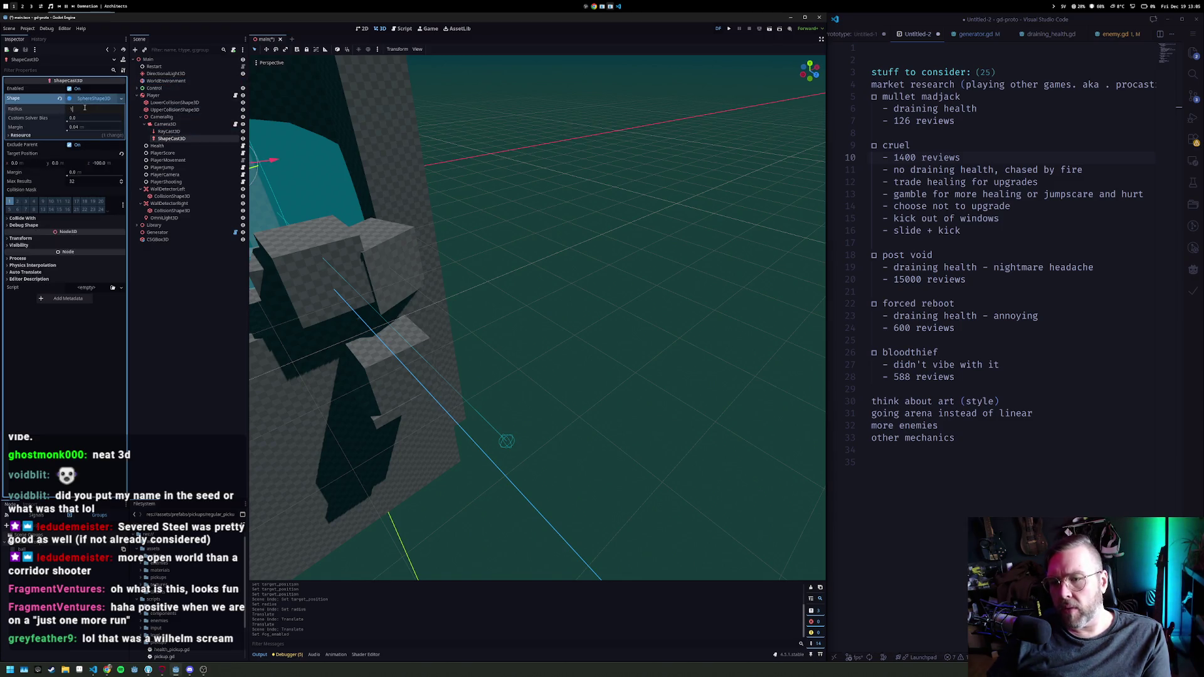
{"action": "key", "text": "Return"}
{"action": "mouse_move", "coordinate": [477, 294]}
{"action": "left_mouse_down"}
{"action": "mouse_move", "coordinate": [576, 251]}
{"action": "mouse_move", "coordinate": [561, 251]}
{"action": "left_mouse_up"}
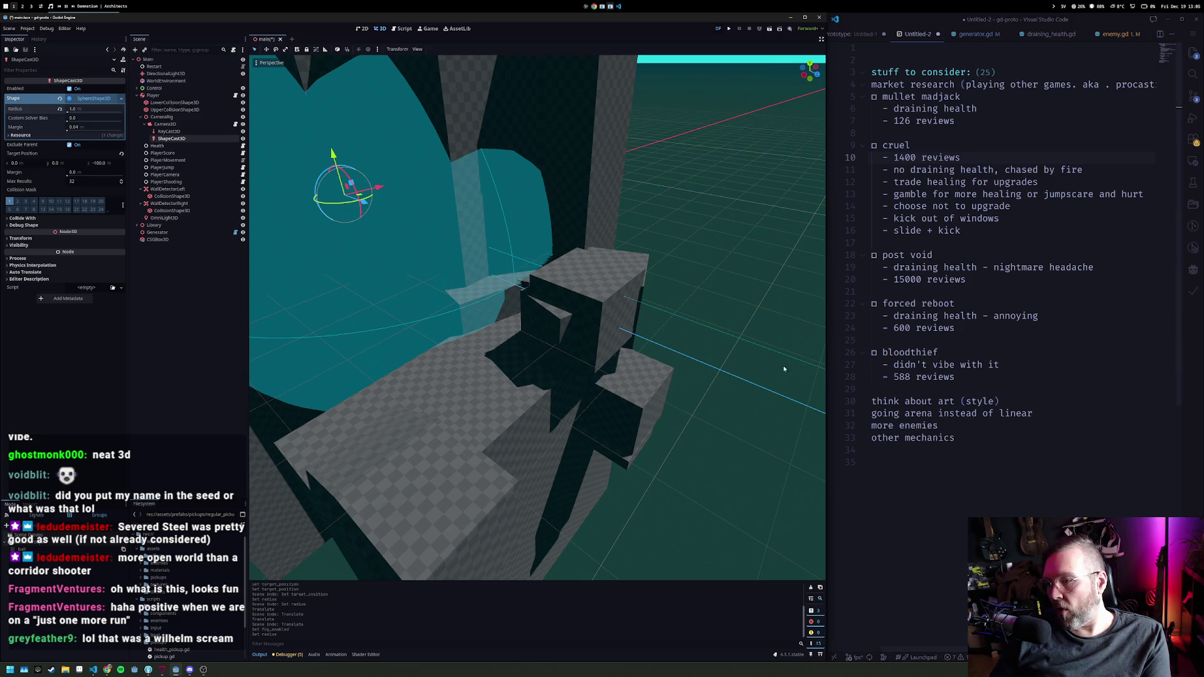
{"action": "key", "text": "f"}
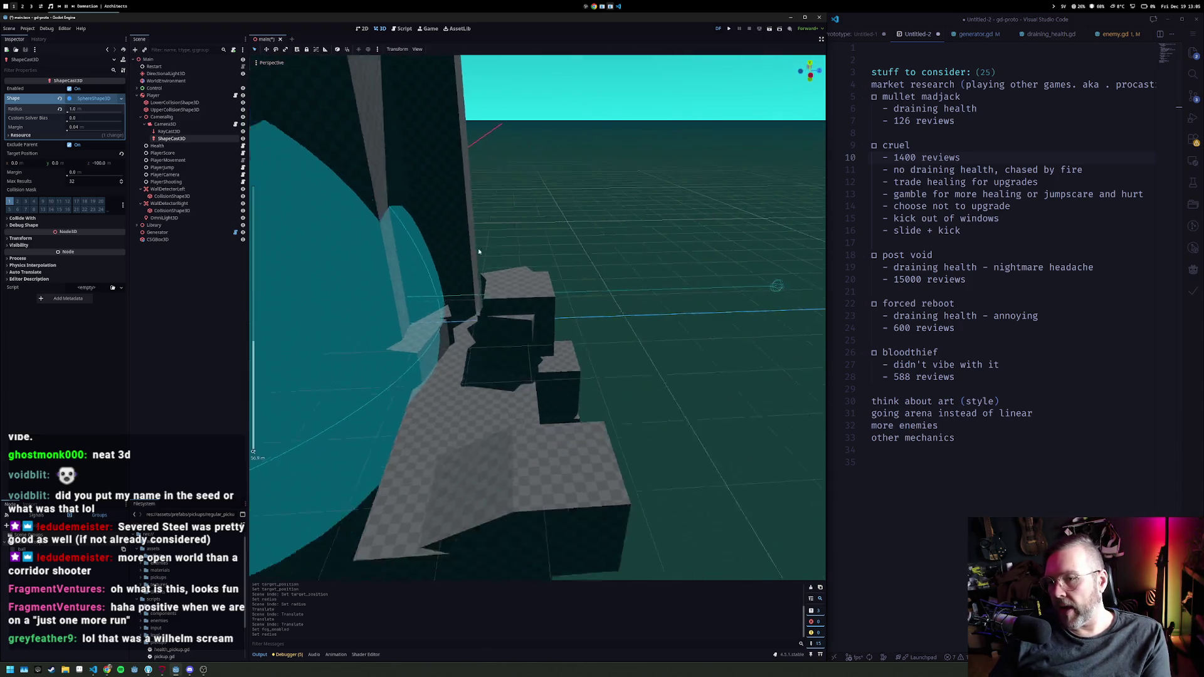
{"action": "scroll", "coordinate": [588, 293], "scroll_direction": "up", "scroll_amount": 3}
{"action": "left_click_drag", "start_coordinate": [588, 294], "coordinate": [622, 294]}
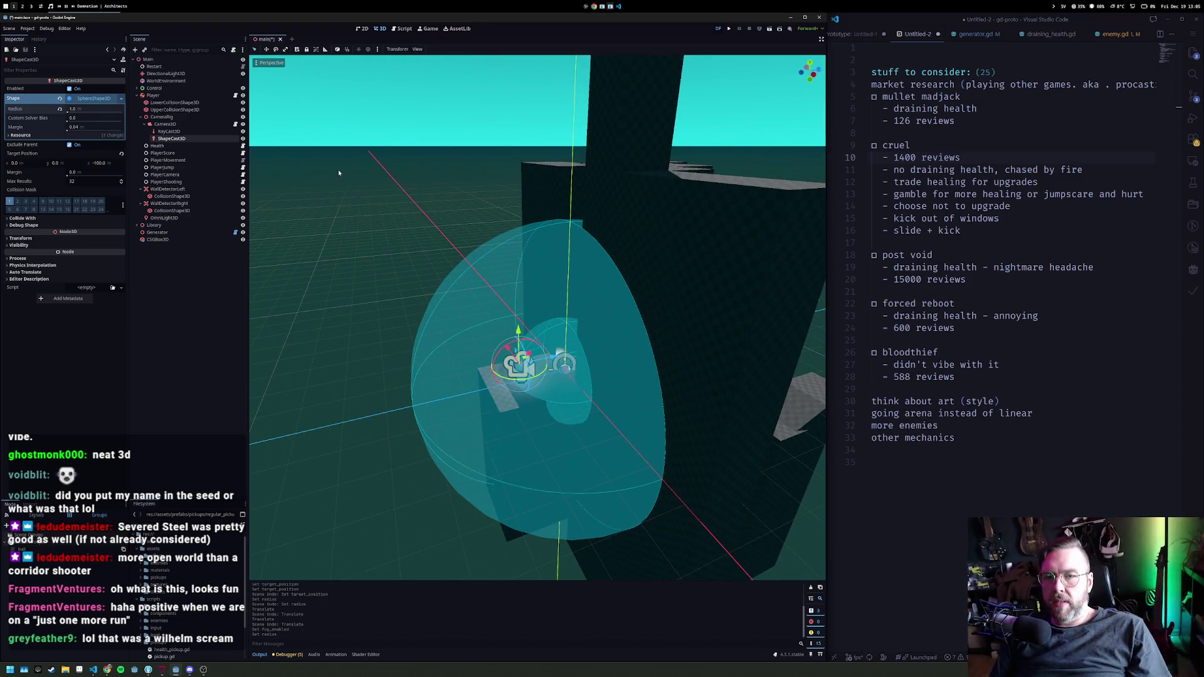
Step: Move the ShapeCast3D collision mask off layer 1 to match the RayCast3D, save, and open PlayerShooting's script
{"action": "key", "text": "ctrl+s"}
{"action": "left_click", "coordinate": [178, 131]}
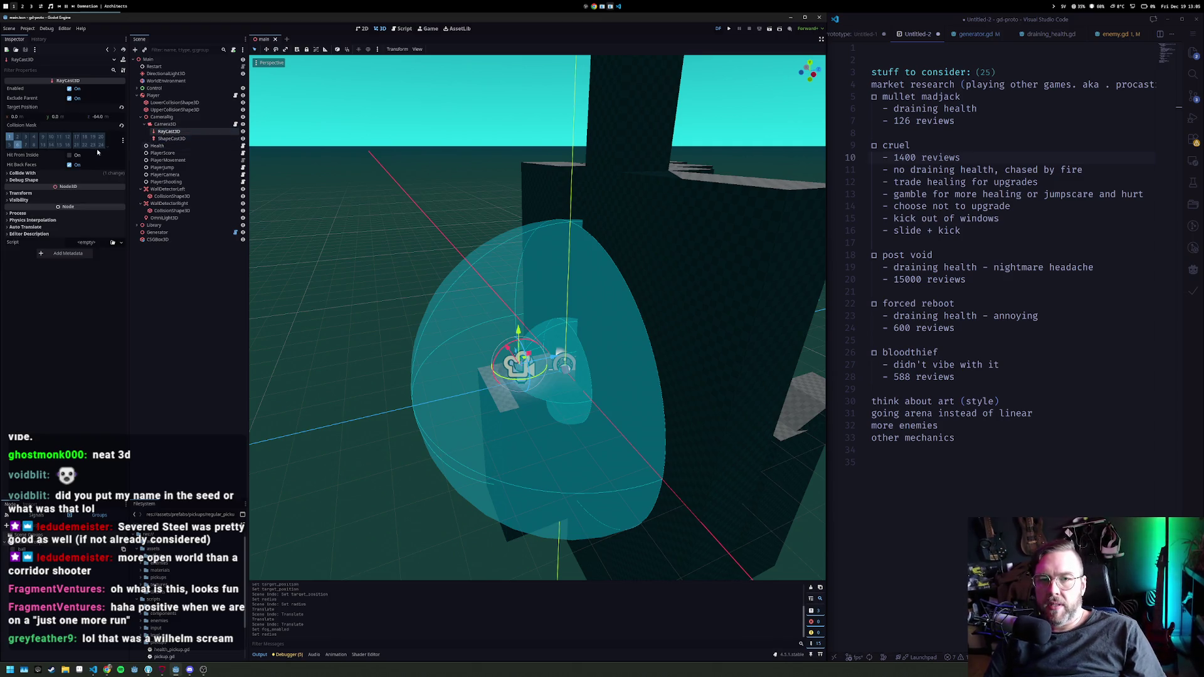
{"action": "left_click", "coordinate": [180, 138]}
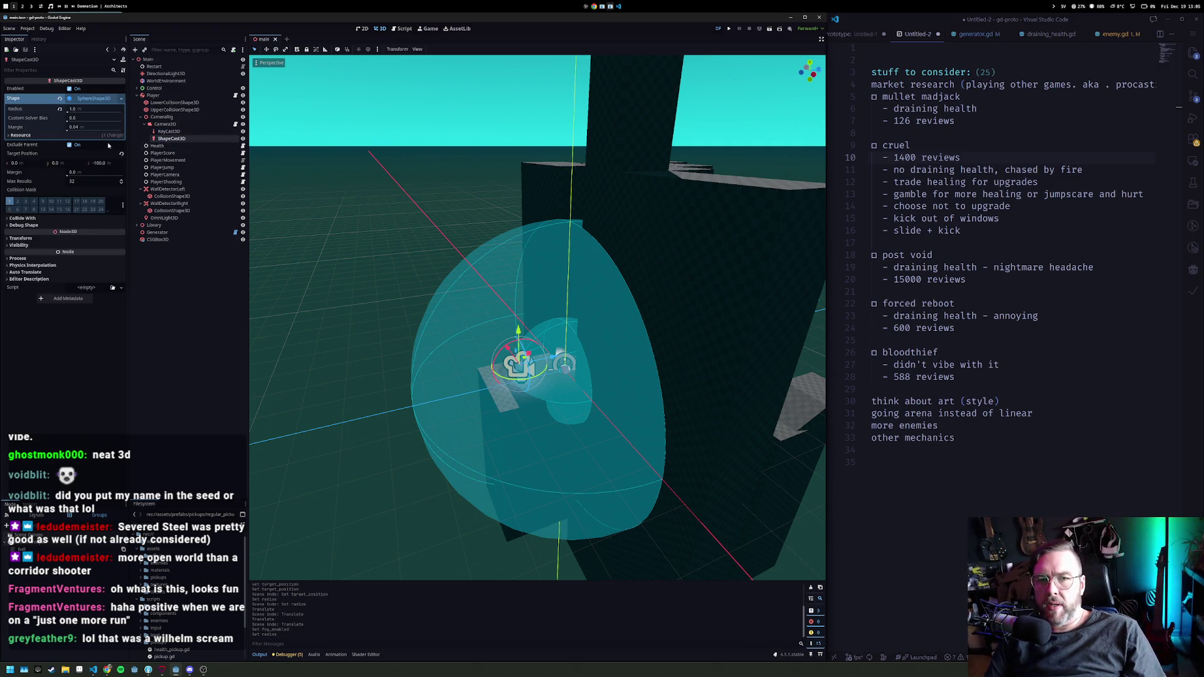
{"action": "left_click", "coordinate": [9, 203]}
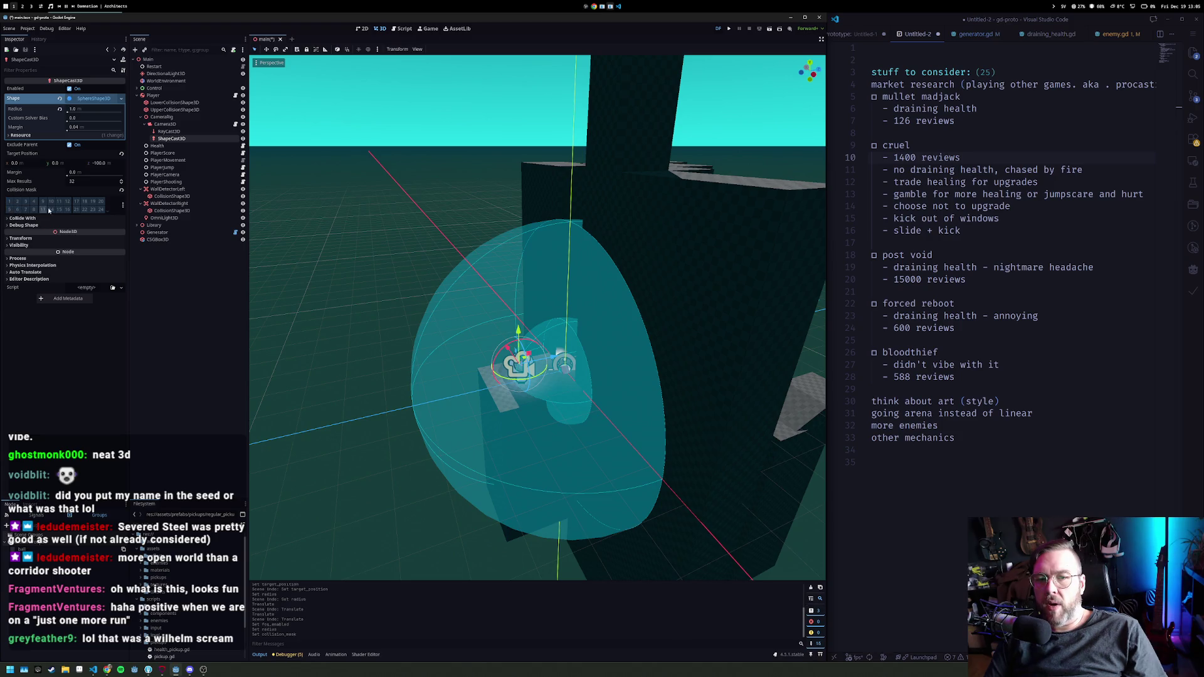
{"action": "left_click", "coordinate": [18, 209]}
{"action": "key", "text": "ctrl+s"}
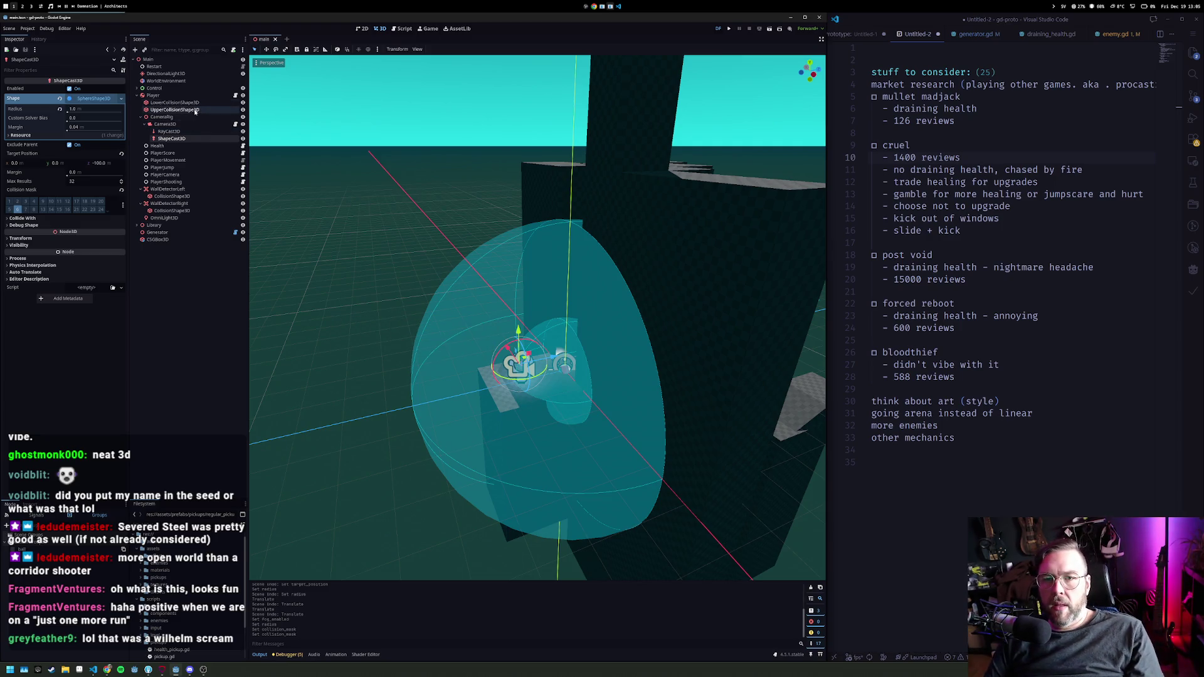
{"action": "left_click", "coordinate": [190, 182]}
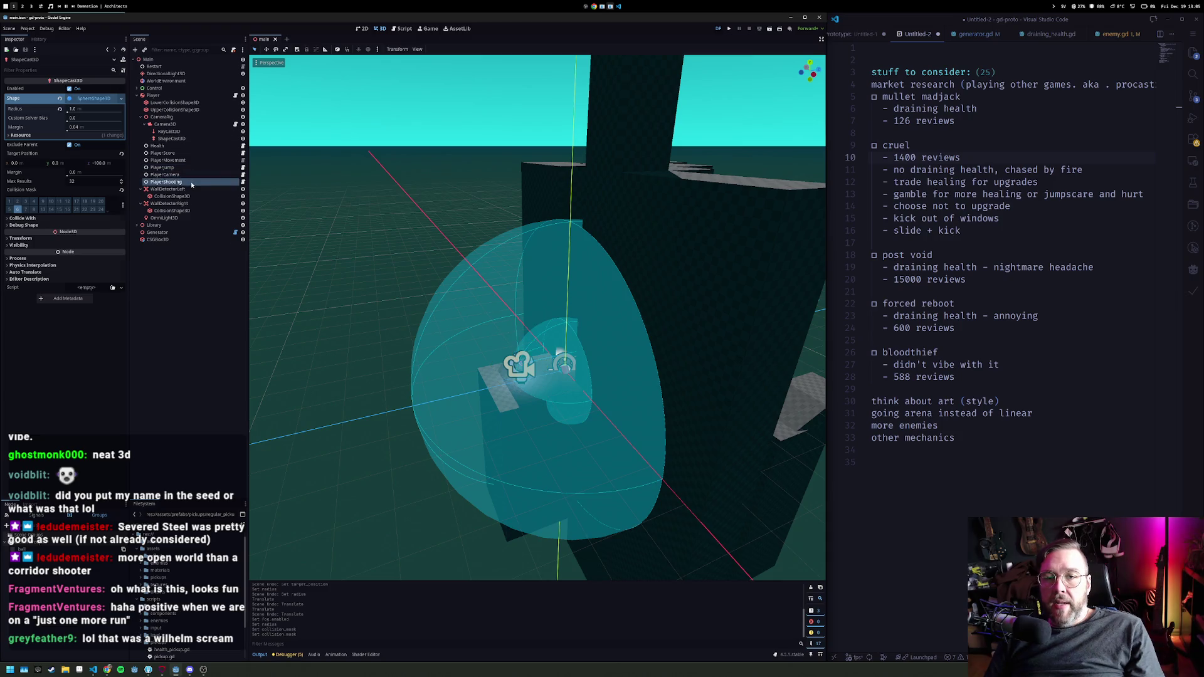
{"action": "left_click", "coordinate": [244, 182]}
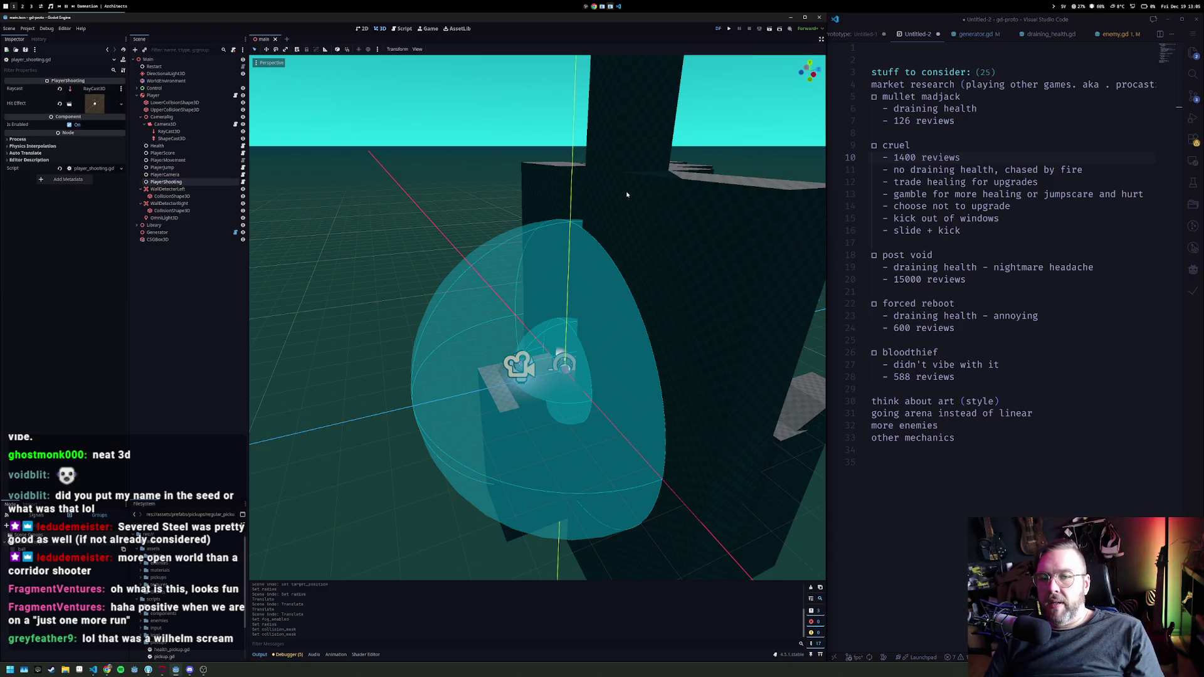
Step: Insert 'var distance := 100' at the top of _physics_process, followed by an unfinished 'if'
{"action": "left_click", "coordinate": [1012, 145]}
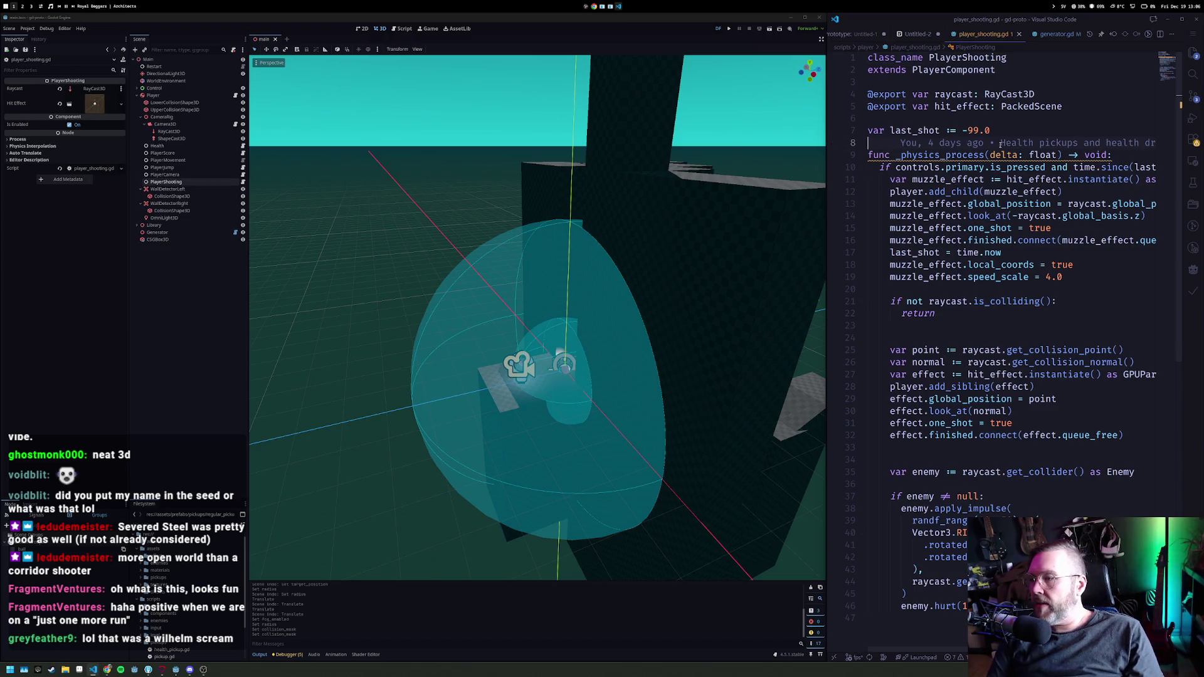
{"action": "key", "text": "Down"}
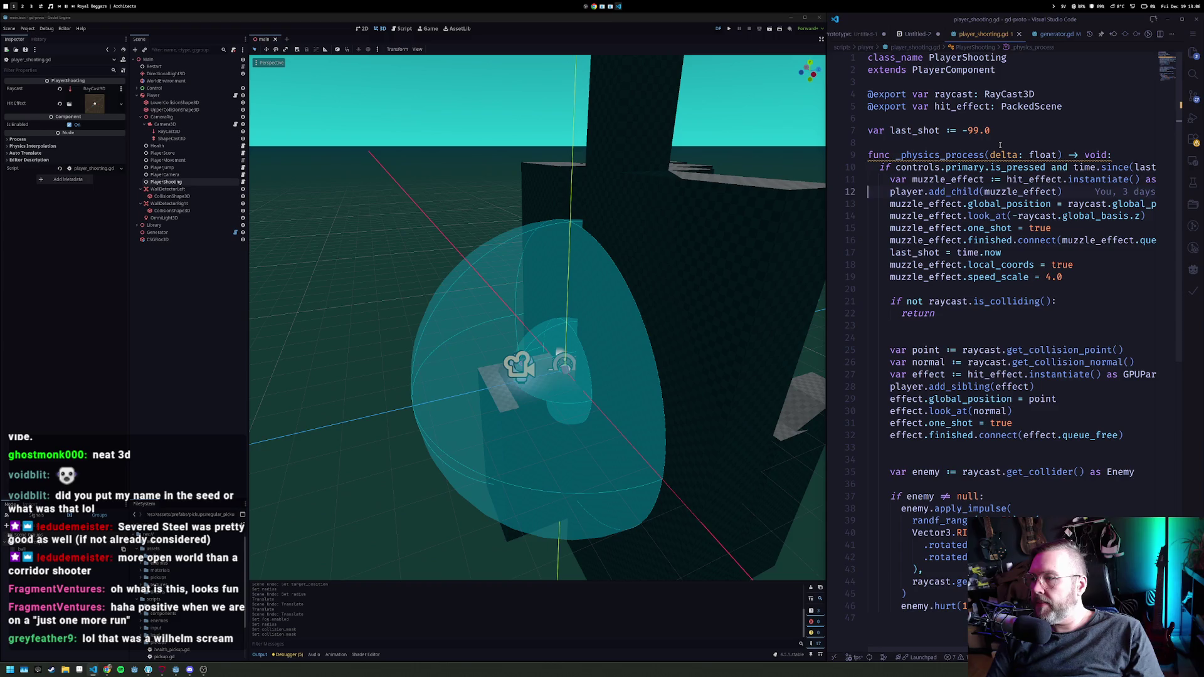
{"action": "key", "text": "Up"}
{"action": "key", "text": "Up"}
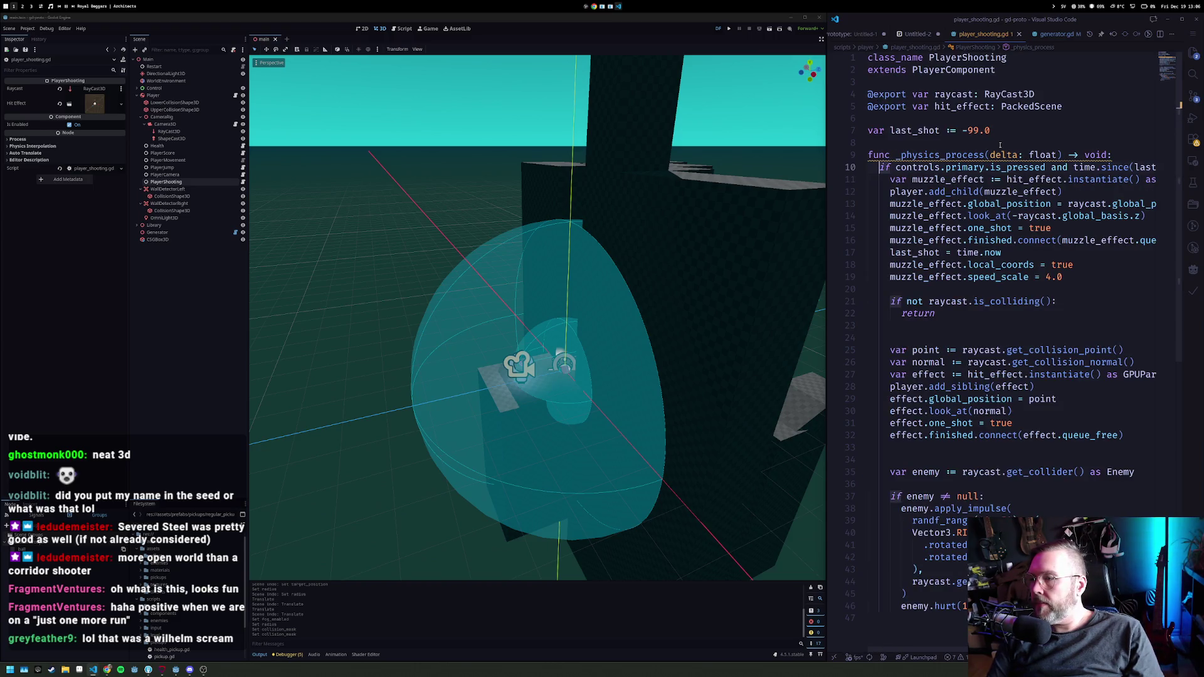
{"action": "key", "text": "Down"}
{"action": "key", "text": "Down"}
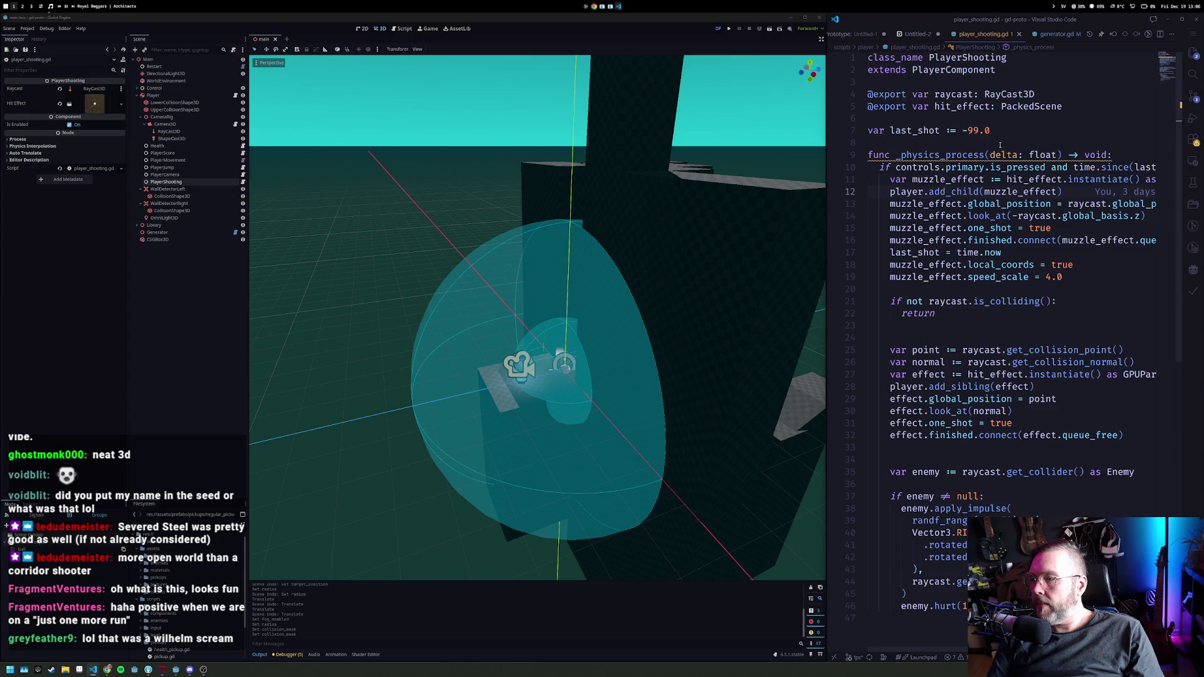
{"action": "key", "text": "Up"}
{"action": "key", "text": "Up"}
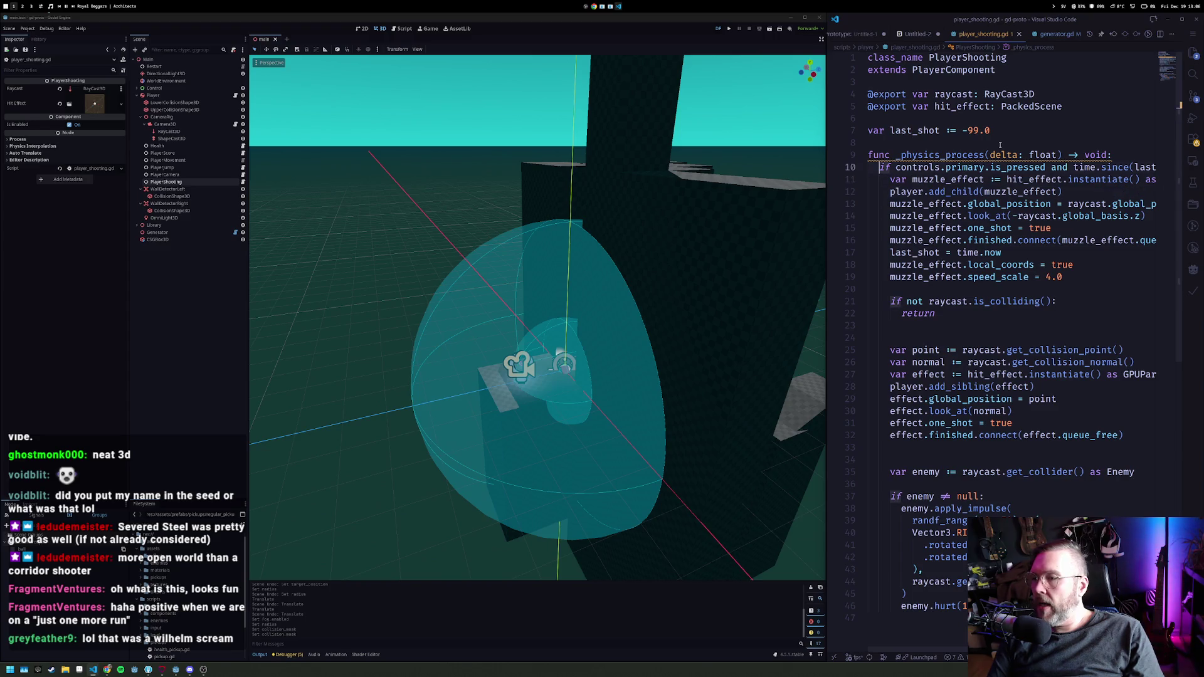
{"action": "key", "text": "Return"}
{"action": "key", "text": "Return"}
{"action": "key", "text": "Return"}
{"action": "key", "text": "Up"}
{"action": "key", "text": "Up"}
{"action": "type", "text": "var "}
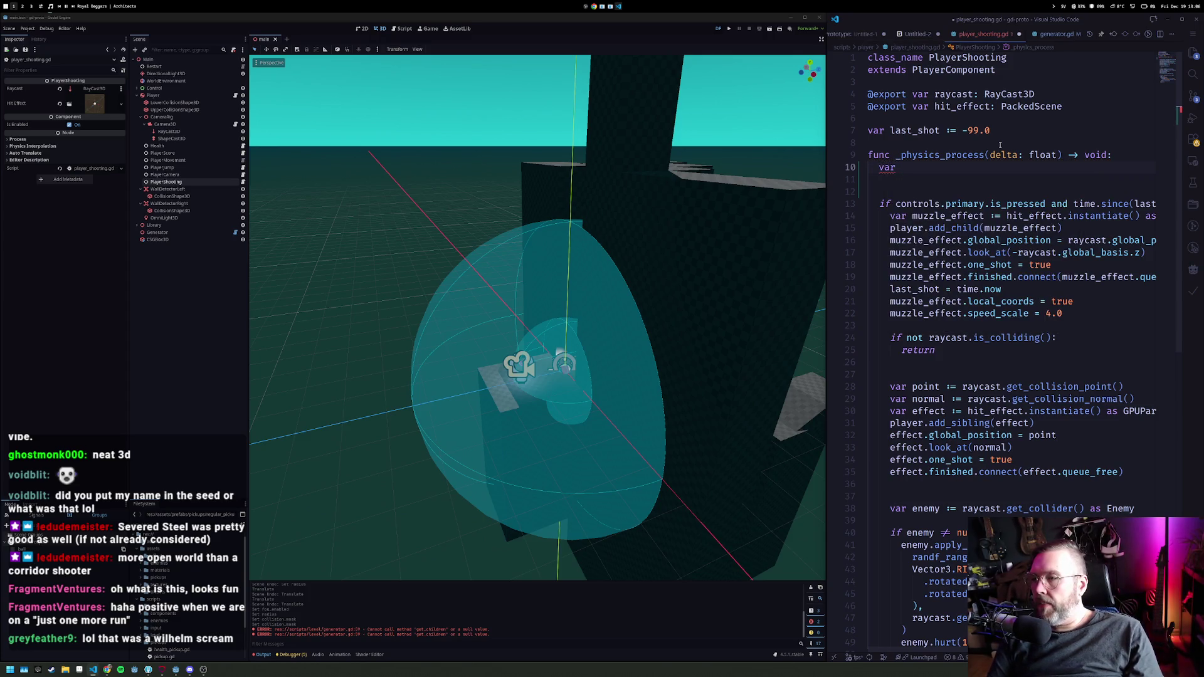
{"action": "type", "text": "distance :"}
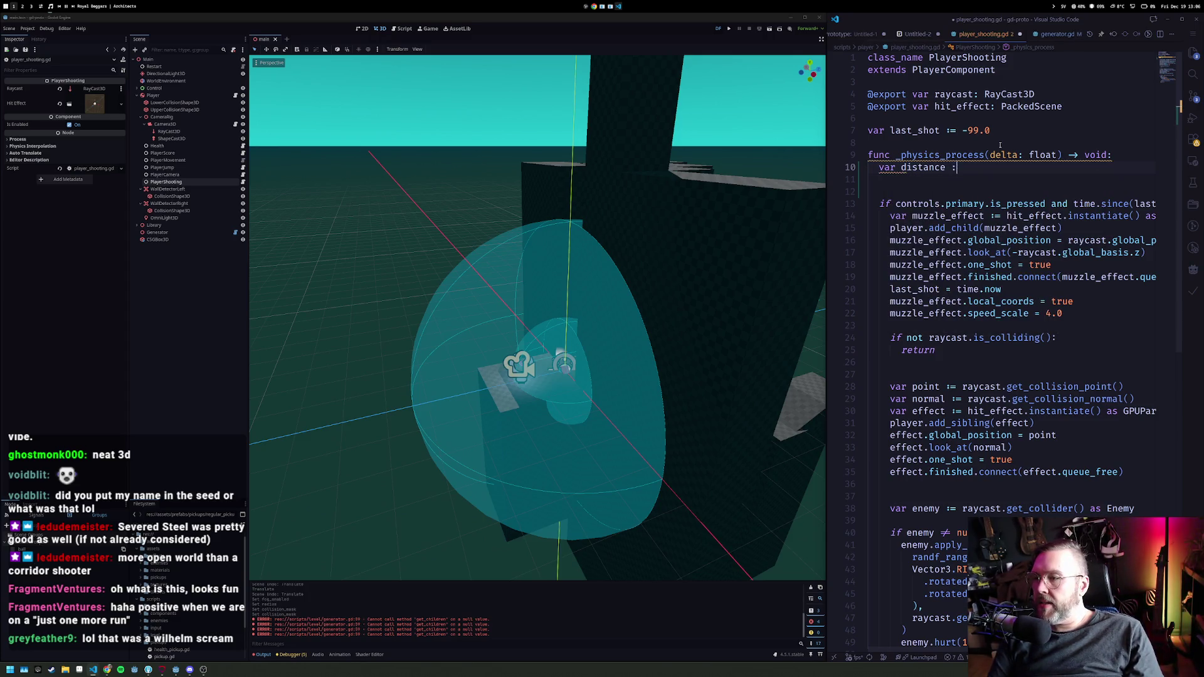
{"action": "type", "text": "= 100"}
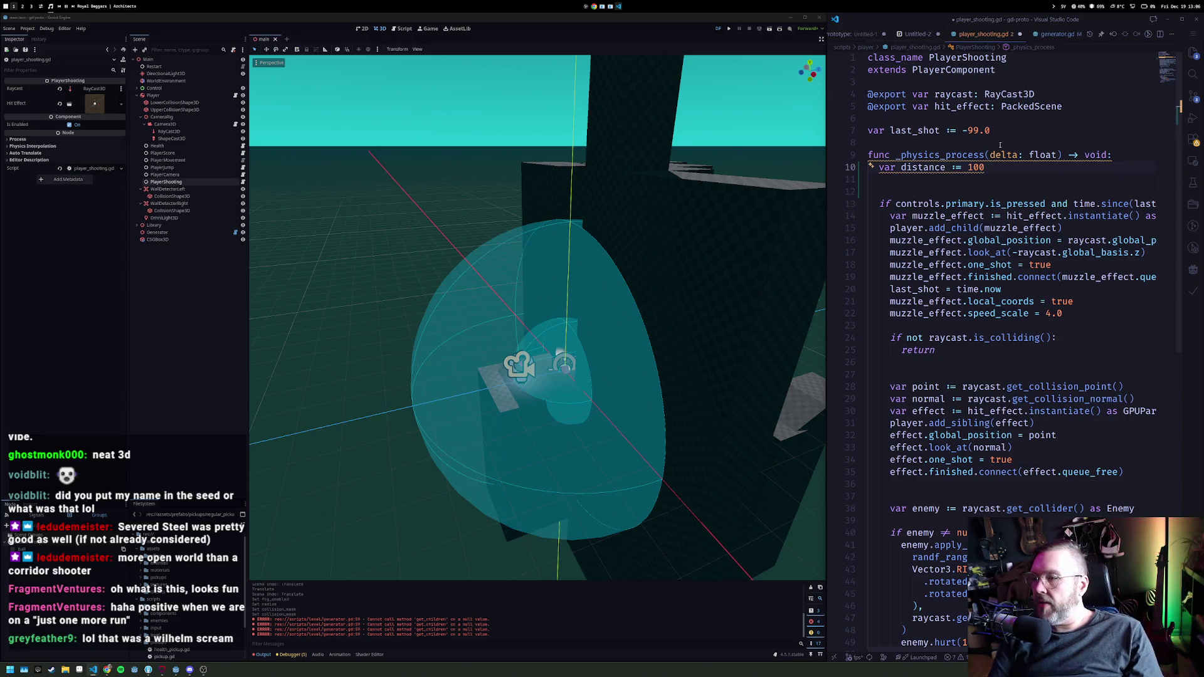
{"action": "key", "text": "Return"}
{"action": "type", "text": "if"}
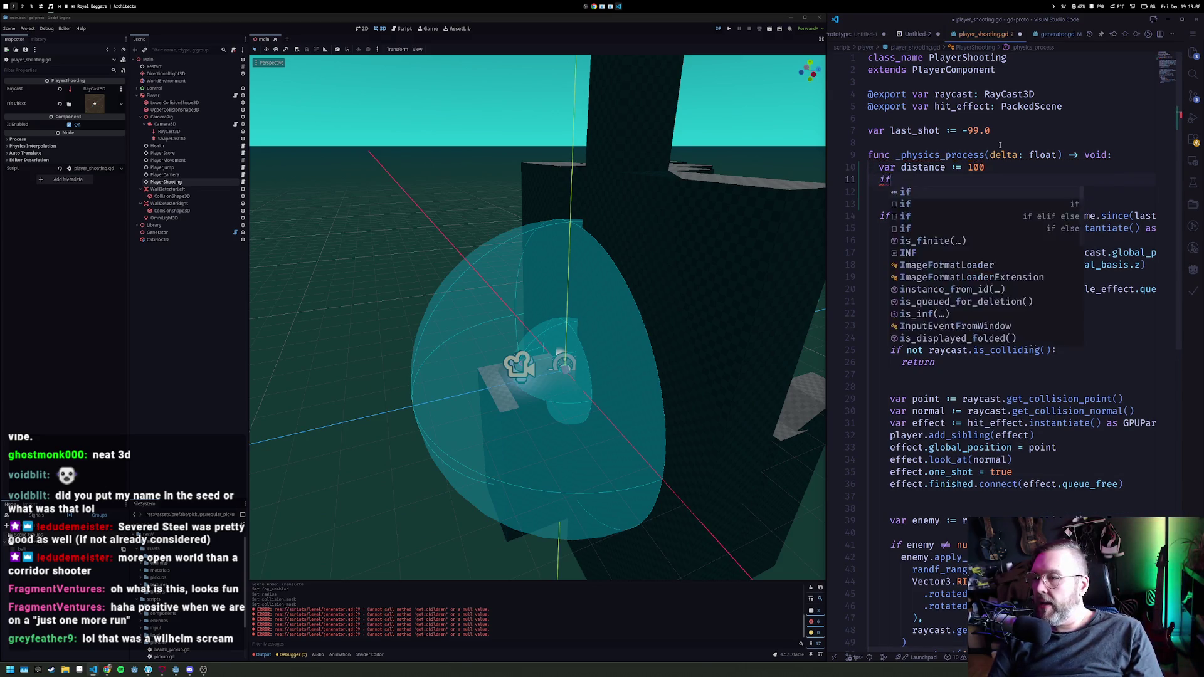
{"action": "key", "text": "Up"}
{"action": "key", "text": "Up"}
{"action": "key", "text": "Up"}
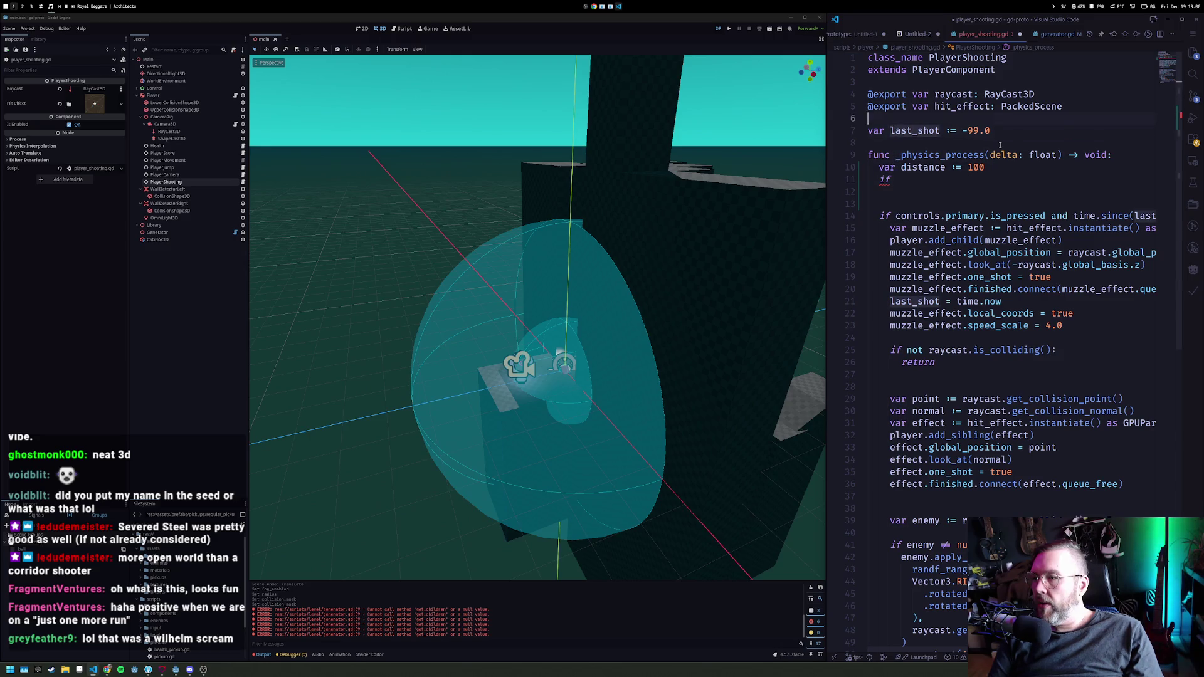
Step: Duplicate the raycast export line as a 'shapecast' variable of type ShapeCast3D
{"action": "key", "text": "shift+alt+Down"}
{"action": "key", "text": "ctrl+Right"}
{"action": "key", "text": "ctrl+Right"}
{"action": "key", "text": "Right"}
{"action": "key", "text": "ctrl+shift+Right"}
{"action": "type", "text": "shapecast"}
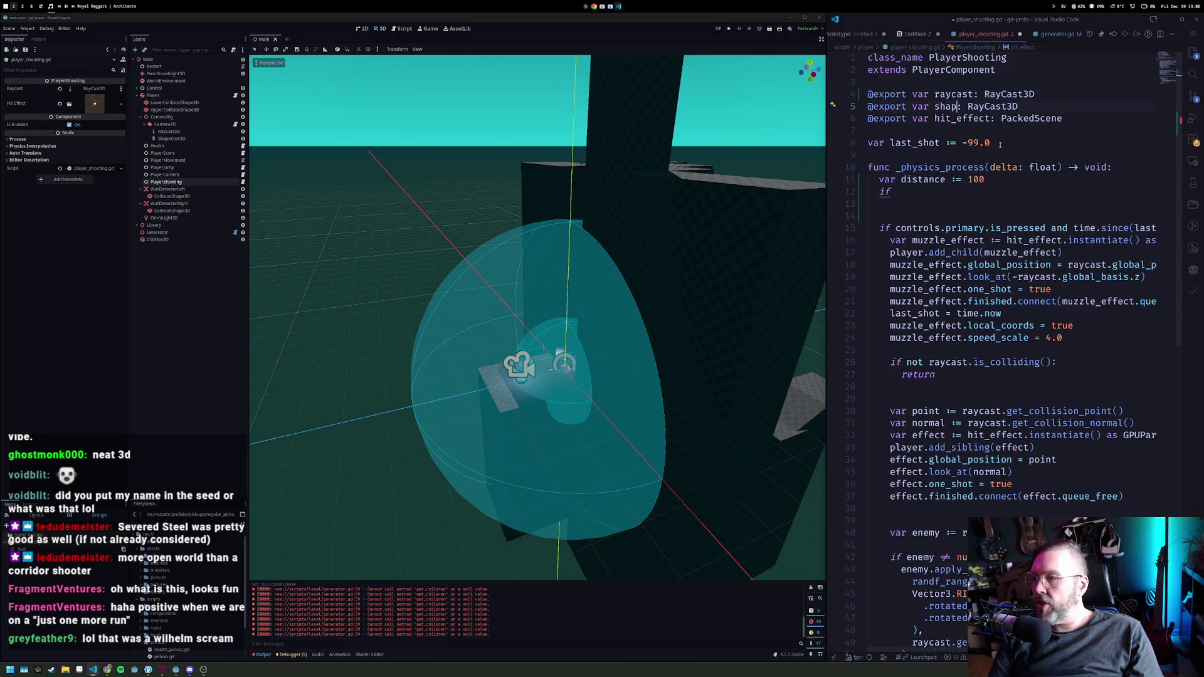
{"action": "key", "text": "End"}
{"action": "key", "text": "ctrl+BackSpace"}
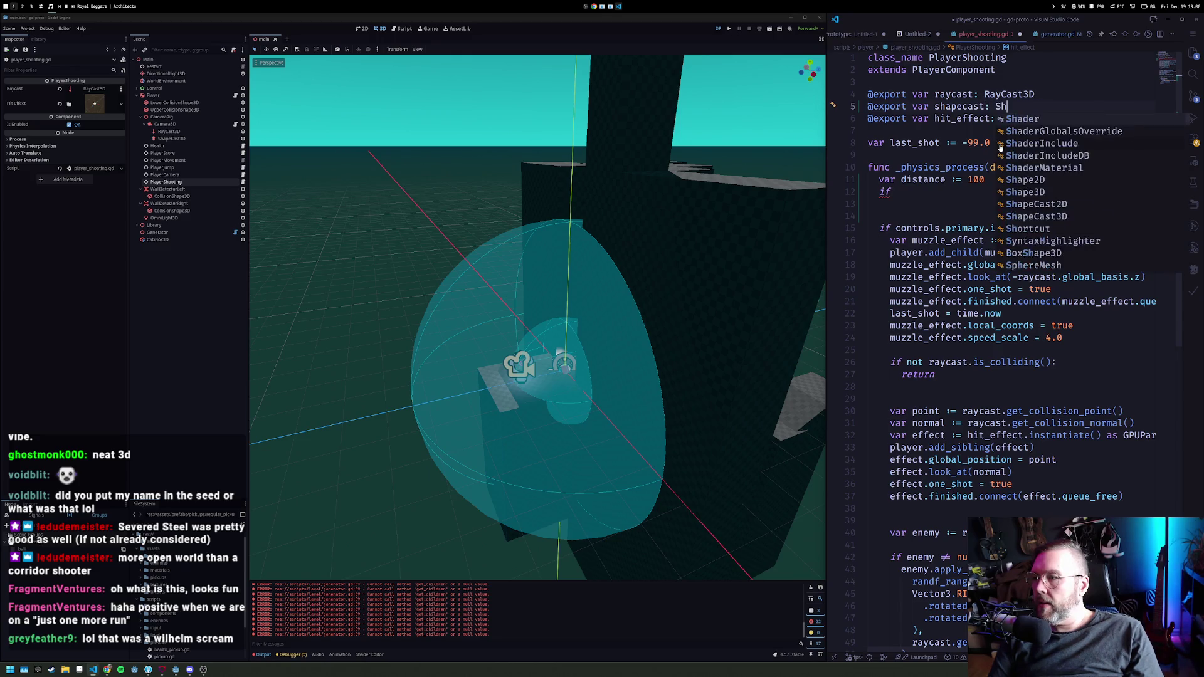
{"action": "type", "text": "ShapeC"}
{"action": "key", "text": "Return"}
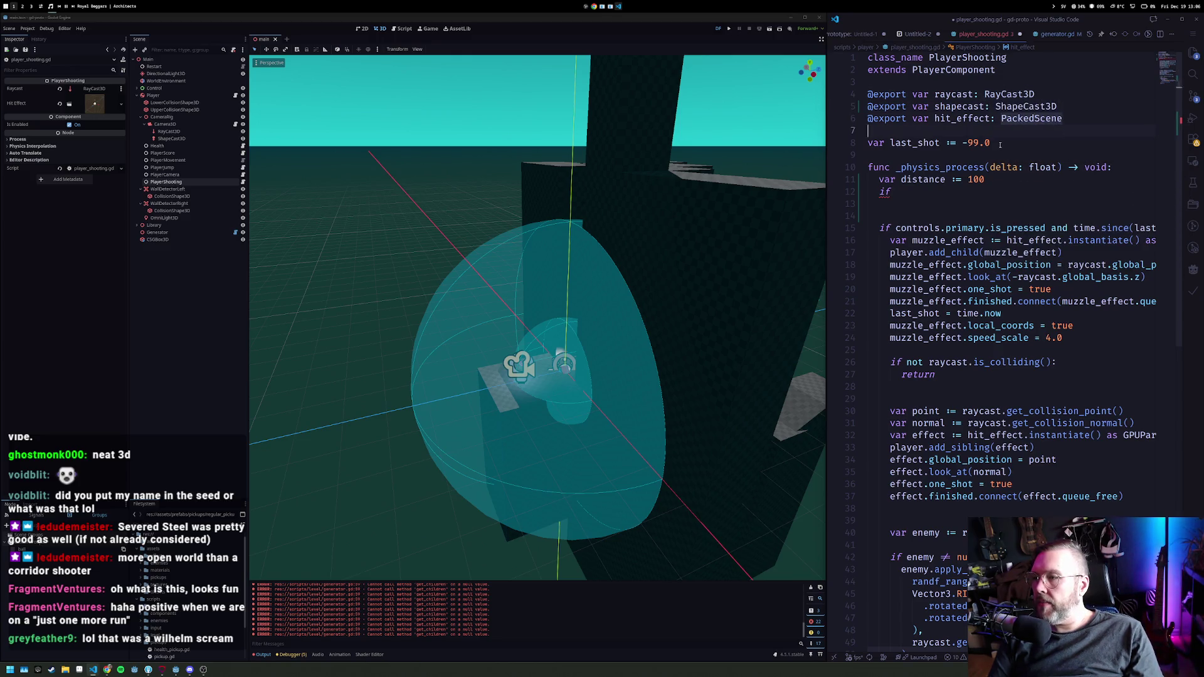
Step: Complete the condition as 'if raycast.is_colliding():'
{"action": "key", "text": "Down"}
{"action": "key", "text": "Down"}
{"action": "key", "text": "Down"}
{"action": "type", "text": "raycast."}
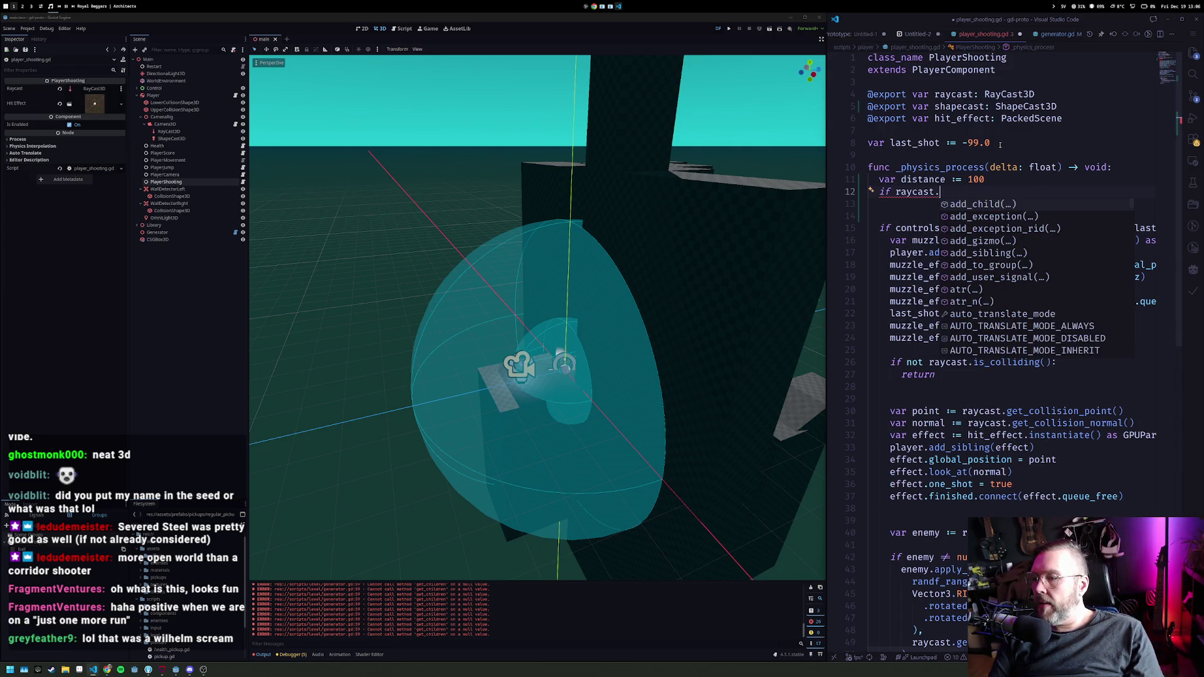
{"action": "type", "text": "isco"}
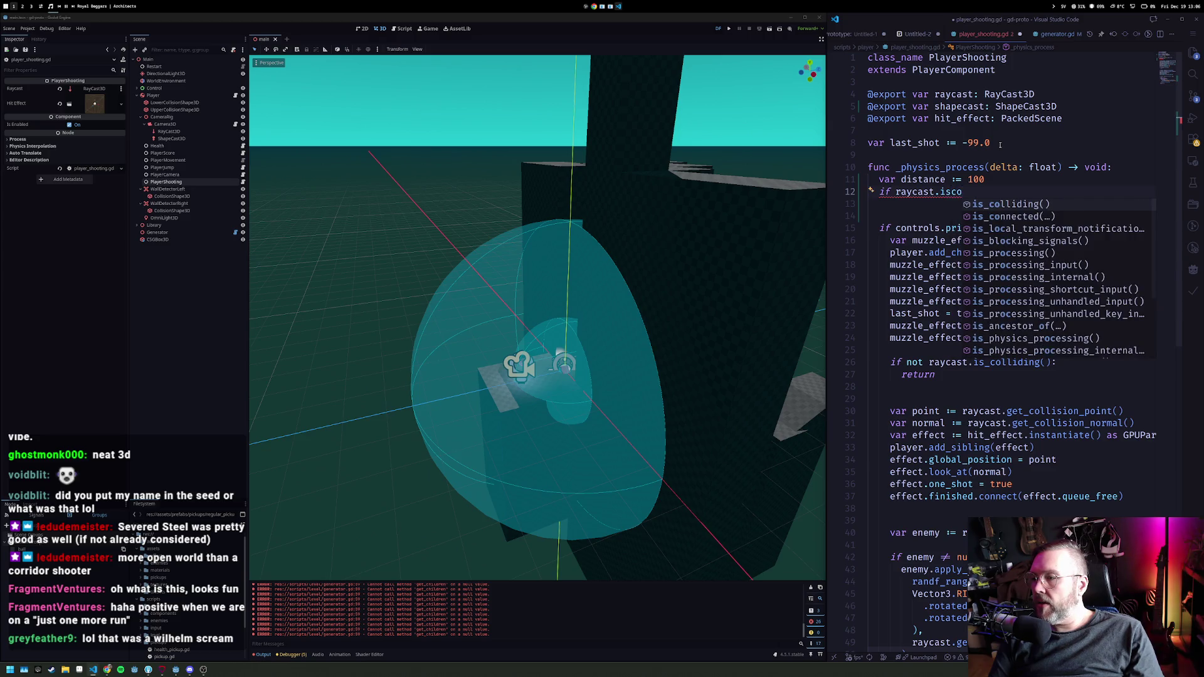
{"action": "key", "text": "Tab"}
{"action": "type", "text": ":"}
{"action": "key", "text": "Return"}
Step: Begin 'distance = raycast.' inside the if block, removing the mistyped getd fragment
{"action": "type", "text": "dista"}
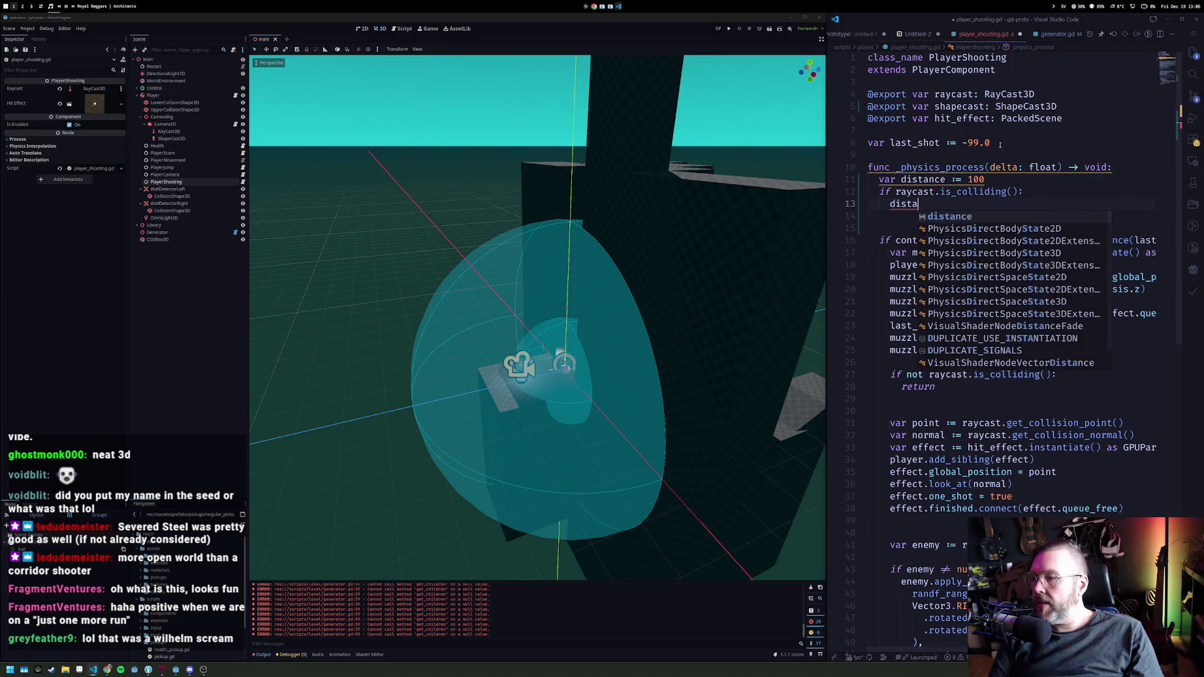
{"action": "key", "text": "Tab"}
{"action": "type", "text": "= "}
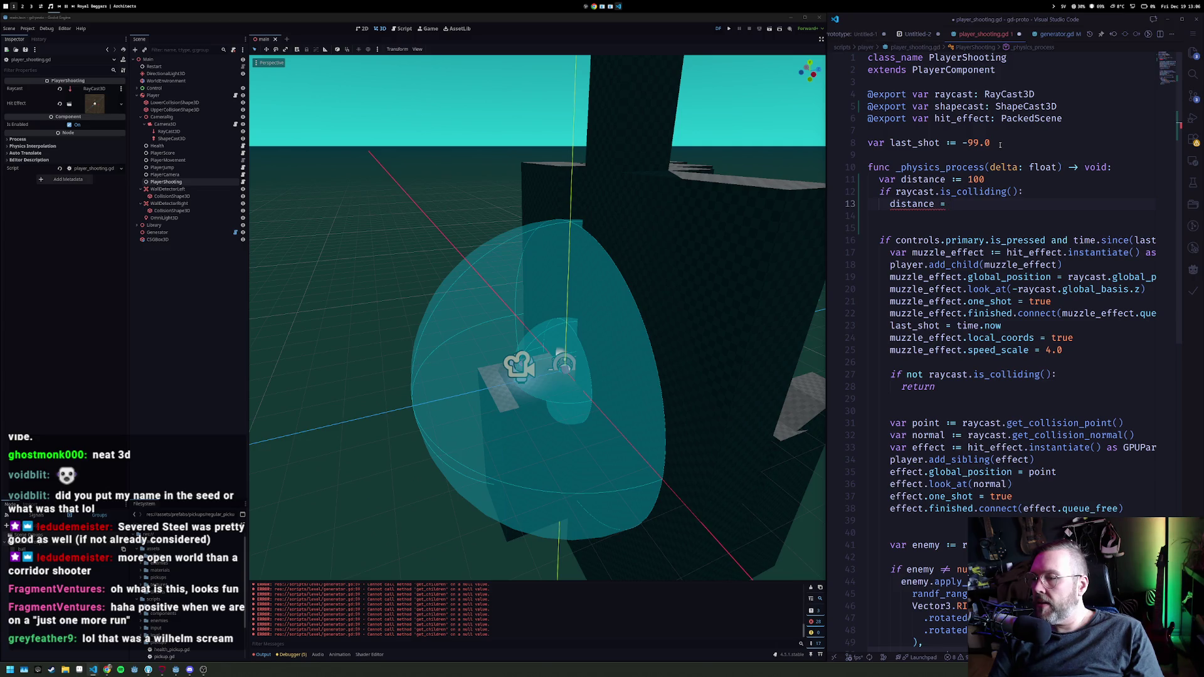
{"action": "type", "text": "rayca"}
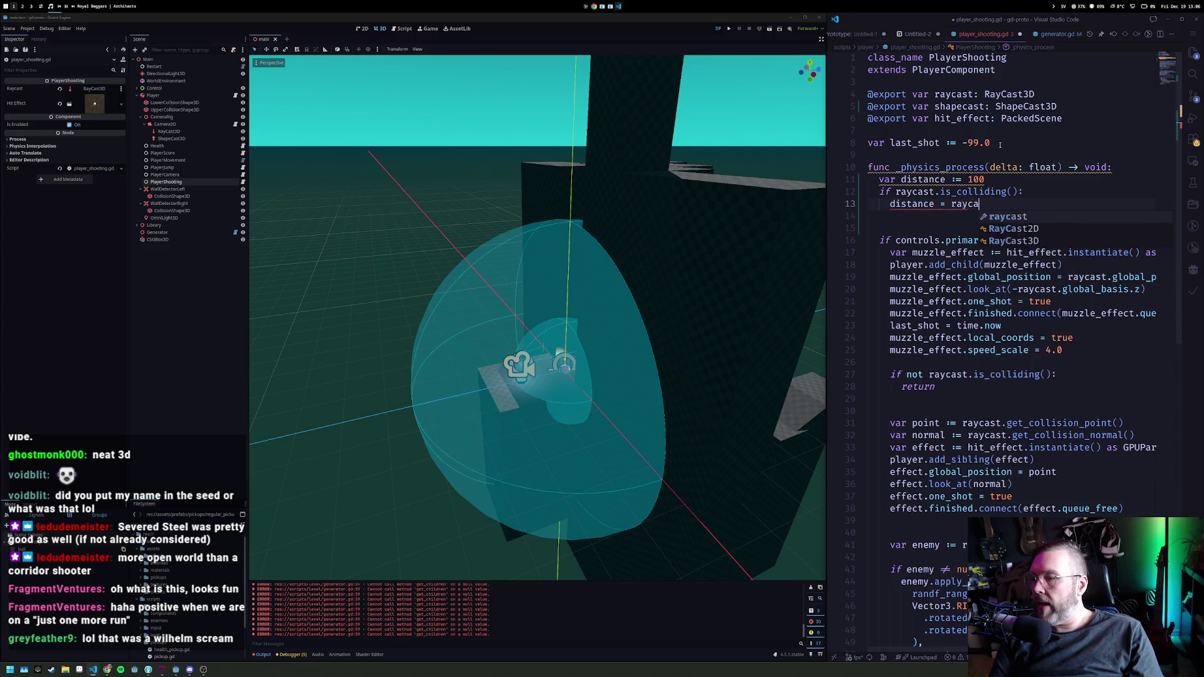
{"action": "type", "text": "st.getdis"}
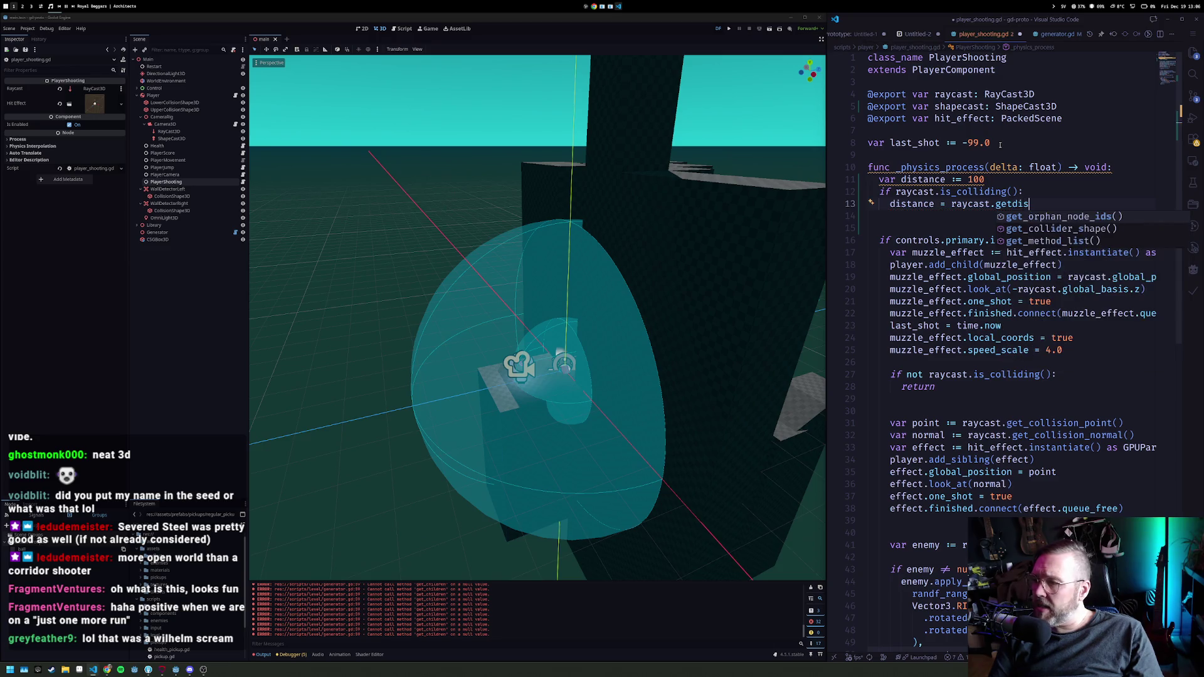
{"action": "key", "text": "BackSpace"}
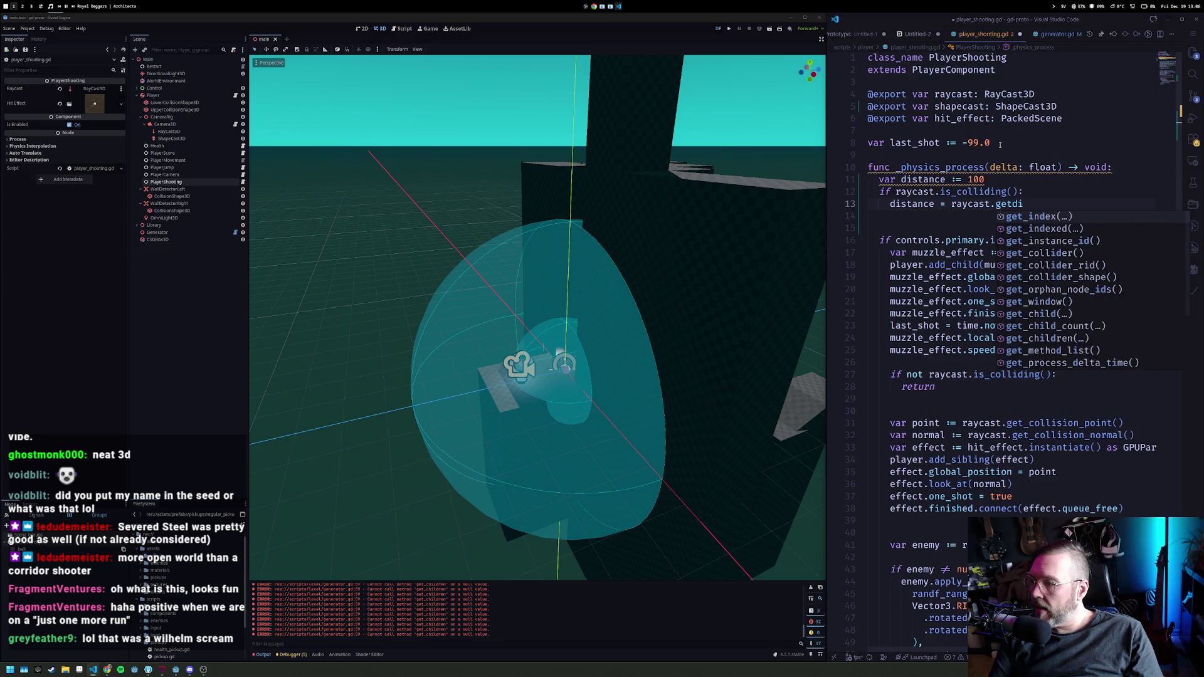
{"action": "key", "text": "BackSpace"}
{"action": "key", "text": "ctrl+Left"}
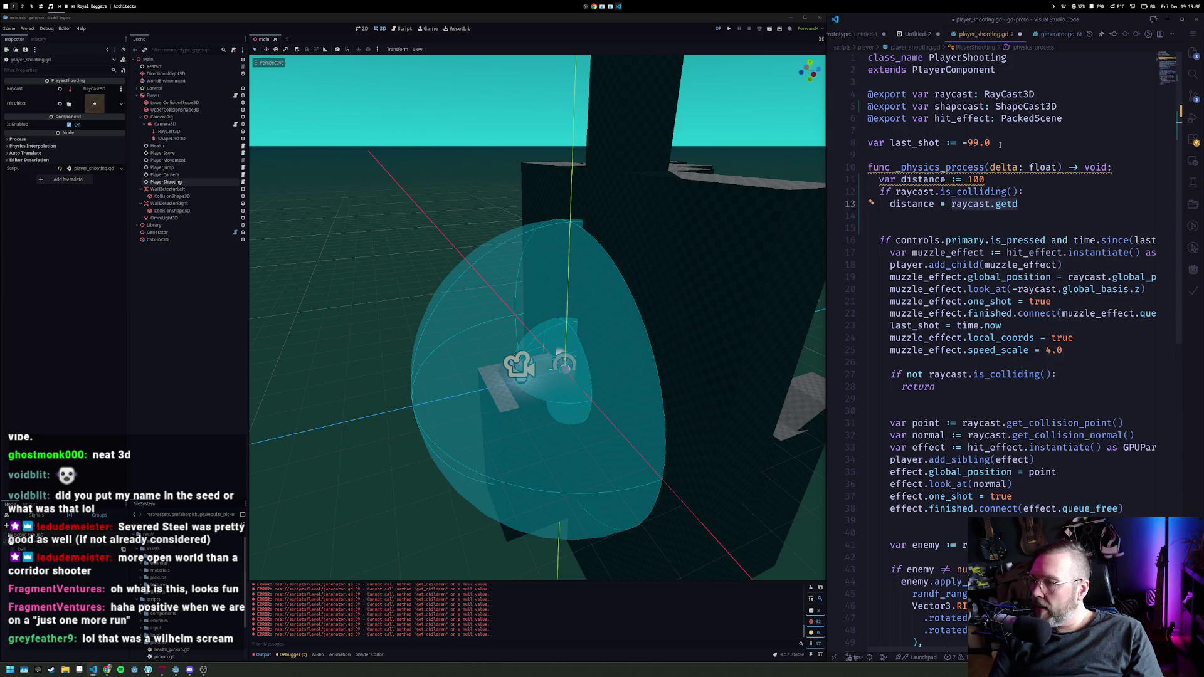
{"action": "key", "text": "End"}
{"action": "key", "text": "ctrl+BackSpace"}
Step: Finish it as global_position.distance_to(raycast.get_collision_point()) and add blank lines below
{"action": "type", "text": "globa"}
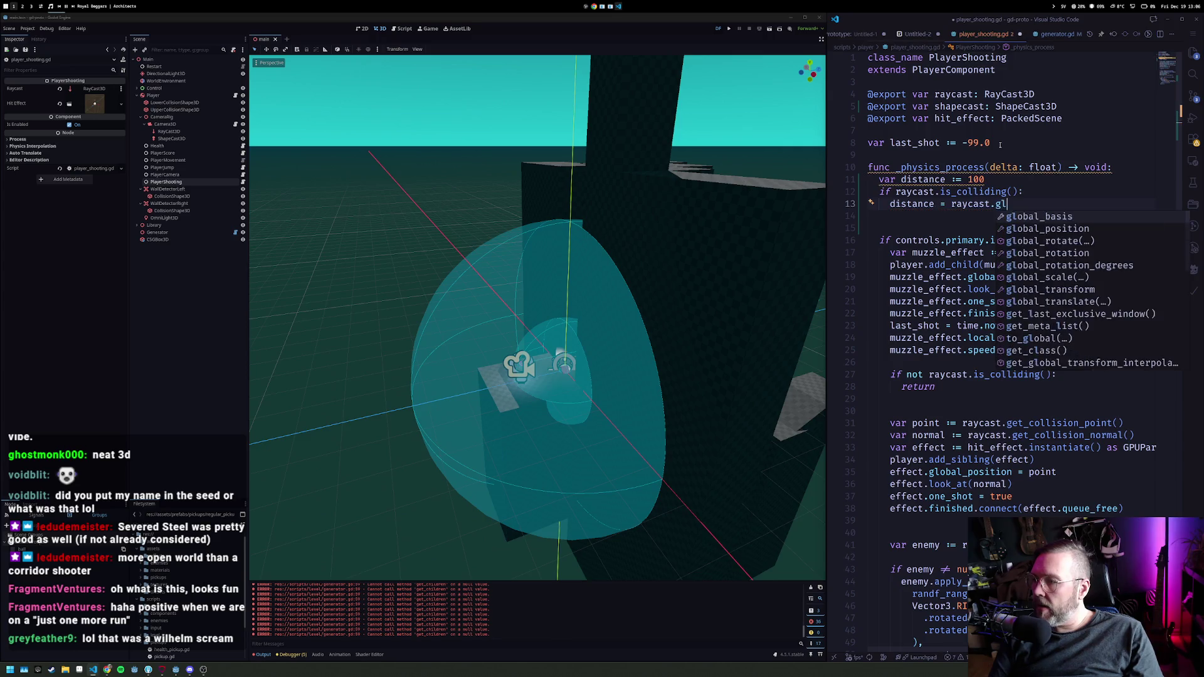
{"action": "key", "text": "Down"}
{"action": "key", "text": "Tab"}
{"action": "type", "text": "."}
{"action": "type", "text": "dista"}
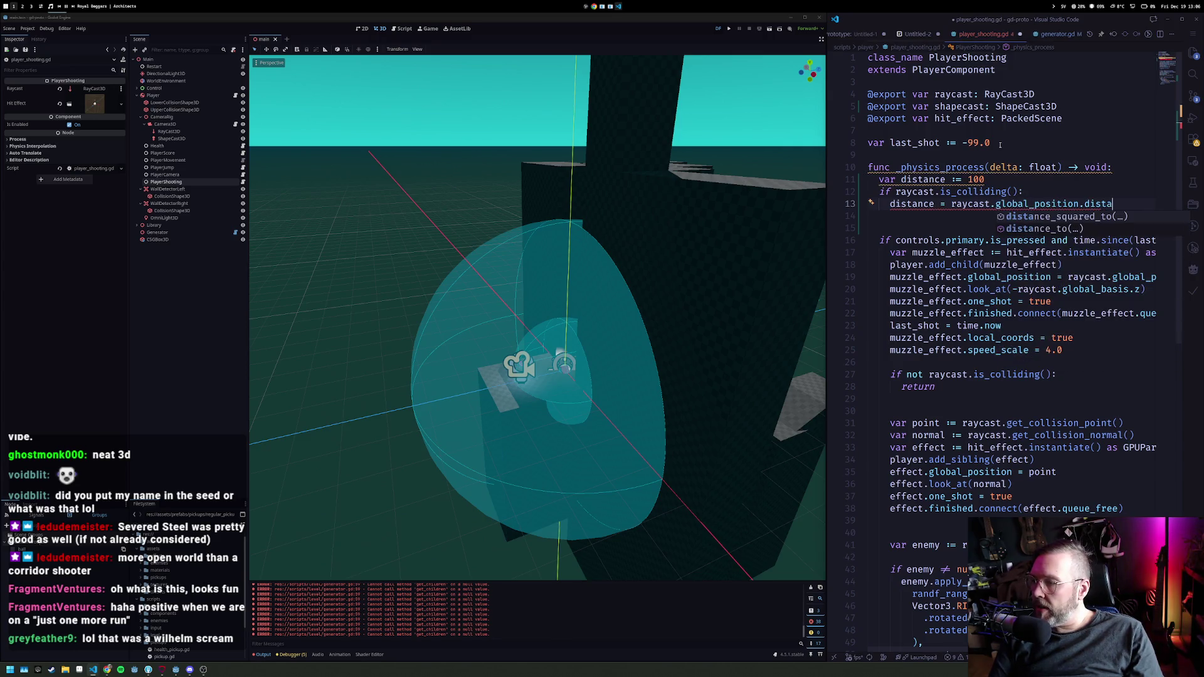
{"action": "key", "text": "Tab"}
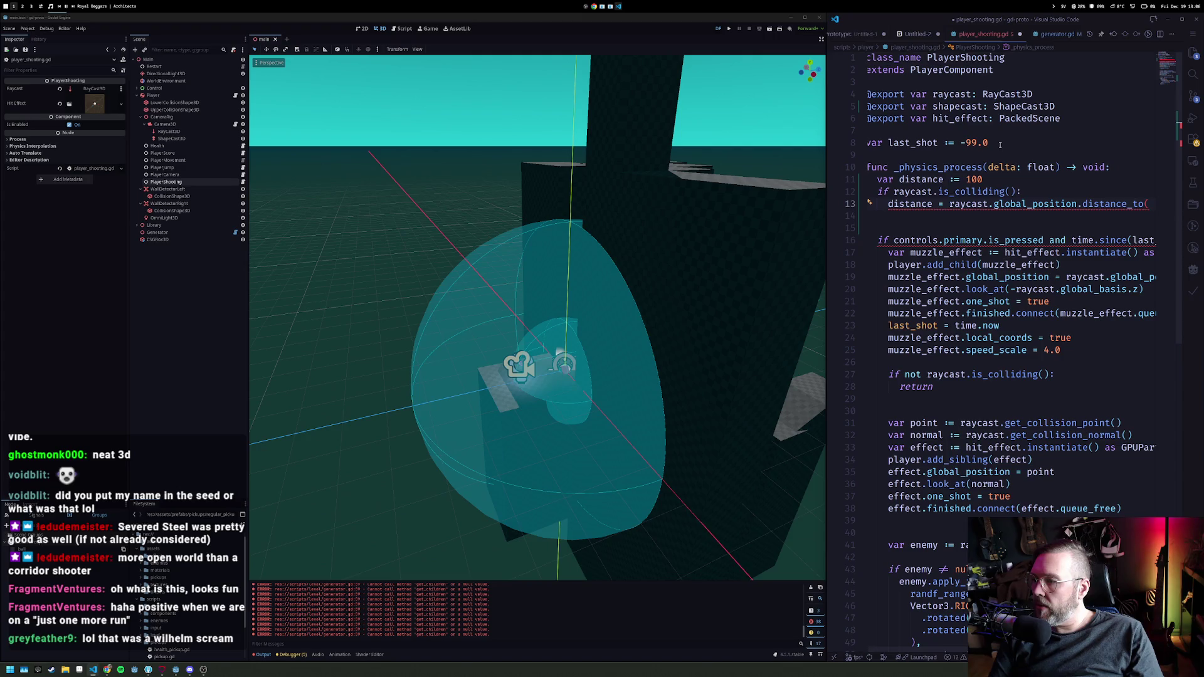
{"action": "type", "text": "raycast."}
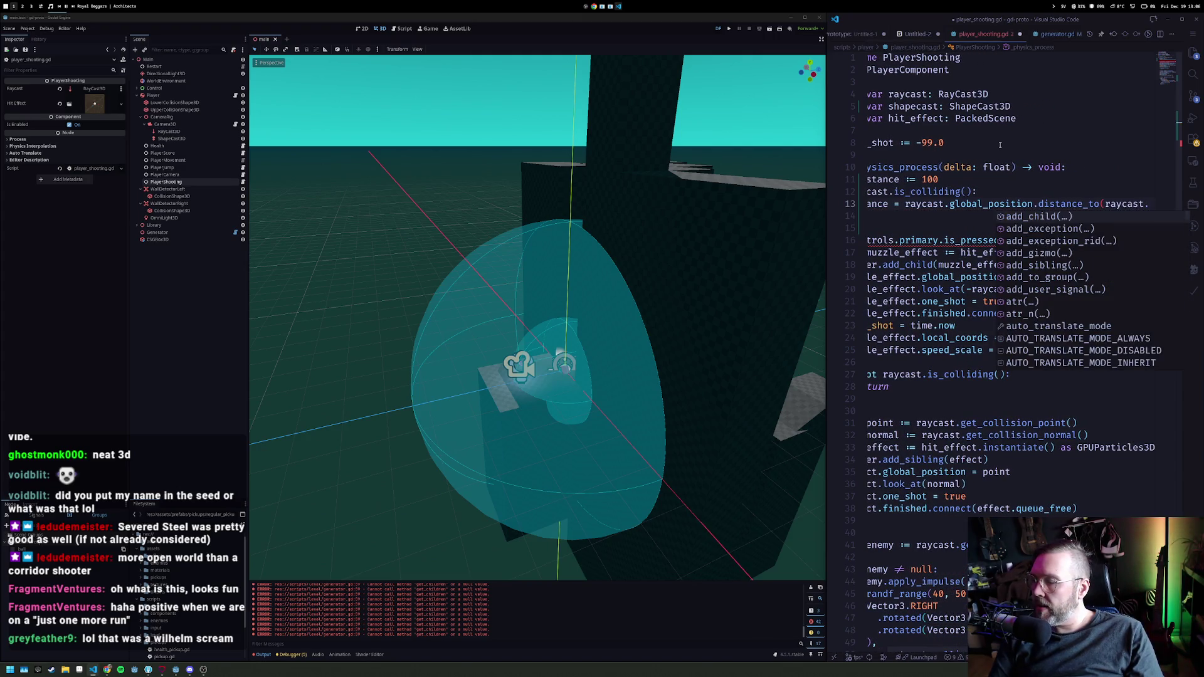
{"action": "type", "text": "getpoint"}
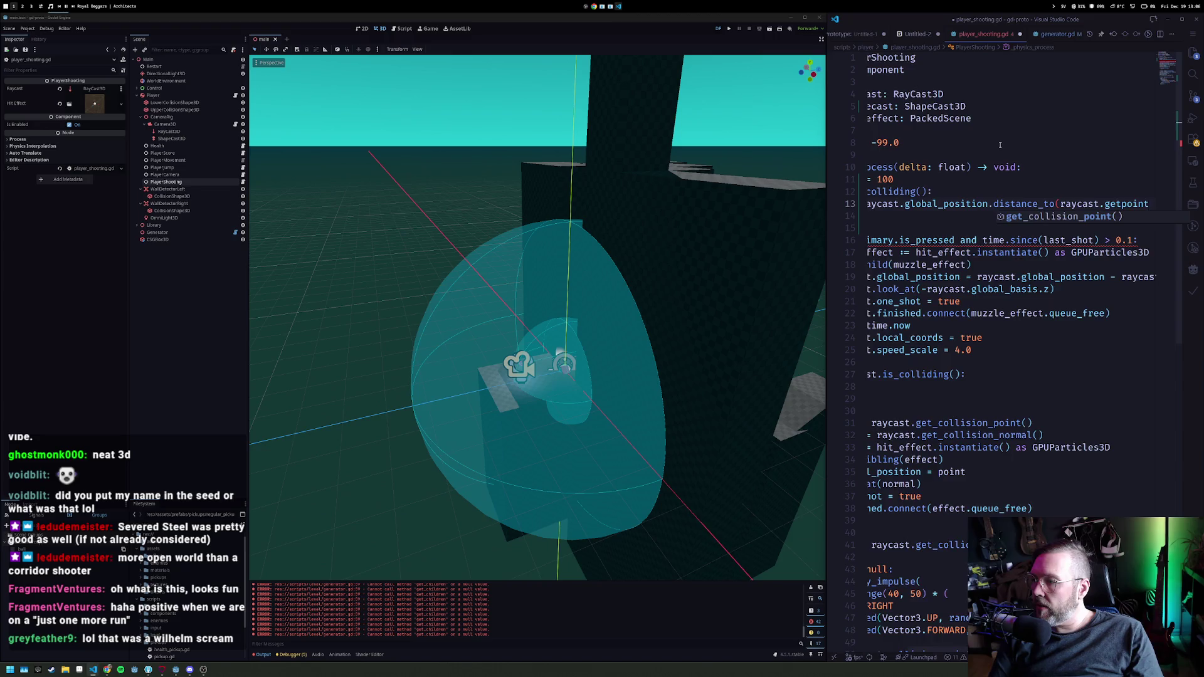
{"action": "key", "text": "Tab"}
{"action": "type", "text": ")"}
{"action": "key", "text": "Home"}
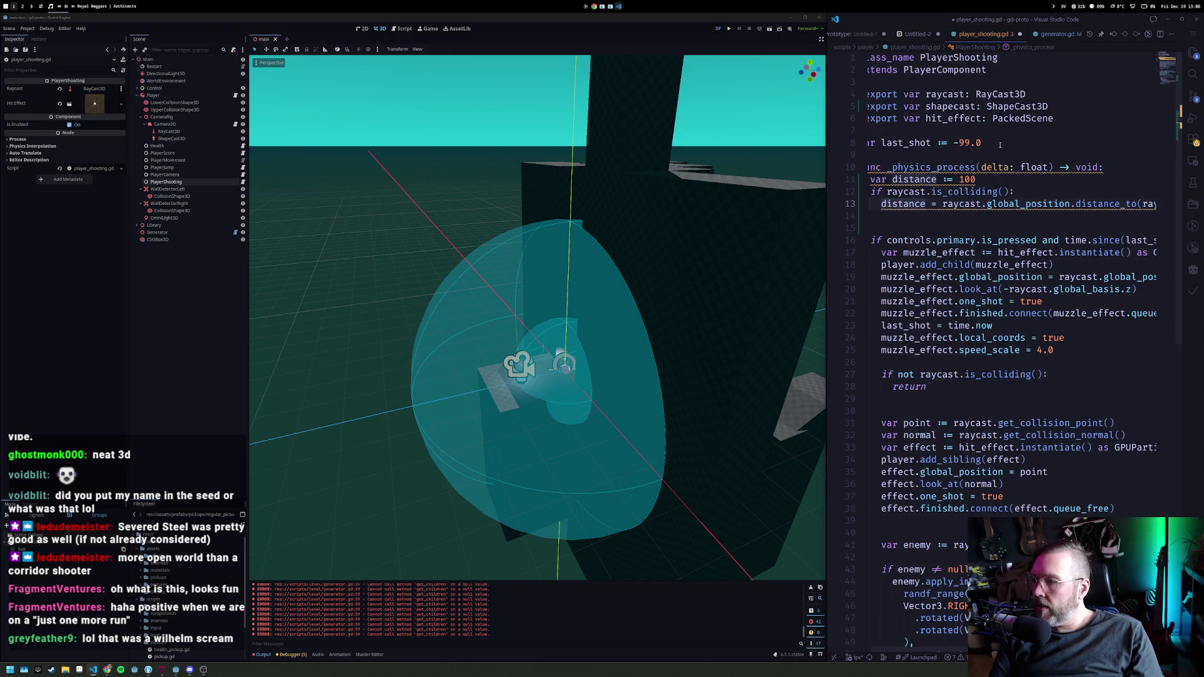
{"action": "key", "text": "End"}
{"action": "key", "text": "Return"}
{"action": "key", "text": "Return"}
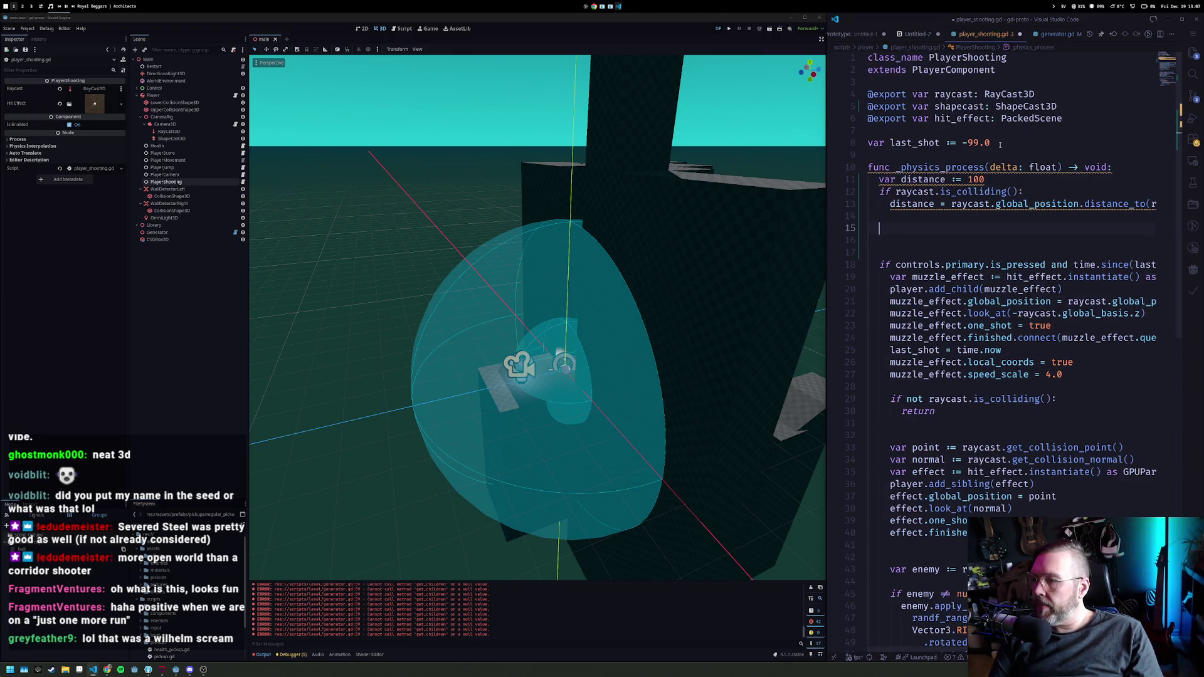
Step: Add 'shapecast.target_position = Vector3(0,0,-distance)' after the distance check
{"action": "type", "text": "shapecast."}
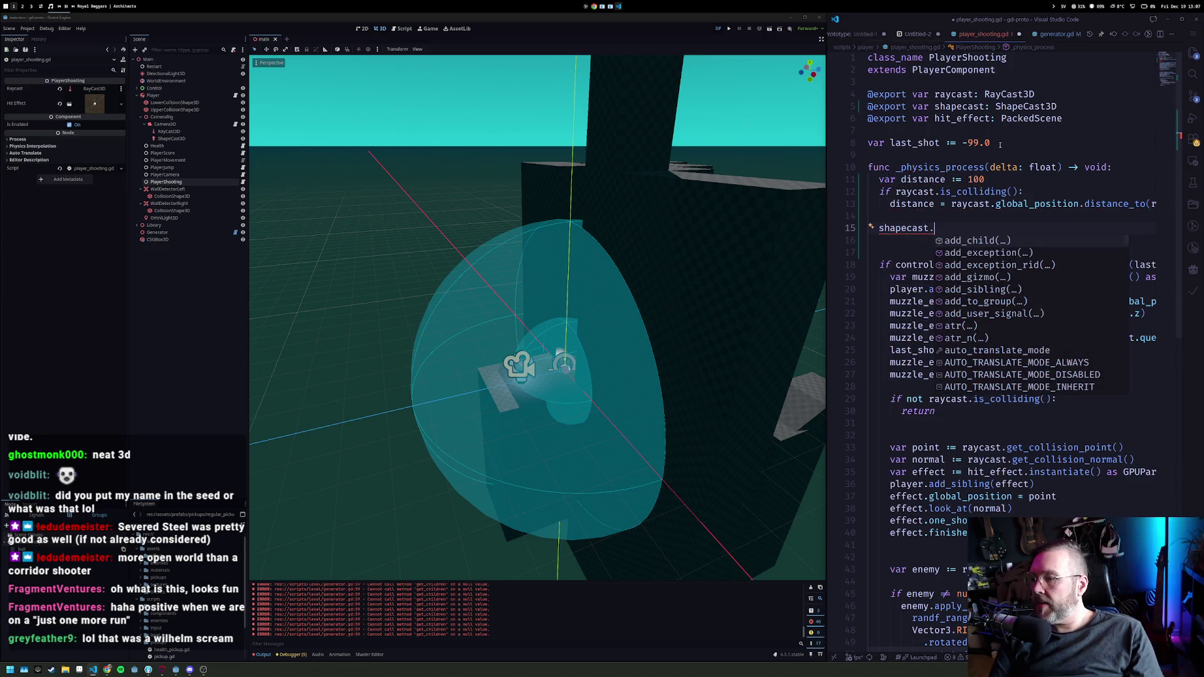
{"action": "type", "text": "tar"}
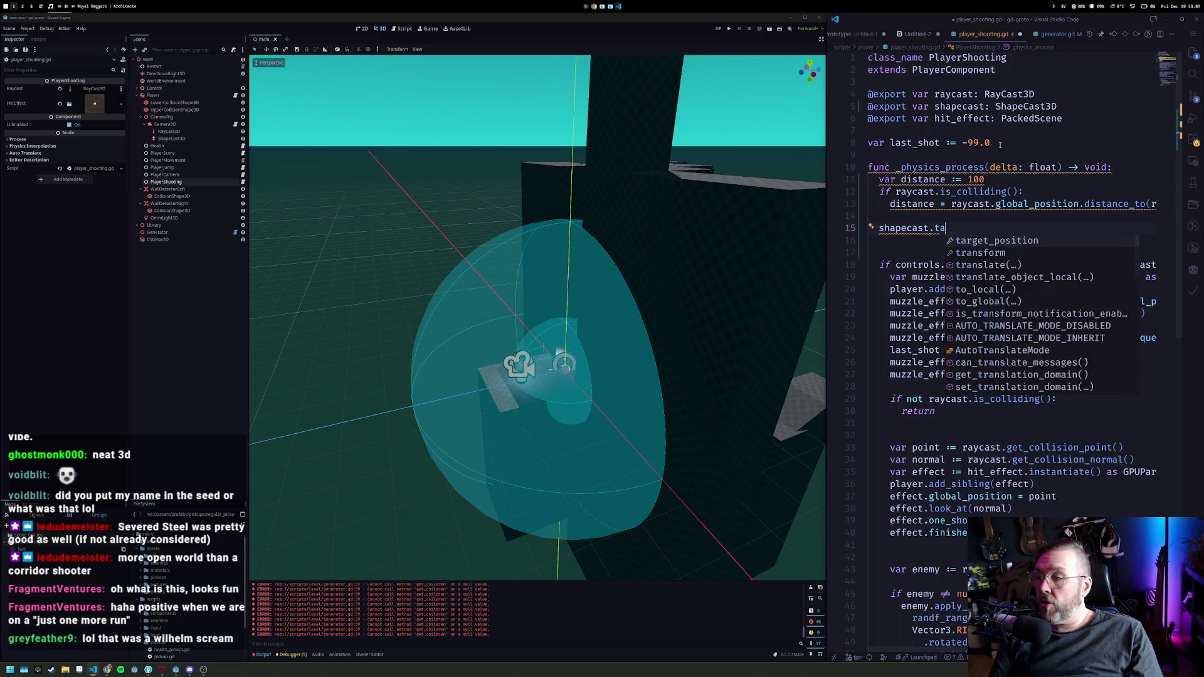
{"action": "key", "text": "Return"}
{"action": "type", "text": "= Vec"}
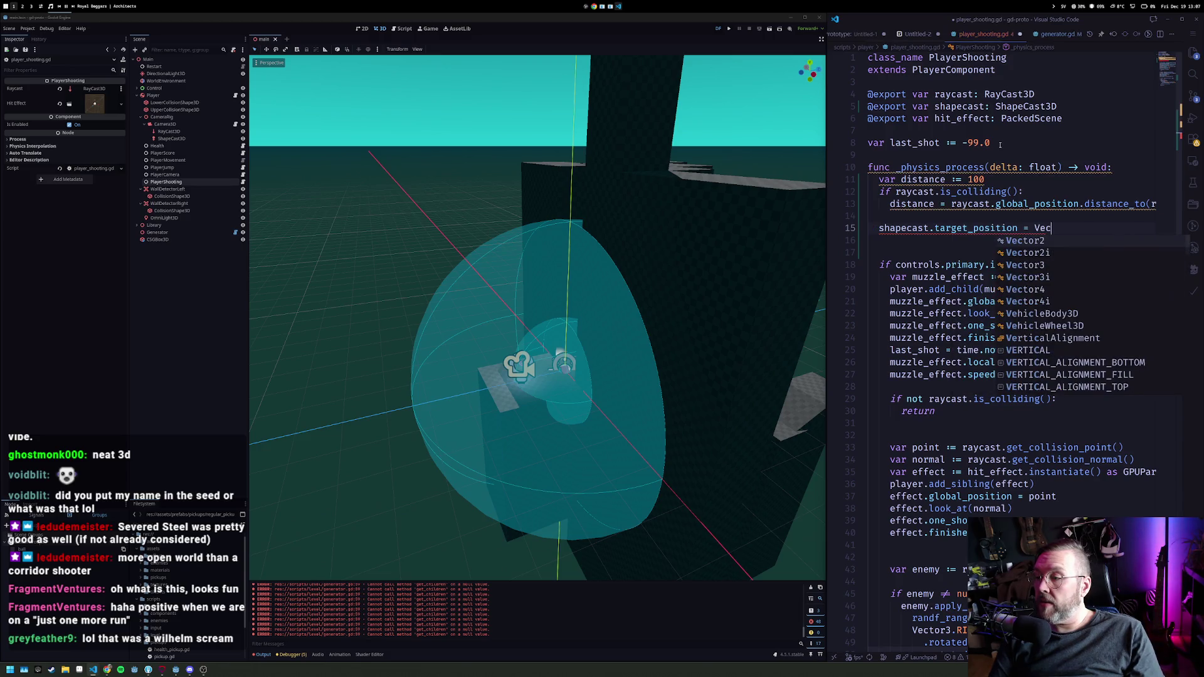
{"action": "key", "text": "Down"}
{"action": "key", "text": "Down"}
{"action": "key", "text": "Return"}
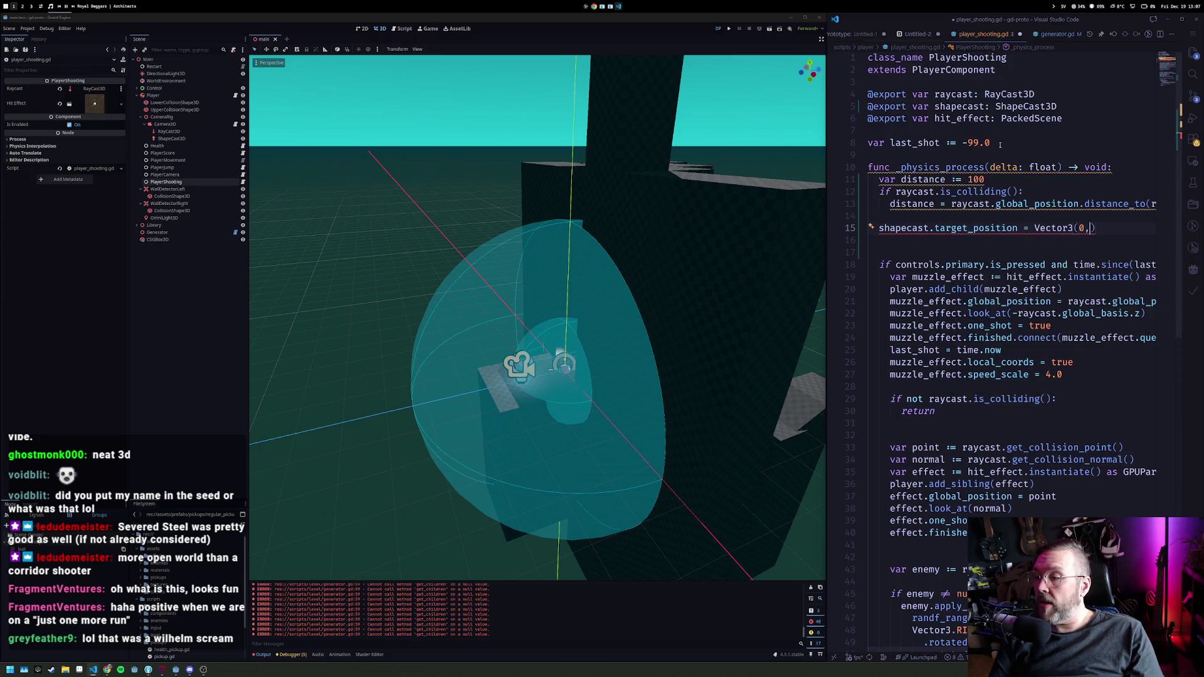
{"action": "type", "text": "-distance"}
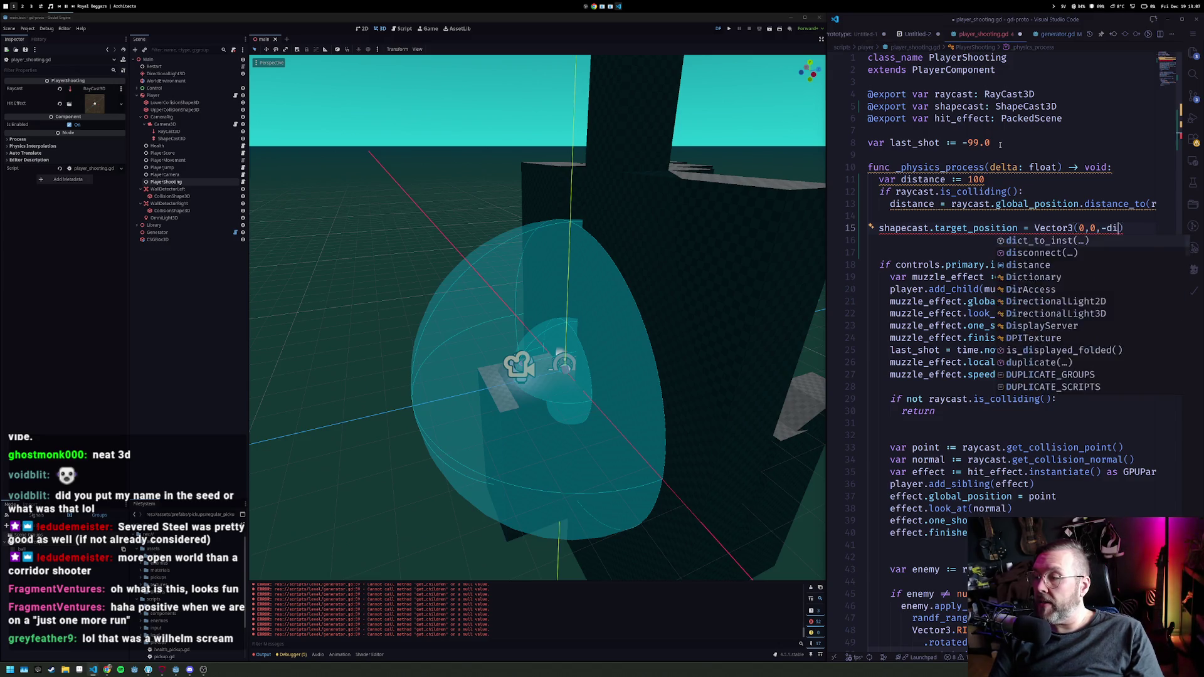
{"action": "key", "text": "End"}
Step: Add 'shapecast.force_shapecast_update()' below it and remove the extra blank lines
{"action": "key", "text": "Return"}
{"action": "type", "text": "sha"}
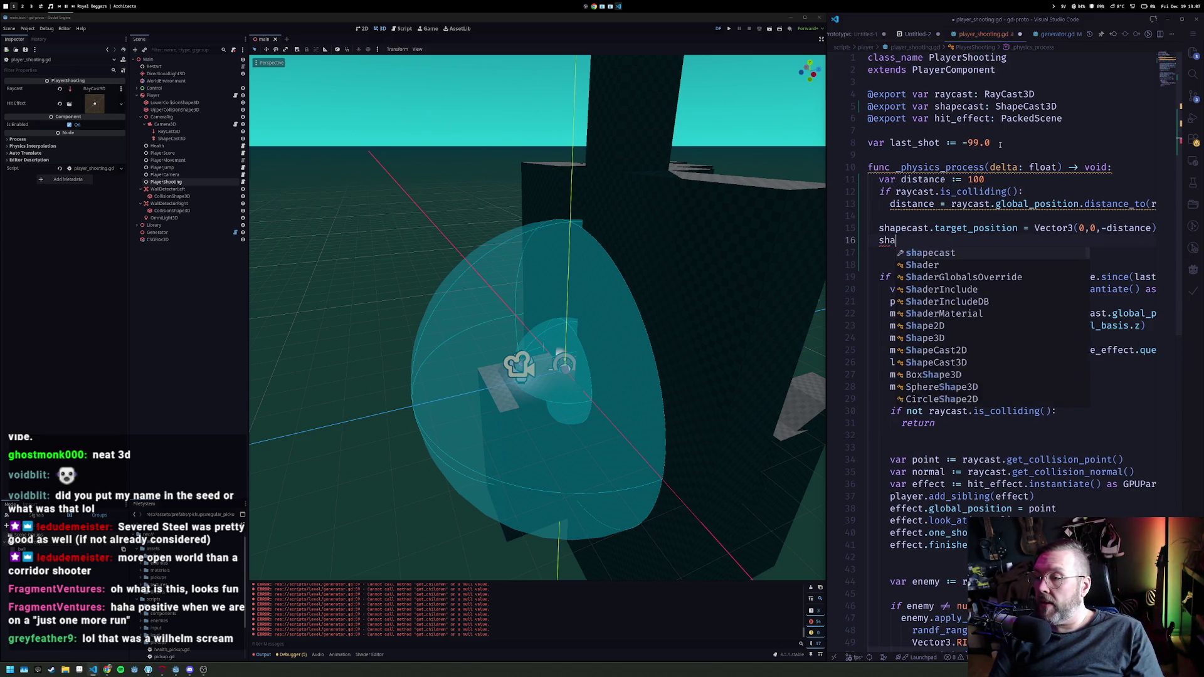
{"action": "type", "text": "pecast.force"}
{"action": "key", "text": "Return"}
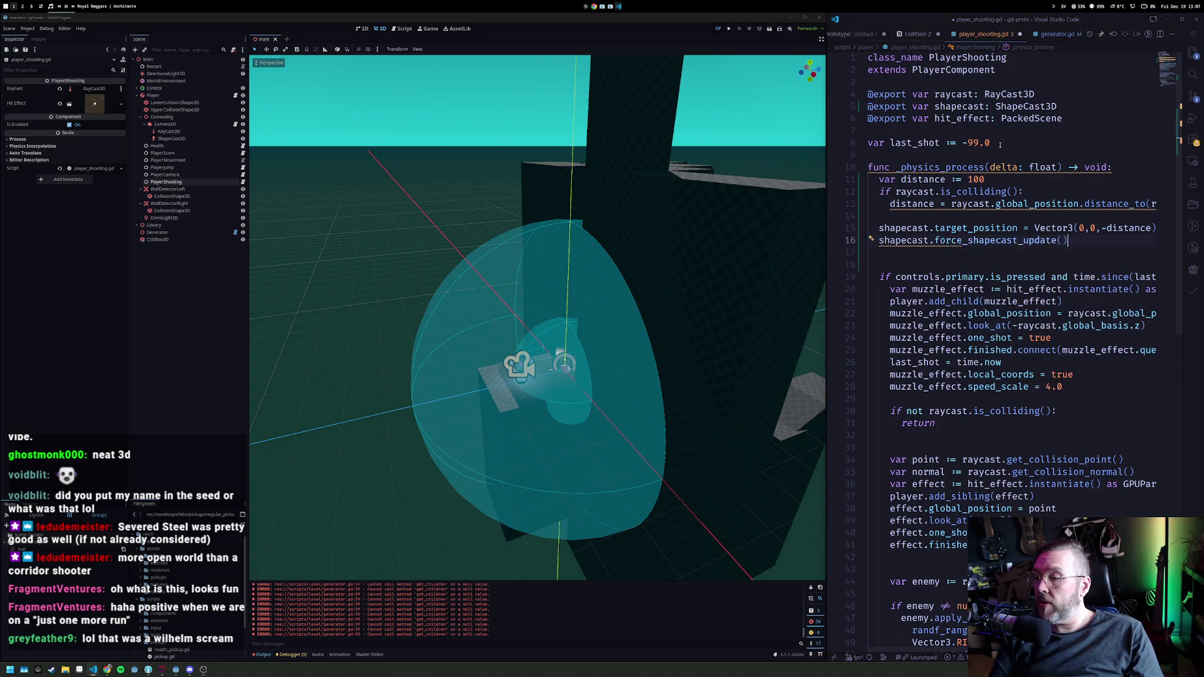
{"action": "key", "text": "Return"}
{"action": "key", "text": "Return"}
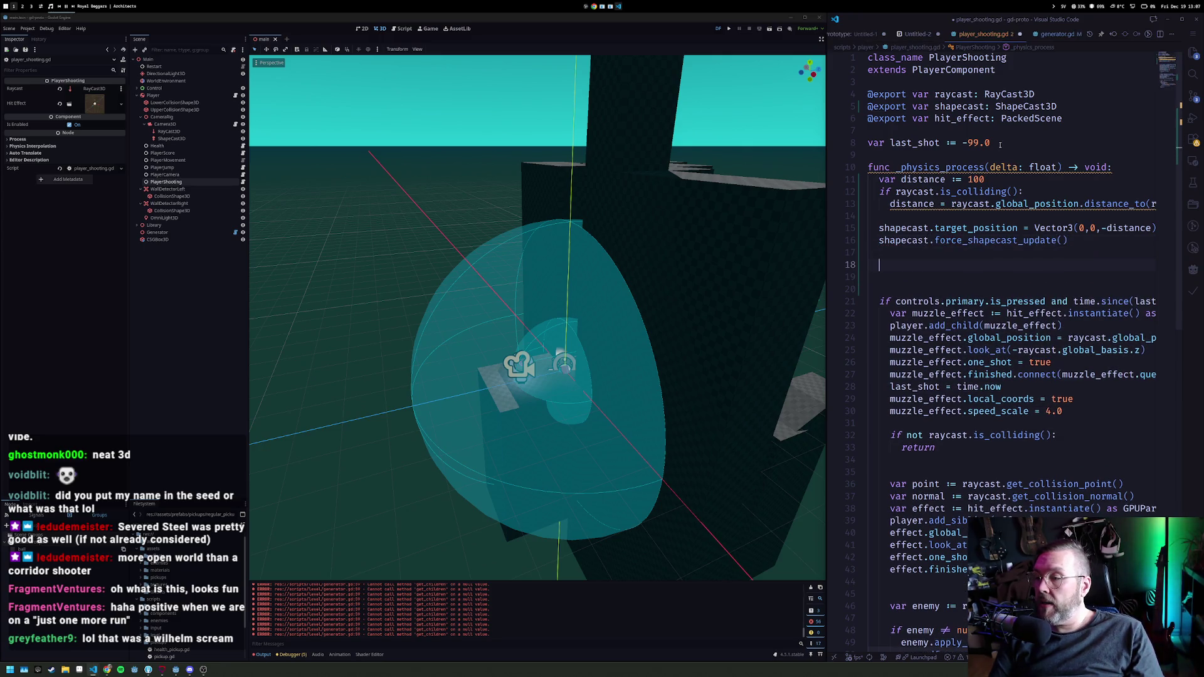
{"action": "key", "text": "Delete"}
{"action": "key", "text": "Delete"}
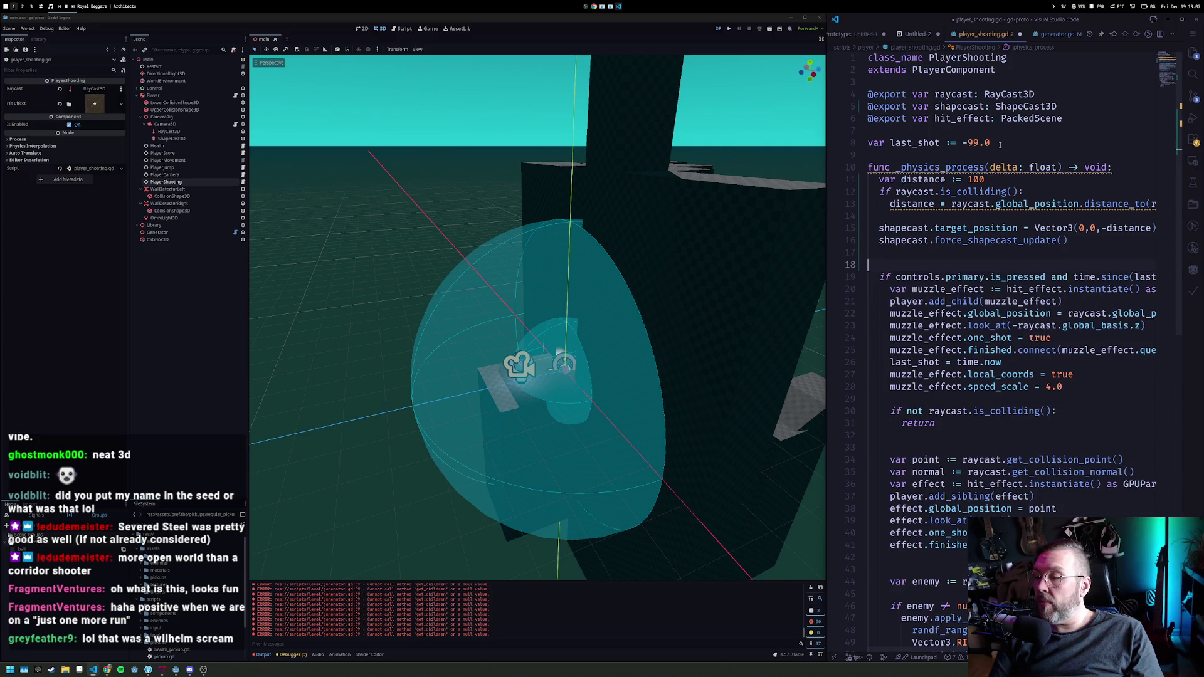
{"action": "key", "text": "BackSpace"}
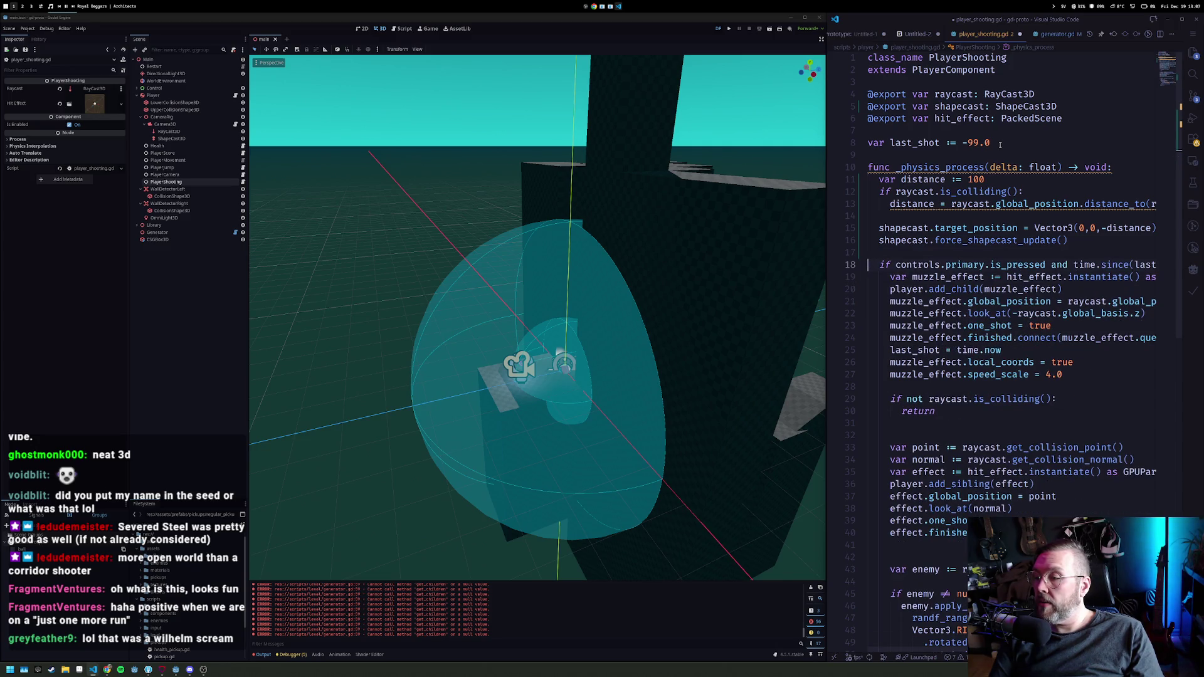
Step: Widen VS Code beside Godot and put the caret at the raycast hit check on line 29
{"action": "key", "text": "Home"}
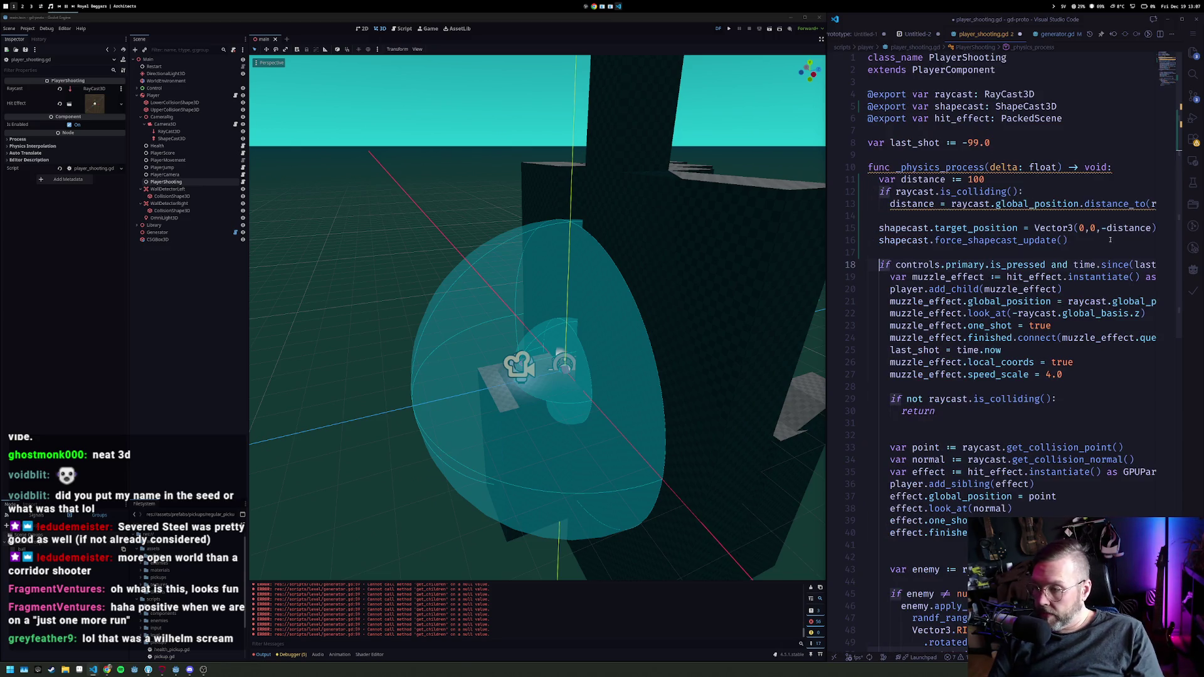
{"action": "mouse_move", "coordinate": [826, 228]}
{"action": "left_mouse_down"}
{"action": "mouse_move", "coordinate": [357, 232]}
{"action": "mouse_move", "coordinate": [695, 236]}
{"action": "left_mouse_up"}
{"action": "left_click", "coordinate": [851, 264]}
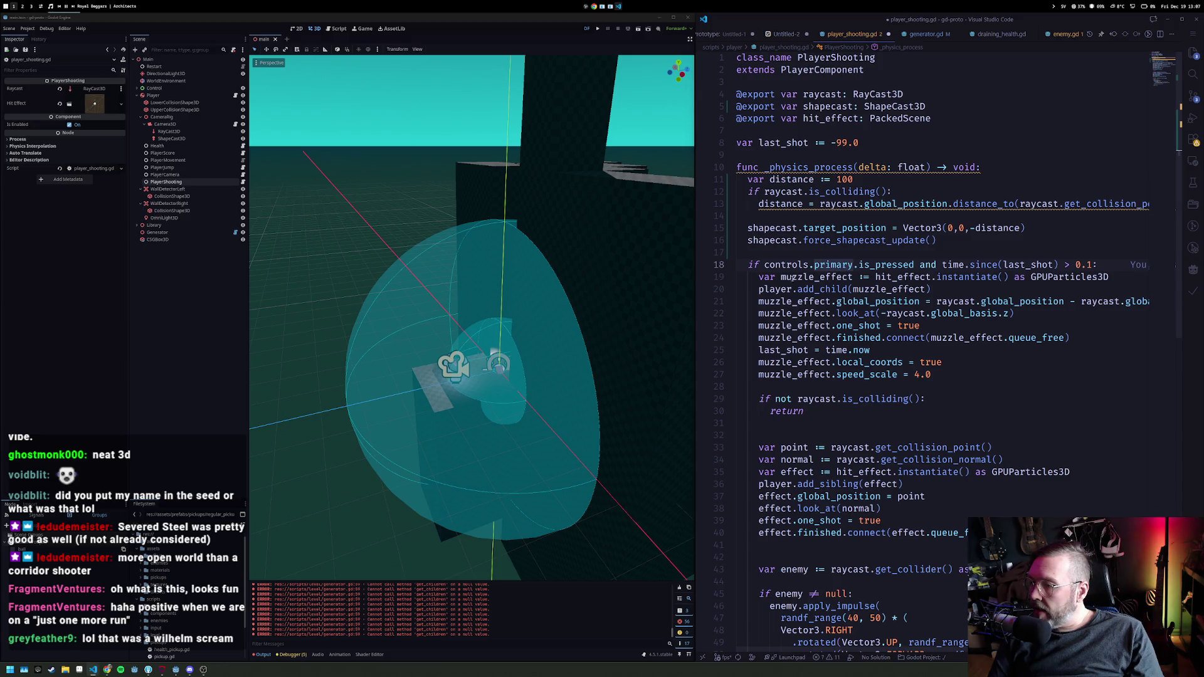
{"action": "mouse_move", "coordinate": [878, 276]}
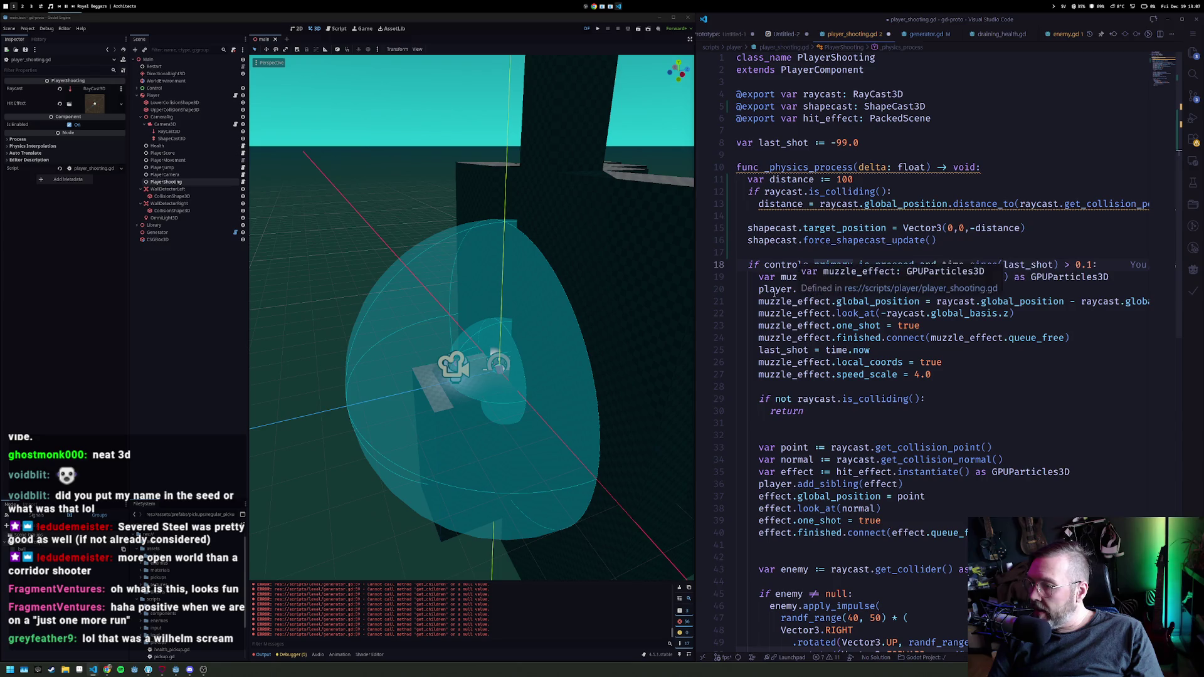
{"action": "scroll", "coordinate": [833, 321], "scroll_direction": "down", "scroll_amount": 2}
{"action": "left_click", "coordinate": [801, 321]}
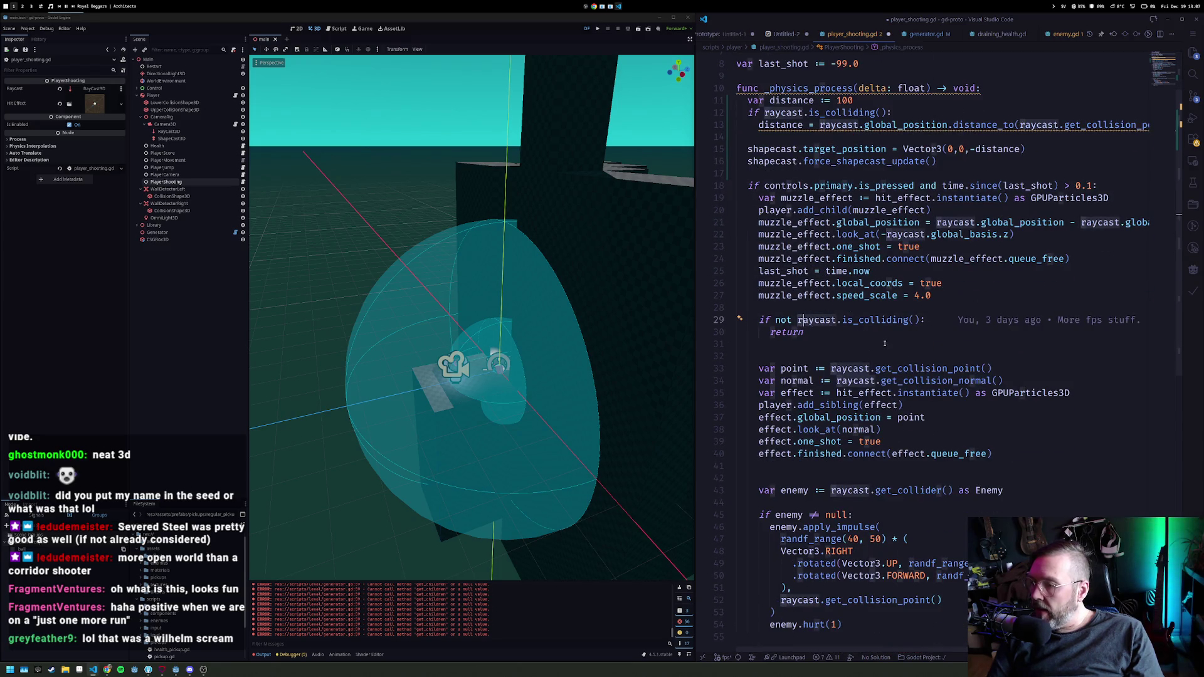
{"action": "key", "text": "Home"}
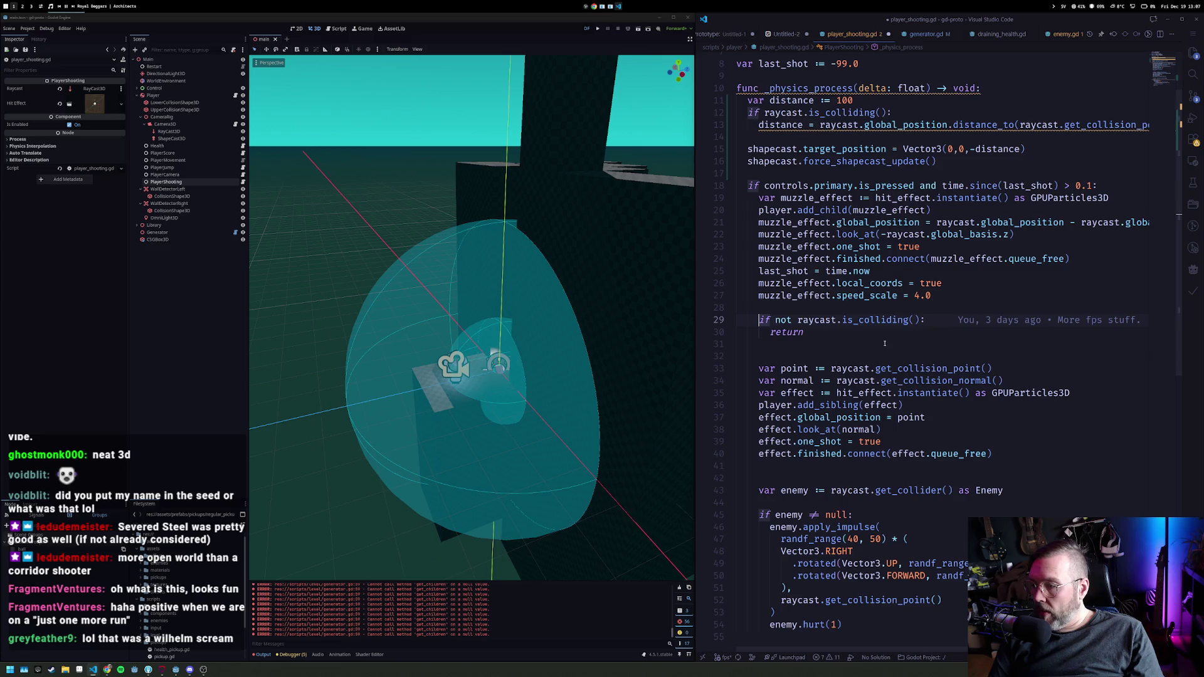
Step: Insert 'if not shapecast.is_colliding(): return' above the old raycast check
{"action": "key", "text": "Return"}
{"action": "key", "text": "Return"}
{"action": "key", "text": "Up"}
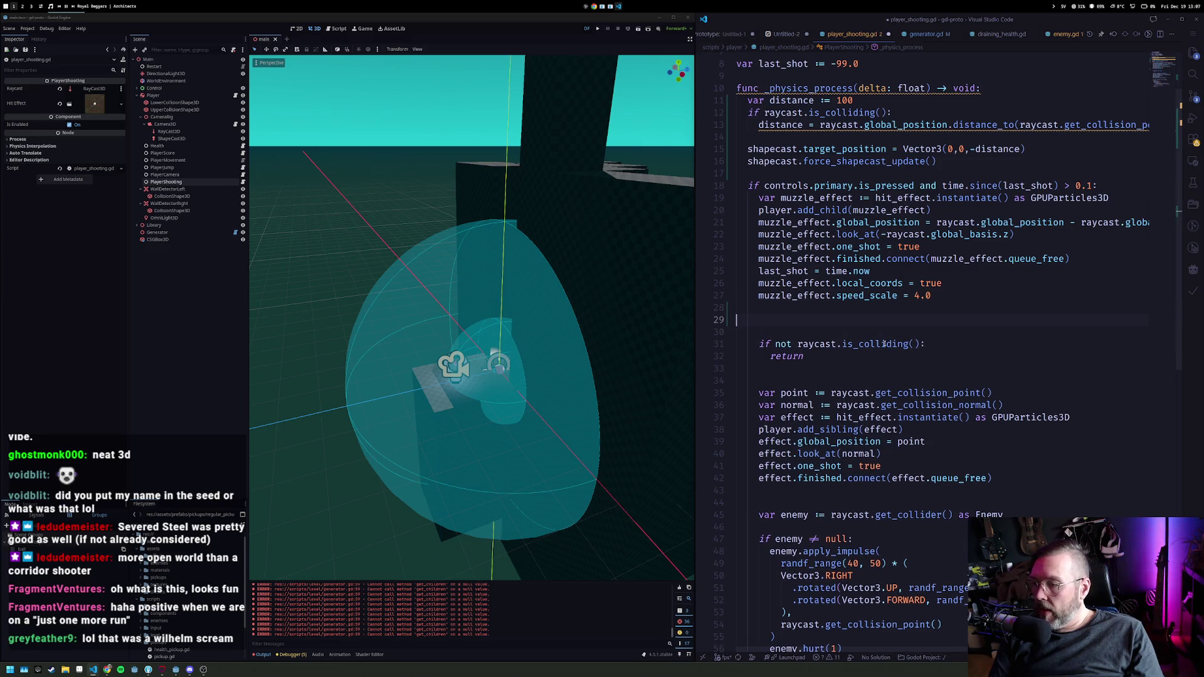
{"action": "key", "text": "Return"}
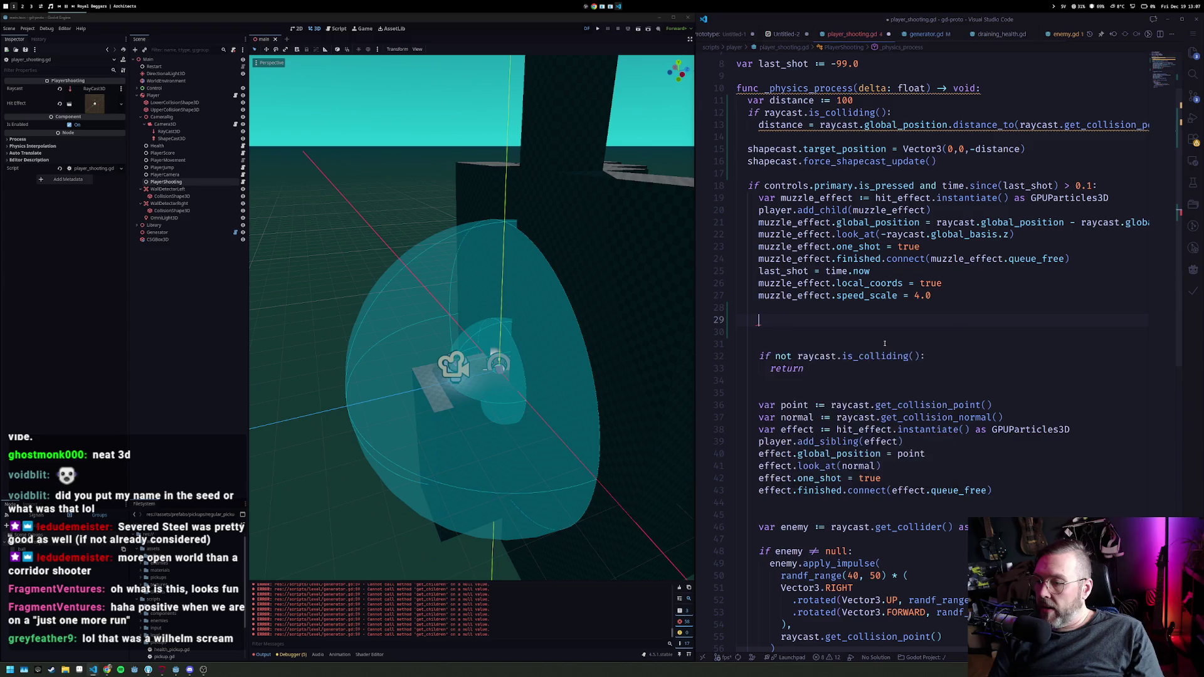
{"action": "type", "text": "if no"}
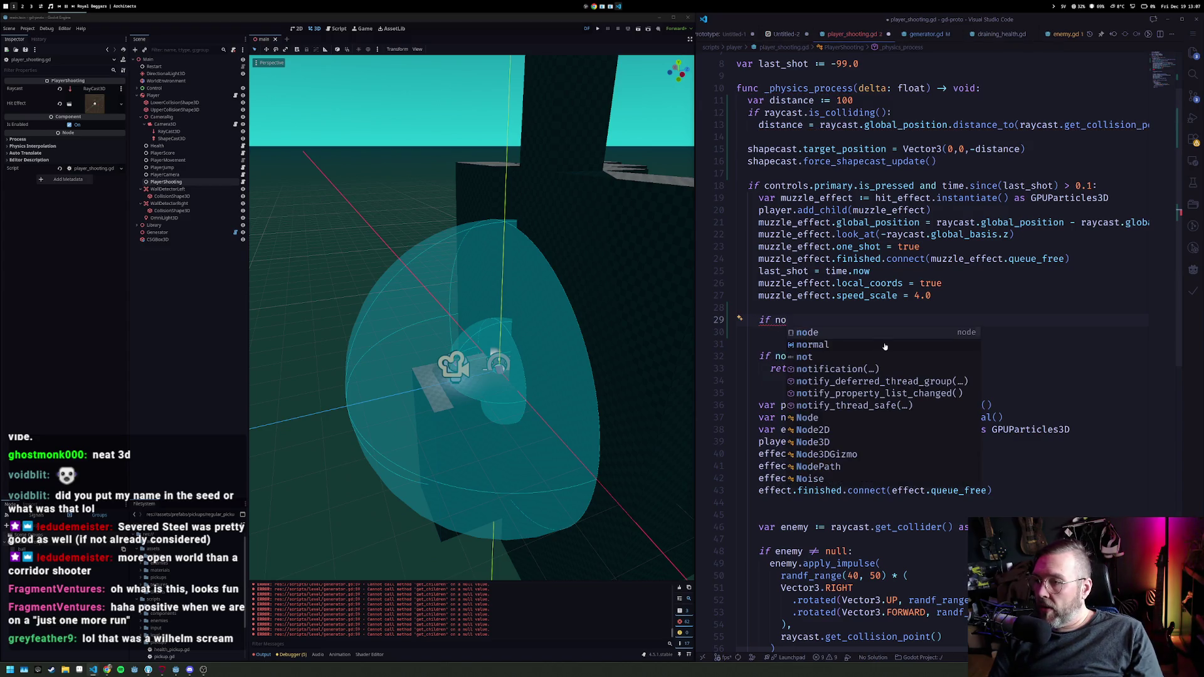
{"action": "type", "text": "t"}
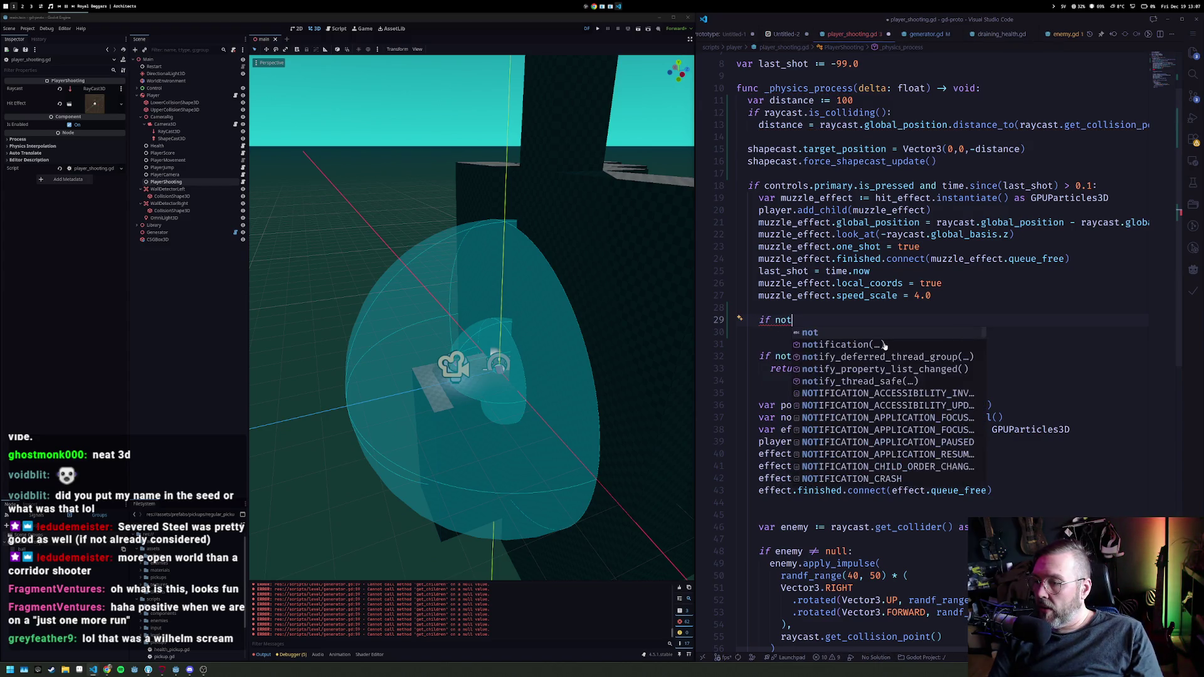
{"action": "type", "text": " shapecast.is"}
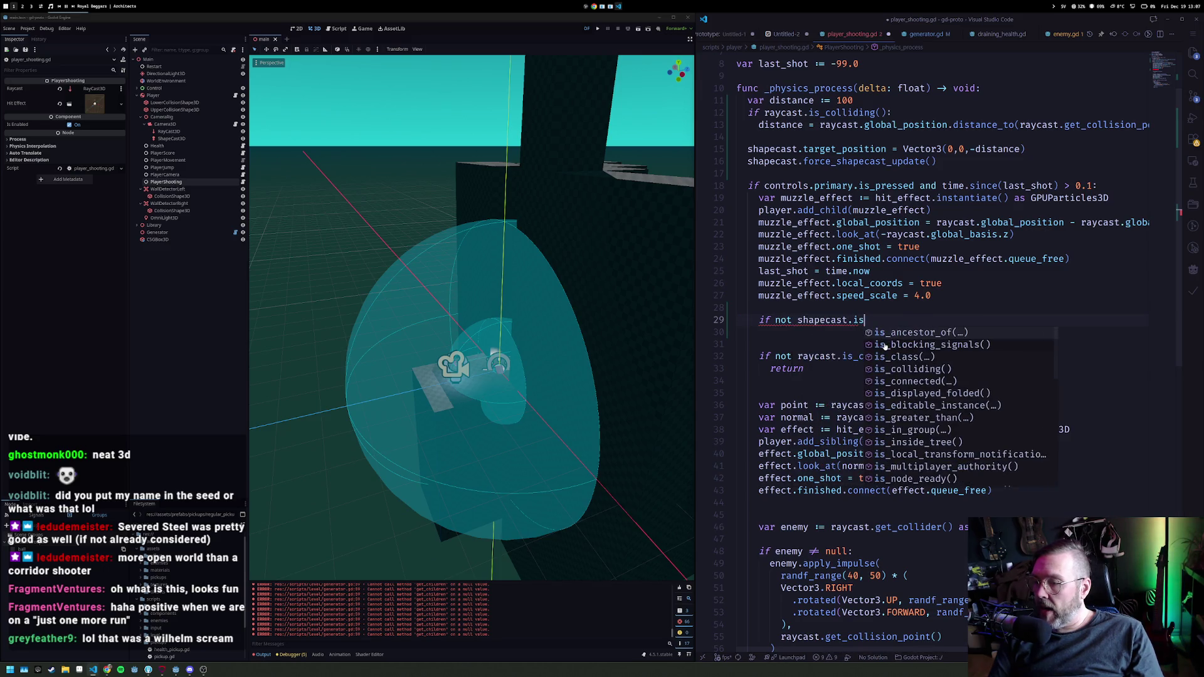
{"action": "type", "text": "_coll"}
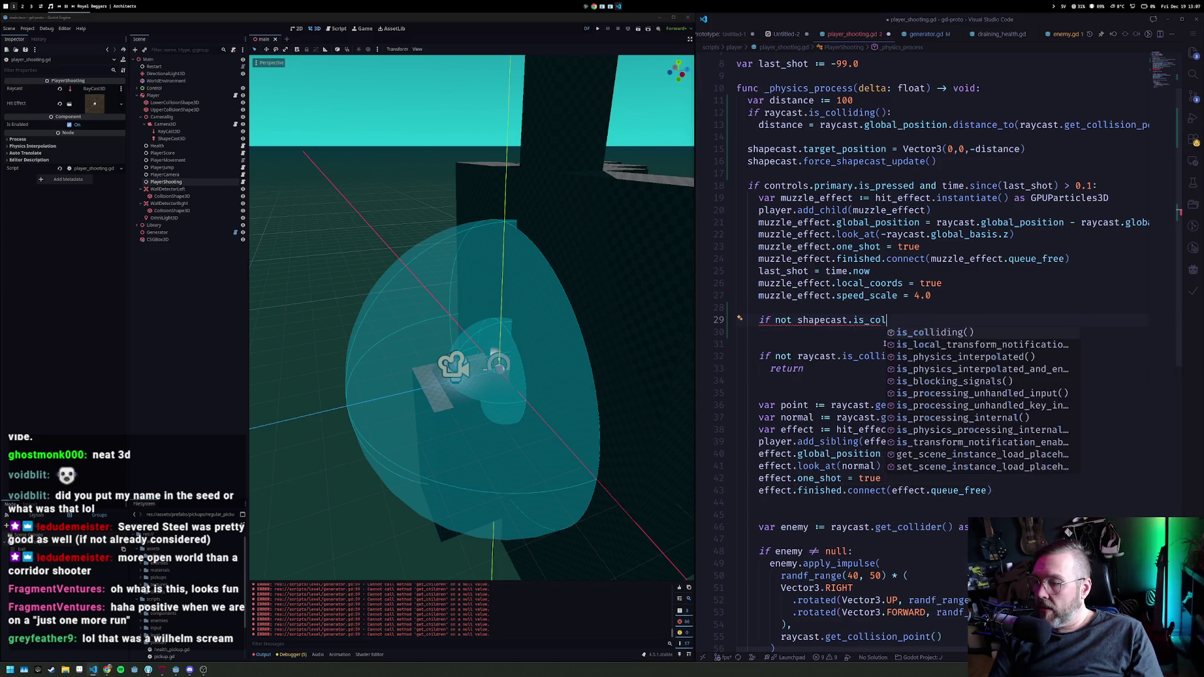
{"action": "key", "text": "Return"}
{"action": "type", "text": ":"}
{"action": "key", "text": "Return"}
{"action": "type", "text": "return"}
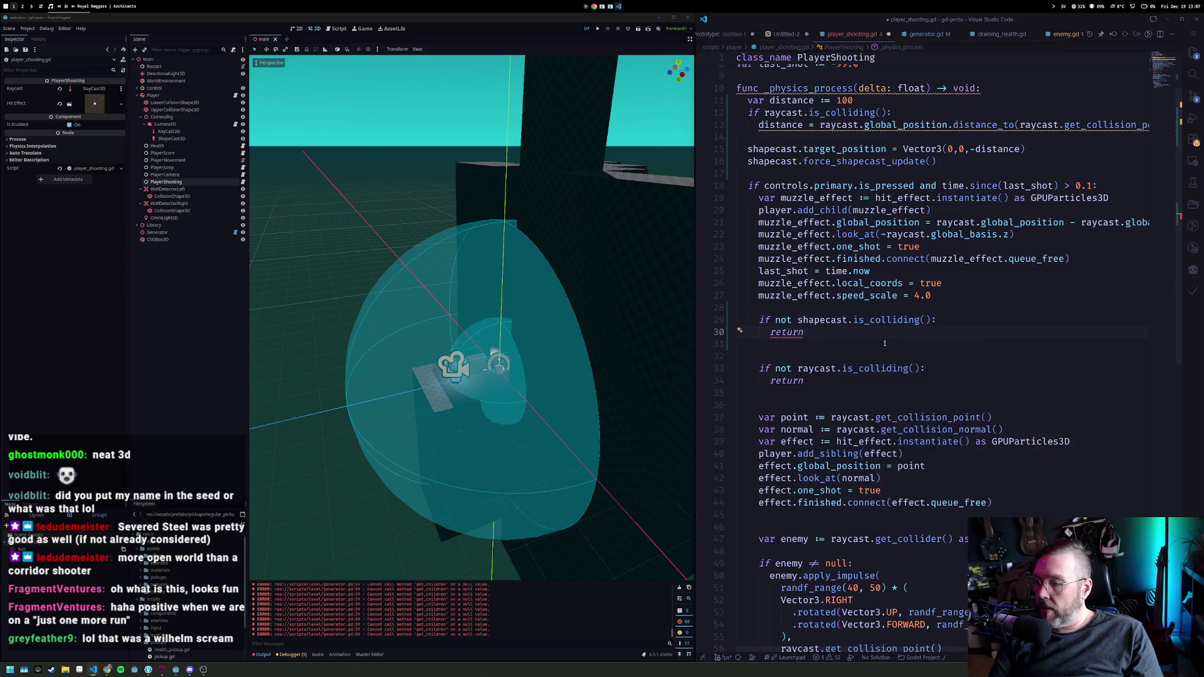
{"action": "key", "text": "Down"}
{"action": "key", "text": "Down"}
{"action": "key", "text": "Down"}
Step: Delete the old 'if not raycast.is_colliding(): return' lines
{"action": "key", "text": "Home"}
{"action": "key", "text": "shift+Down"}
{"action": "key", "text": "ctrl+shift+k"}
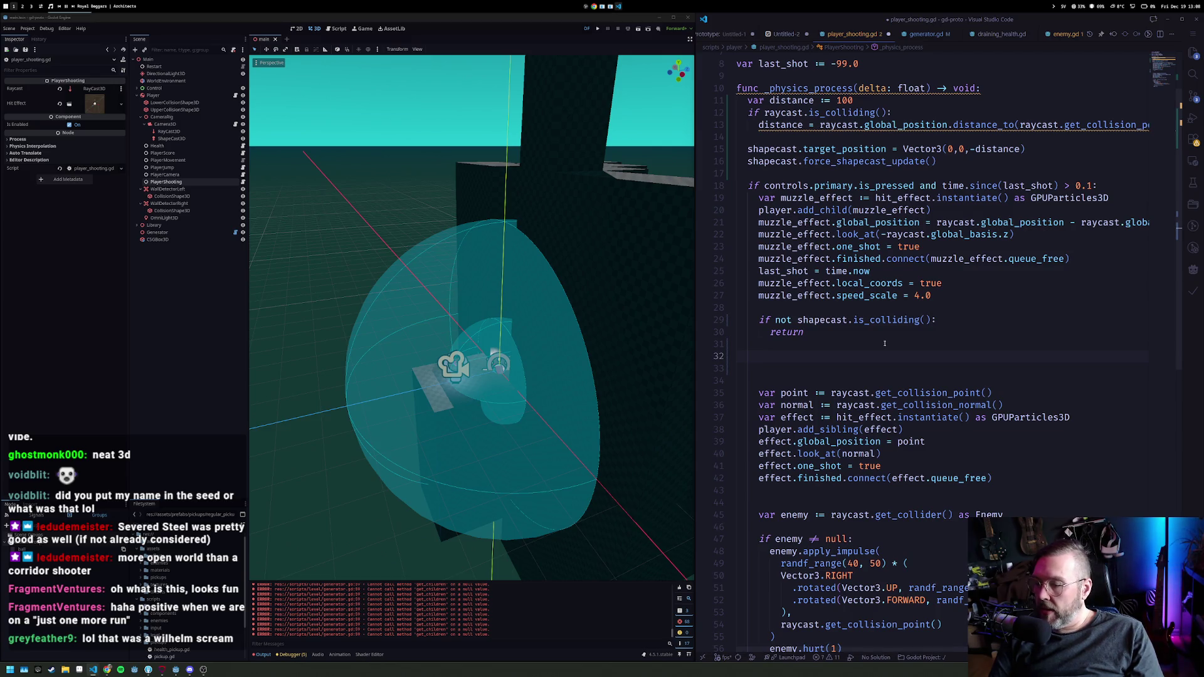
Step: Add the loop header 'for i in shapecast.get_collision_count():'
{"action": "type", "text": "for shap"}
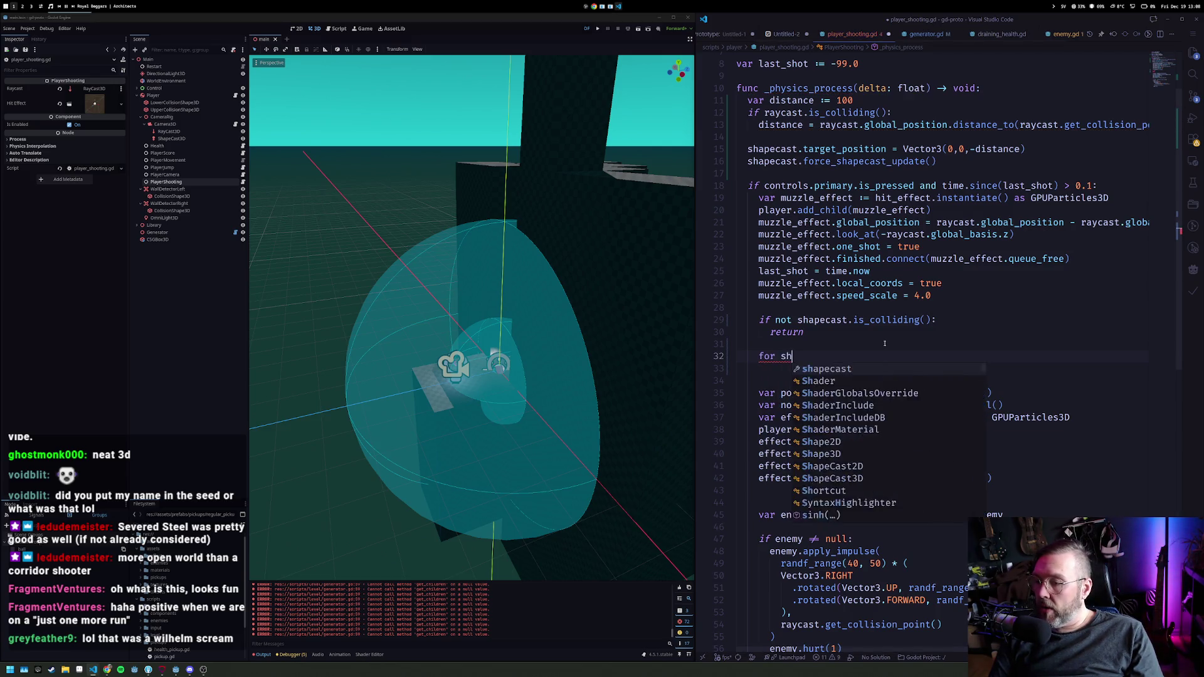
{"action": "key", "text": "ctrl+Left"}
{"action": "type", "text": "i in"}
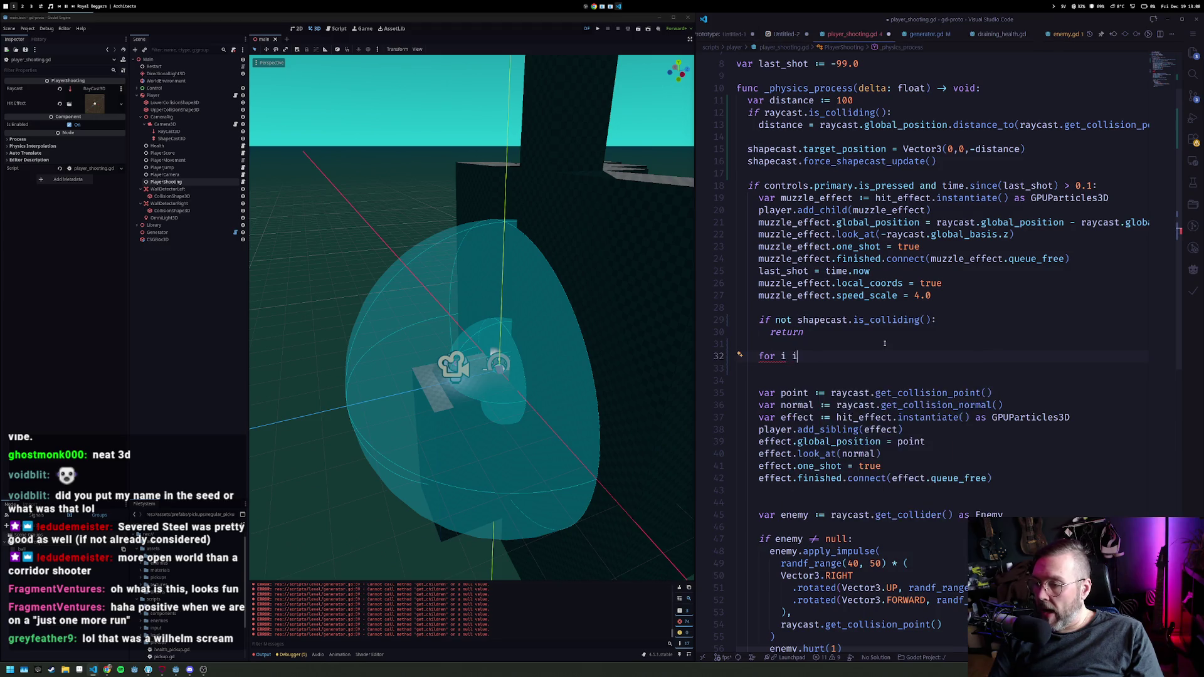
{"action": "key", "text": "End"}
{"action": "type", "text": "ecast.collision"}
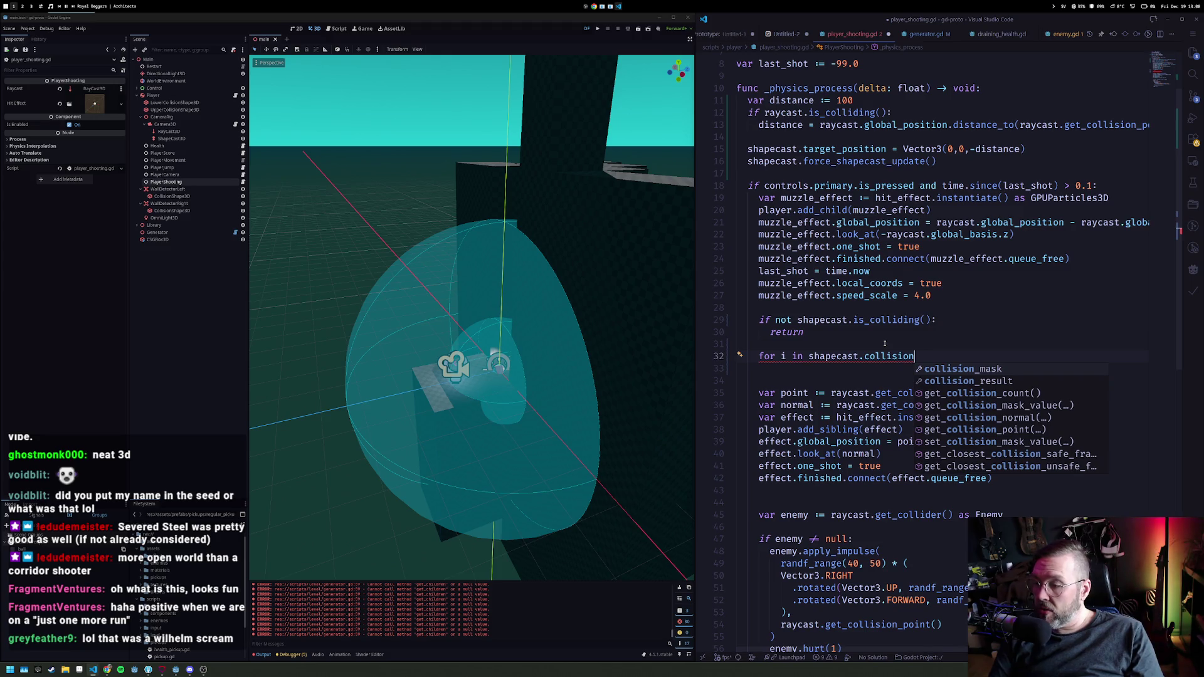
{"action": "key", "text": "Down"}
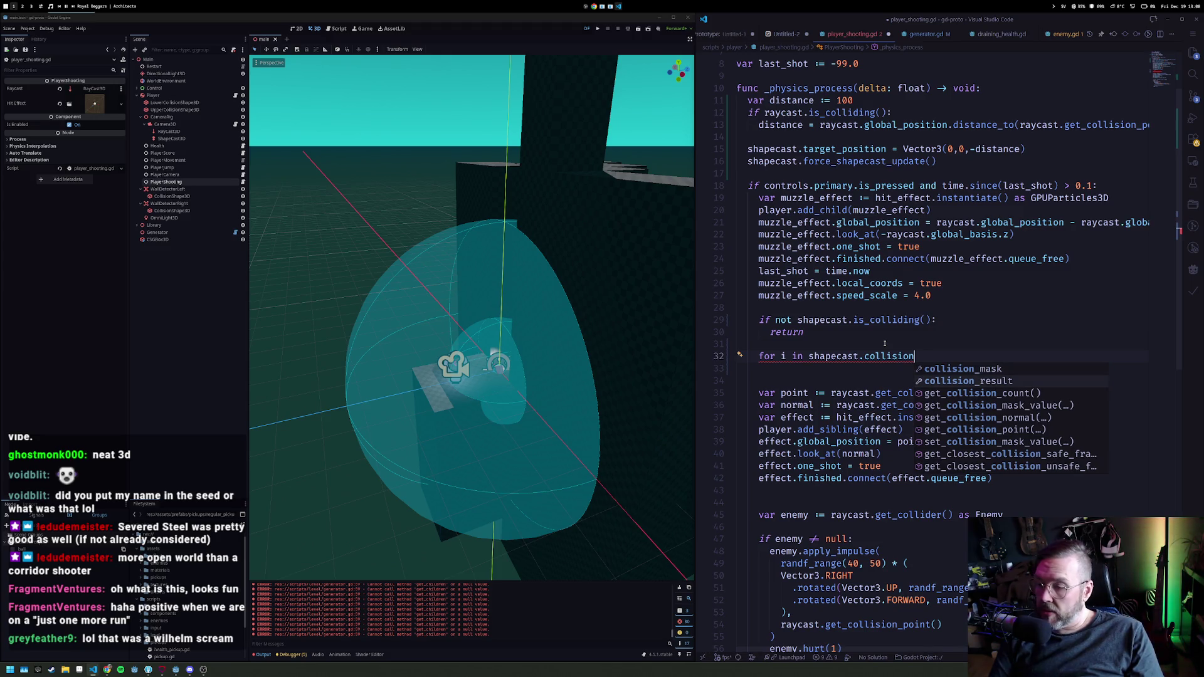
{"action": "key", "text": "Down"}
{"action": "key", "text": "Return"}
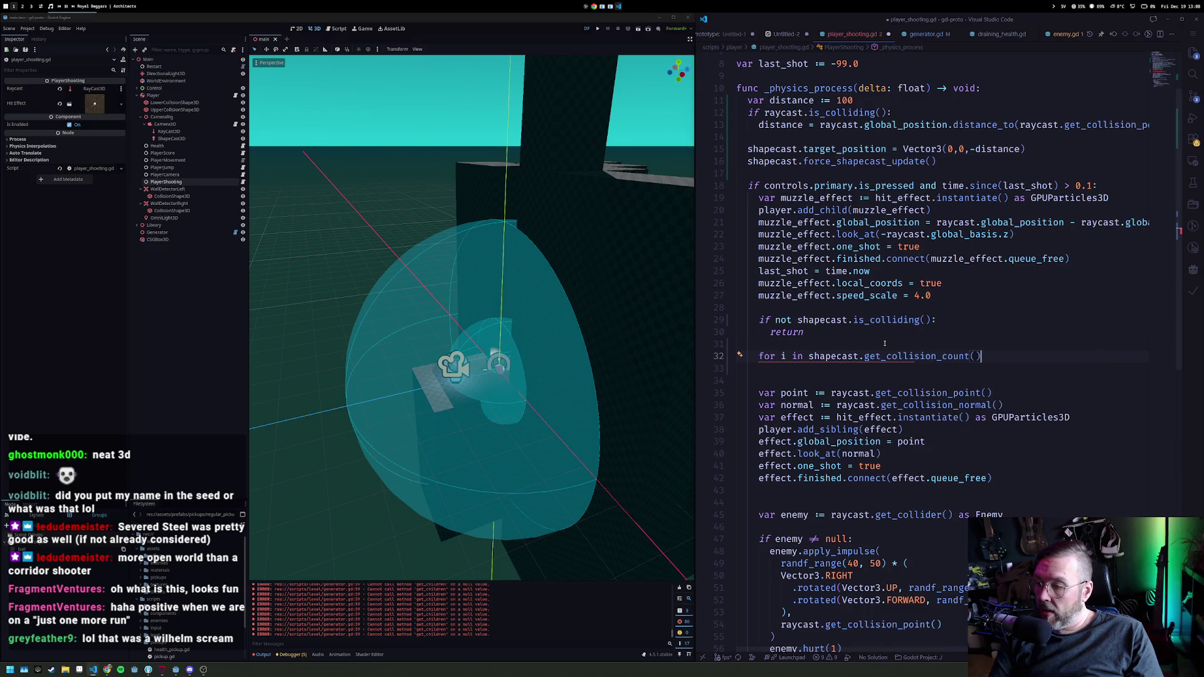
{"action": "type", "text": ":"}
{"action": "key", "text": "Return"}
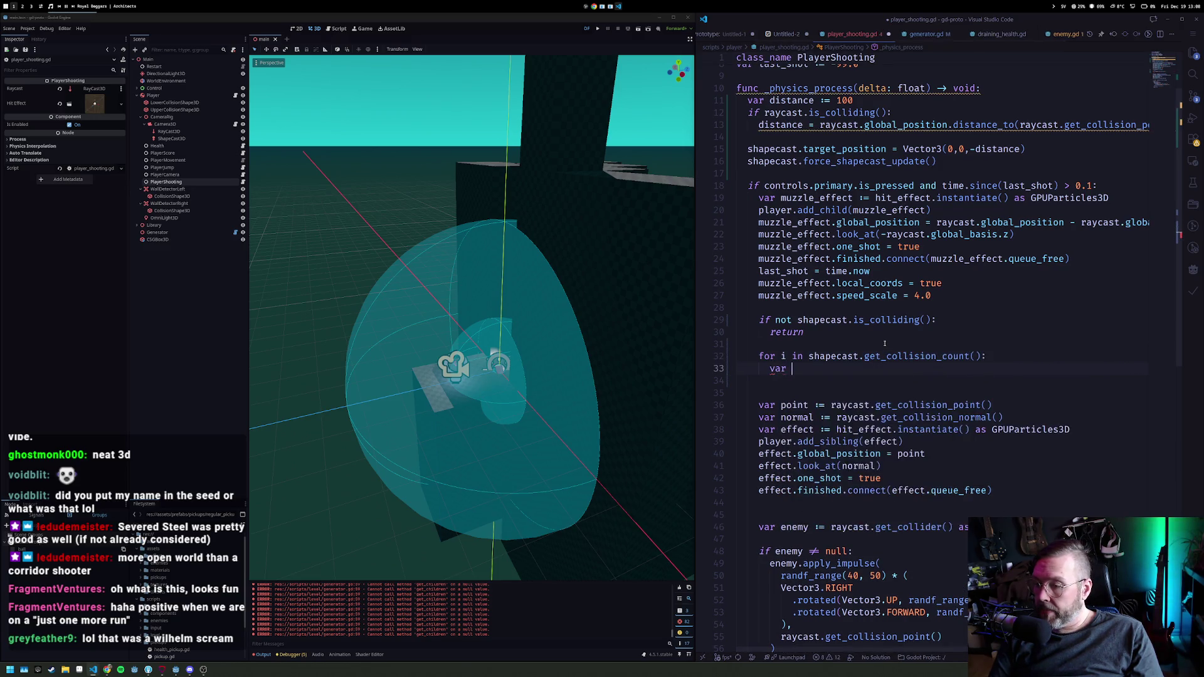
Step: Indent the hit-effect code into the loop and replace both raycast references with shapecast
{"action": "type", "text": "var collision"}
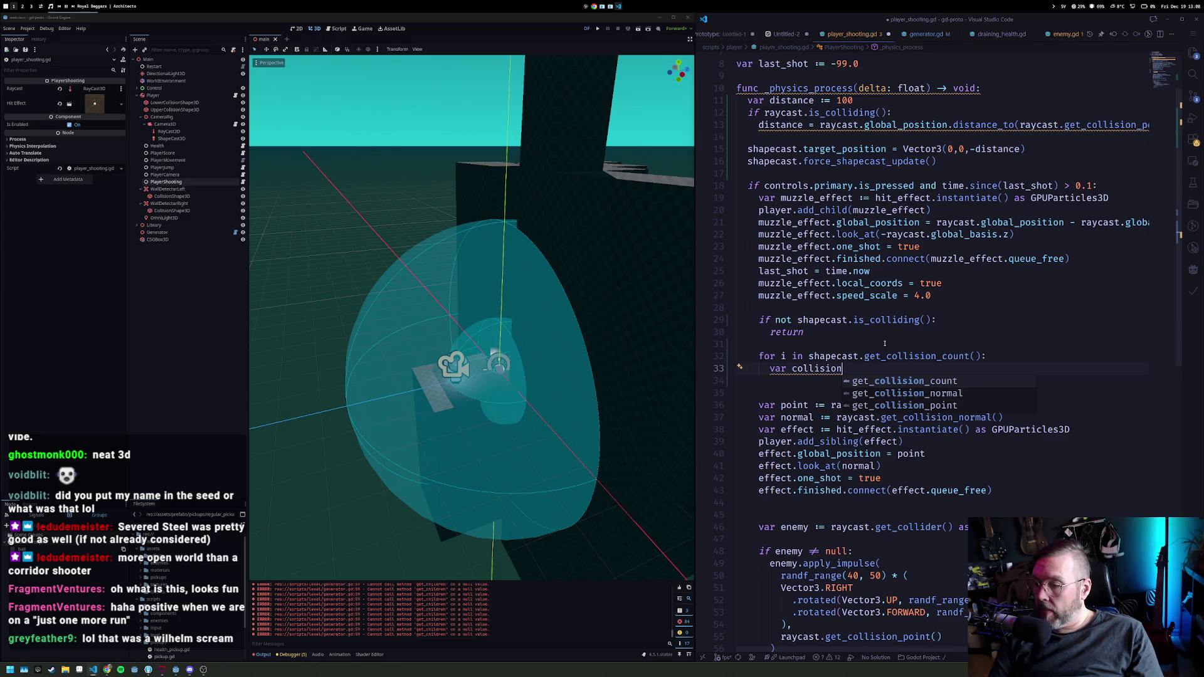
{"action": "key", "text": "Escape"}
{"action": "key", "text": "Tab"}
{"action": "key", "text": "ctrl+d"}
{"action": "key", "text": "ctrl+d"}
{"action": "type", "text": "shape"}
{"action": "key", "text": "Tab"}
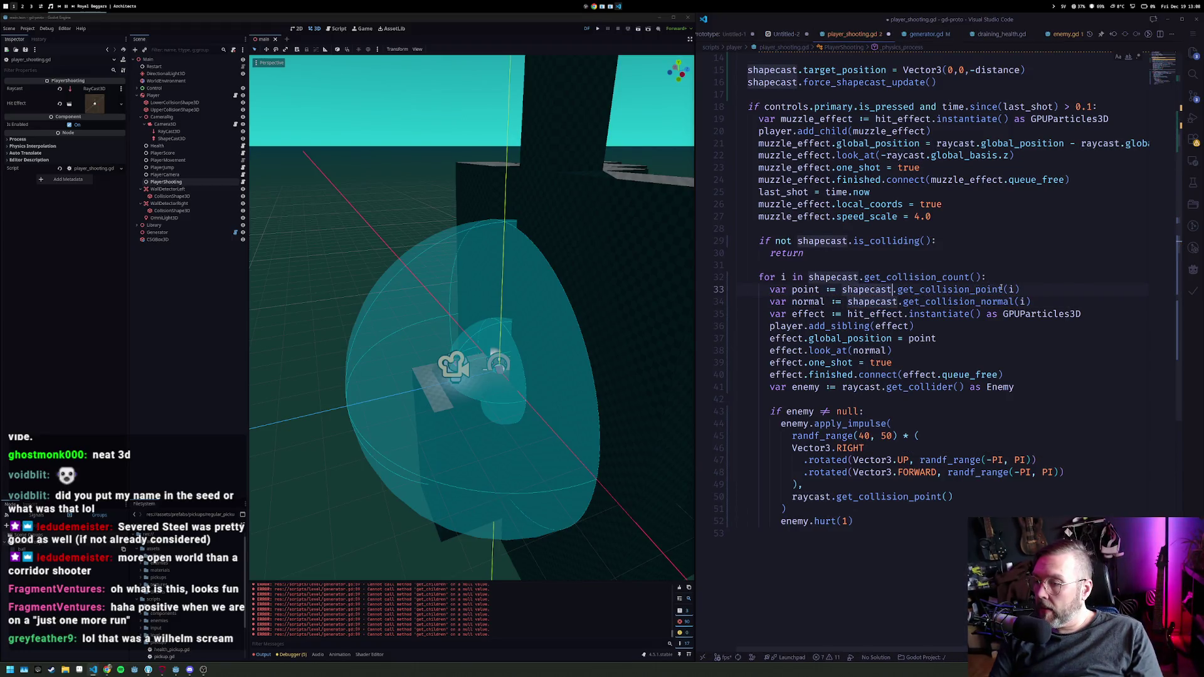
{"action": "key", "text": "Home"}
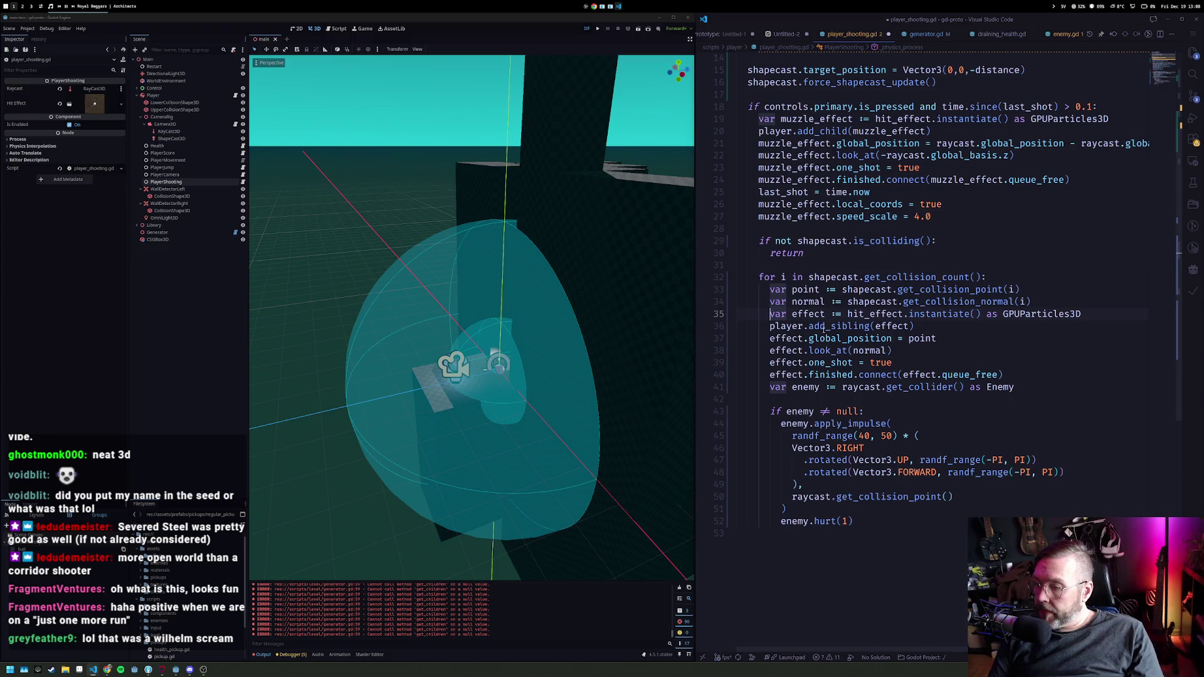
Step: Review the enemy impulse code and save player_shooting.gd
{"action": "mouse_move", "coordinate": [818, 351]}
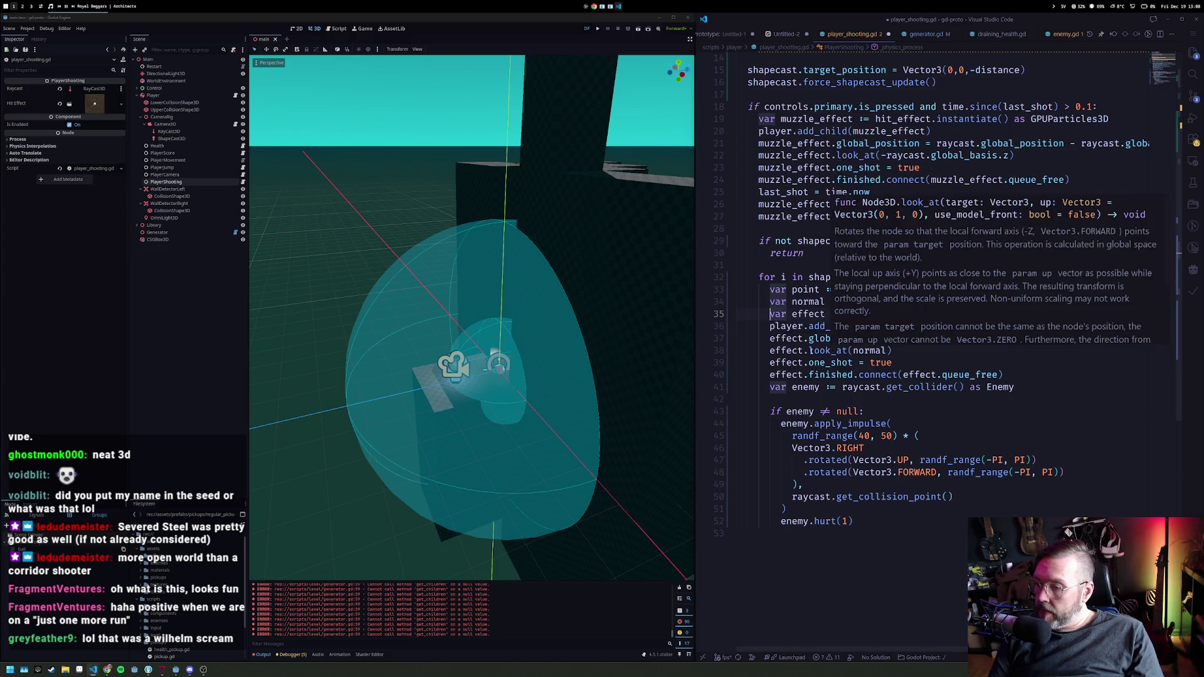
{"action": "left_click", "coordinate": [827, 424]}
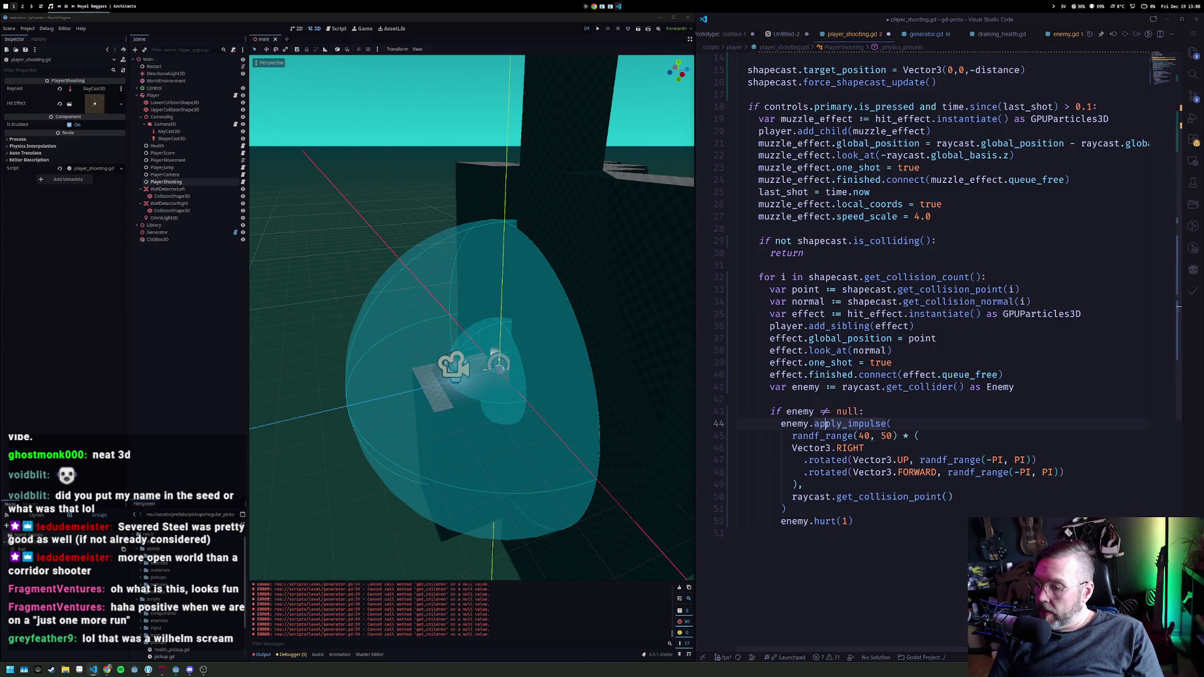
{"action": "left_click", "coordinate": [881, 485]}
{"action": "left_click", "coordinate": [848, 312]}
{"action": "key", "text": "ctrl+s"}
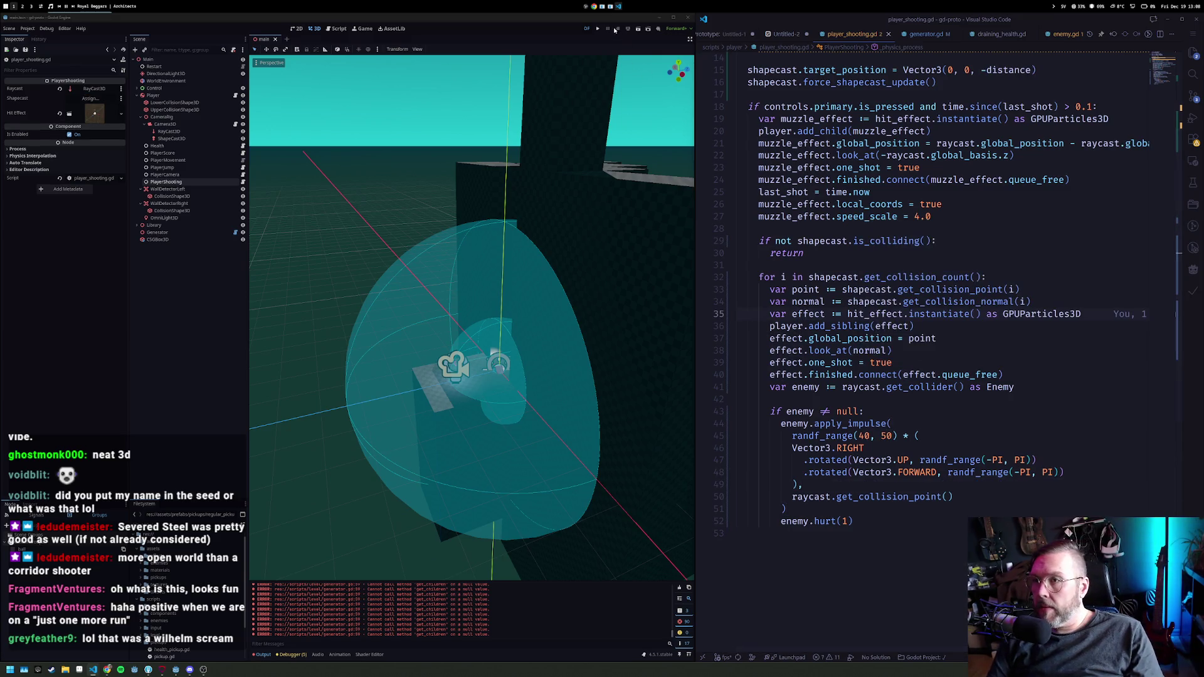
Step: Assign the ShapeCast3D node to PlayerShooting's Shapecast property after stopping the game
{"action": "left_click", "coordinate": [598, 30]}
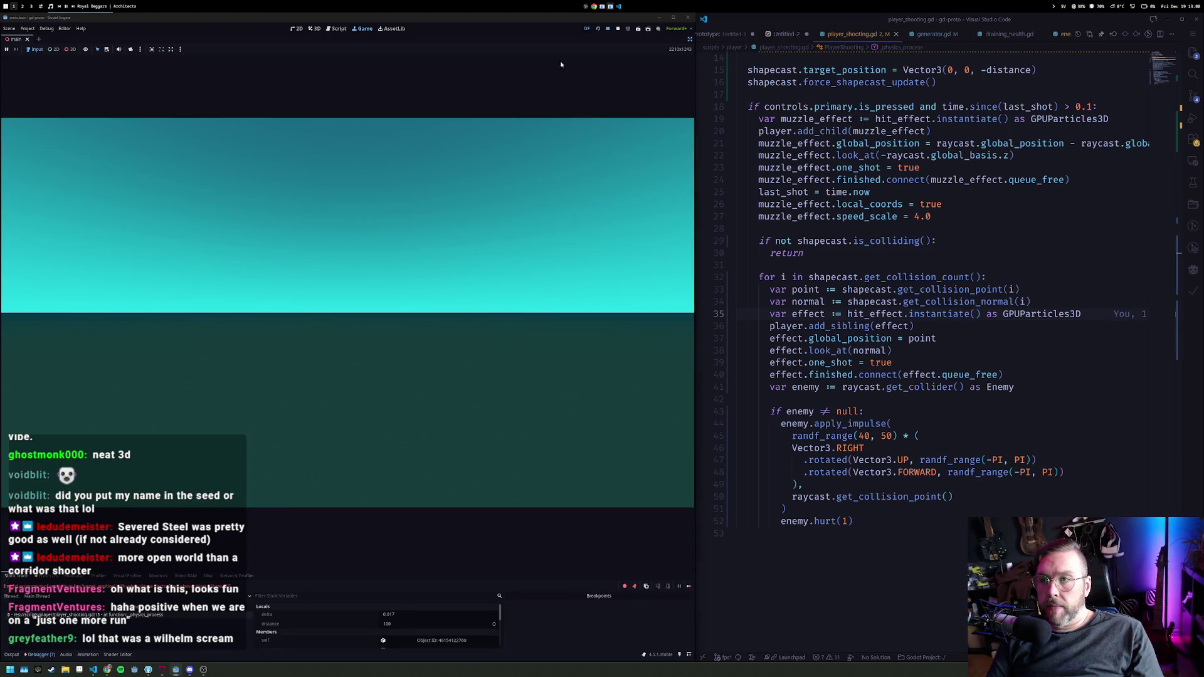
{"action": "left_click", "coordinate": [618, 30]}
{"action": "left_click", "coordinate": [166, 181]}
{"action": "left_click", "coordinate": [90, 99]}
{"action": "double_click", "coordinate": [506, 78]}
Step: Run the game and shoot walls, towers and cubes to check the hit effects
{"action": "key", "text": "F5"}
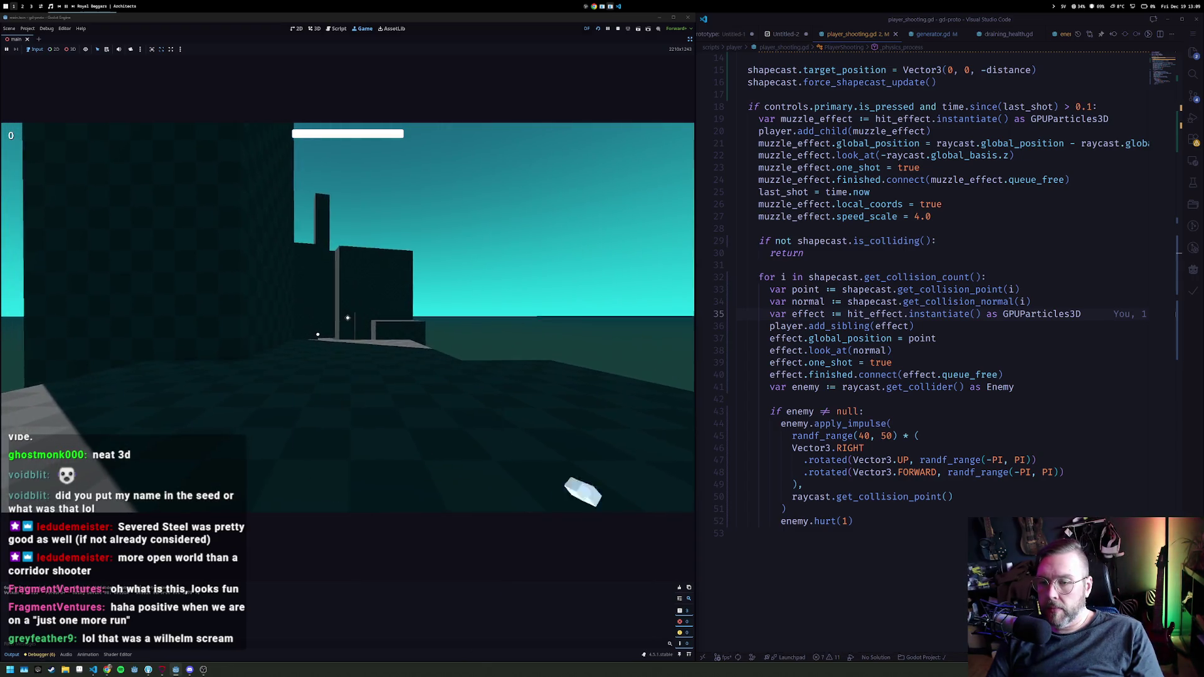
{"action": "key", "text": "w"}
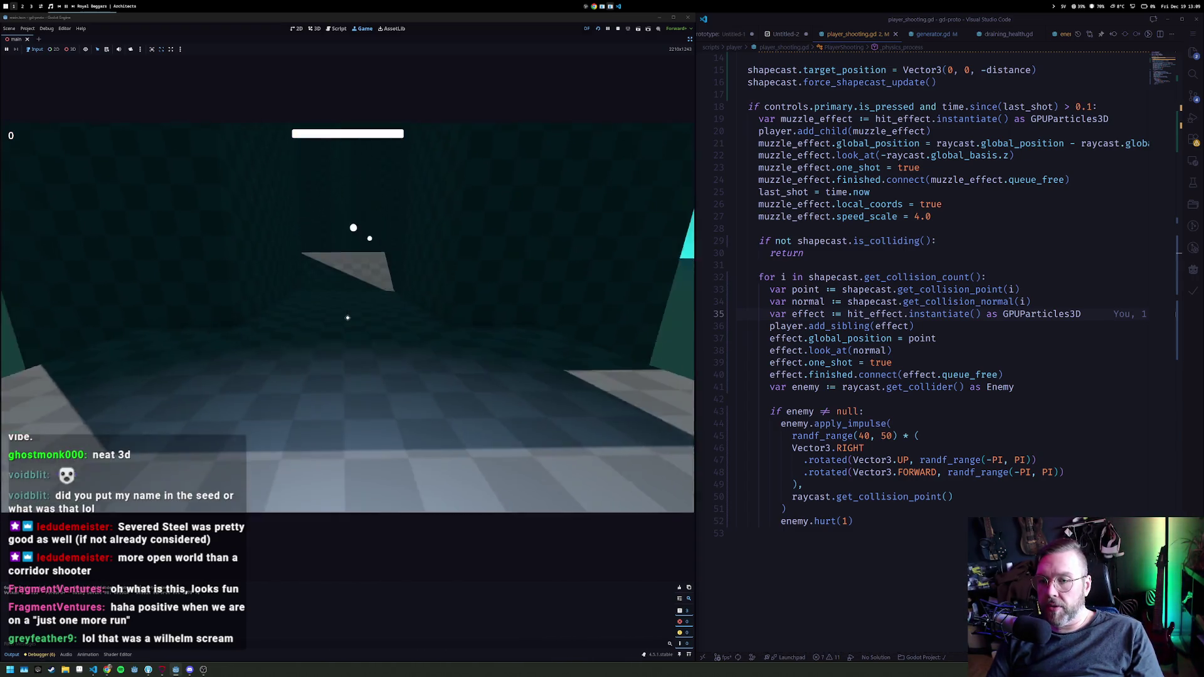
{"action": "left_click", "coordinate": [348, 318]}
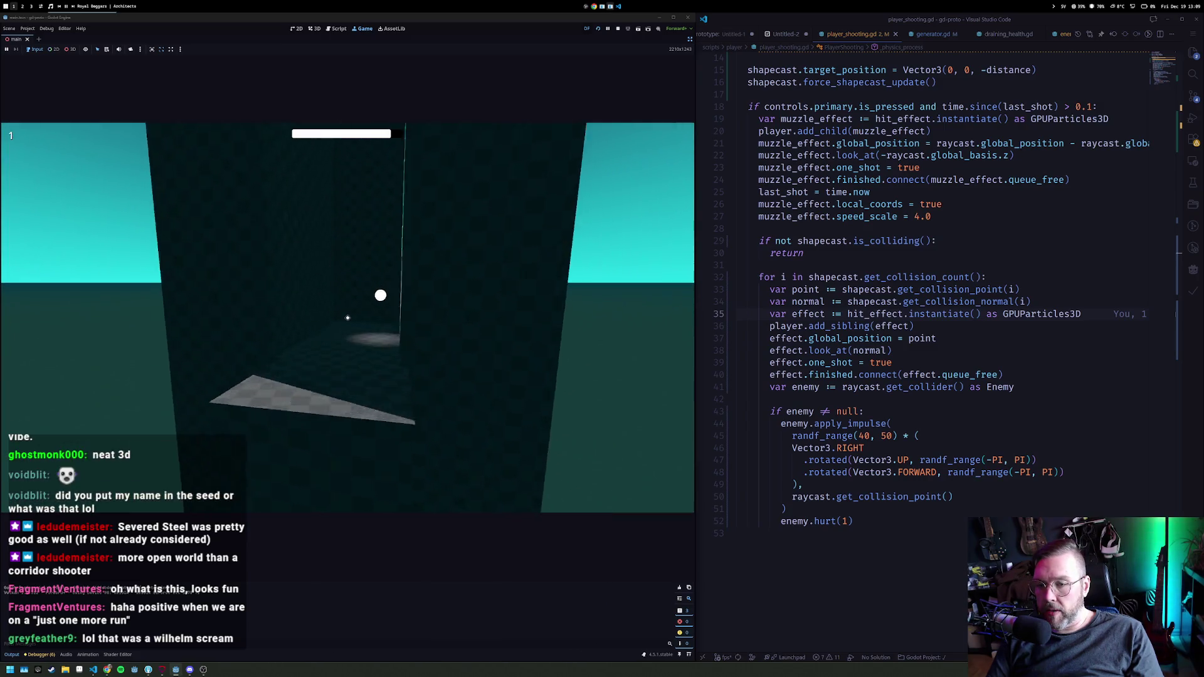
{"action": "left_click", "coordinate": [347, 318]}
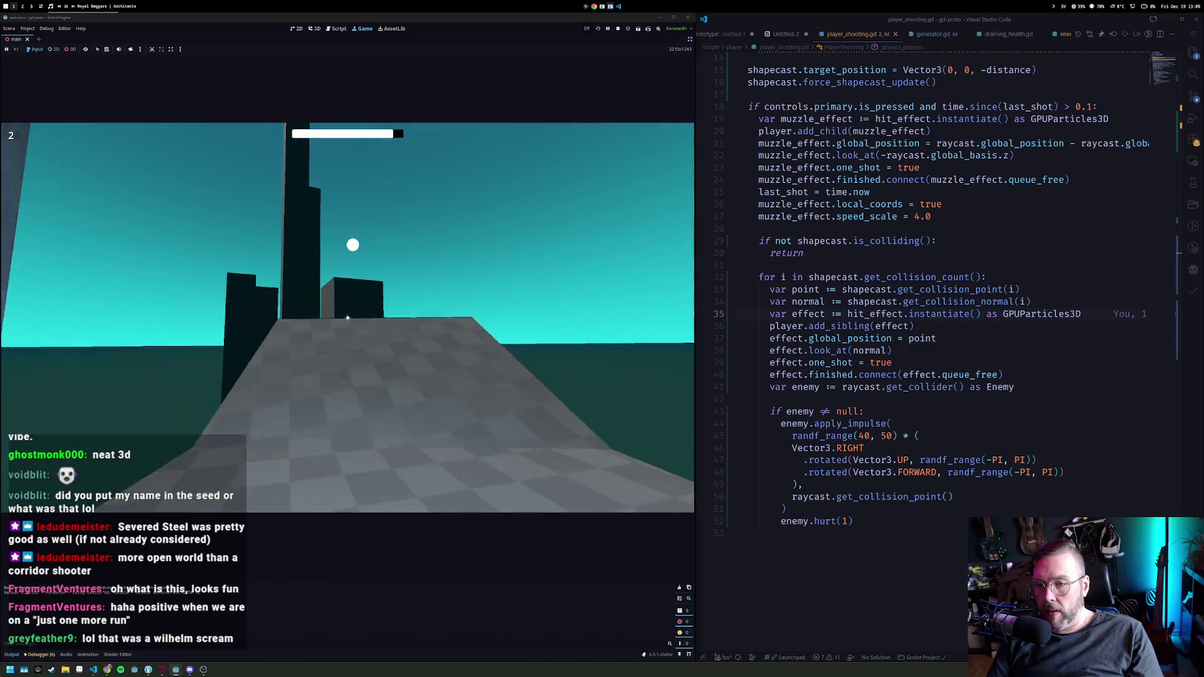
{"action": "left_click", "coordinate": [348, 317]}
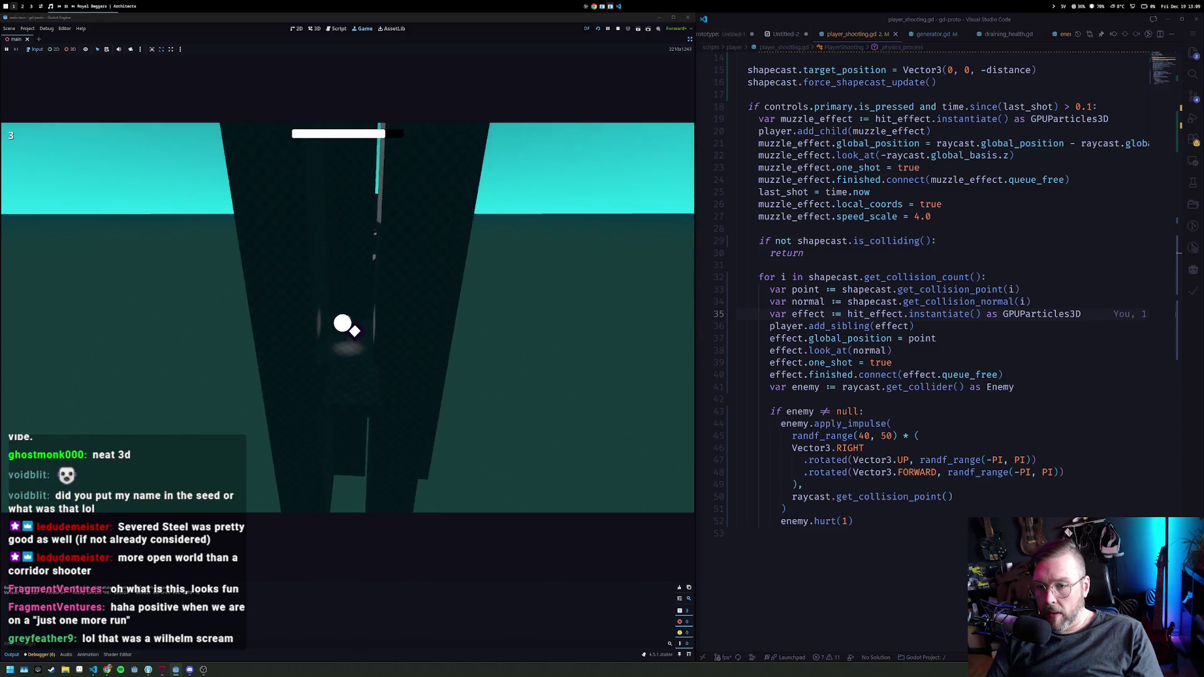
{"action": "left_click", "coordinate": [349, 313]}
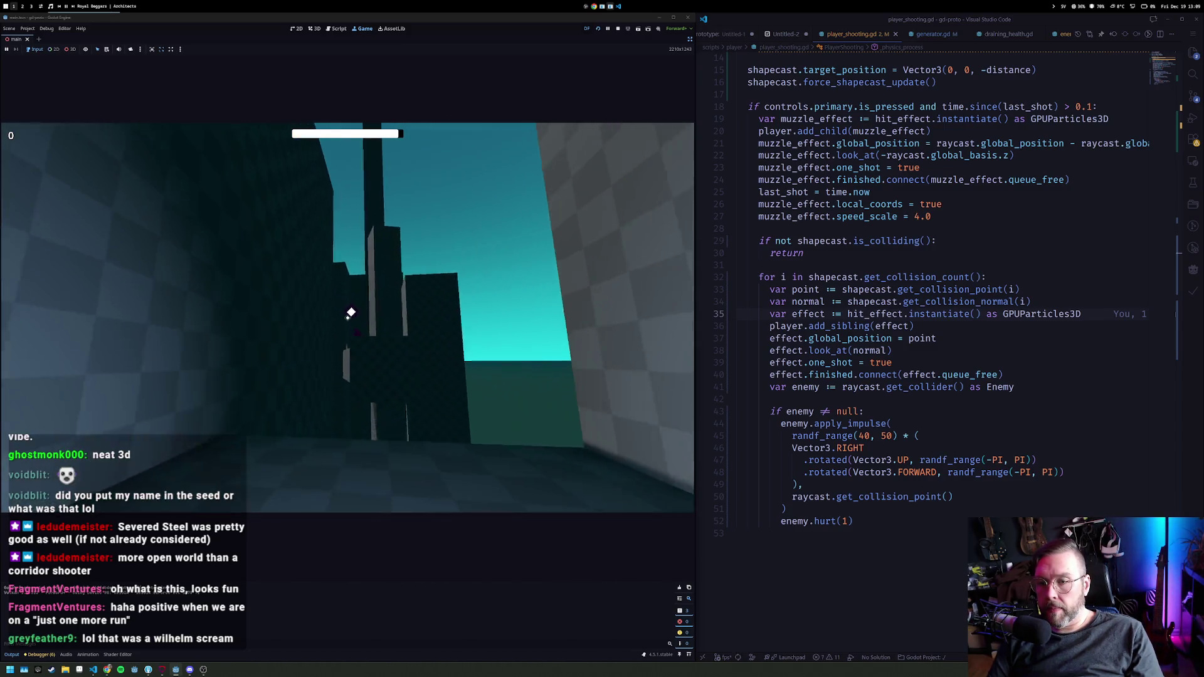
{"action": "left_click", "coordinate": [349, 311]}
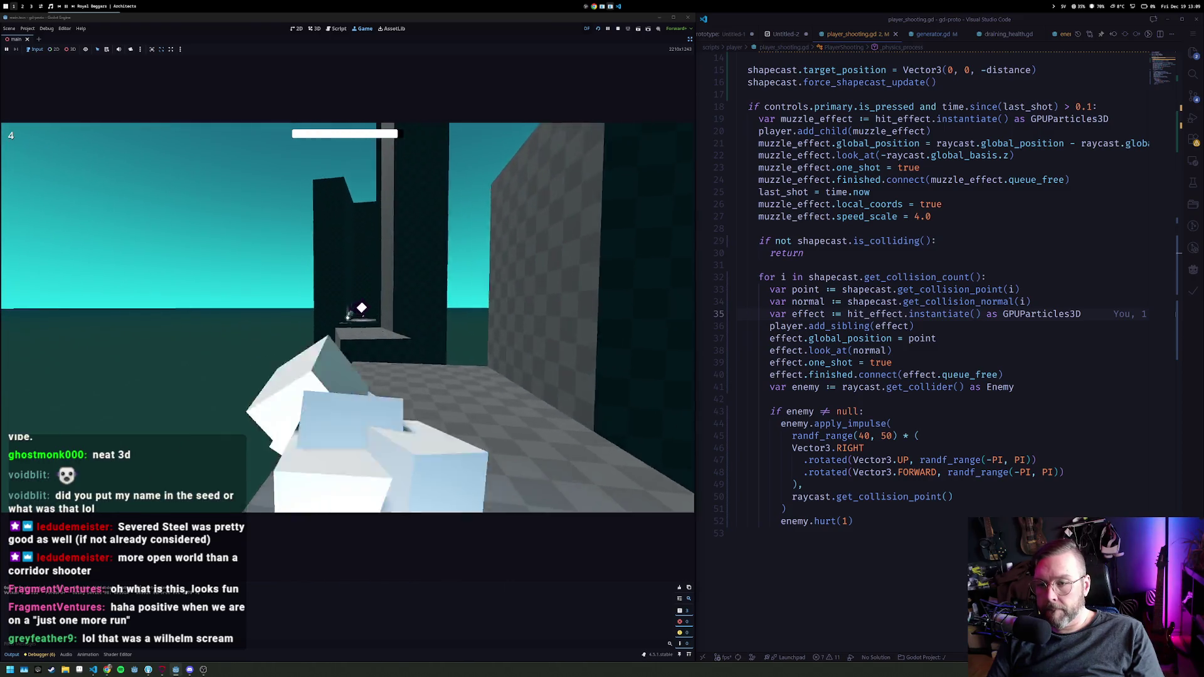
{"action": "left_click", "coordinate": [348, 318]}
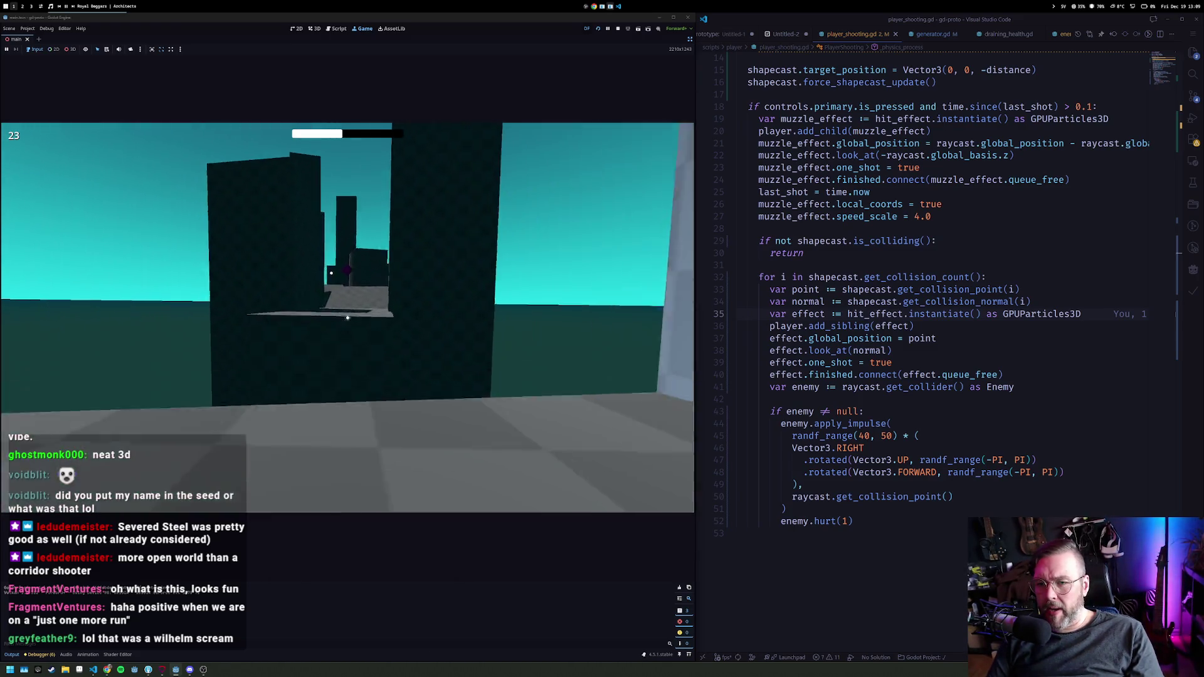
{"action": "left_click", "coordinate": [348, 318]}
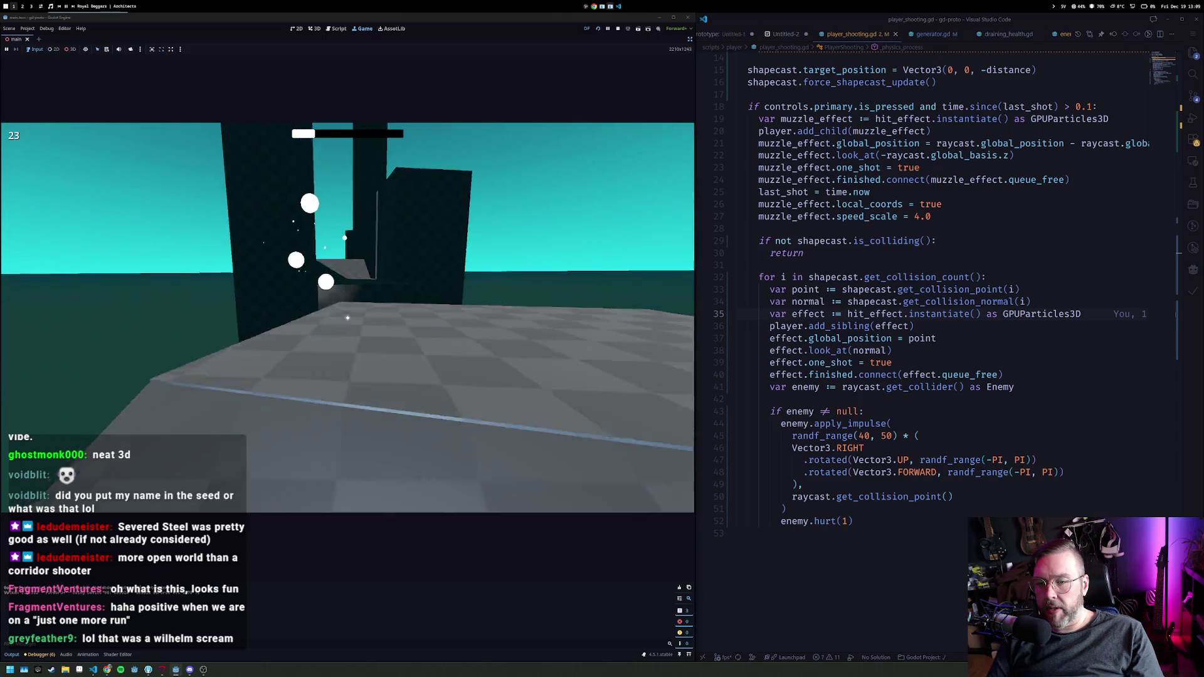
{"action": "left_click", "coordinate": [348, 318]}
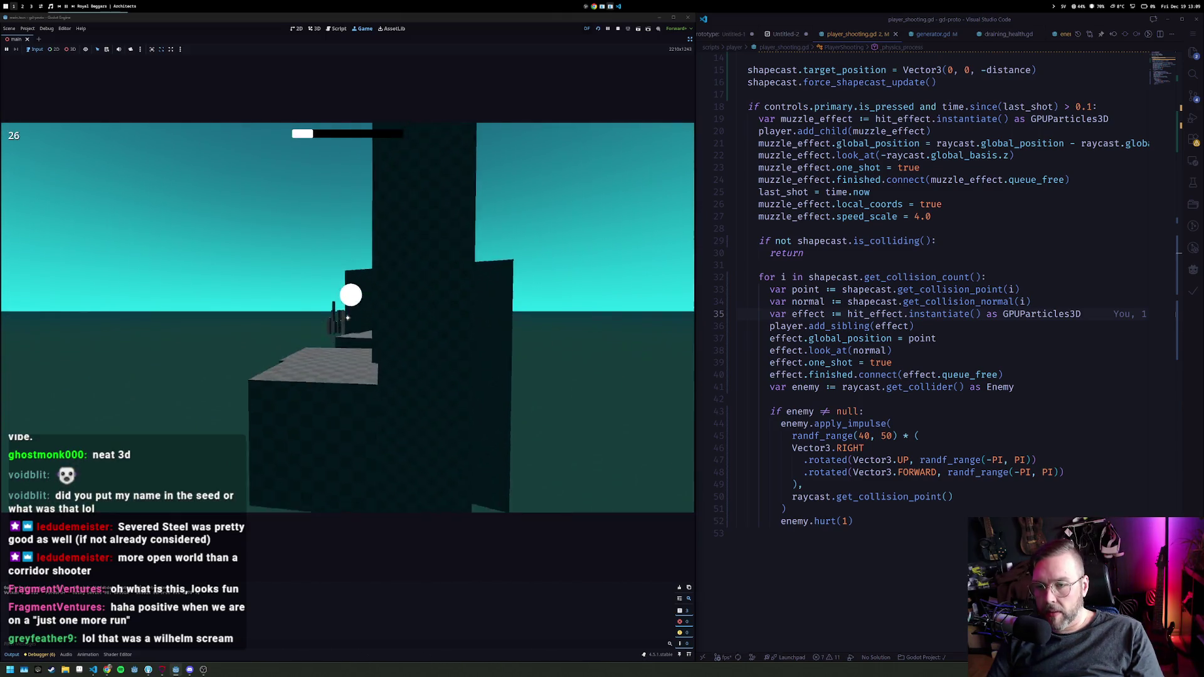
{"action": "left_click", "coordinate": [347, 318]}
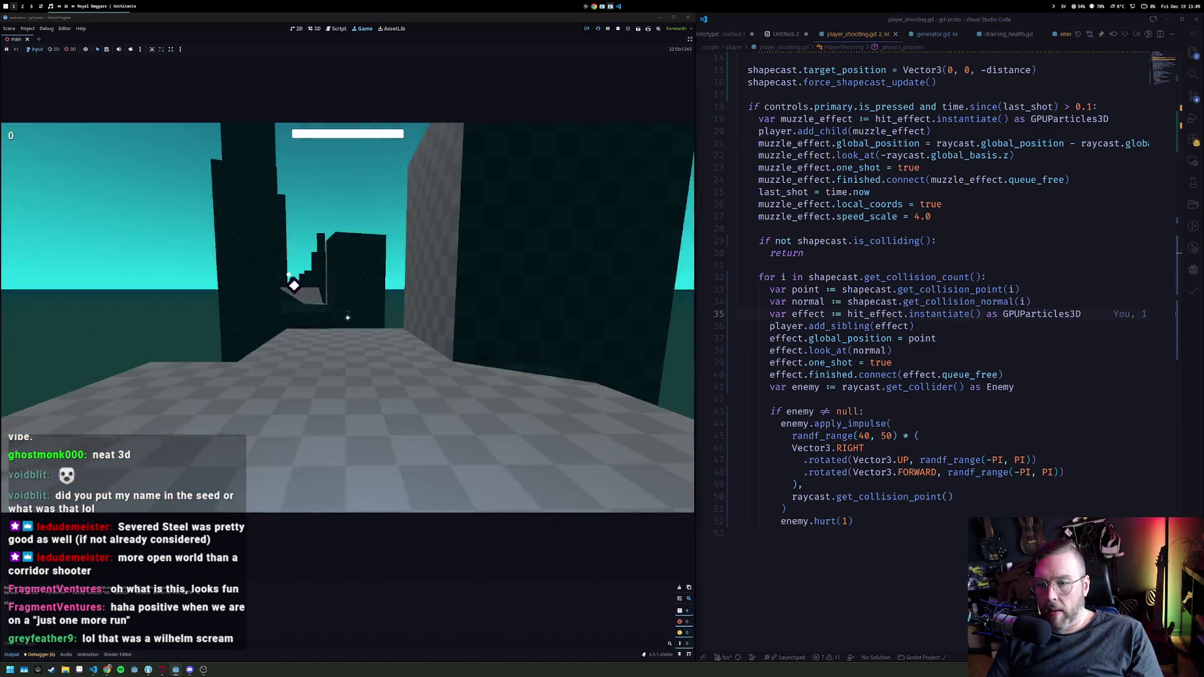
{"action": "left_click", "coordinate": [347, 318]}
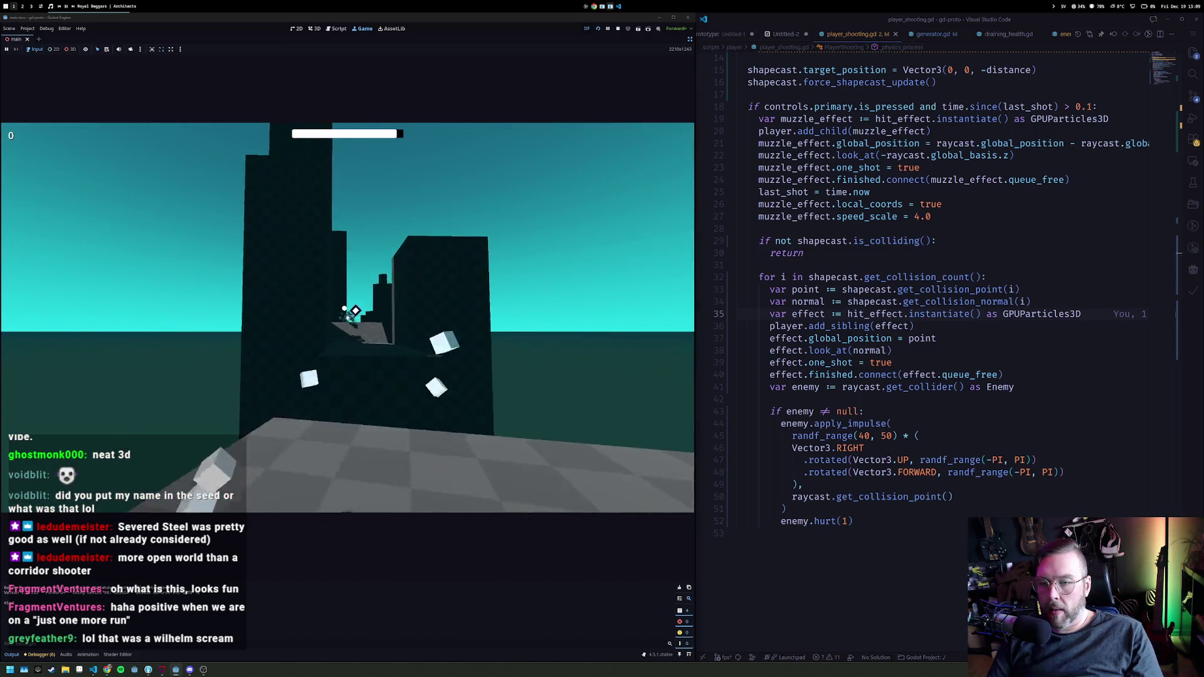
{"action": "left_click", "coordinate": [850, 278]}
{"action": "key", "text": "ctrl+p"}
Step: Comment out the health drain lines in draining_health.gd
{"action": "type", "text": "dra"}
{"action": "key", "text": "Return"}
{"action": "key", "text": "ctrl+slash"}
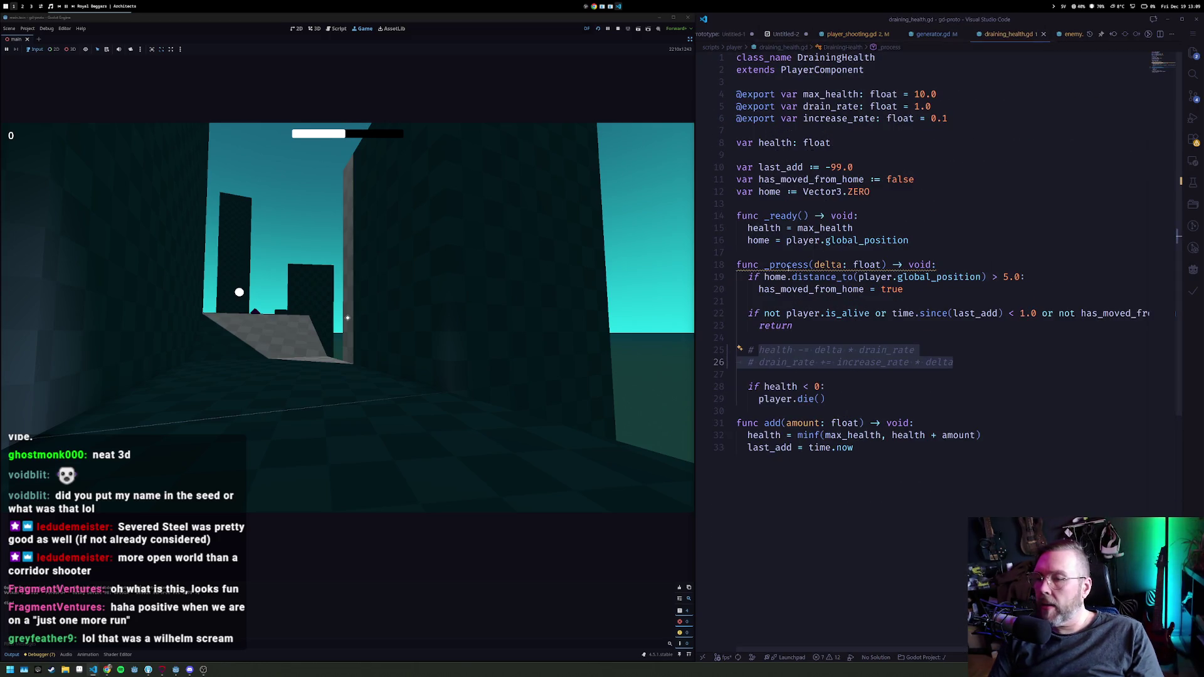
Step: Stop the game, toggle WorldEnvironment's Glow, and relaunch with F5
{"action": "left_click", "coordinate": [616, 30]}
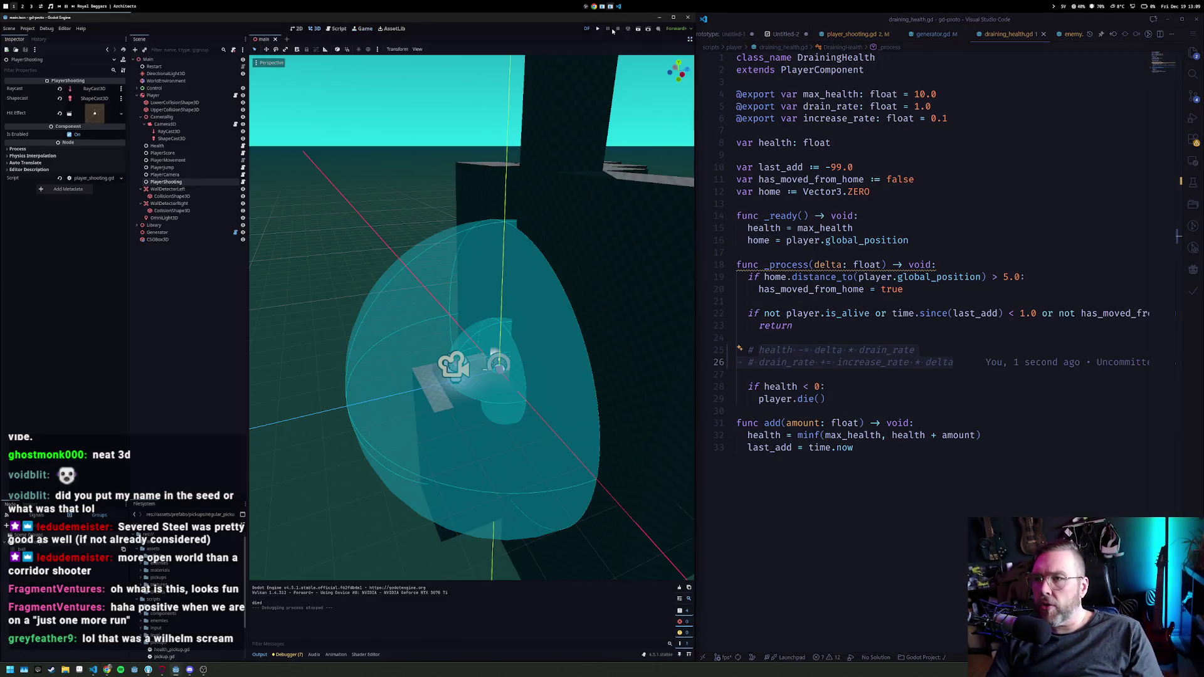
{"action": "left_click", "coordinate": [166, 80]}
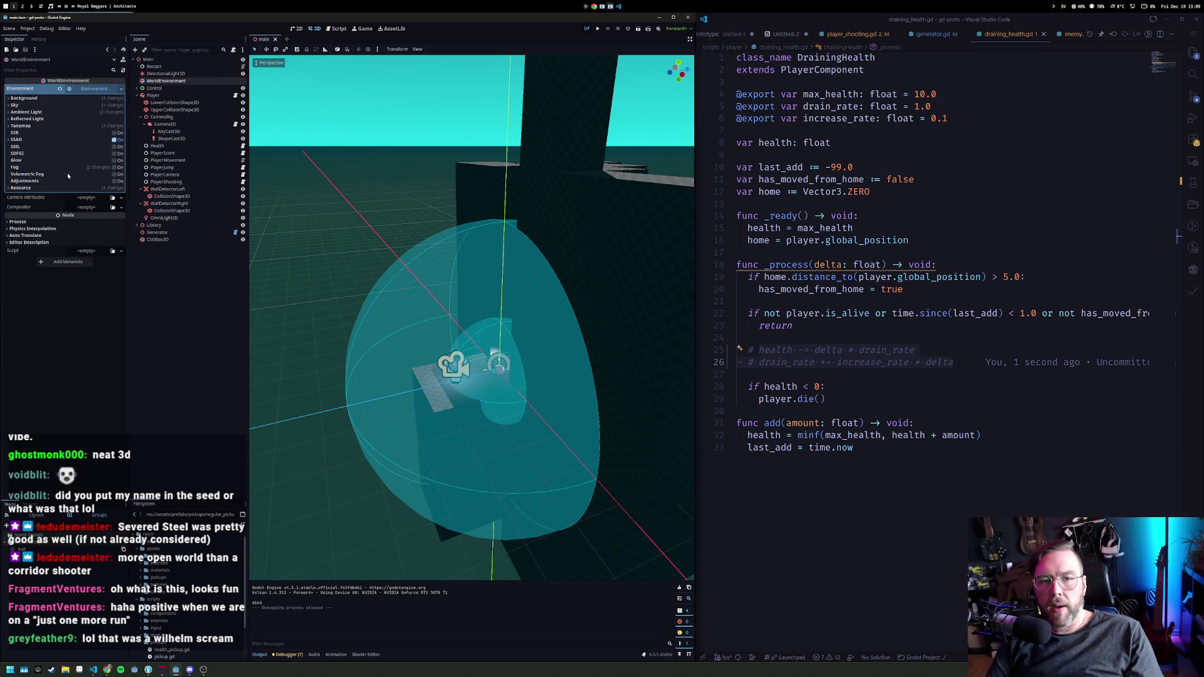
{"action": "left_click", "coordinate": [120, 160]}
{"action": "key", "text": "F5"}
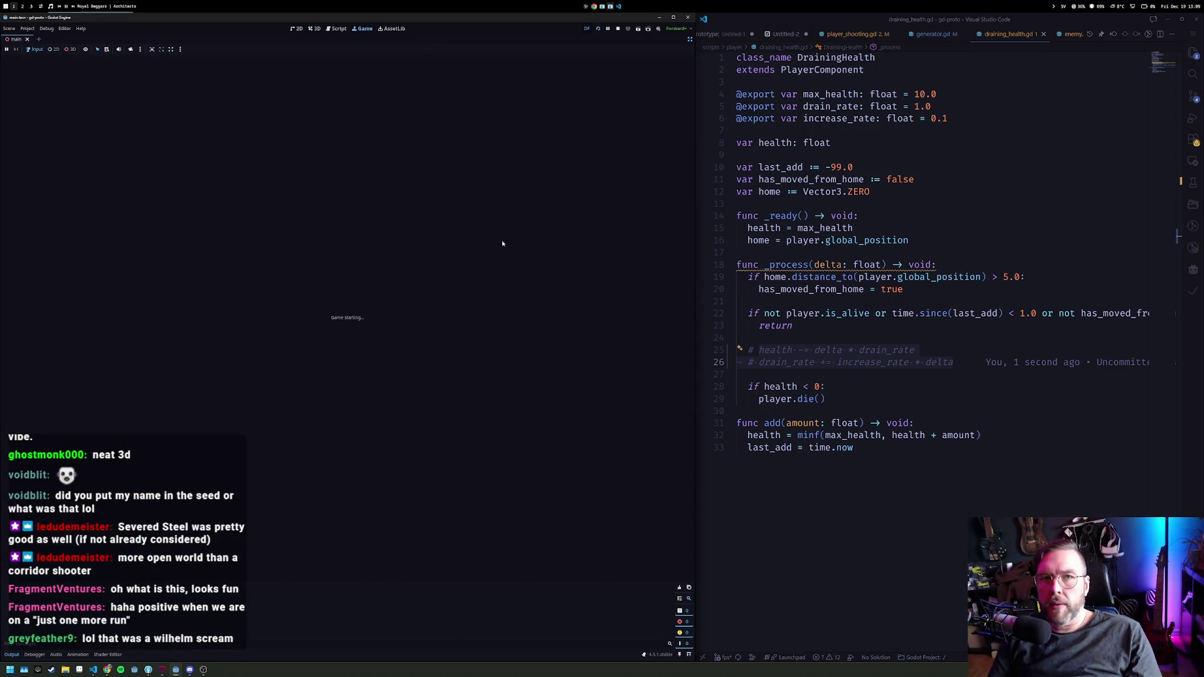
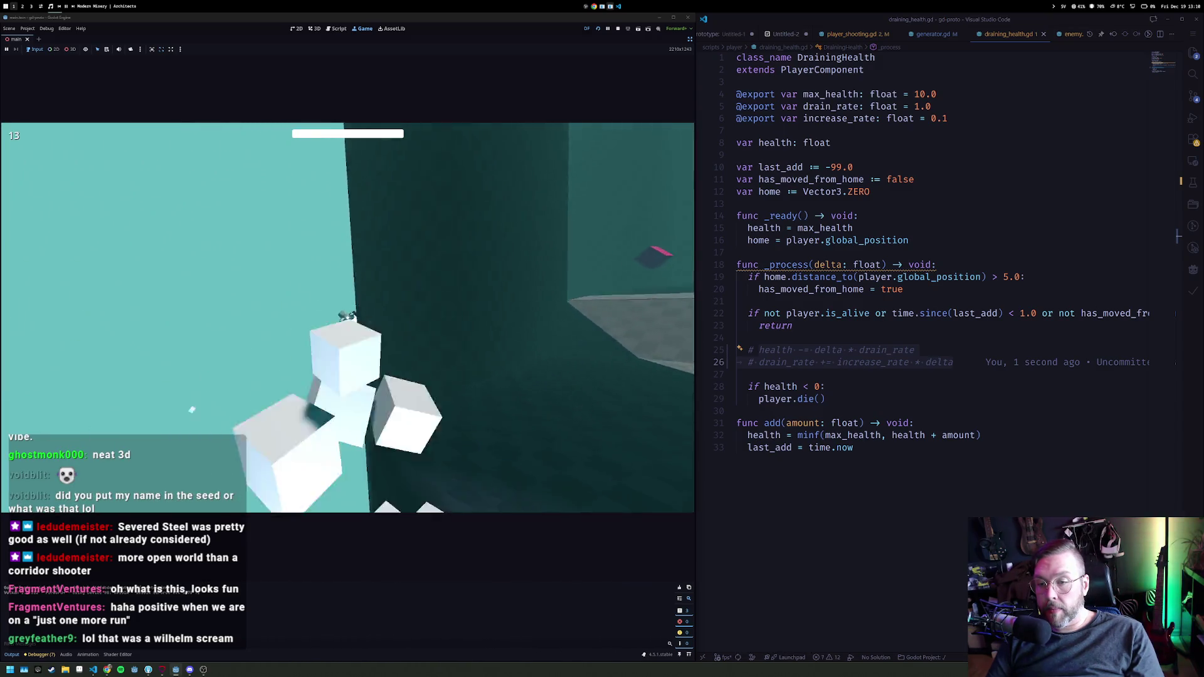
Step: Stop the game, save the main scene, select the camera's ShapeCast3D node, and open generator.gd
{"action": "left_click", "coordinate": [618, 30]}
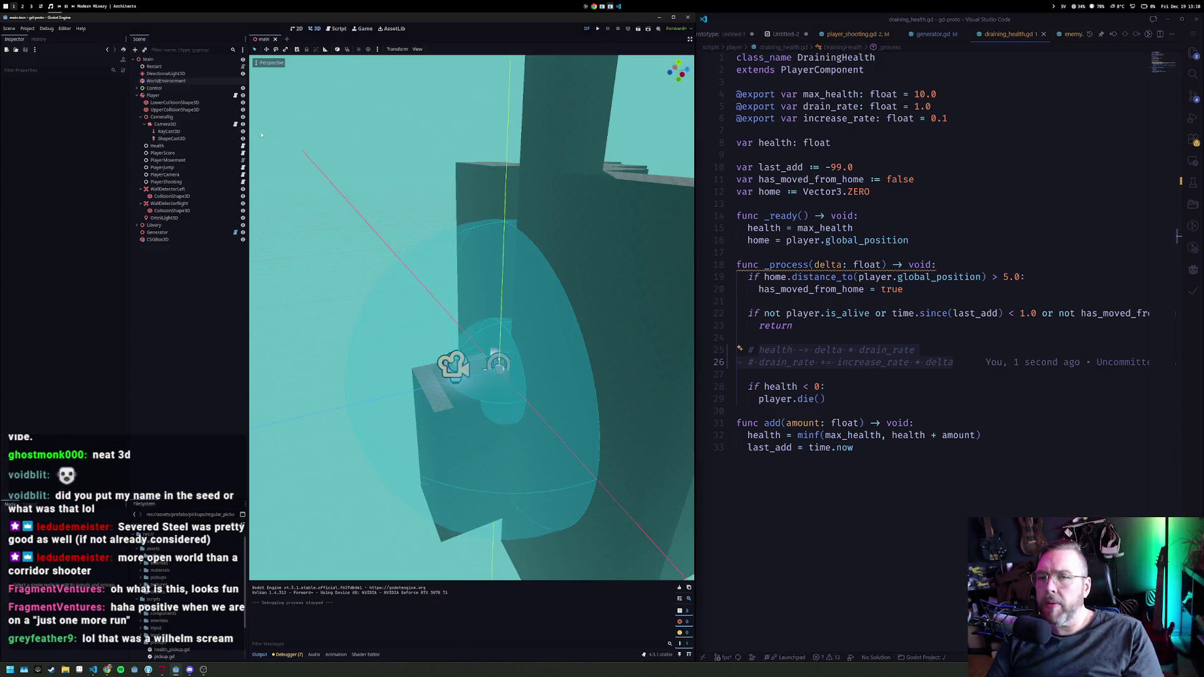
{"action": "left_click", "coordinate": [177, 132]}
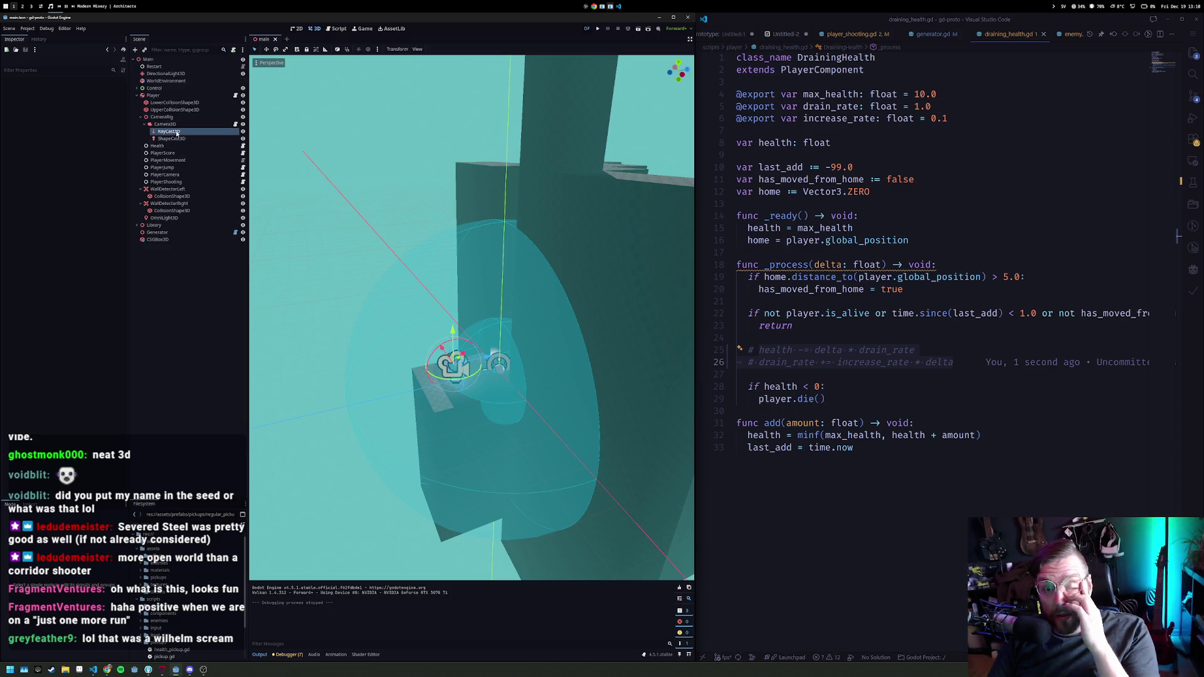
{"action": "key", "text": "ctrl+s"}
{"action": "left_click", "coordinate": [181, 139]}
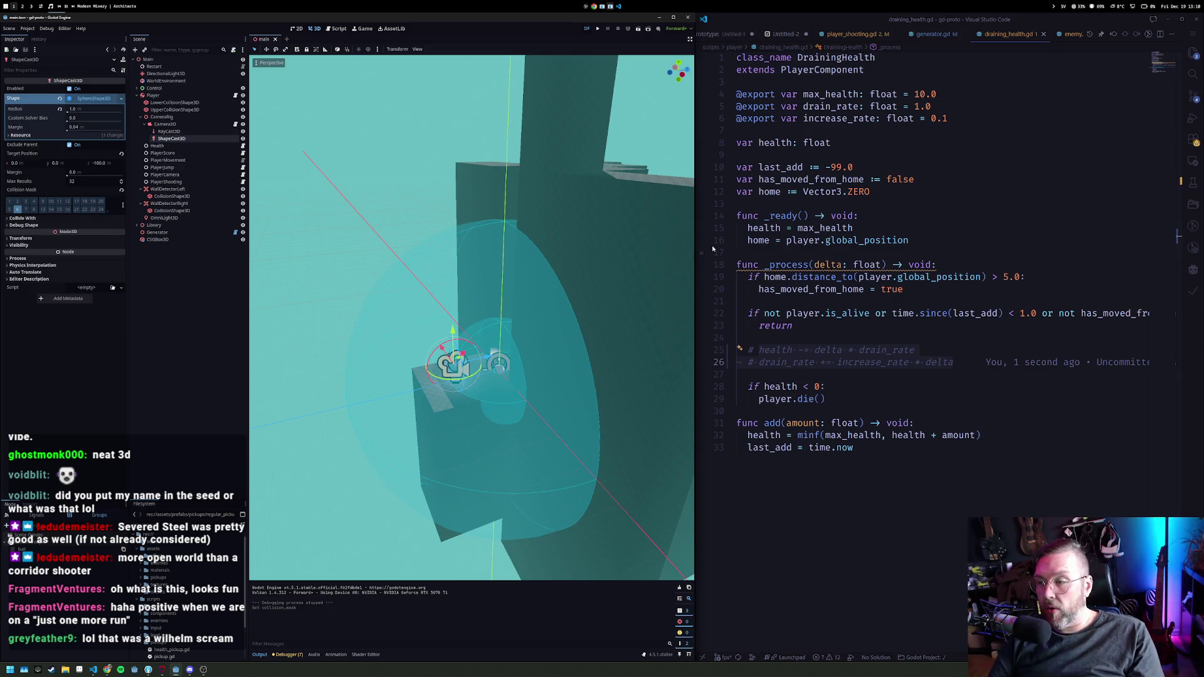
{"action": "left_click", "coordinate": [877, 264]}
{"action": "left_click", "coordinate": [936, 35]}
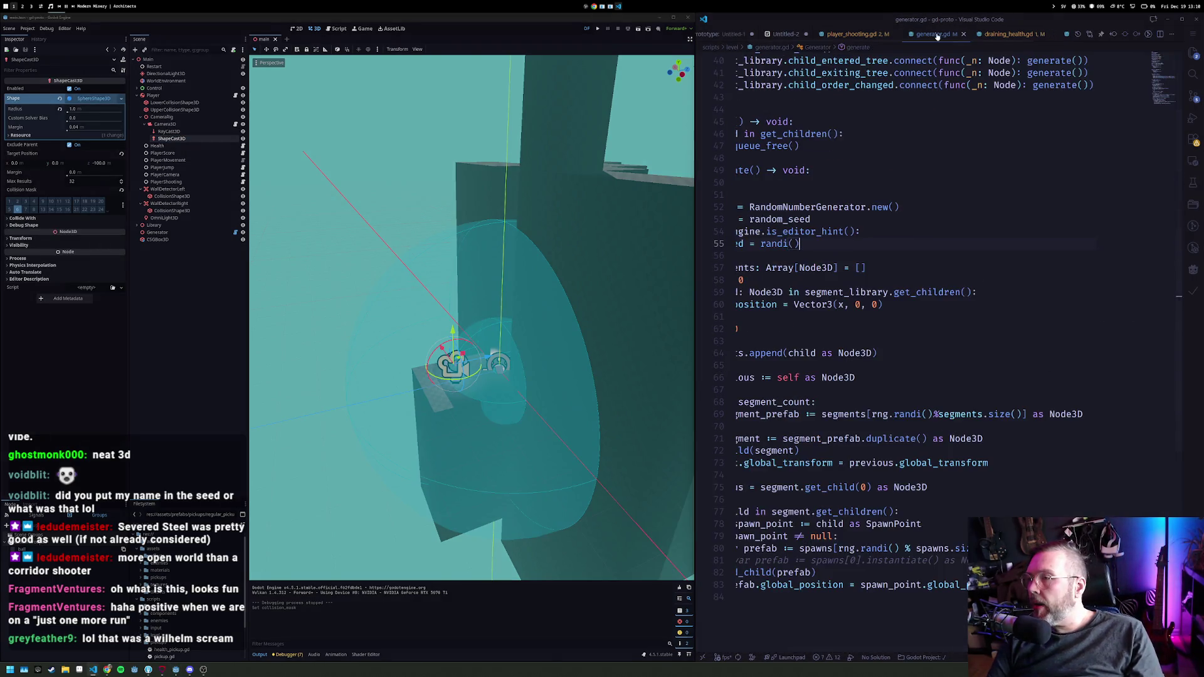
Step: In player_shooting.gd, replace the early return with an if shapecast.is_colliding() block wrapping the collision loop
{"action": "left_click", "coordinate": [839, 35]}
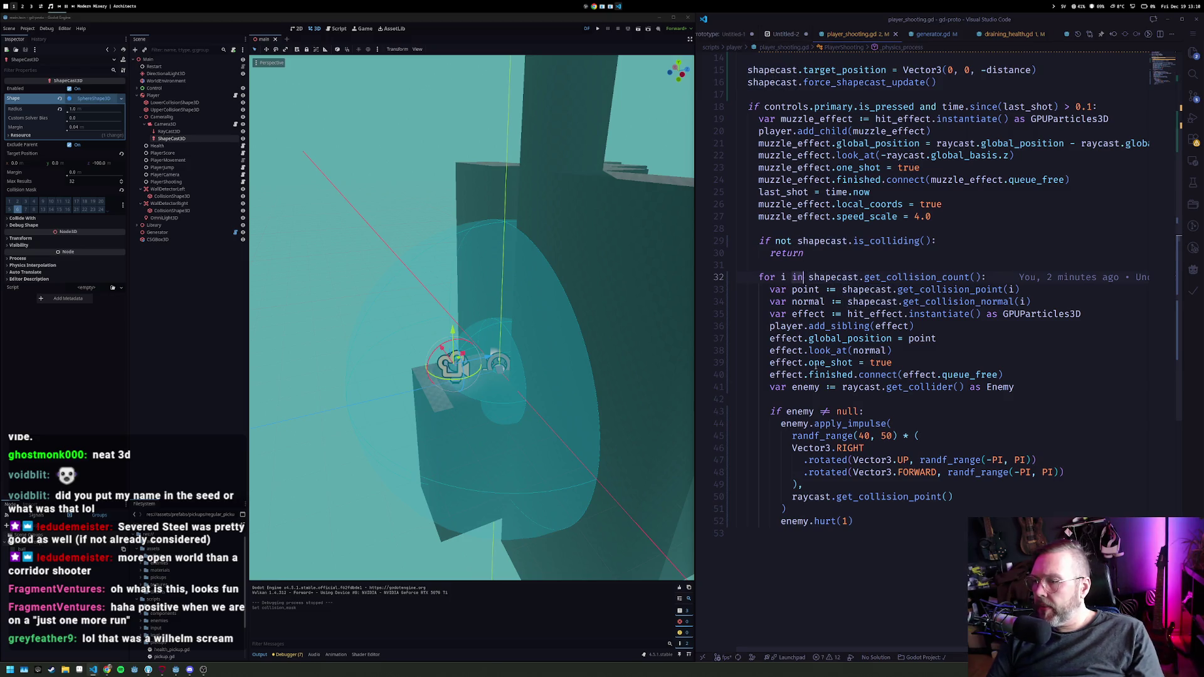
{"action": "scroll", "coordinate": [864, 190], "scroll_direction": "down", "scroll_amount": 2}
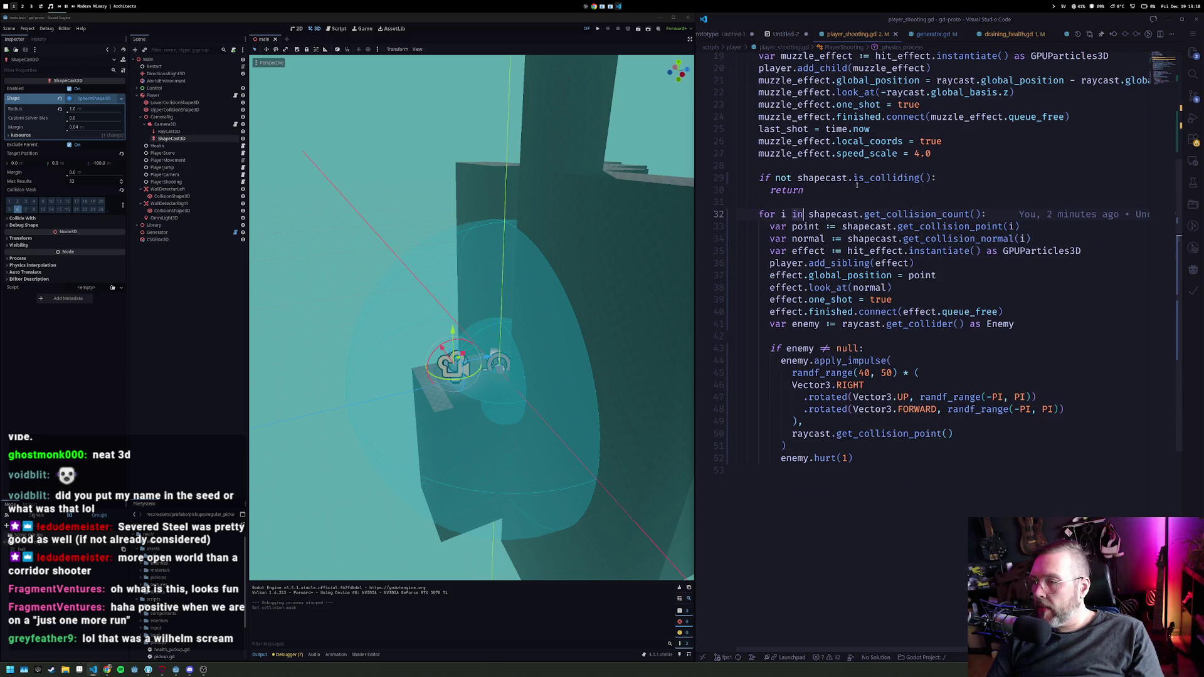
{"action": "left_click", "coordinate": [817, 190]}
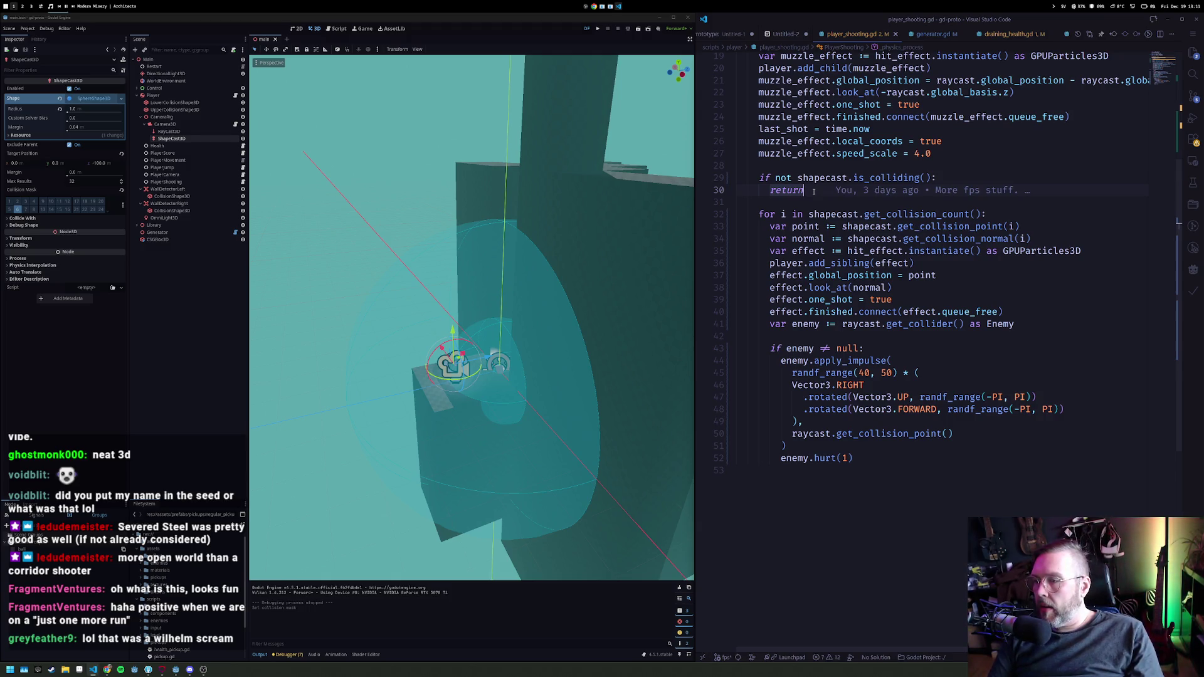
{"action": "key", "text": "Up"}
{"action": "key", "text": "Left"}
{"action": "key", "text": "BackSpace"}
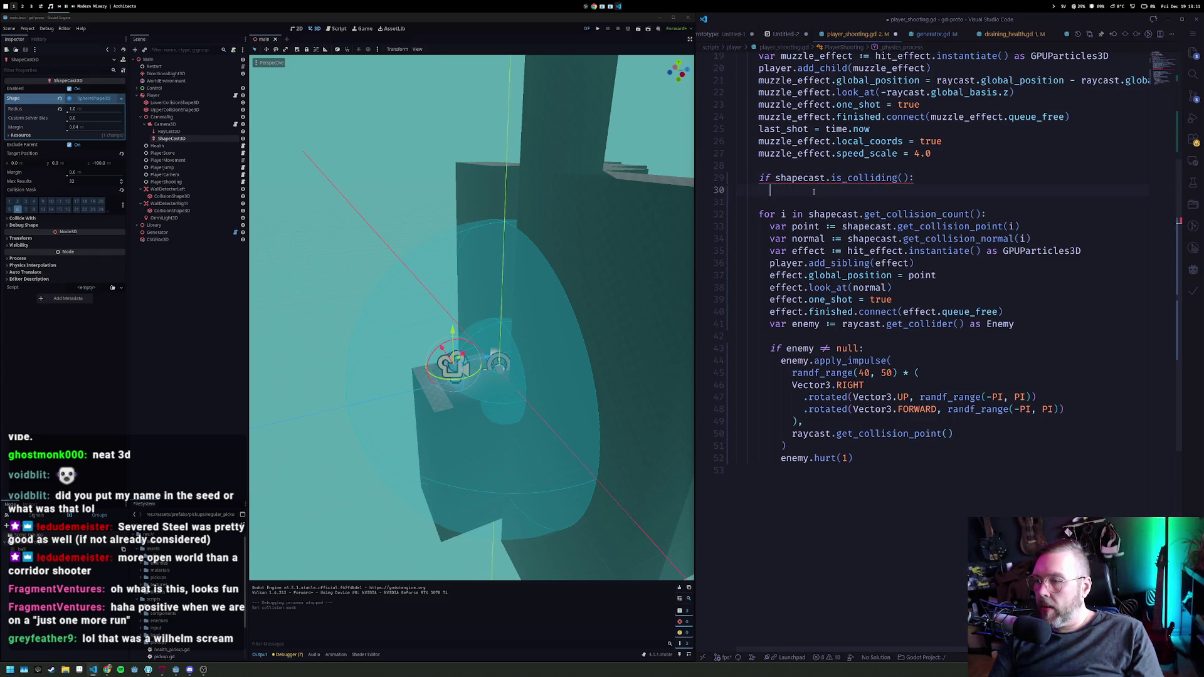
{"action": "left_click", "coordinate": [902, 469], "text": "shift"}
{"action": "key", "text": "Tab"}
{"action": "left_click", "coordinate": [798, 197]}
{"action": "key", "text": "Down"}
{"action": "key", "text": "BackSpace"}
{"action": "key", "text": "BackSpace"}
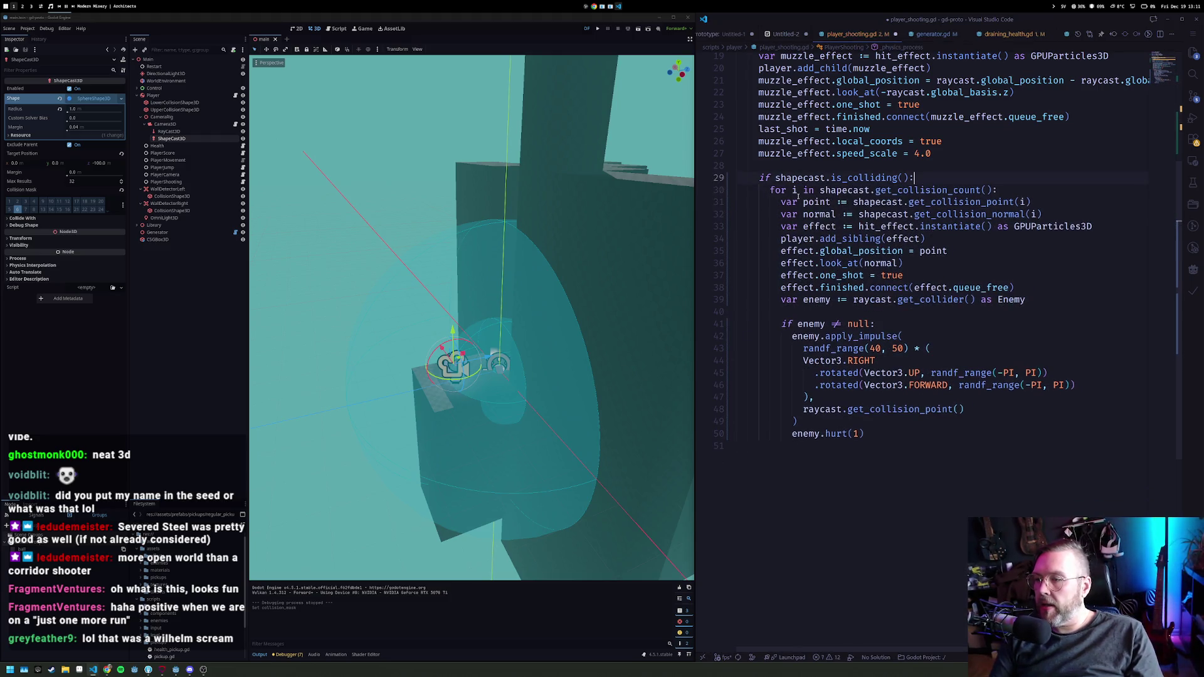
Step: Add an 'if raycast.is_colliding():' check above the shapecast block
{"action": "key", "text": "Return"}
{"action": "key", "text": "Return"}
{"action": "key", "text": "Up"}
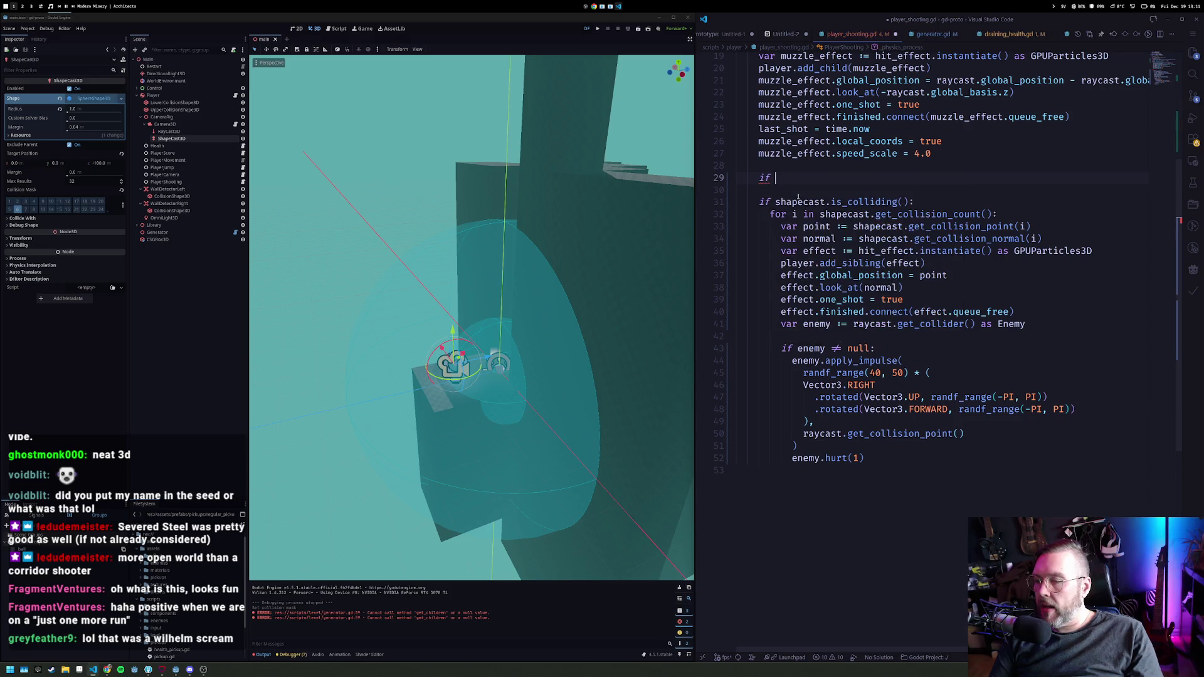
{"action": "type", "text": "f raycast."}
{"action": "type", "text": "is_colliding():"}
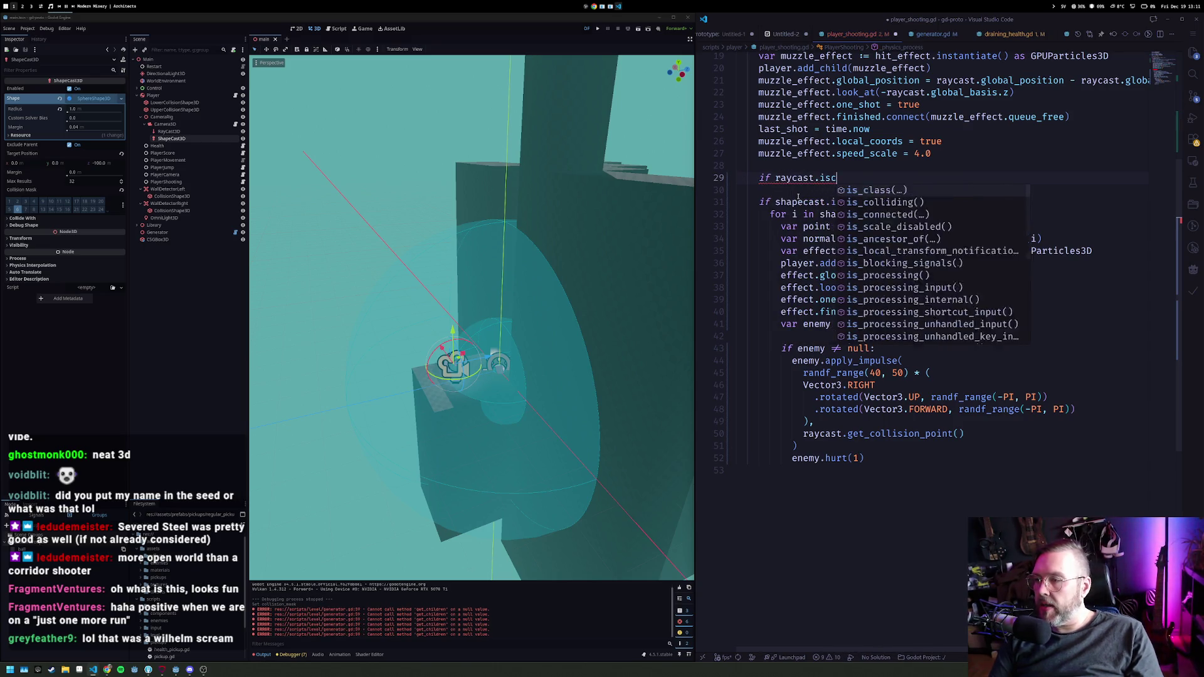
{"action": "key", "text": "Return"}
{"action": "type", "text": "k"}
{"action": "key", "text": "Escape"}
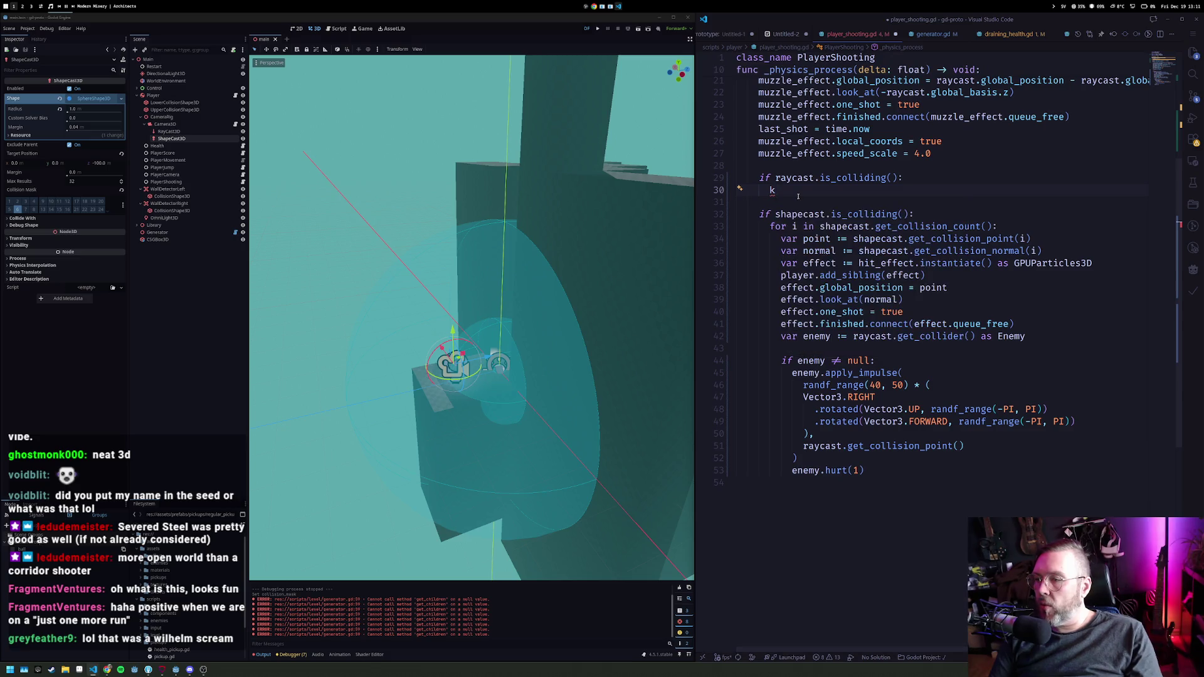
Step: Copy the hit effect lines and paste them under the raycast check
{"action": "key", "text": "shift+Down"}
{"action": "key", "text": "shift+Down"}
{"action": "key", "text": "shift+Down"}
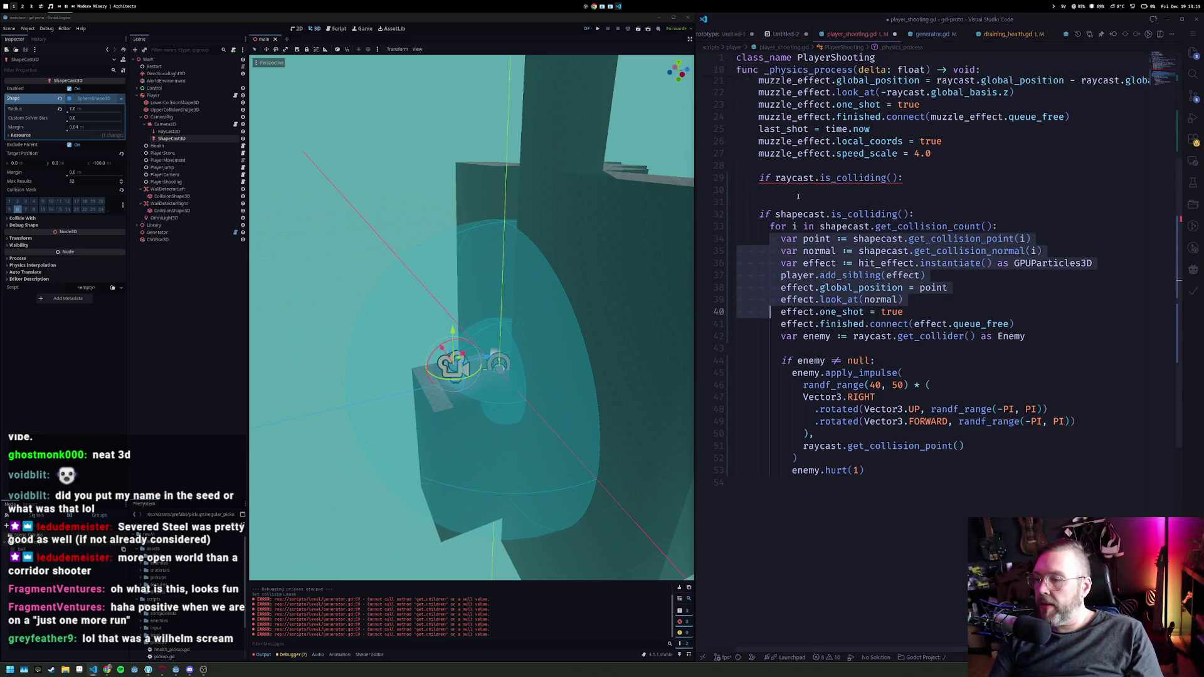
{"action": "key", "text": "shift+Down"}
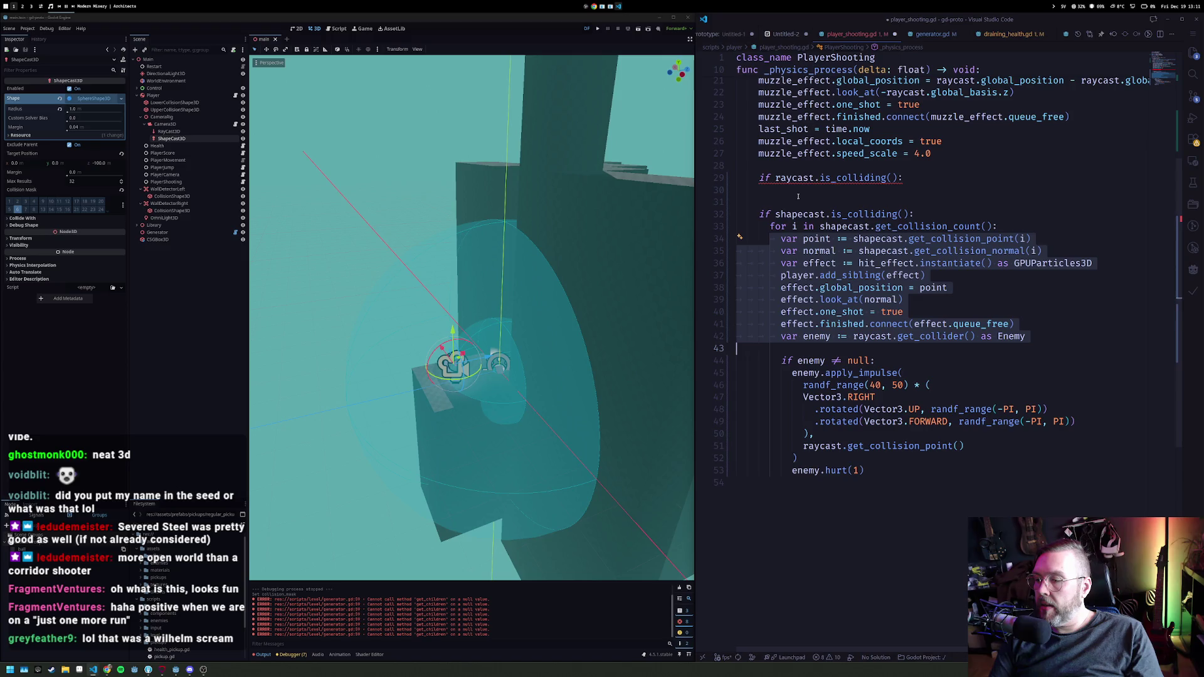
{"action": "key", "text": "shift+Up"}
{"action": "key", "text": "ctrl+c"}
{"action": "key", "text": "Up"}
{"action": "key", "text": "Up"}
{"action": "key", "text": "Up"}
{"action": "key", "text": "Home"}
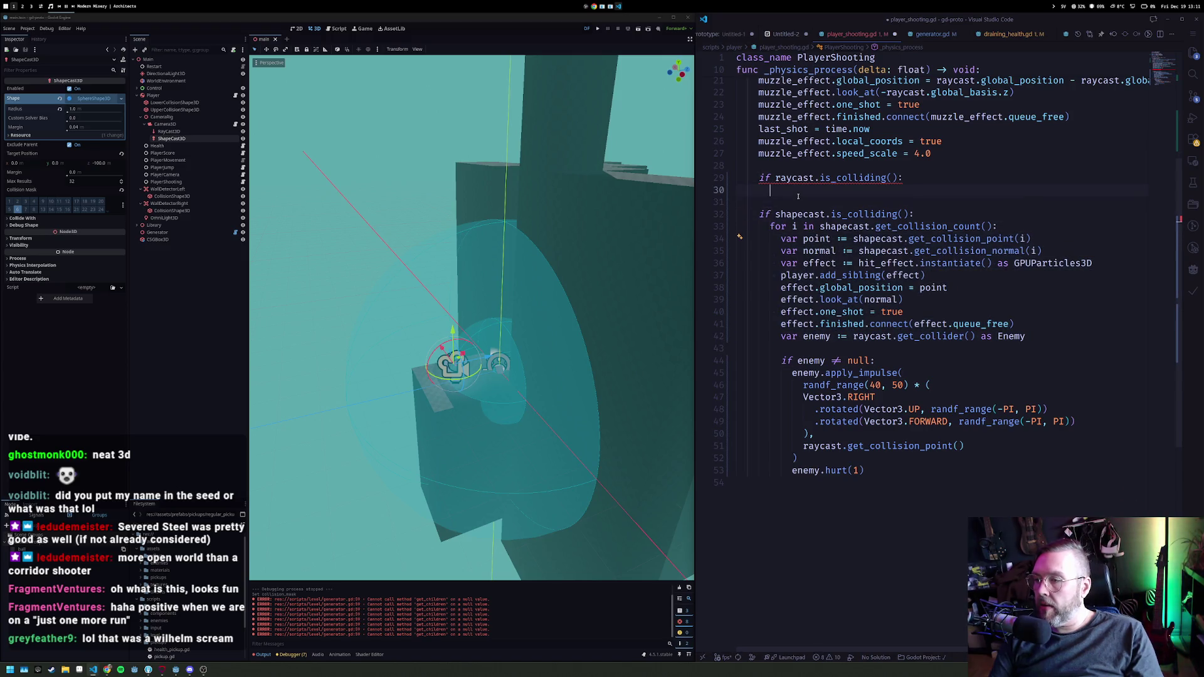
{"action": "key", "text": "ctrl+v"}
Step: Outdent the pasted lines, switch shapecast to raycast, and drop the index argument from collision calls
{"action": "key", "text": "shift+Up"}
{"action": "key", "text": "shift+Up"}
{"action": "key", "text": "shift+Up"}
{"action": "key", "text": "shift+Tab"}
{"action": "key", "text": "Left"}
{"action": "key", "text": "ctrl+Right"}
{"action": "key", "text": "ctrl+Right"}
{"action": "key", "text": "ctrl+Right"}
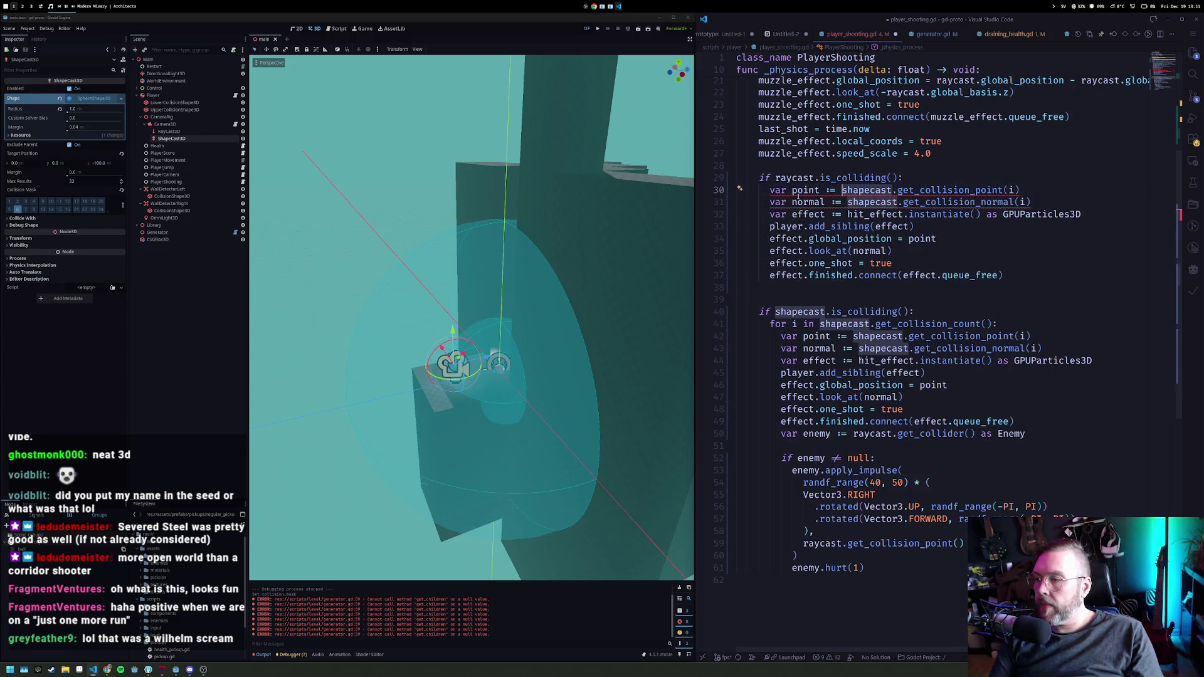
{"action": "type", "text": "raycast"}
{"action": "key", "text": "Escape"}
{"action": "key", "text": "End"}
{"action": "key", "text": "Left"}
{"action": "key", "text": "BackSpace"}
{"action": "key", "text": "Escape"}
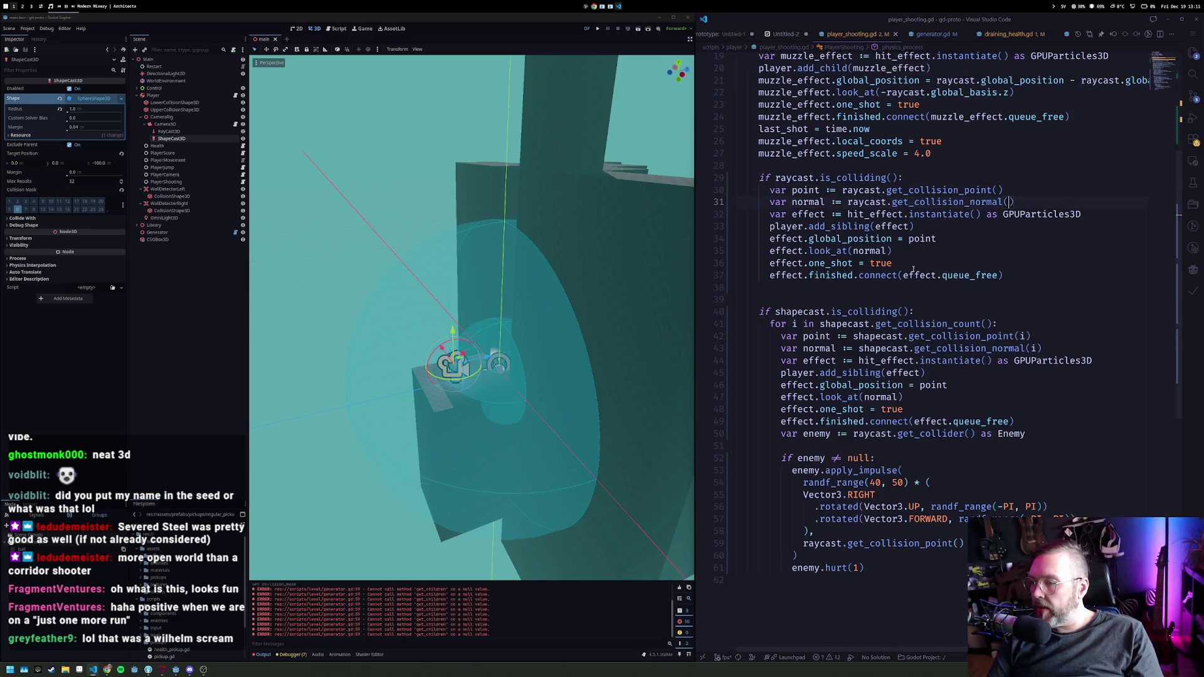
Step: Run the game and shoot targets near the pillar and teal block until the counter reaches 4
{"action": "left_click", "coordinate": [602, 31]}
{"action": "left_click", "coordinate": [393, 233]}
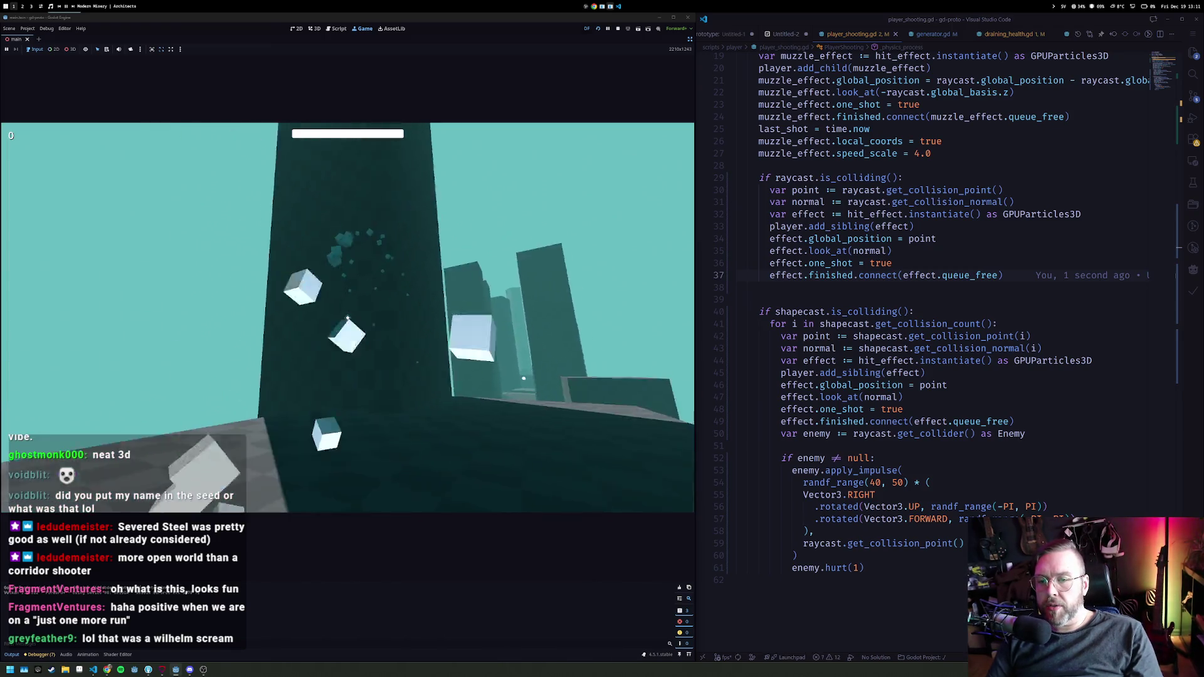
{"action": "left_click", "coordinate": [347, 318]}
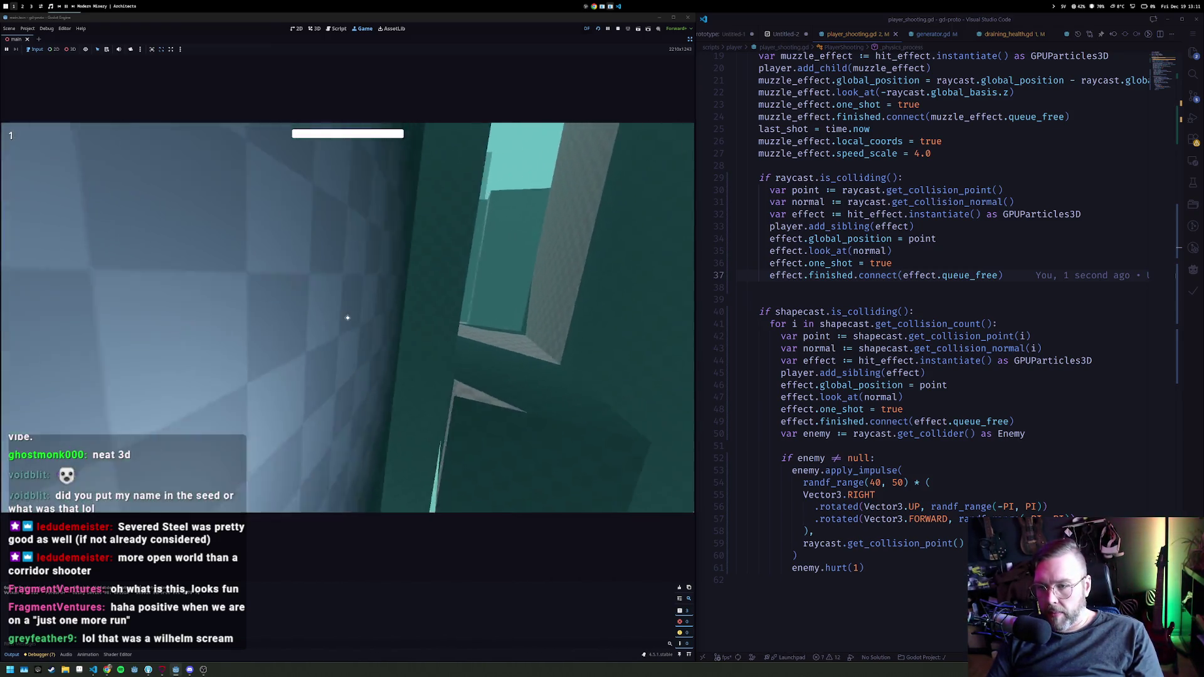
{"action": "key", "text": "w"}
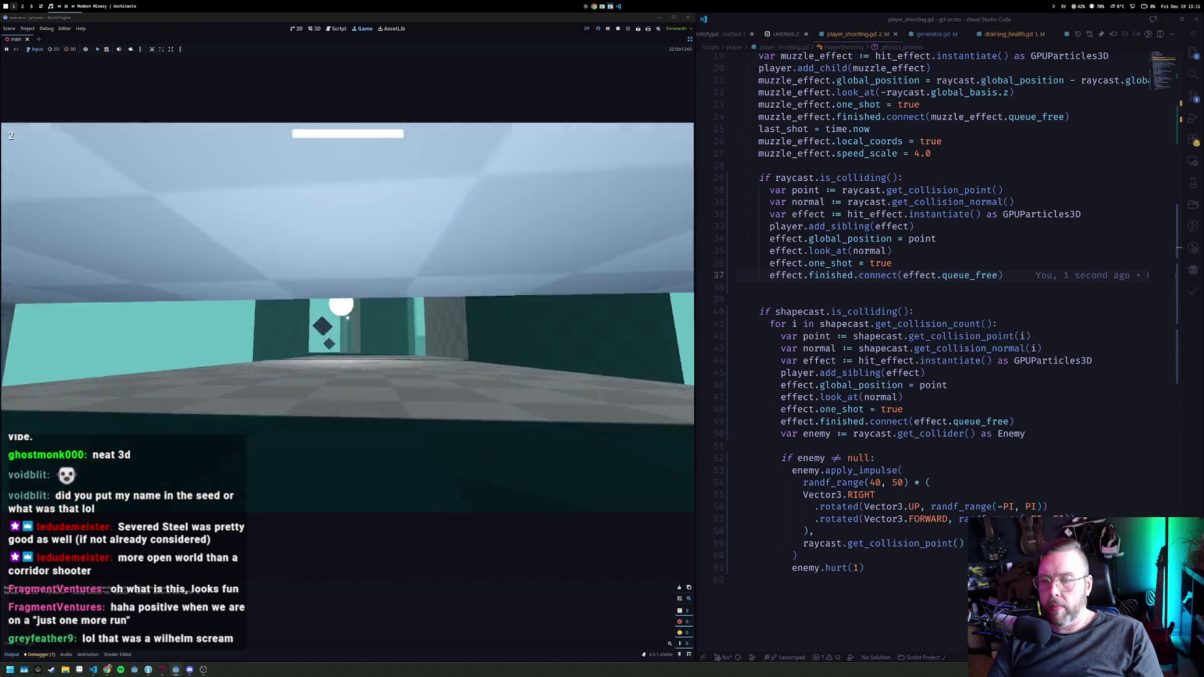
{"action": "left_click", "coordinate": [348, 318]}
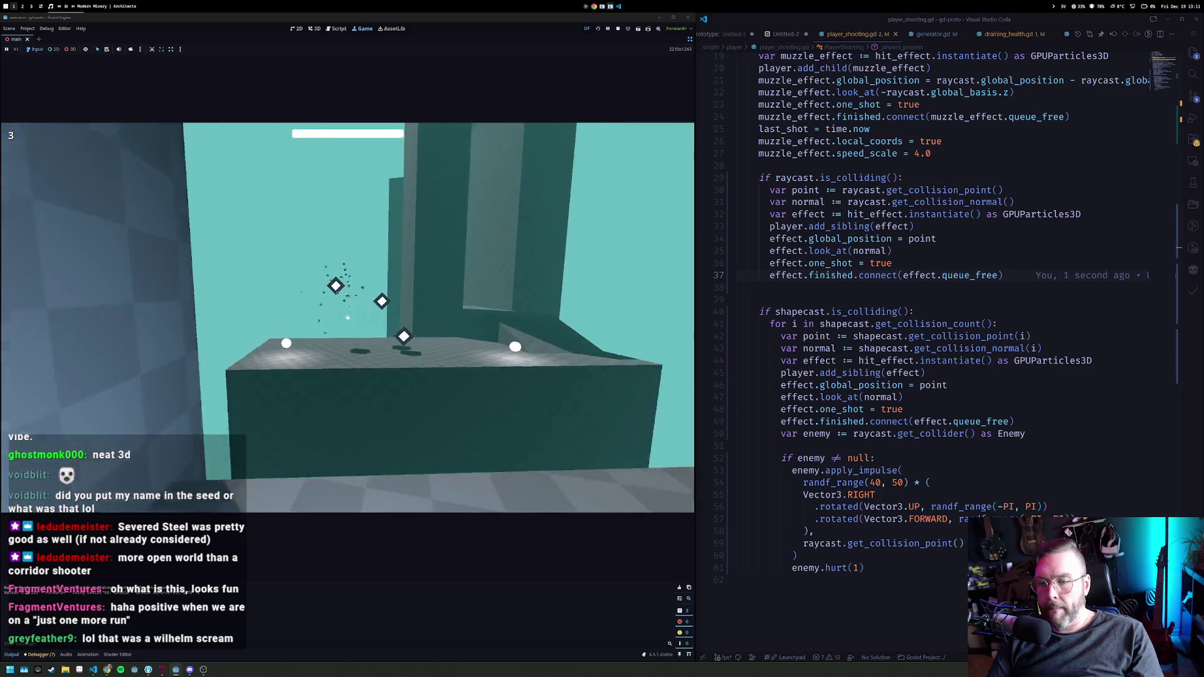
{"action": "left_click", "coordinate": [347, 318]}
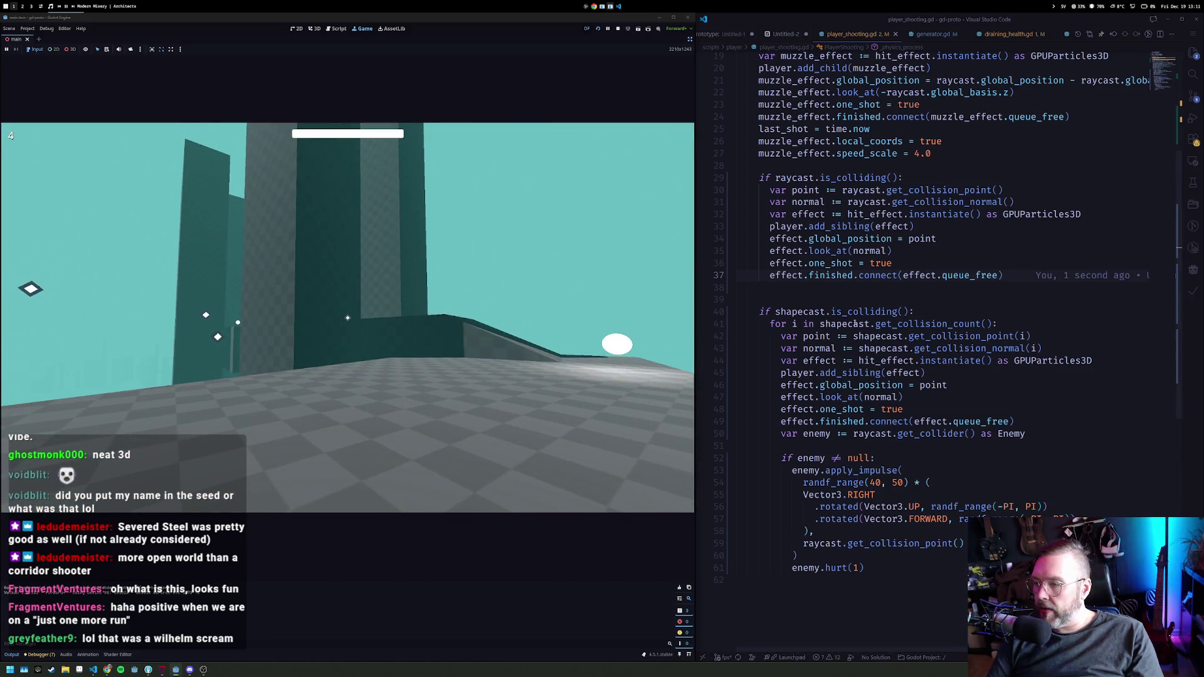
{"action": "left_click", "coordinate": [920, 142]}
{"action": "scroll", "coordinate": [920, 188], "scroll_direction": "up", "scroll_amount": 4}
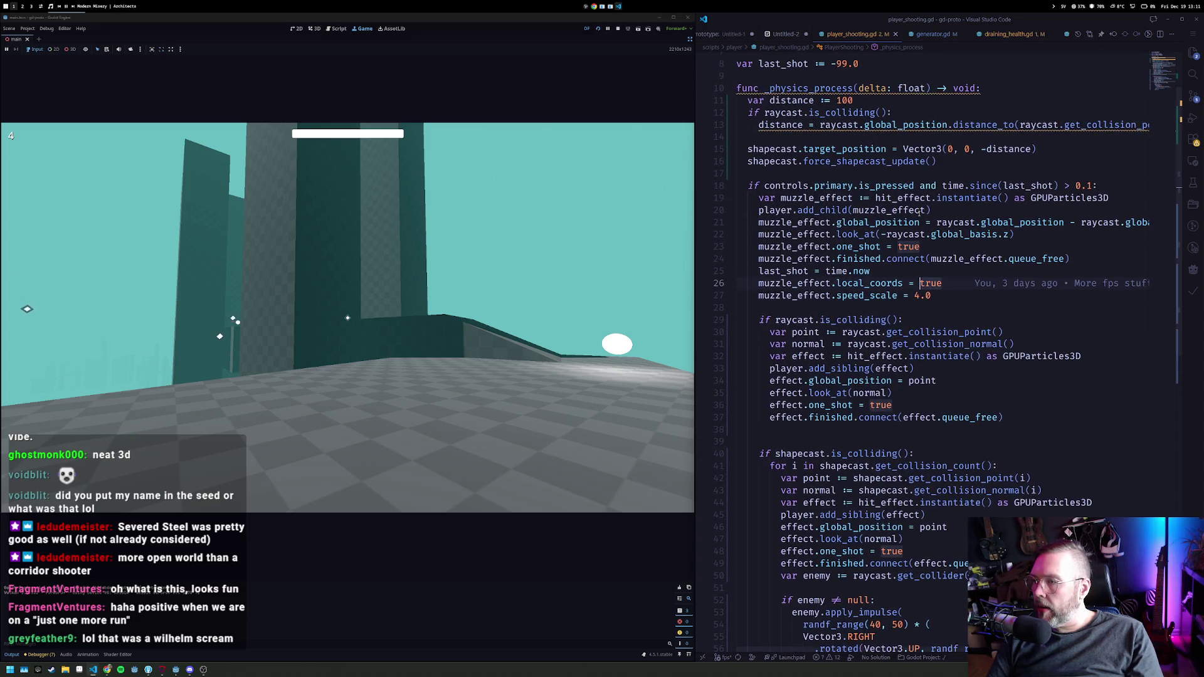
Step: Append '- 2.0' to the shapecast target distance on line 15 and save
{"action": "scroll", "coordinate": [994, 215], "scroll_direction": "up", "scroll_amount": 2}
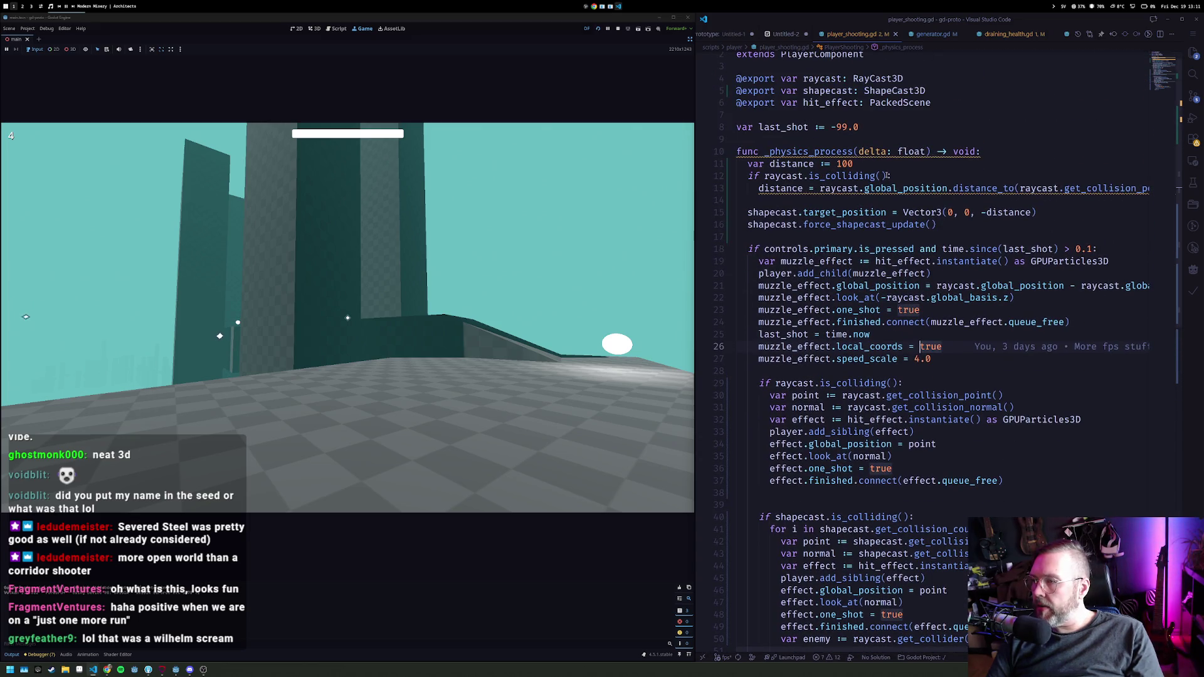
{"action": "left_click", "coordinate": [1034, 213]}
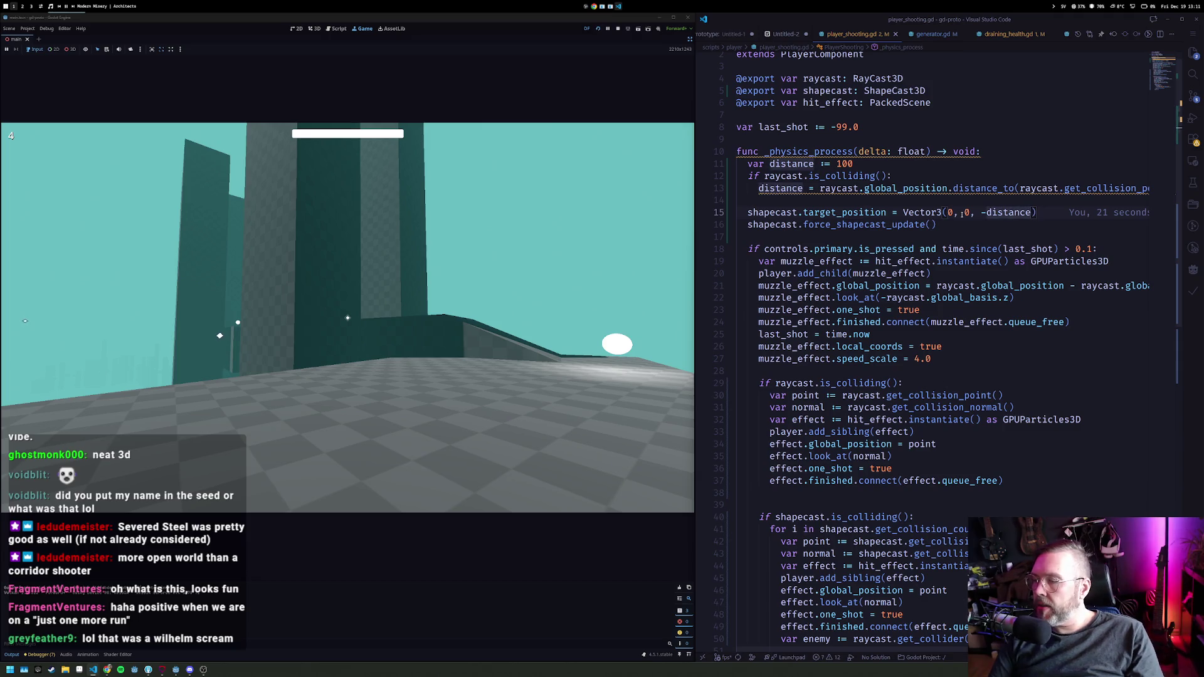
{"action": "type", "text": "- 2.0"}
{"action": "key", "text": "ctrl+s"}
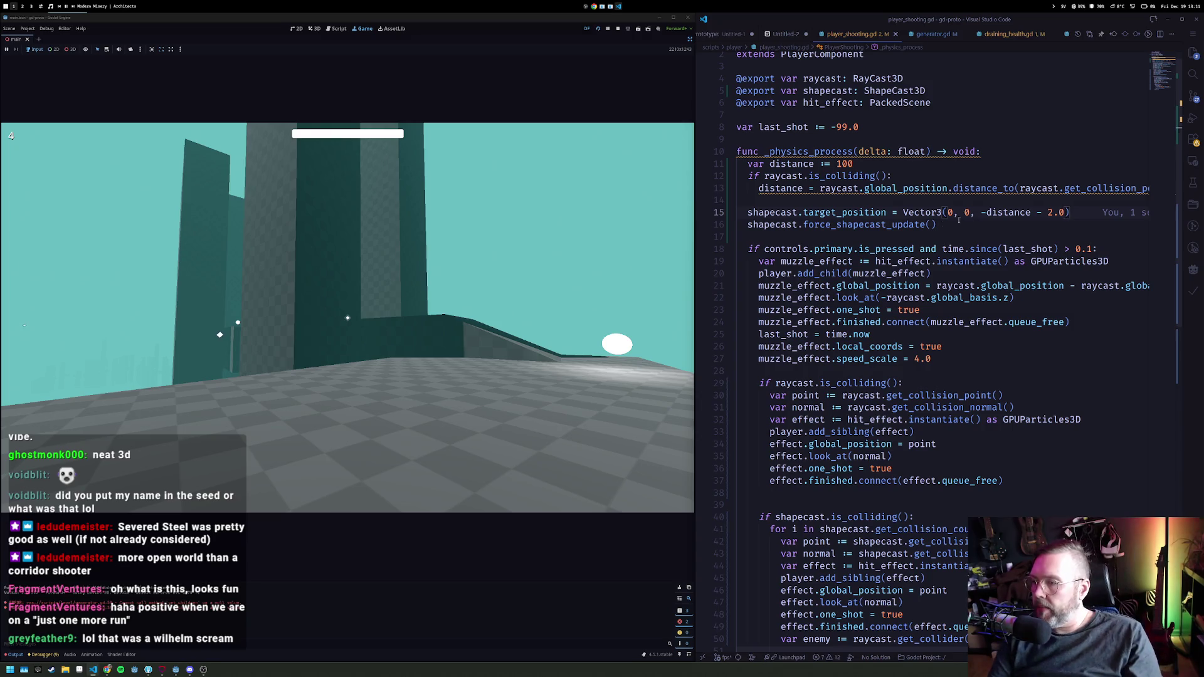
Step: Select and delete the distance and shapecast setup lines, then undo the deletion
{"action": "left_click", "coordinate": [853, 224]}
{"action": "left_click", "coordinate": [826, 239]}
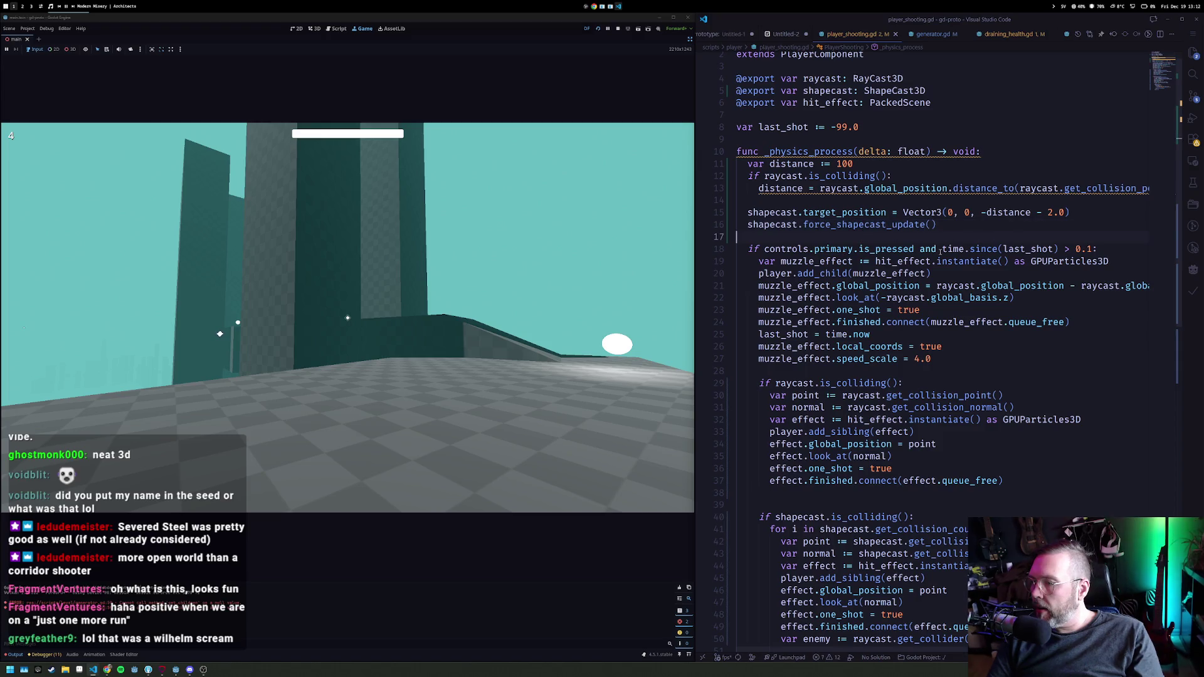
{"action": "mouse_move", "coordinate": [920, 286]}
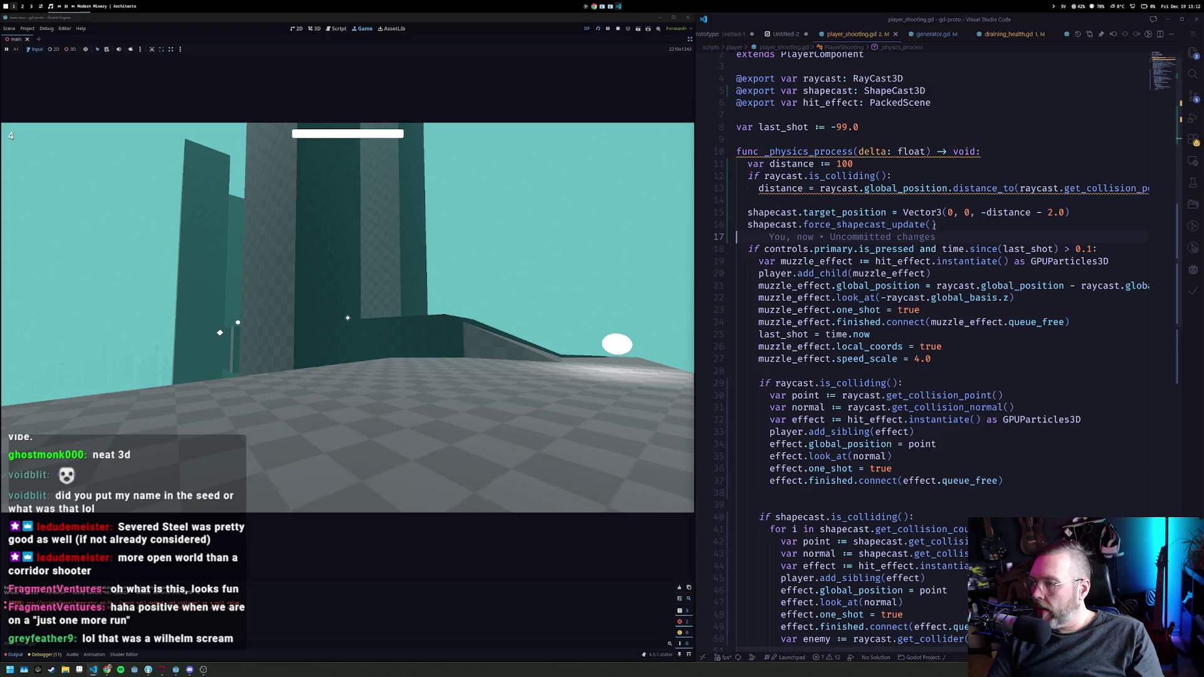
{"action": "mouse_move", "coordinate": [941, 226]}
{"action": "left_mouse_down"}
{"action": "mouse_move", "coordinate": [742, 177]}
{"action": "mouse_move", "coordinate": [746, 168]}
{"action": "left_mouse_up"}
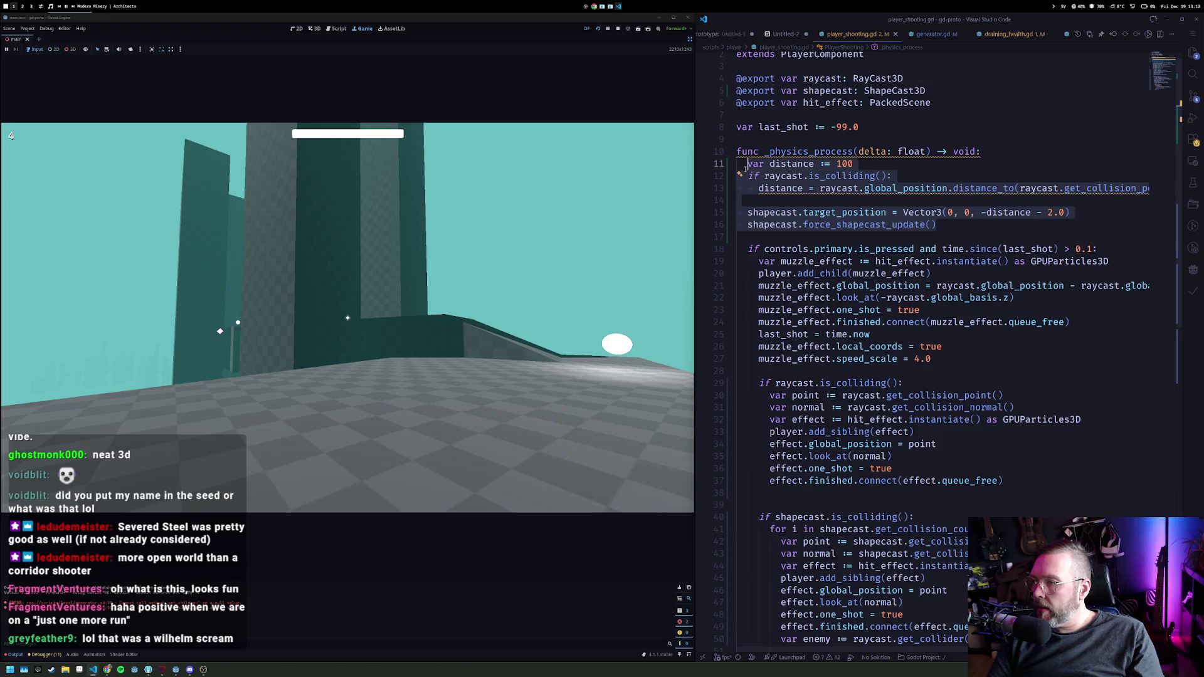
{"action": "key", "text": "Delete"}
{"action": "left_click", "coordinate": [1126, 177]}
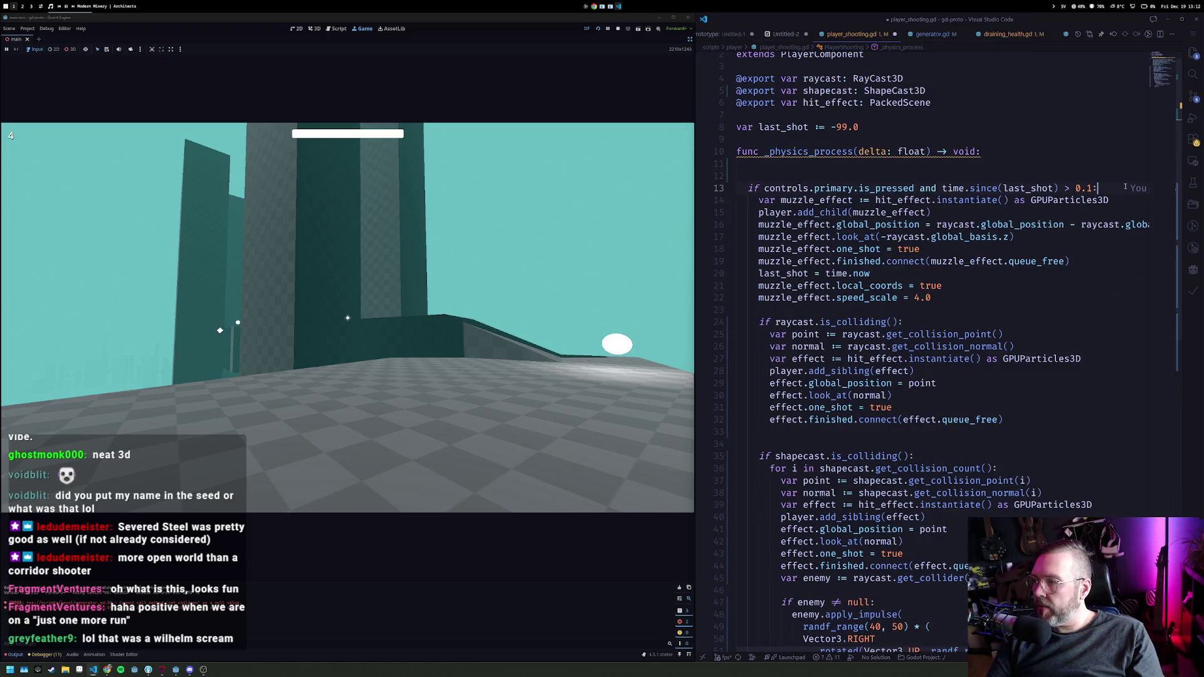
{"action": "key", "text": "ctrl+z"}
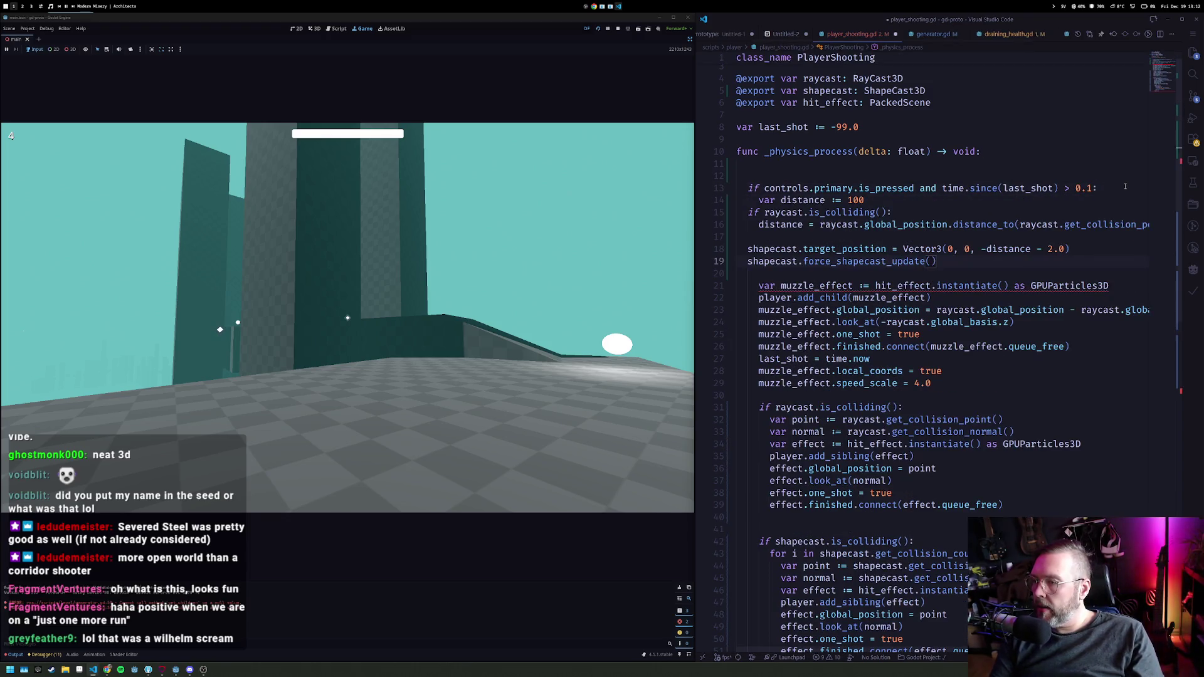
Step: Indent the distance, raycast and shapecast block inside the shooting check, remove blank lines, and save
{"action": "key", "text": "shift+Up"}
{"action": "key", "text": "shift+Up"}
{"action": "key", "text": "Tab"}
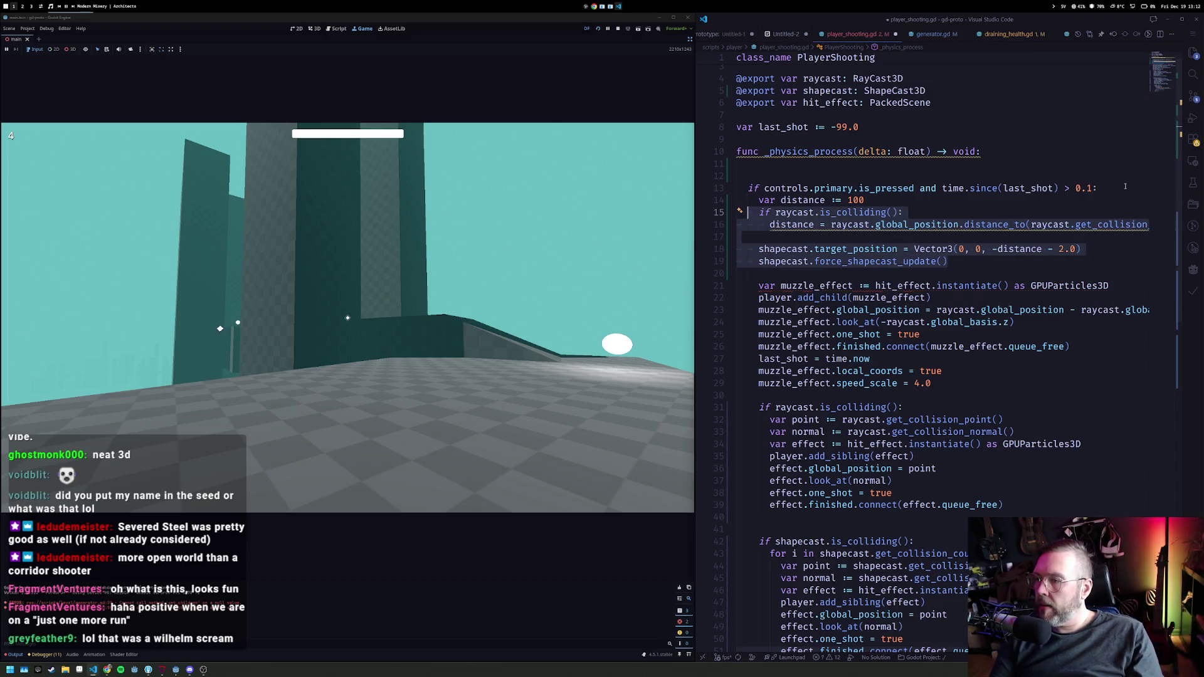
{"action": "left_click", "coordinate": [1066, 176]}
{"action": "key", "text": "BackSpace"}
{"action": "key", "text": "BackSpace"}
{"action": "key", "text": "ctrl+s"}
{"action": "left_click", "coordinate": [854, 225]}
{"action": "scroll", "coordinate": [863, 257], "scroll_direction": "down", "scroll_amount": 2}
{"action": "left_click", "coordinate": [866, 321]}
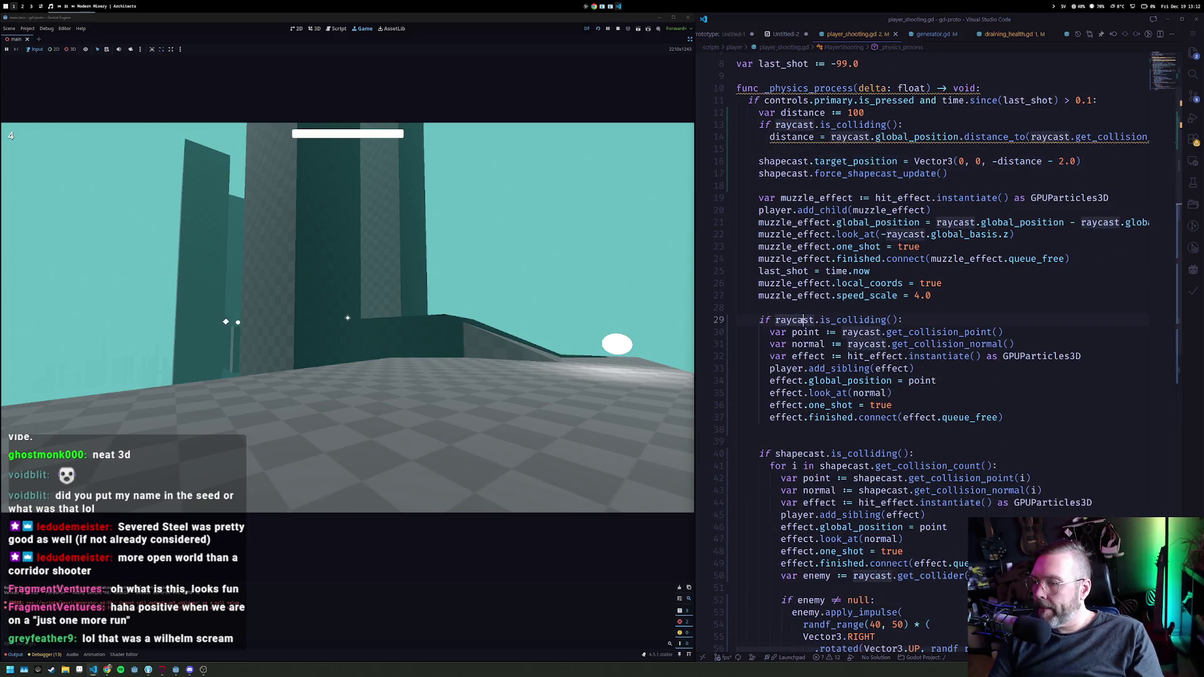
{"action": "scroll", "coordinate": [866, 320], "scroll_direction": "down", "scroll_amount": 2}
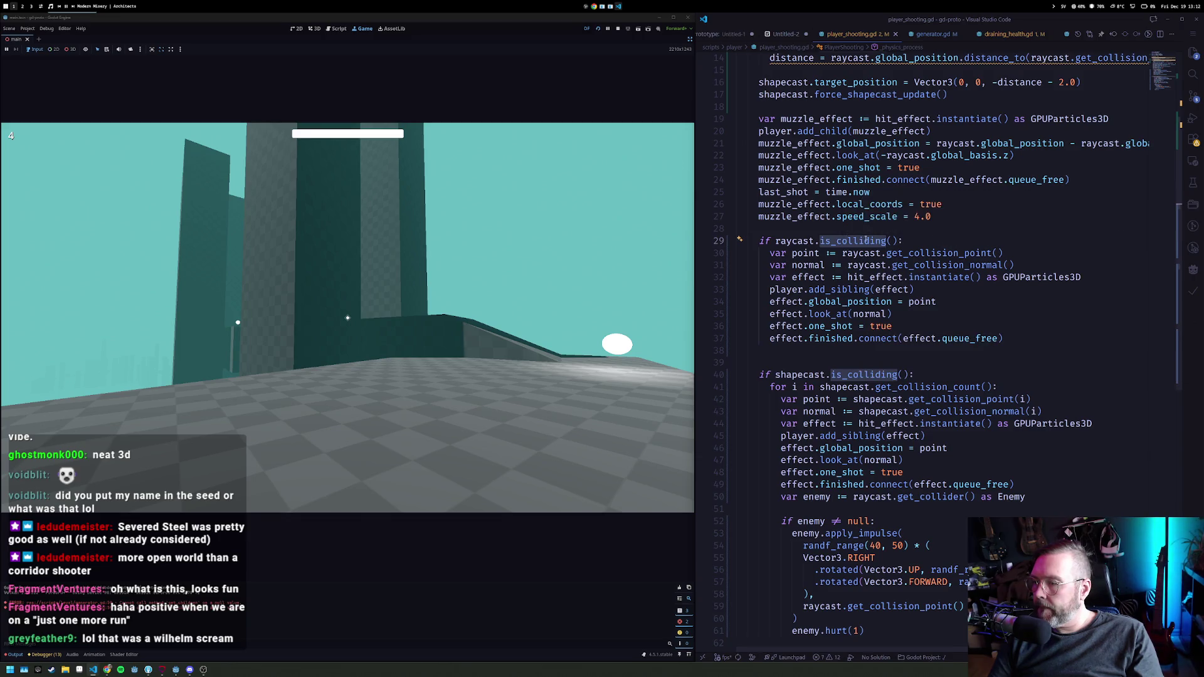
Step: Run the game, shoot the nearby wall, walk toward the towers, then stop it with F8
{"action": "left_click", "coordinate": [598, 30]}
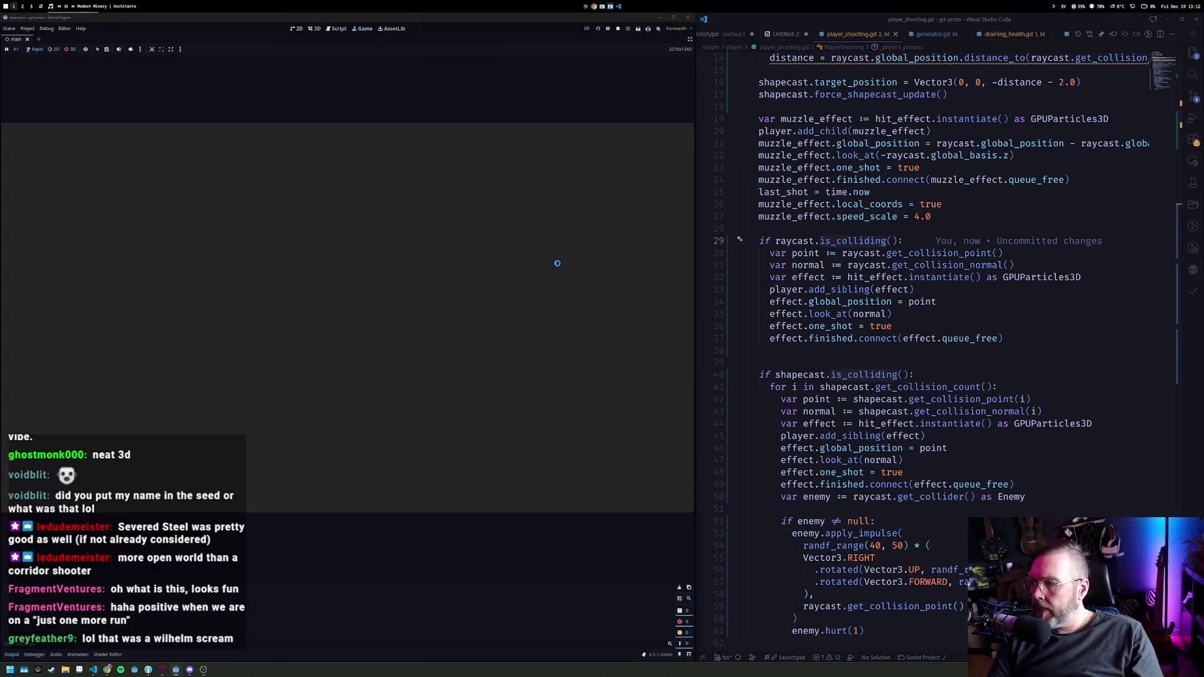
{"action": "left_click", "coordinate": [460, 286]}
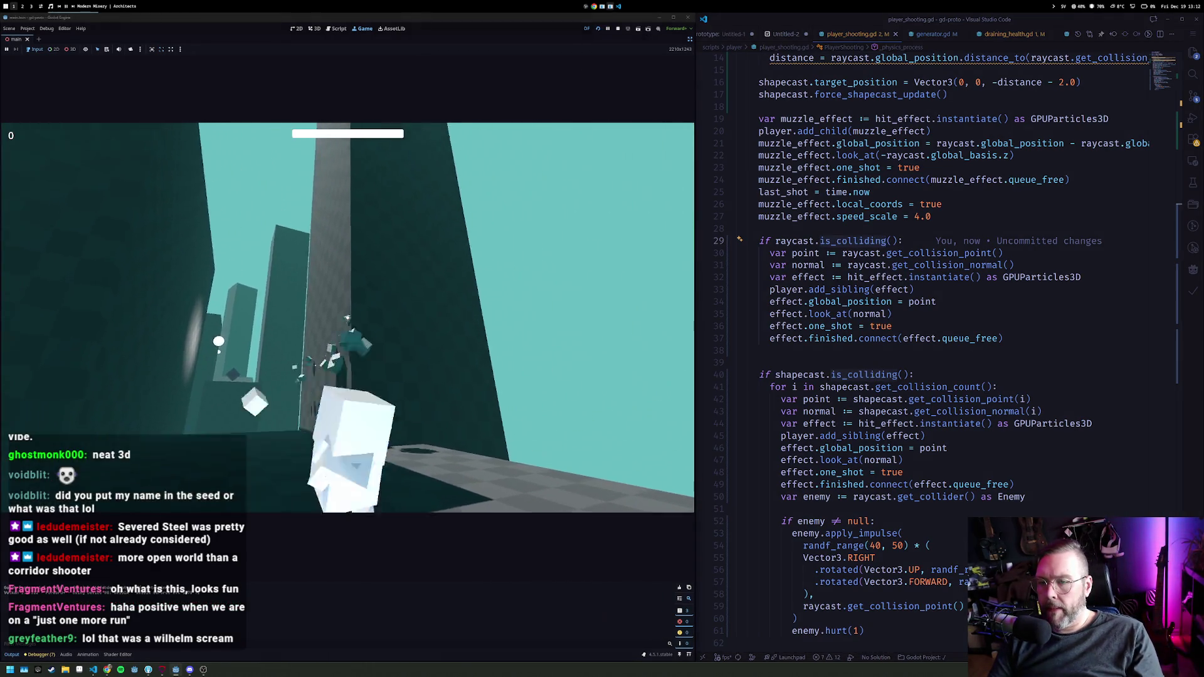
{"action": "key", "text": "w"}
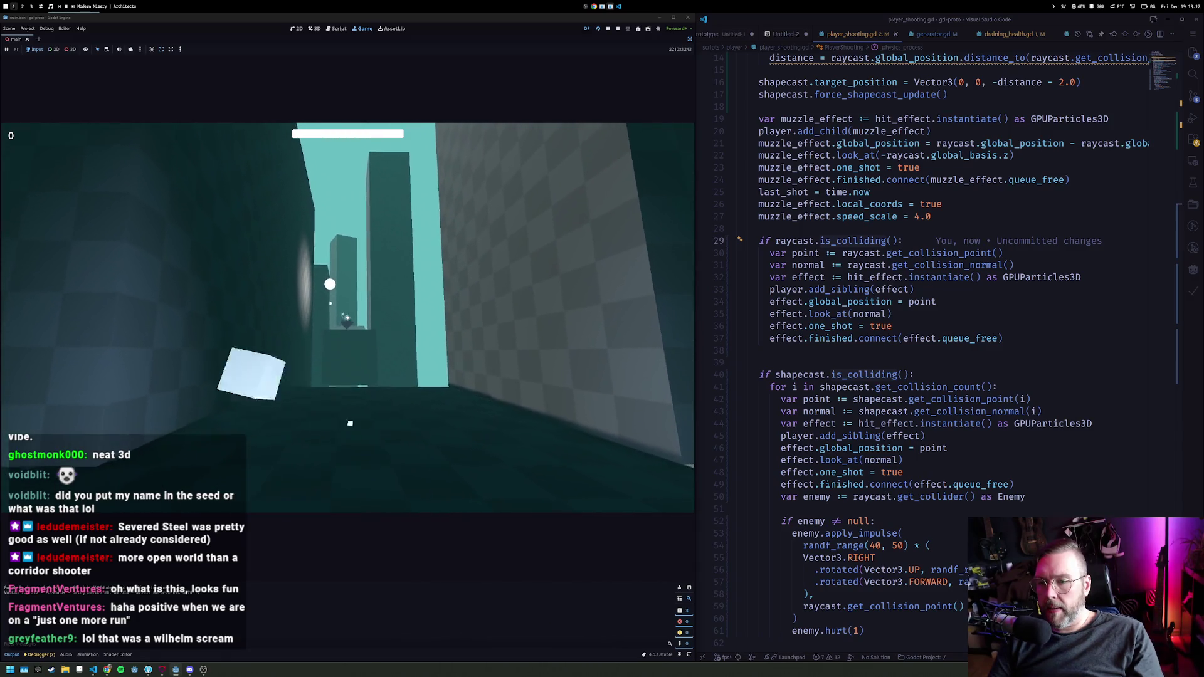
{"action": "key", "text": "w"}
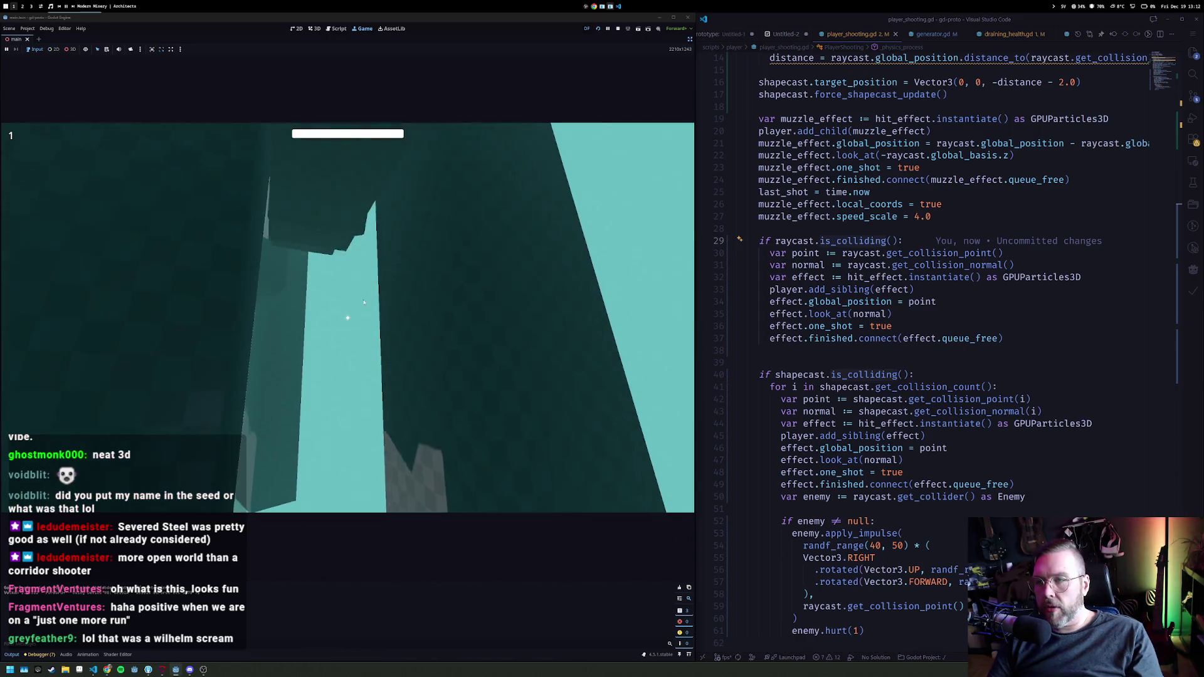
{"action": "key", "text": "F8"}
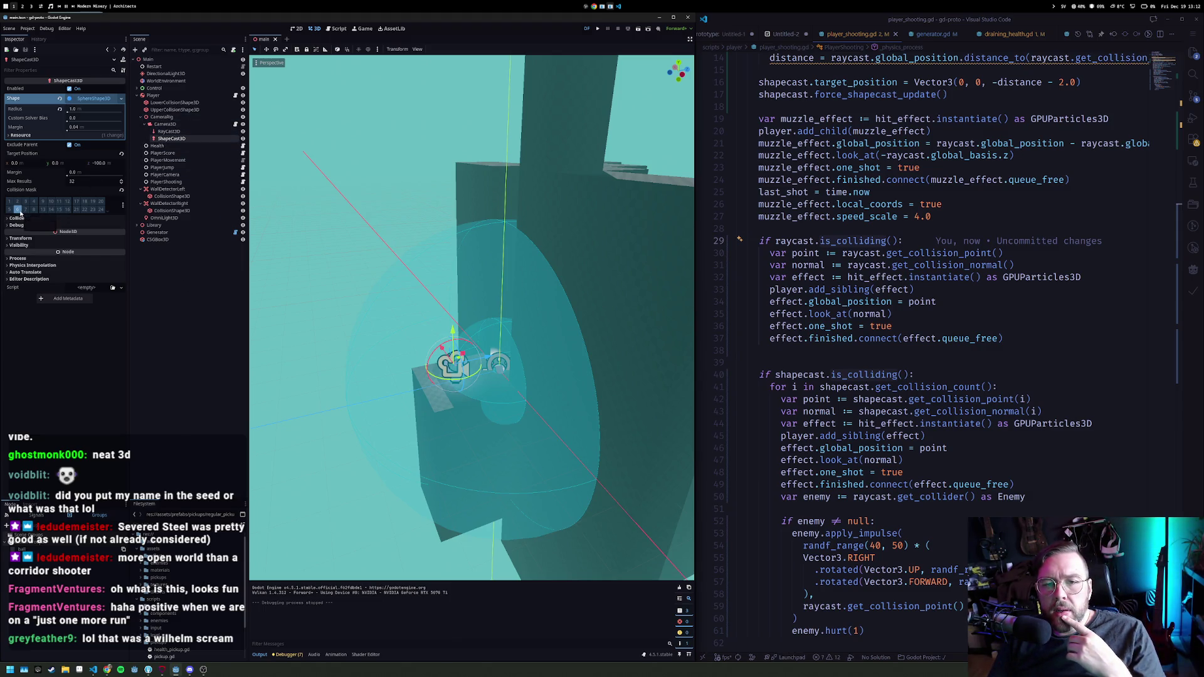
Step: Open flying_enemy.tscn via quick file search, then return to the main scene
{"action": "left_click", "coordinate": [185, 294]}
{"action": "key", "text": "shift+alt+o"}
{"action": "type", "text": "enemy"}
{"action": "key", "text": "Down"}
{"action": "key", "text": "Return"}
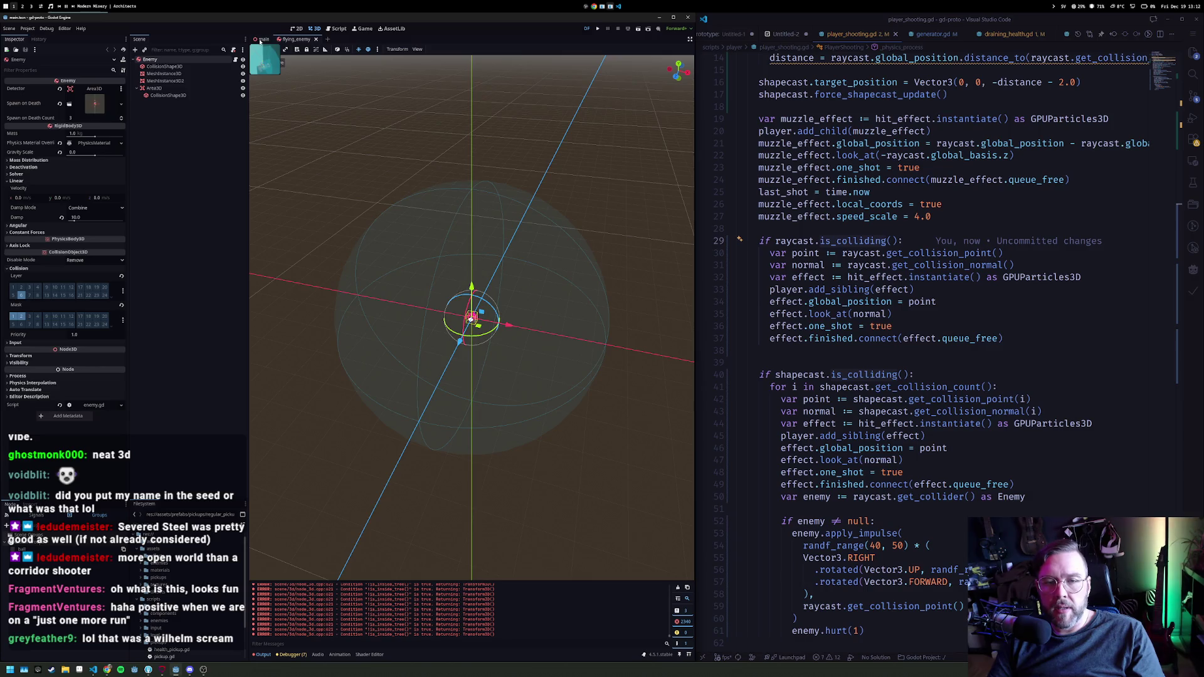
{"action": "left_click", "coordinate": [260, 39]}
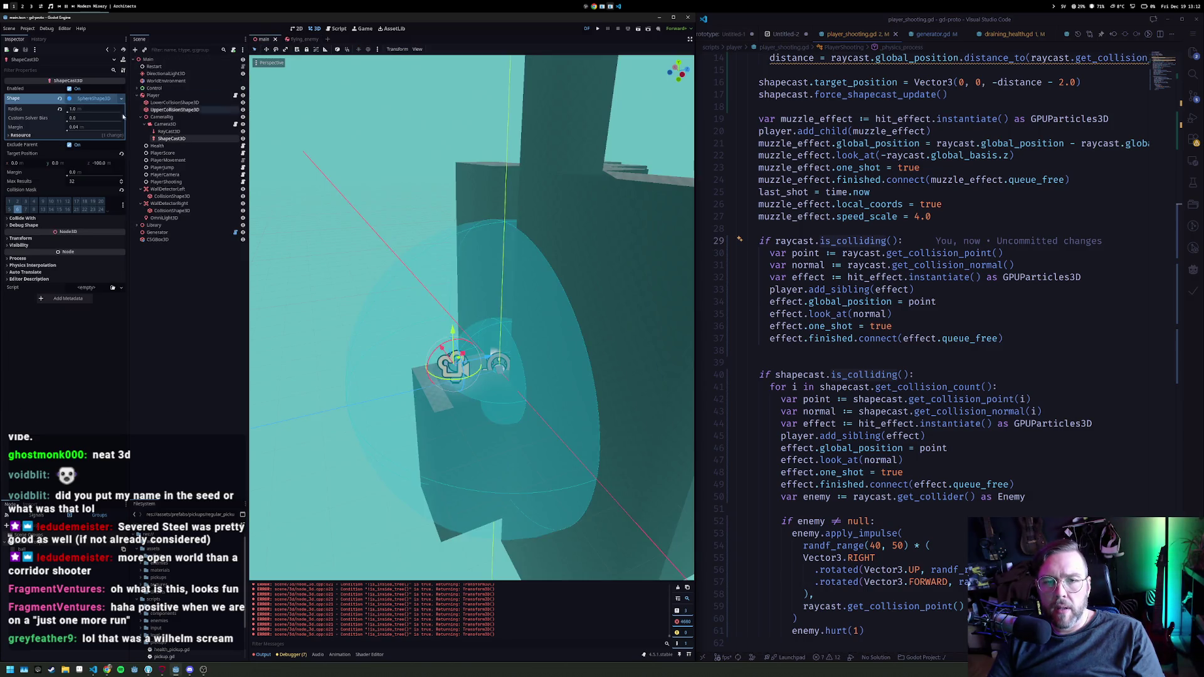
Step: Enable Areas under the ShapeCast3D's Collide With settings and relaunch the game with F5
{"action": "left_click", "coordinate": [178, 131]}
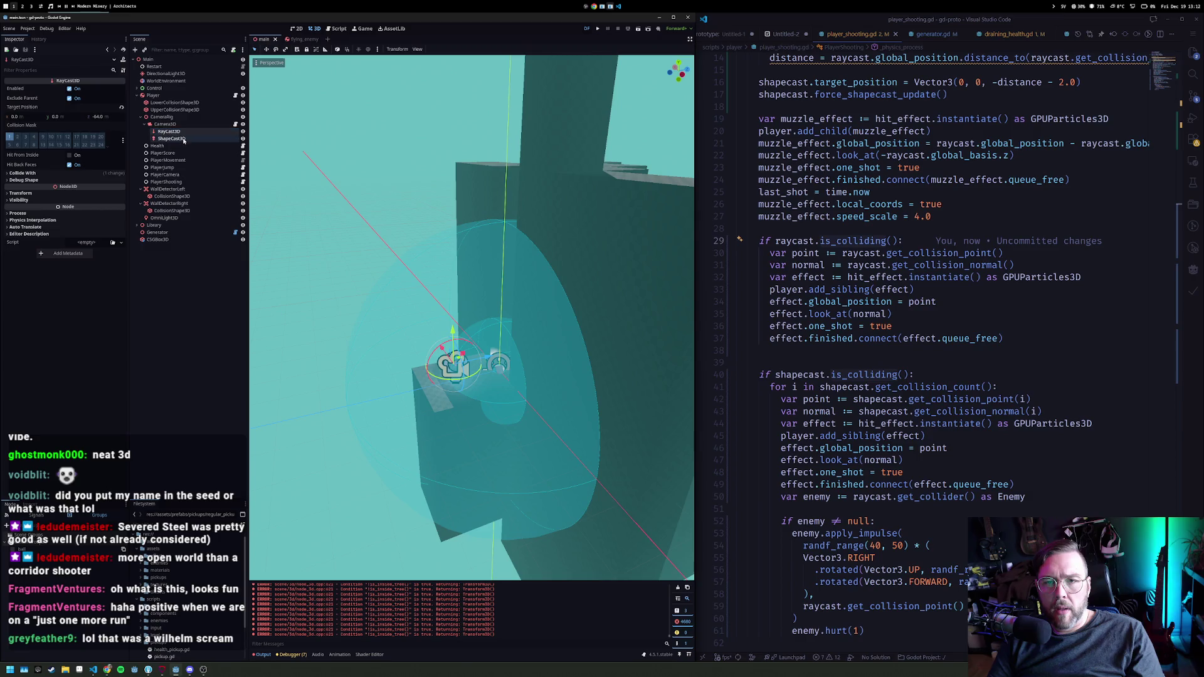
{"action": "left_click", "coordinate": [23, 173]}
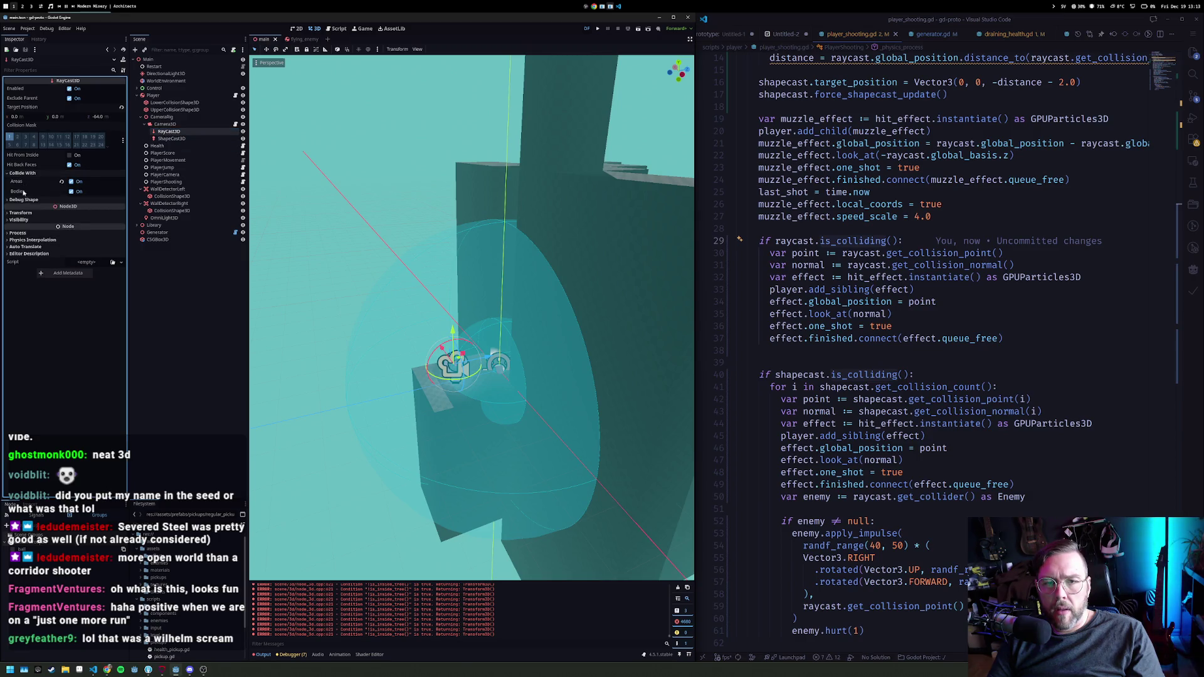
{"action": "key", "text": "Down"}
{"action": "left_click", "coordinate": [28, 218]}
{"action": "left_click", "coordinate": [77, 229]}
{"action": "key", "text": "F5"}
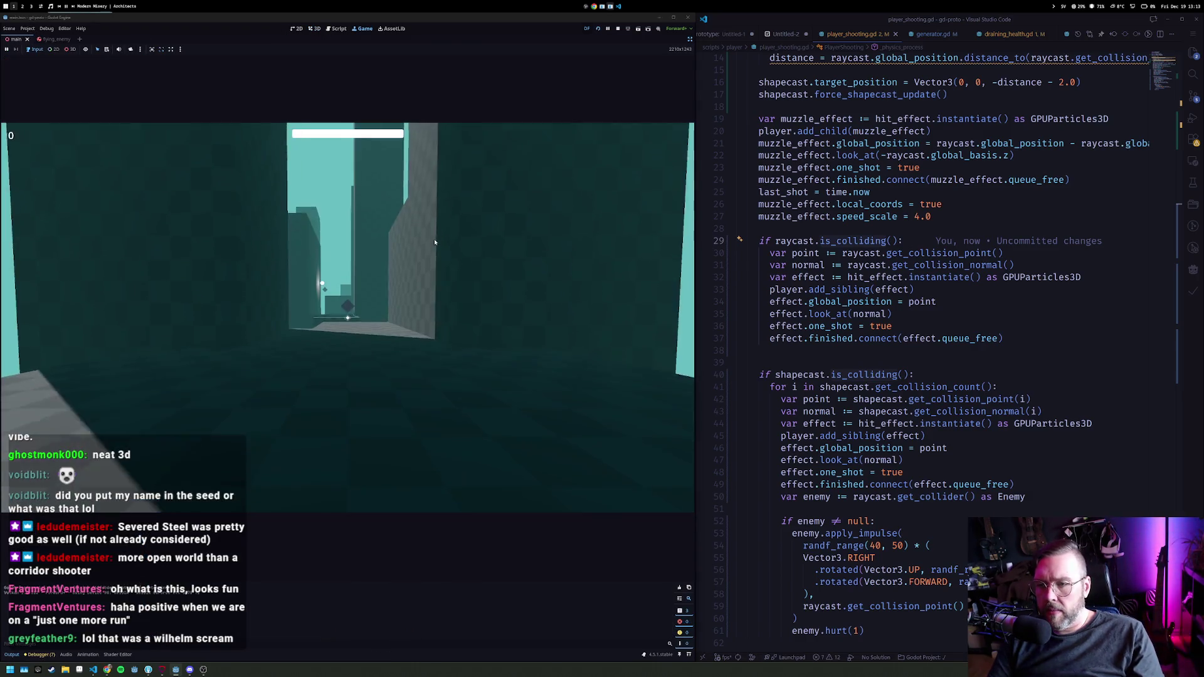
Step: Shoot at the wall ahead and move through the level
{"action": "left_click", "coordinate": [347, 318]}
{"action": "key", "text": "w"}
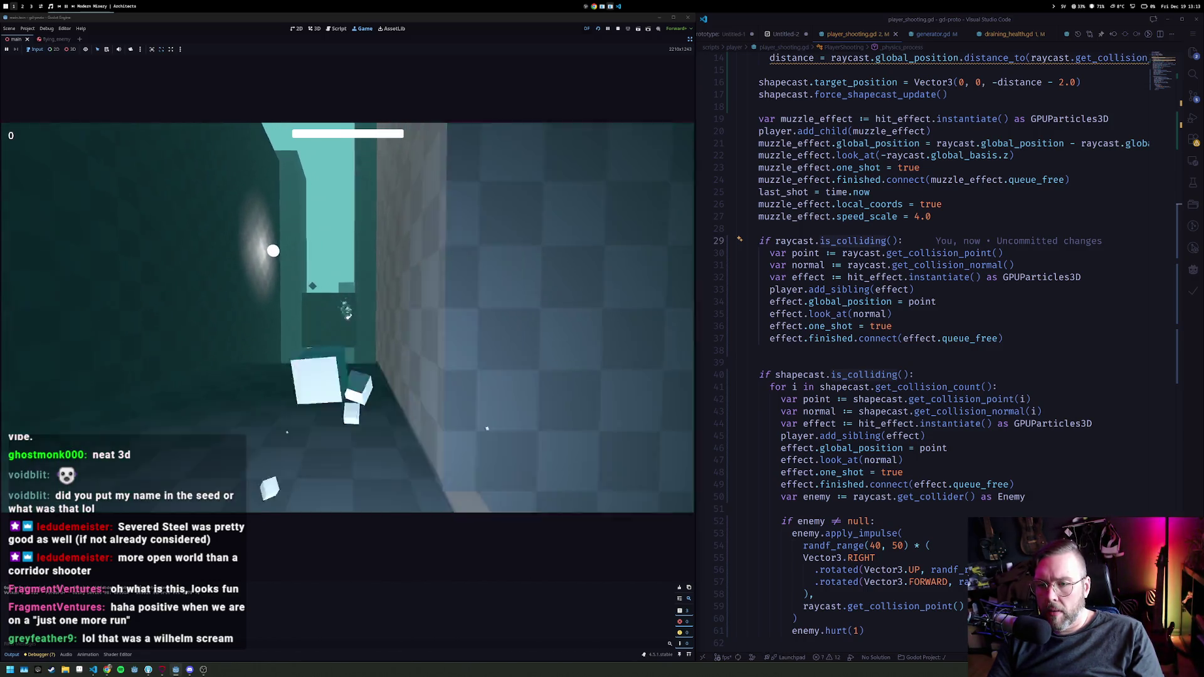
{"action": "left_click", "coordinate": [909, 352]}
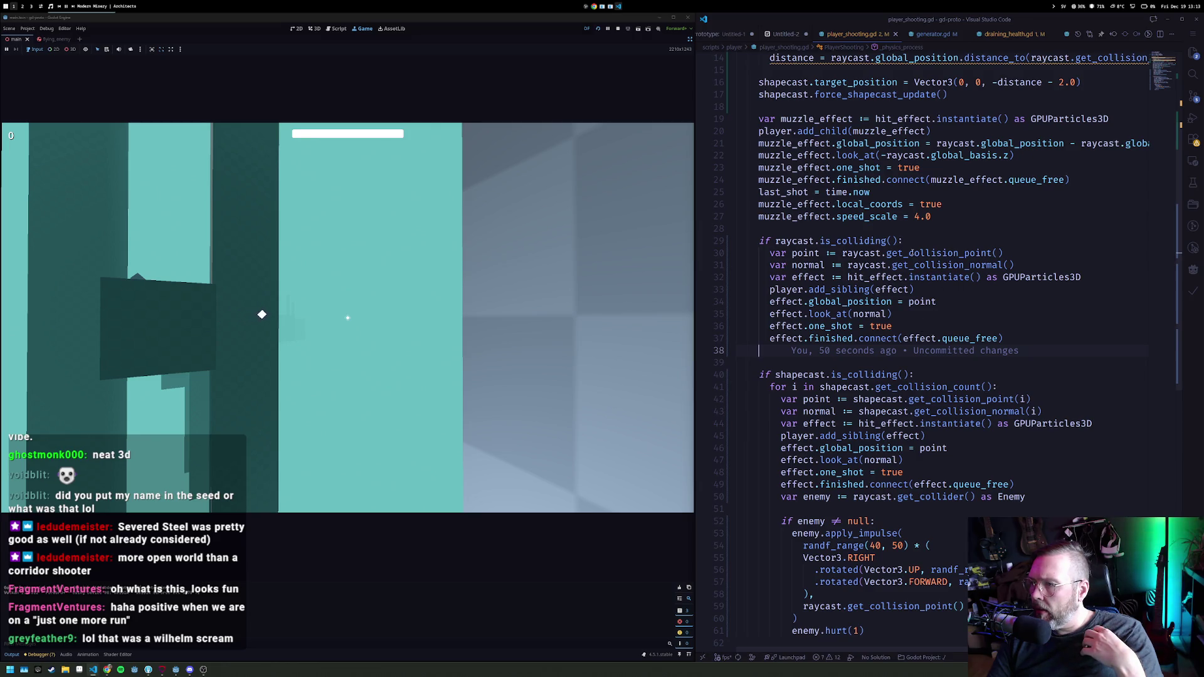
{"action": "scroll", "coordinate": [890, 195], "scroll_direction": "up", "scroll_amount": 2}
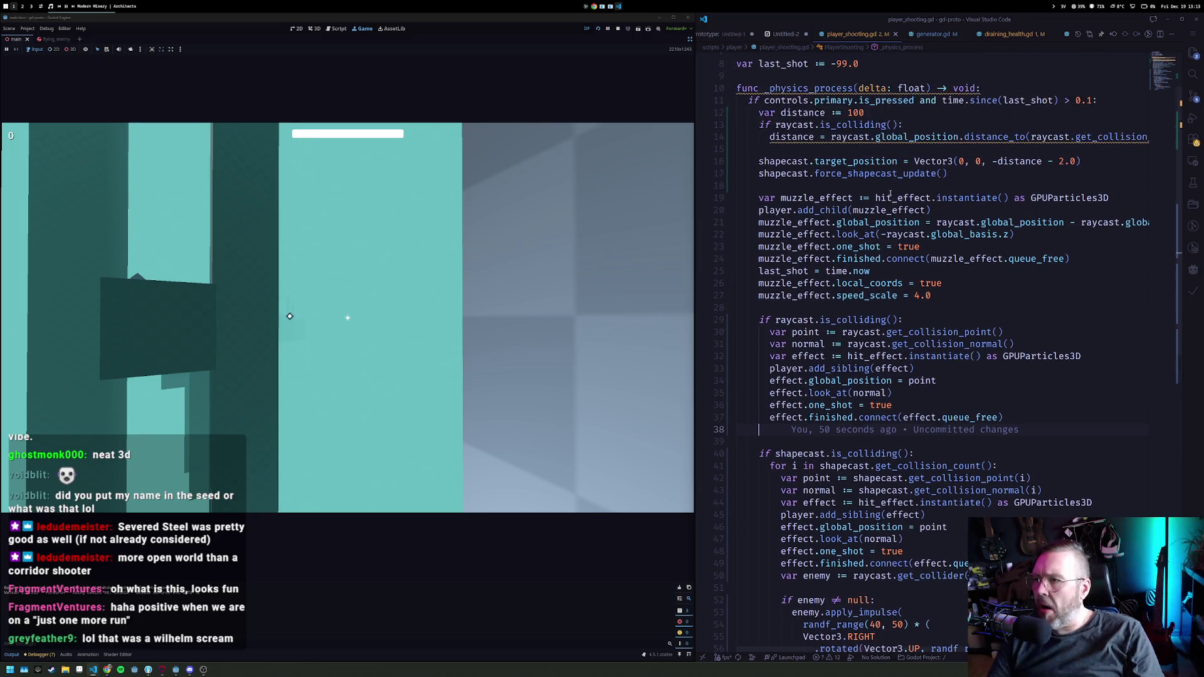
Step: Change the distance default on line 12 to 100.0 and go to the shapecast's 2.0 offset
{"action": "left_click", "coordinate": [861, 138]}
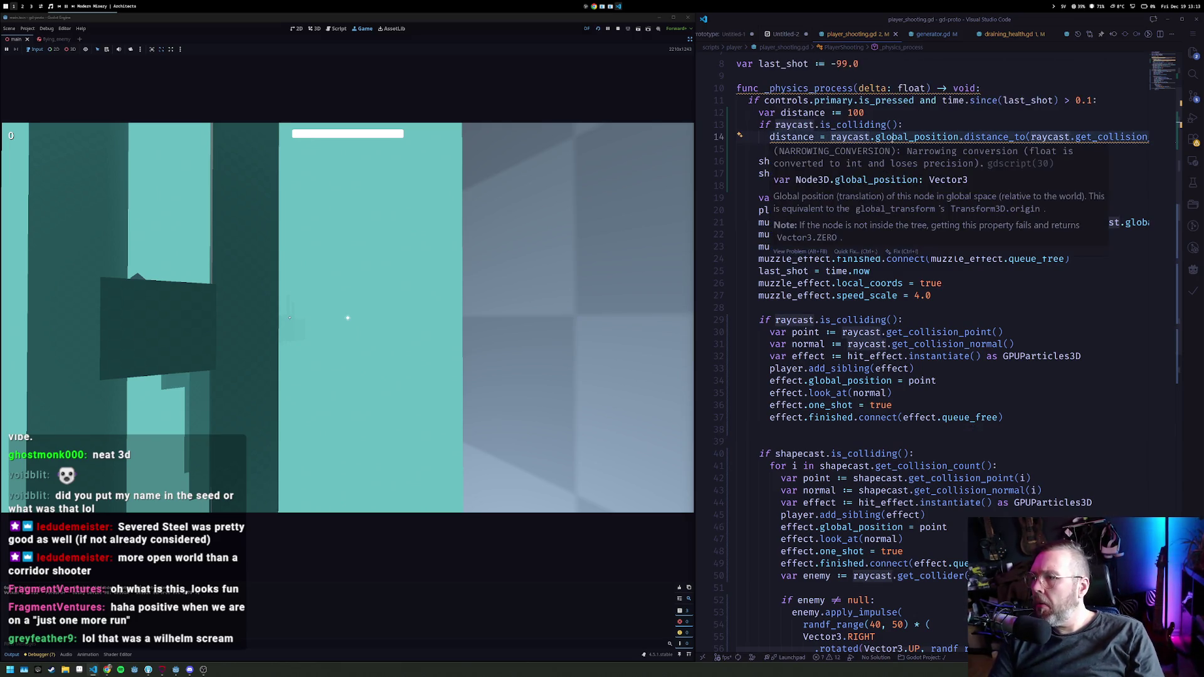
{"action": "key", "text": "Up"}
{"action": "key", "text": "Up"}
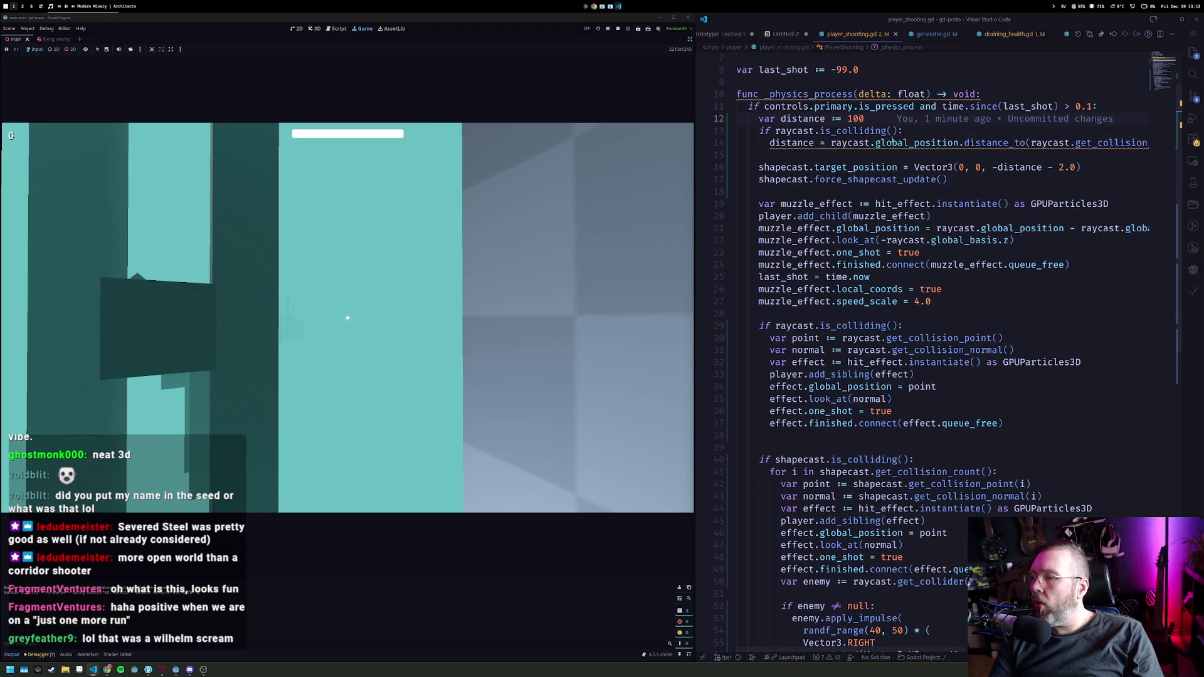
{"action": "type", "text": ".0"}
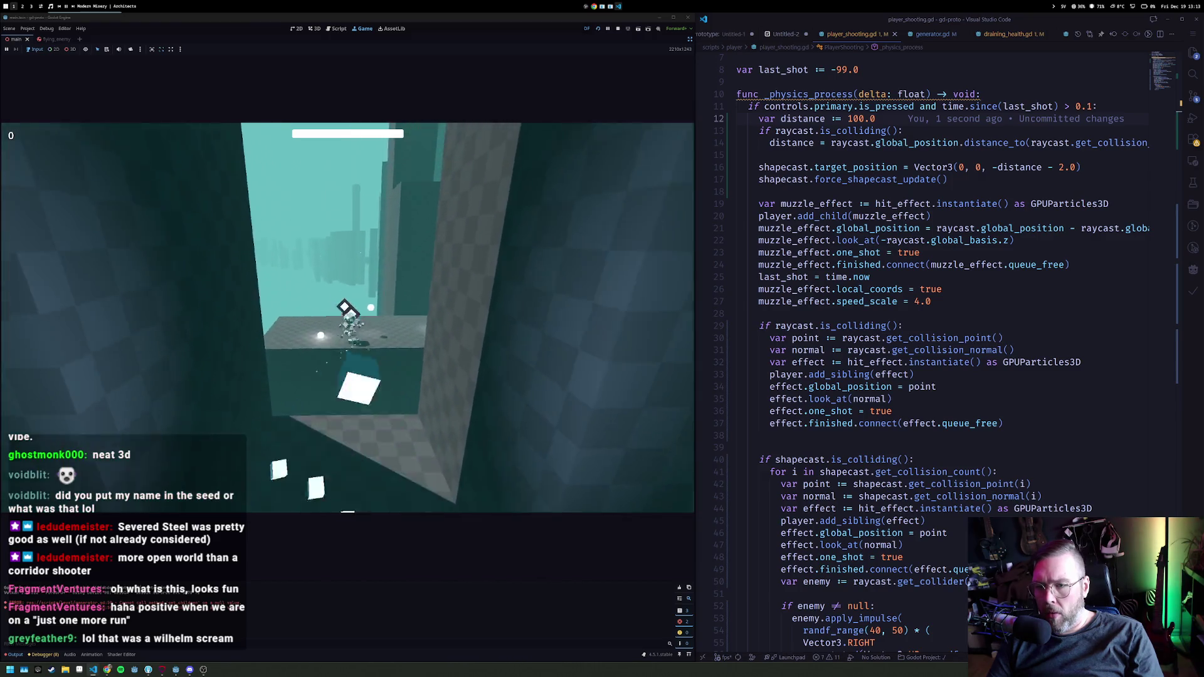
{"action": "left_click", "coordinate": [905, 275]}
{"action": "left_click", "coordinate": [1050, 169]}
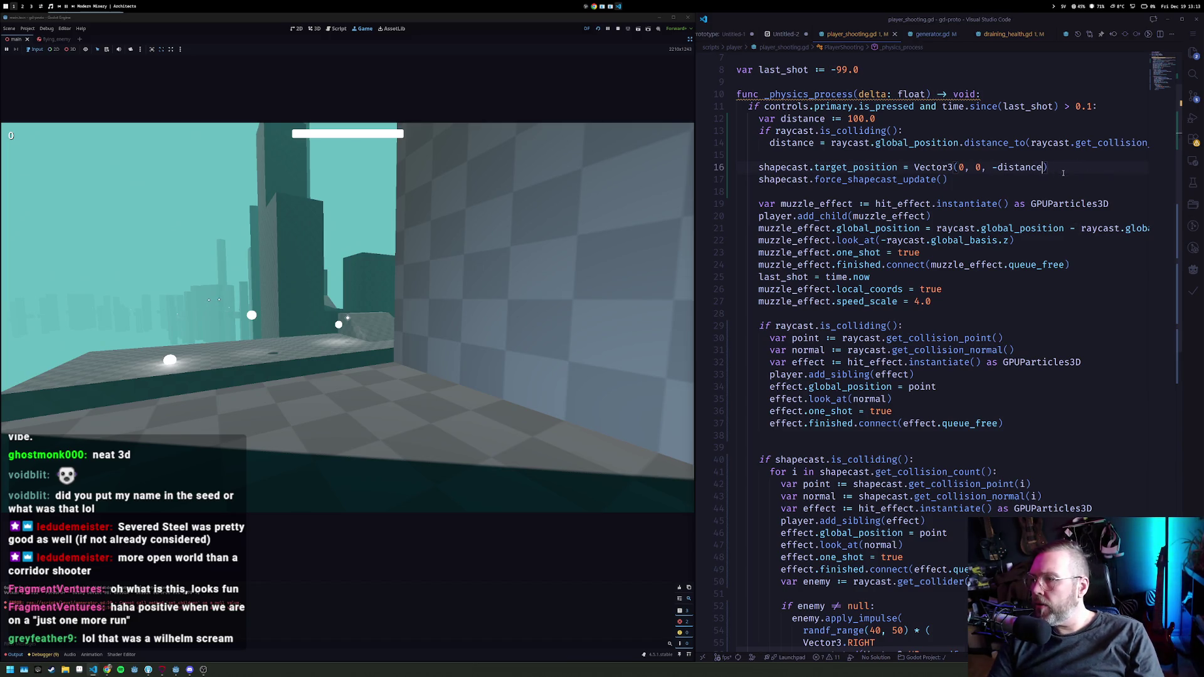
{"action": "key", "text": "ctrl+slash"}
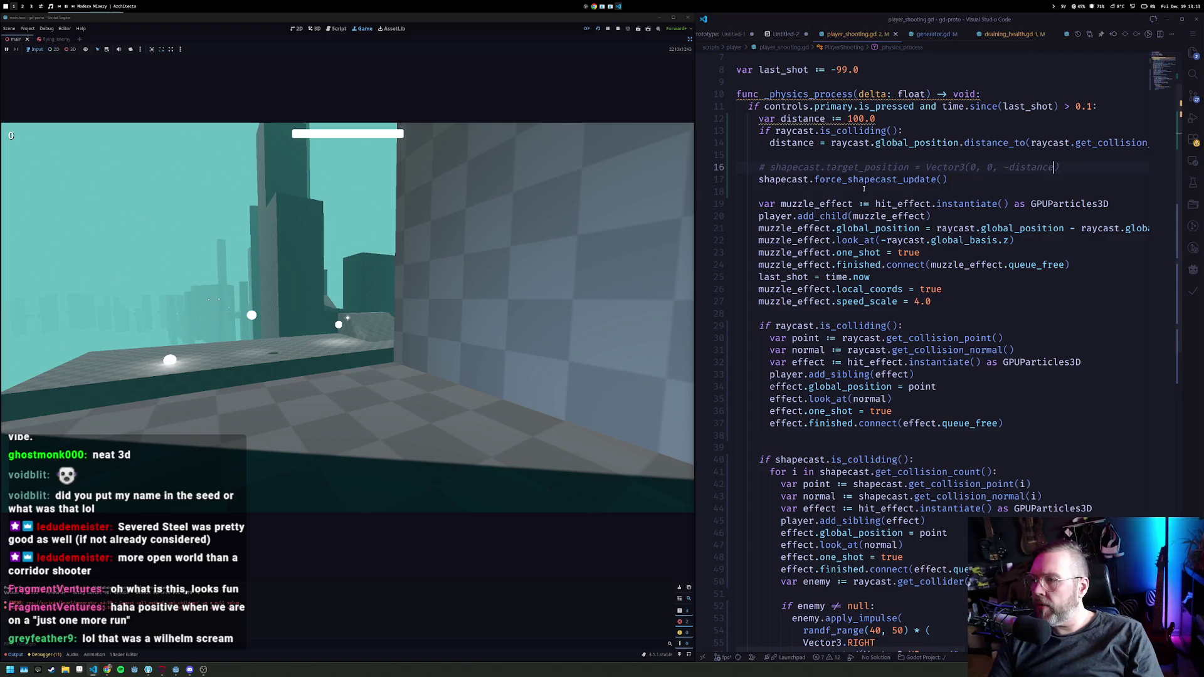
{"action": "left_click", "coordinate": [542, 220]}
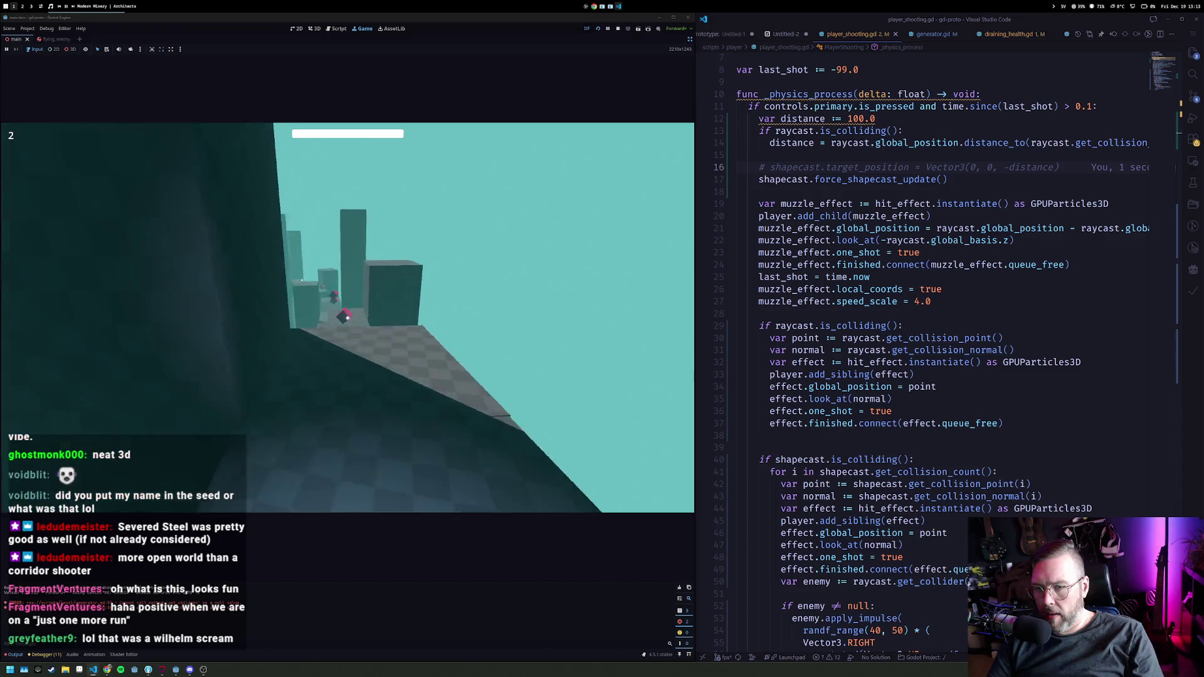
{"action": "left_click", "coordinate": [347, 318]}
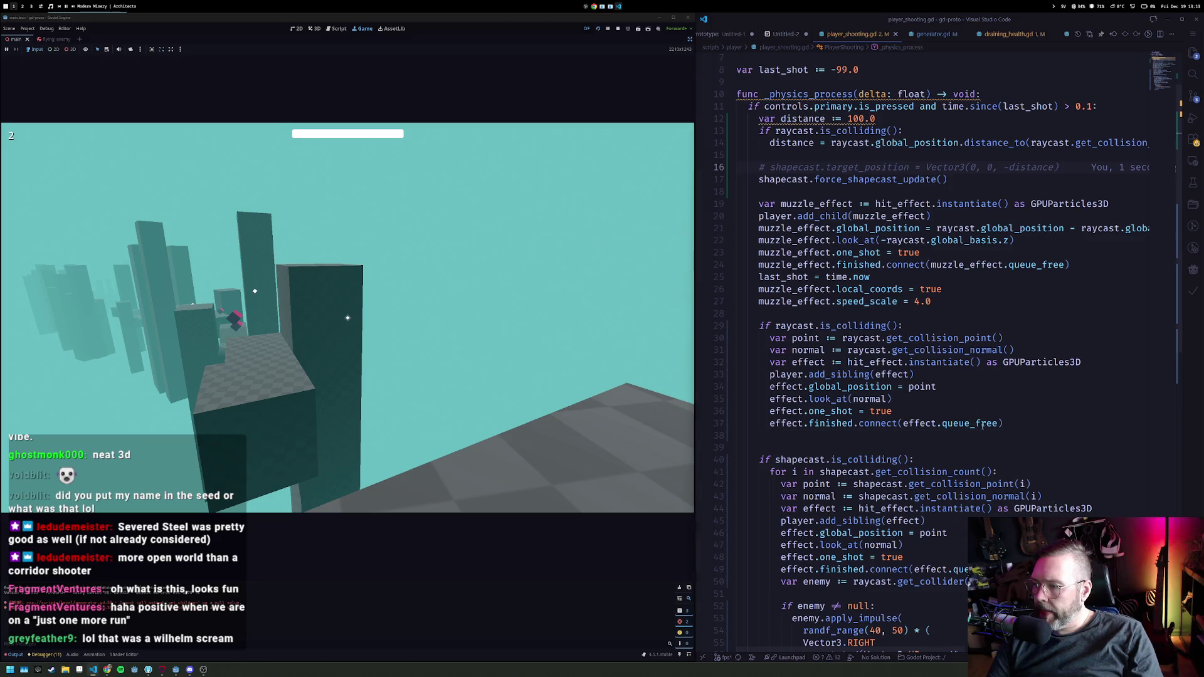
{"action": "scroll", "coordinate": [913, 437], "scroll_direction": "down", "scroll_amount": 4}
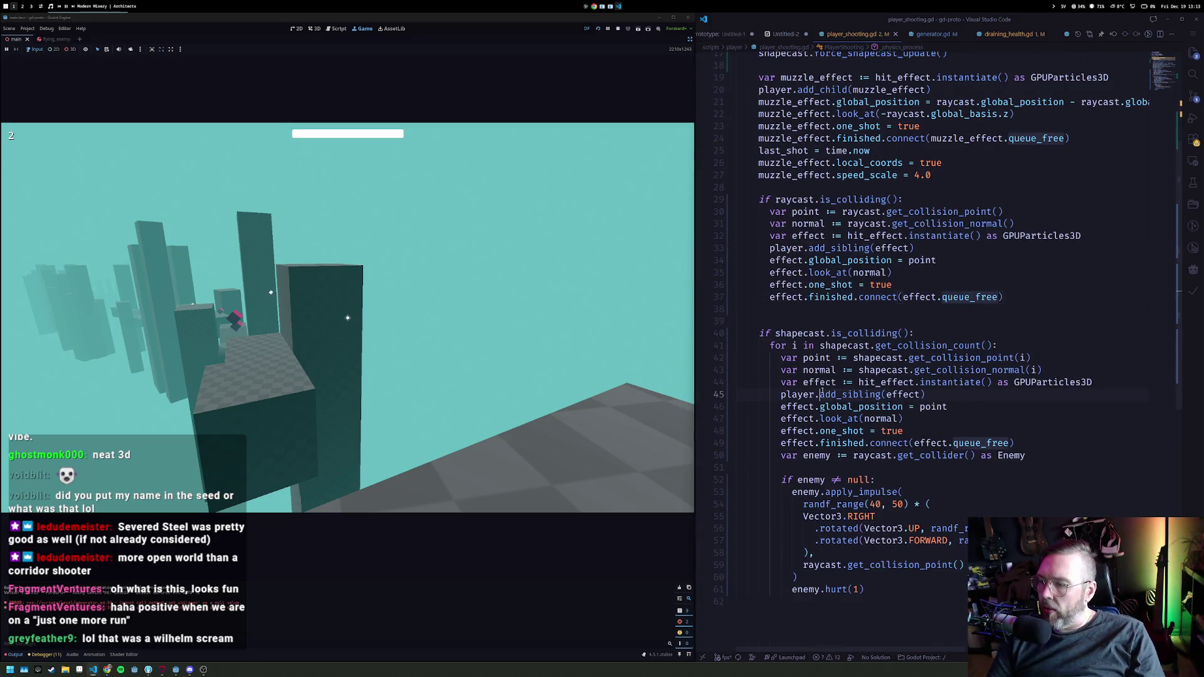
{"action": "scroll", "coordinate": [859, 492], "scroll_direction": "down", "scroll_amount": 2}
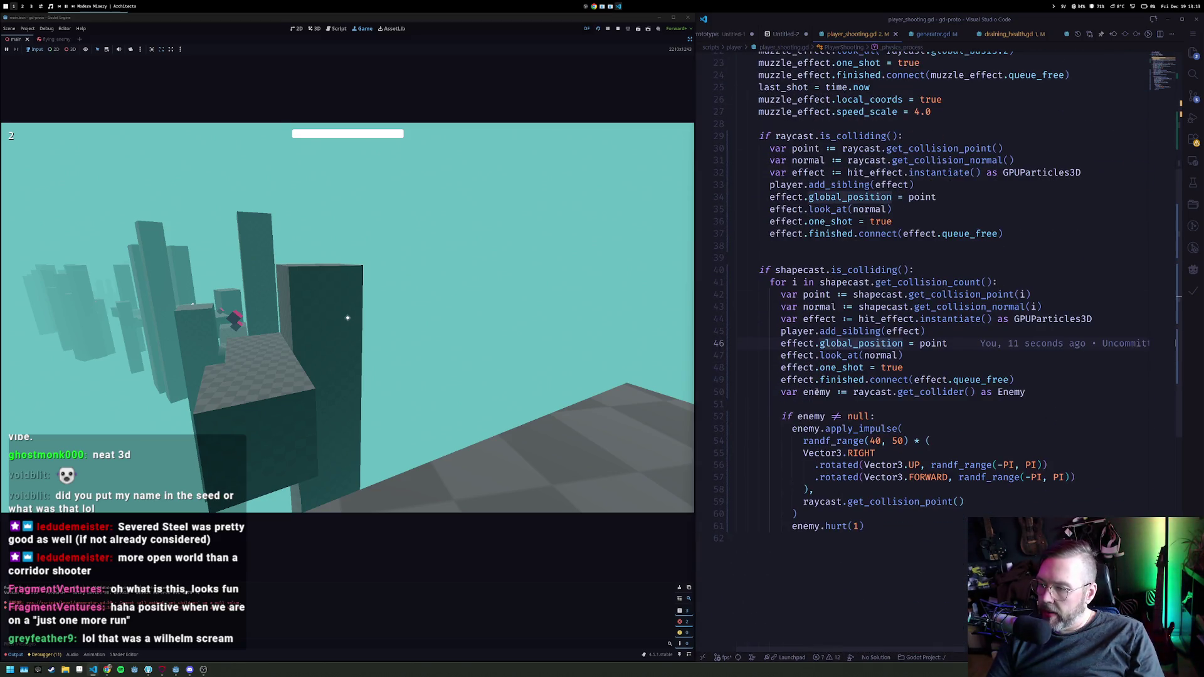
{"action": "mouse_move", "coordinate": [934, 392]}
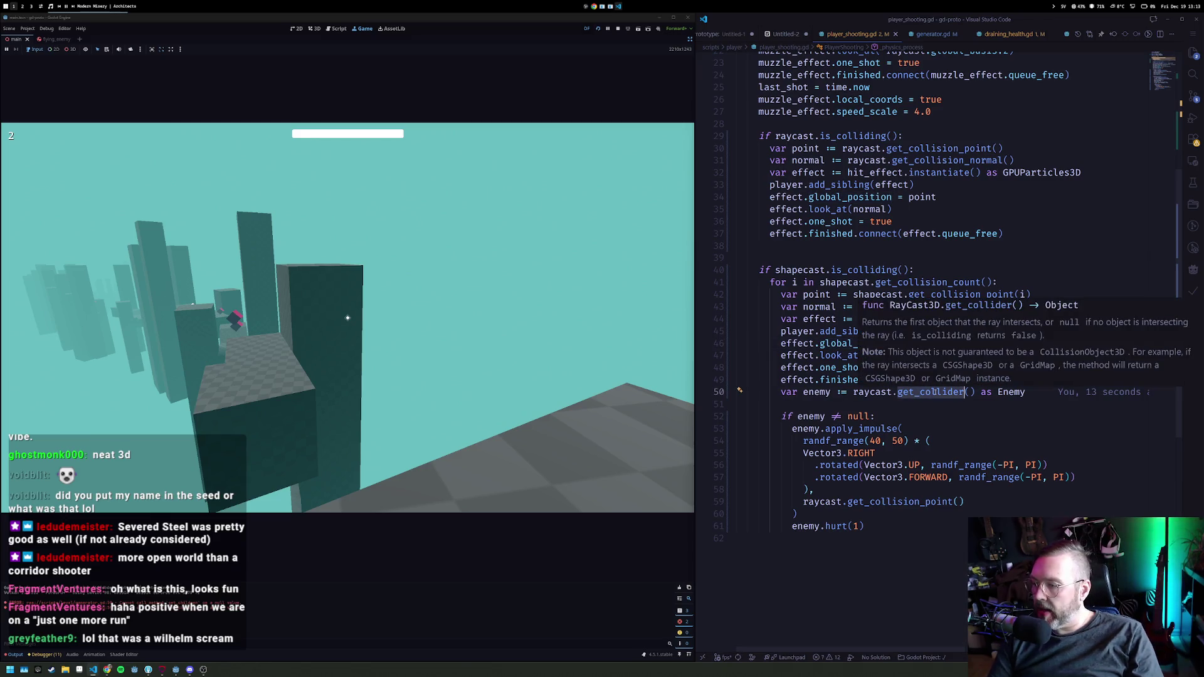
{"action": "key", "text": "ctrl+Left"}
{"action": "key", "text": "ctrl+Left"}
{"action": "key", "text": "ctrl+shift+Right"}
{"action": "type", "text": "shapecast"}
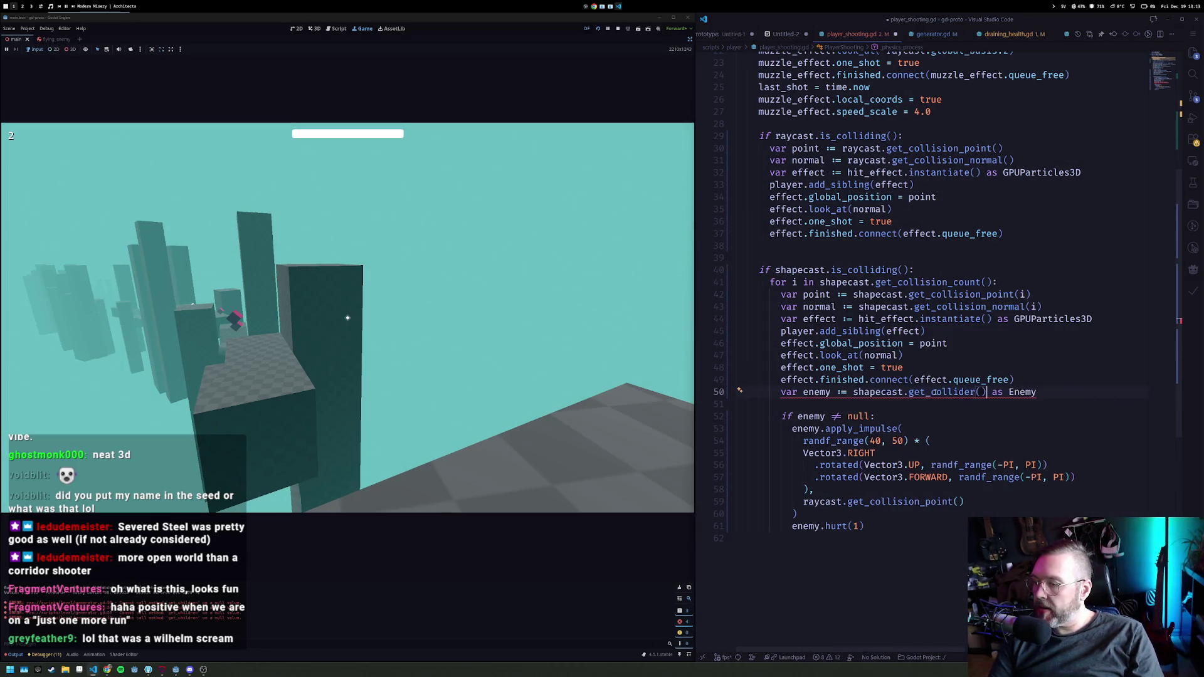
{"action": "left_click", "coordinate": [881, 235]}
{"action": "scroll", "coordinate": [957, 232], "scroll_direction": "up", "scroll_amount": 3}
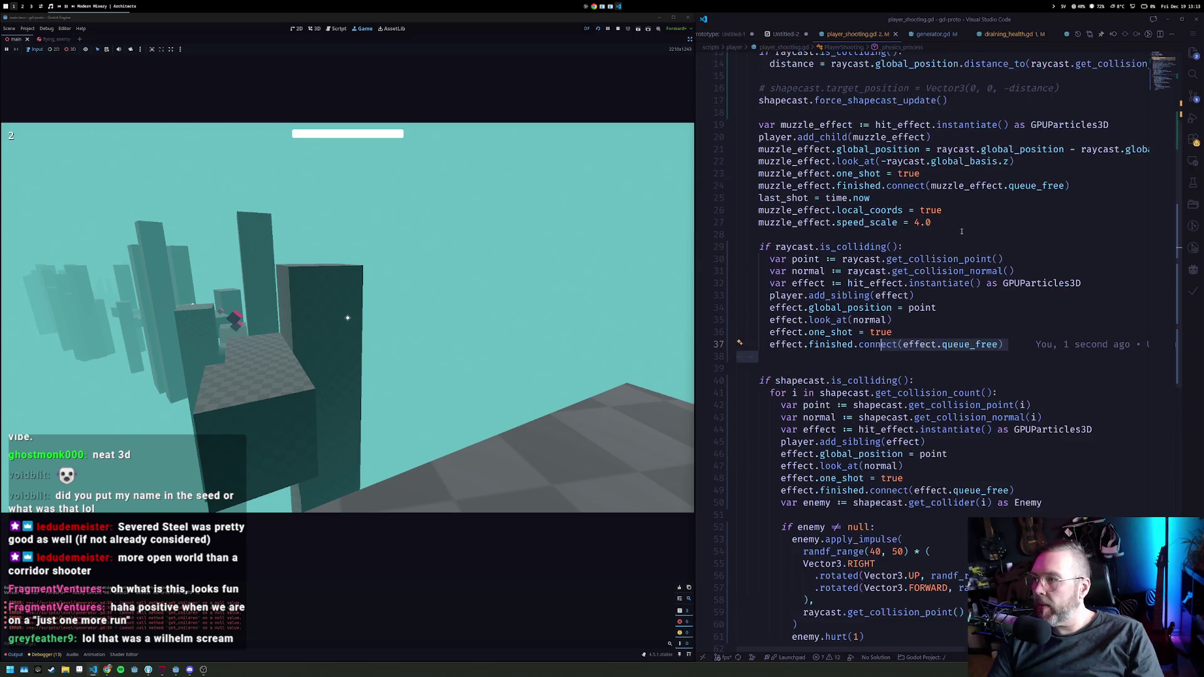
{"action": "key", "text": "End"}
{"action": "key", "text": "Home"}
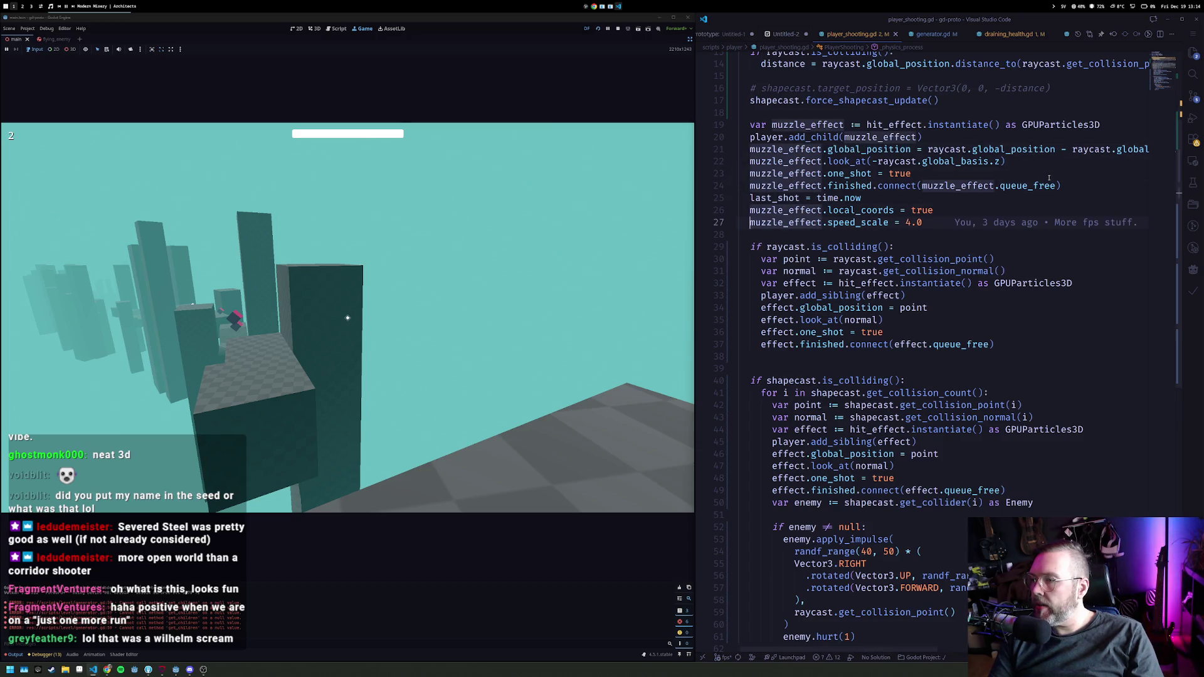
{"action": "key", "text": "Down"}
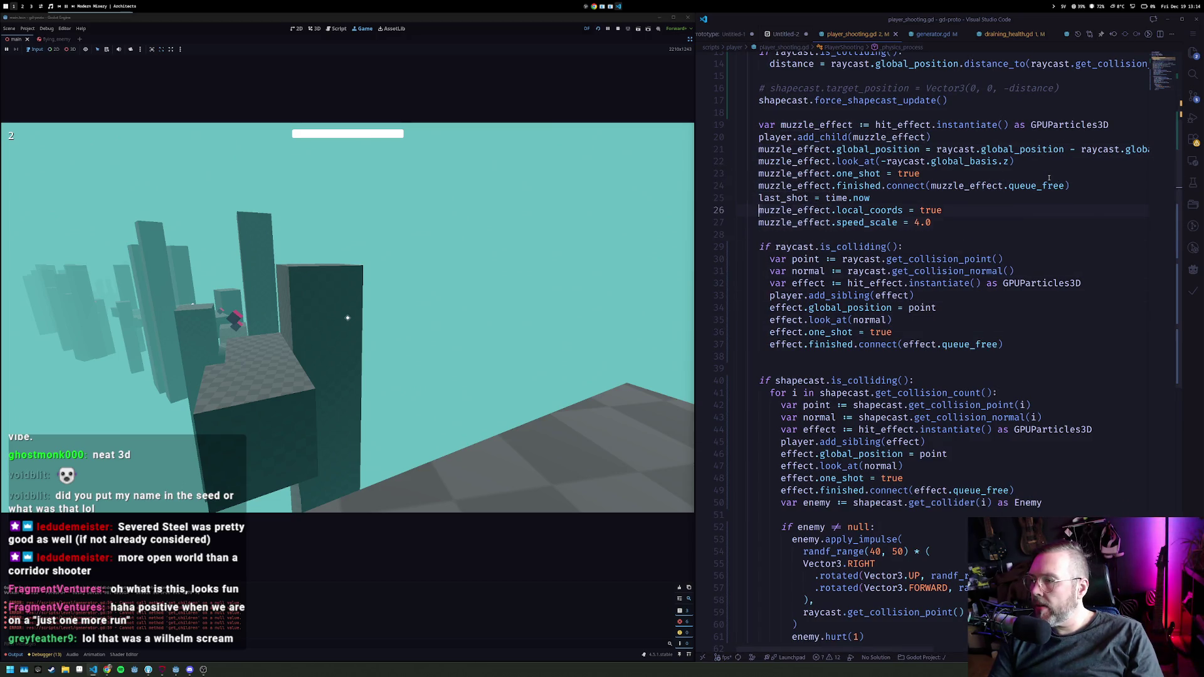
{"action": "key", "text": "Up"}
{"action": "key", "text": "Up"}
{"action": "key", "text": "Up"}
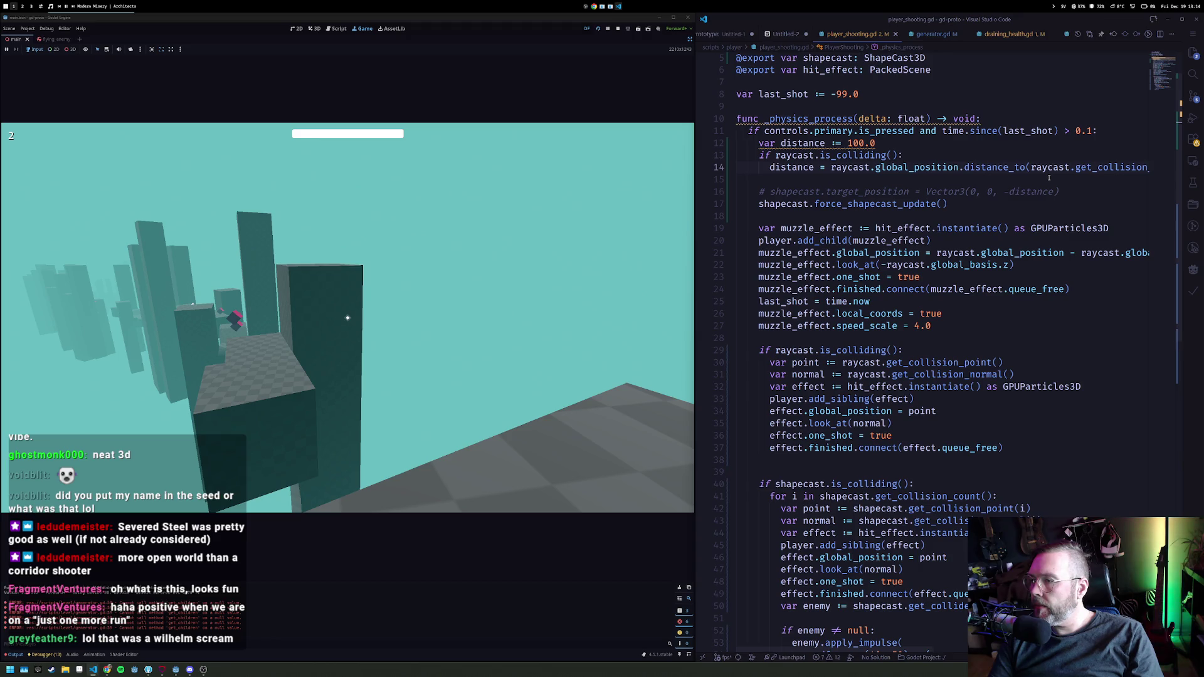
{"action": "key", "text": "End"}
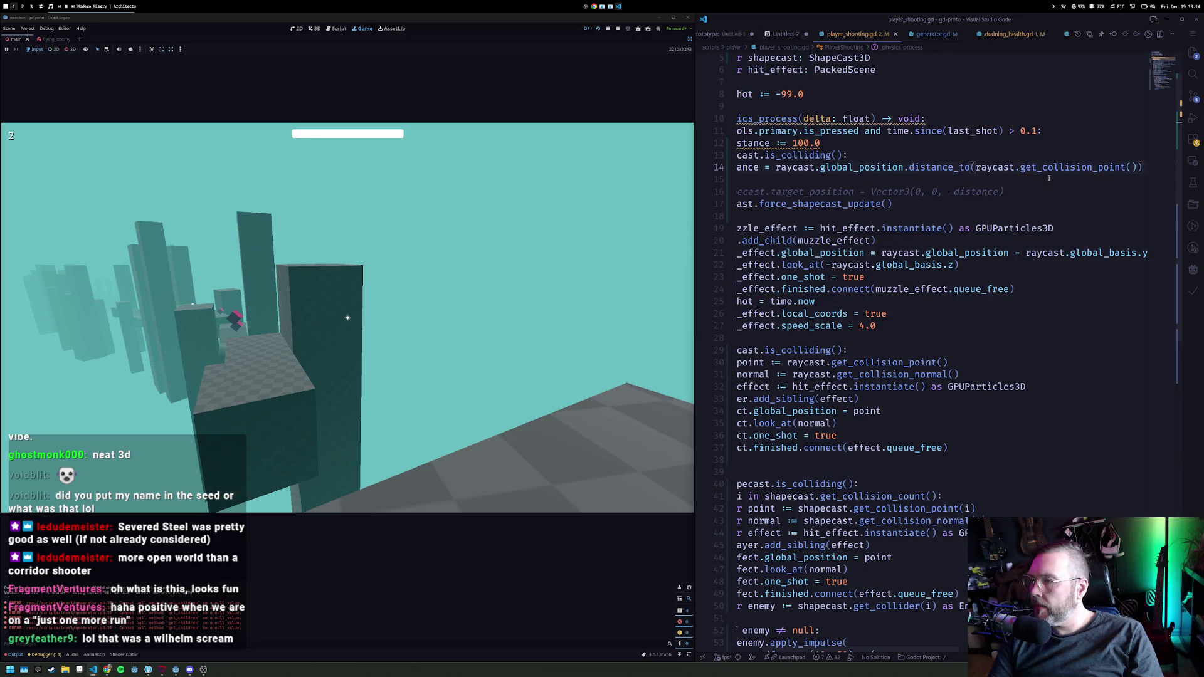
{"action": "key", "text": "Down"}
{"action": "key", "text": "Down"}
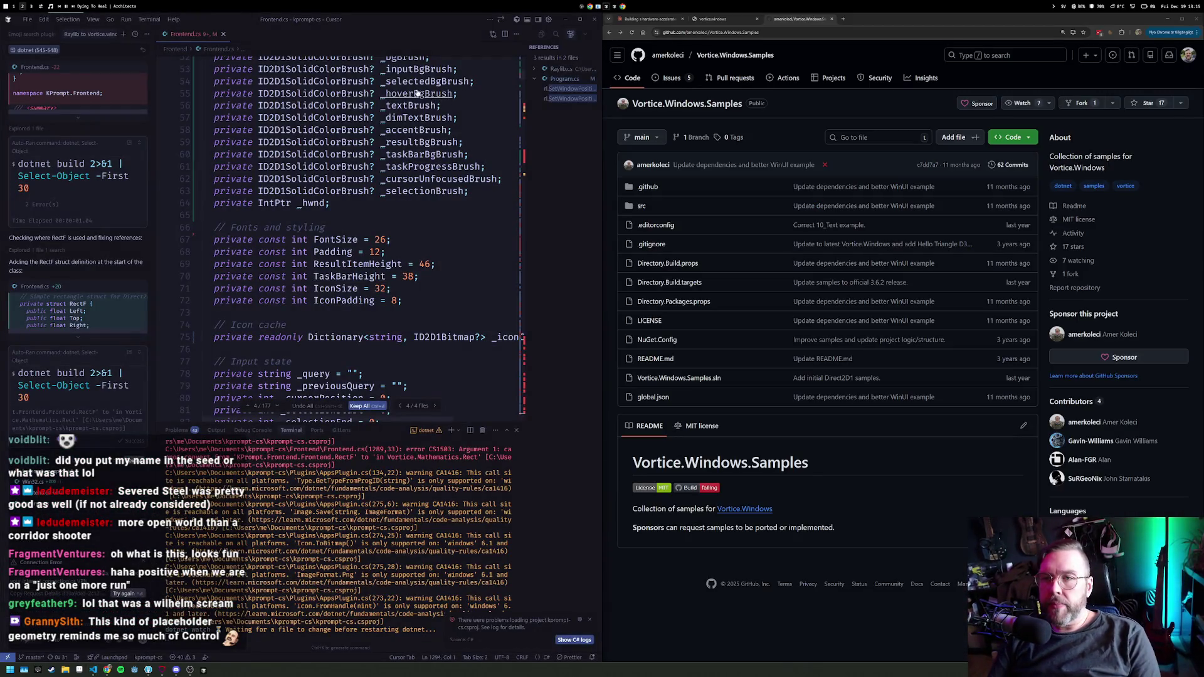
Step: Switch to workspace 3, where the Steam library page for CRUEL is open
{"action": "key", "text": "alt+3"}
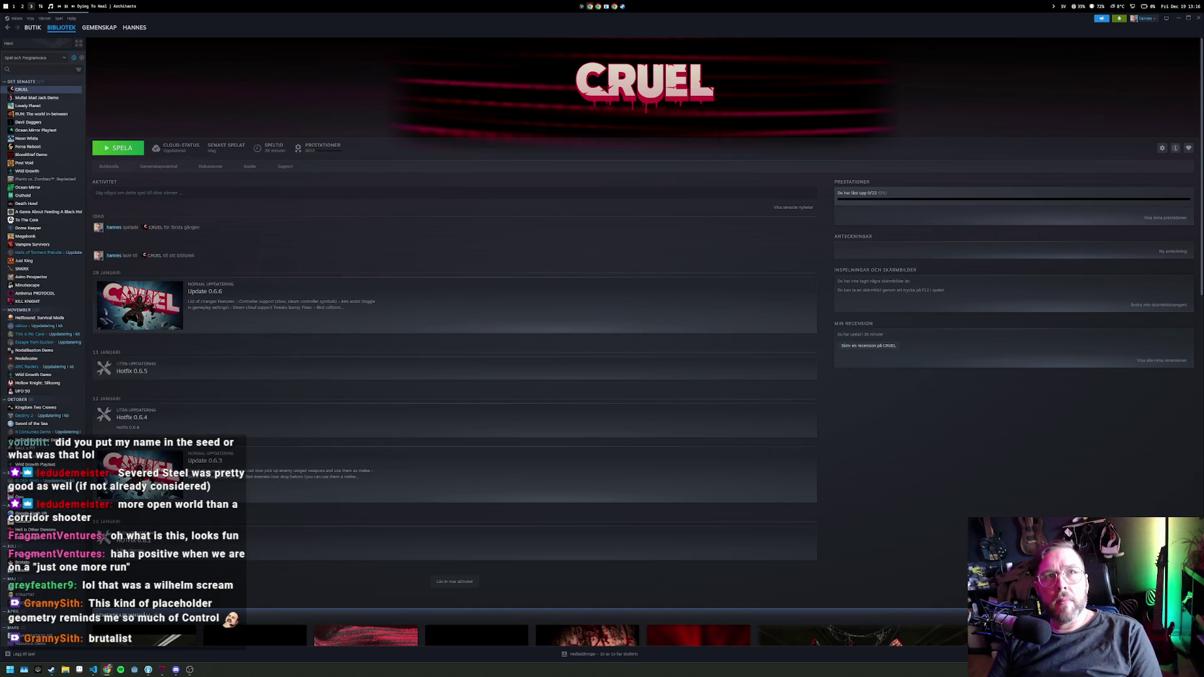
Step: Pause the YouTube video and search for 'control astral plane', rerunning the misspelled query
{"action": "key", "text": "alt+Tab"}
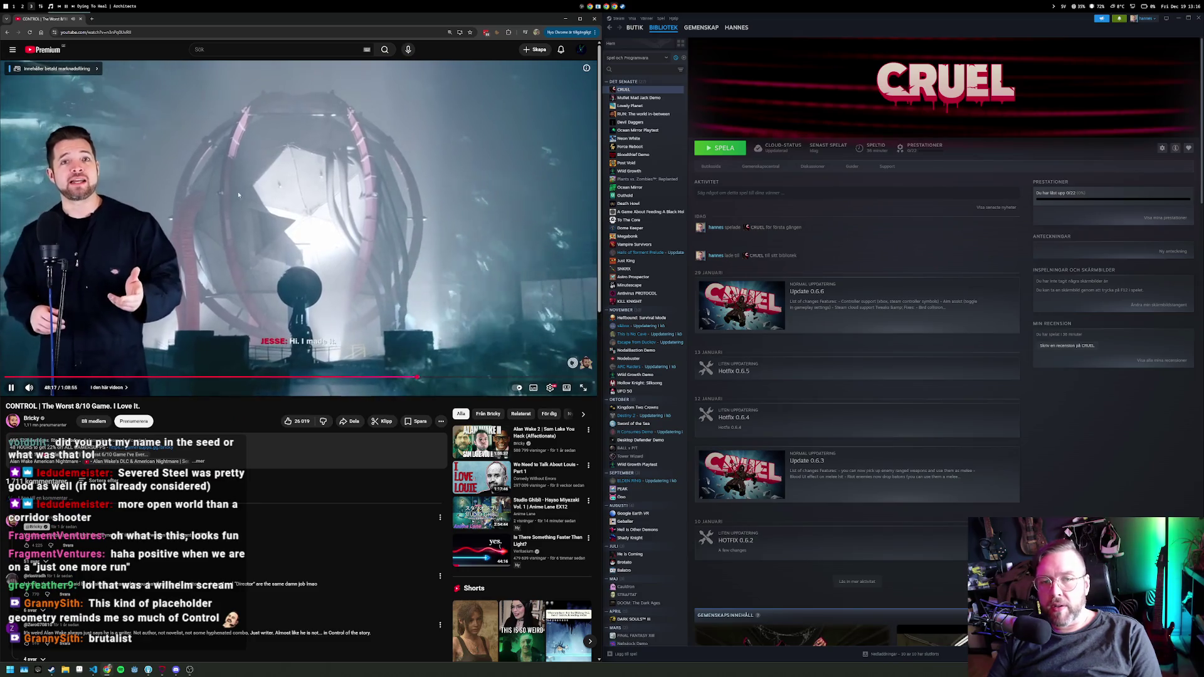
{"action": "key", "text": "space"}
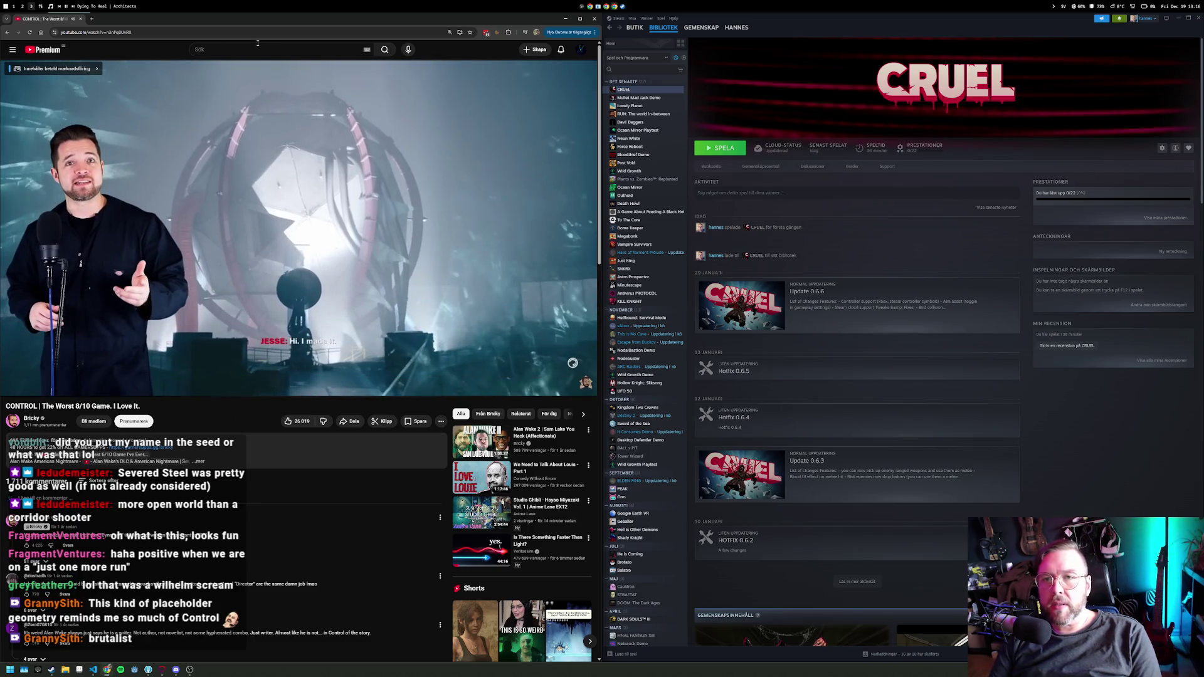
{"action": "left_click", "coordinate": [261, 49]}
{"action": "type", "text": "c"}
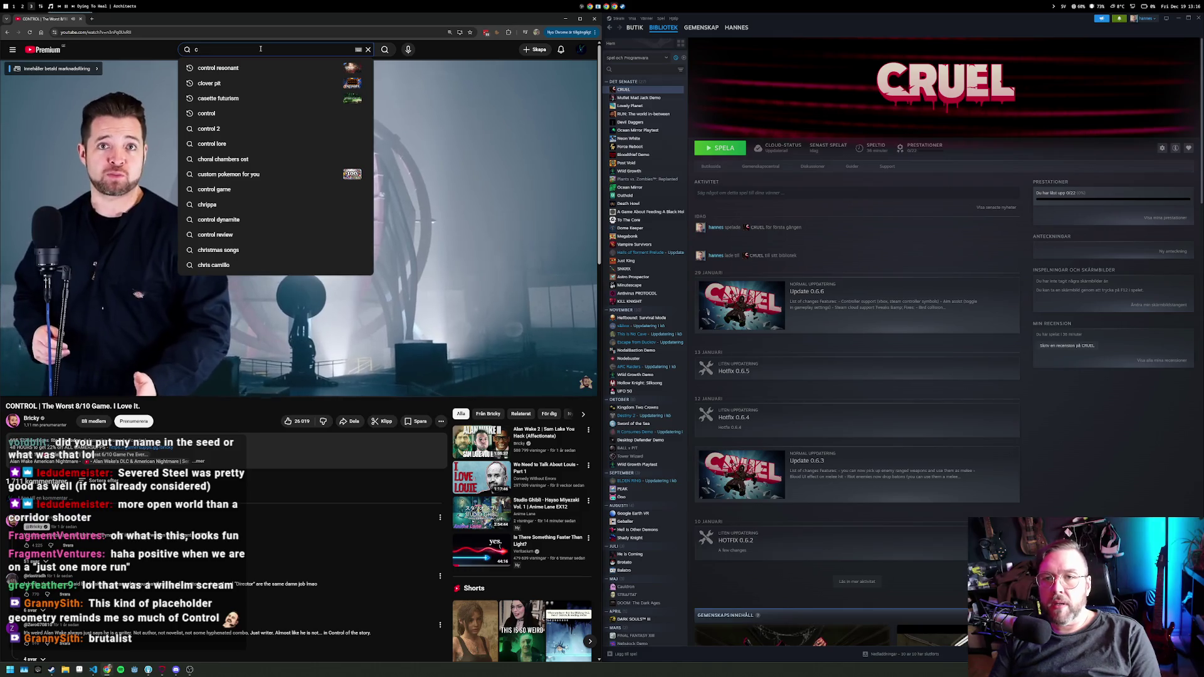
{"action": "type", "text": "ontrol"}
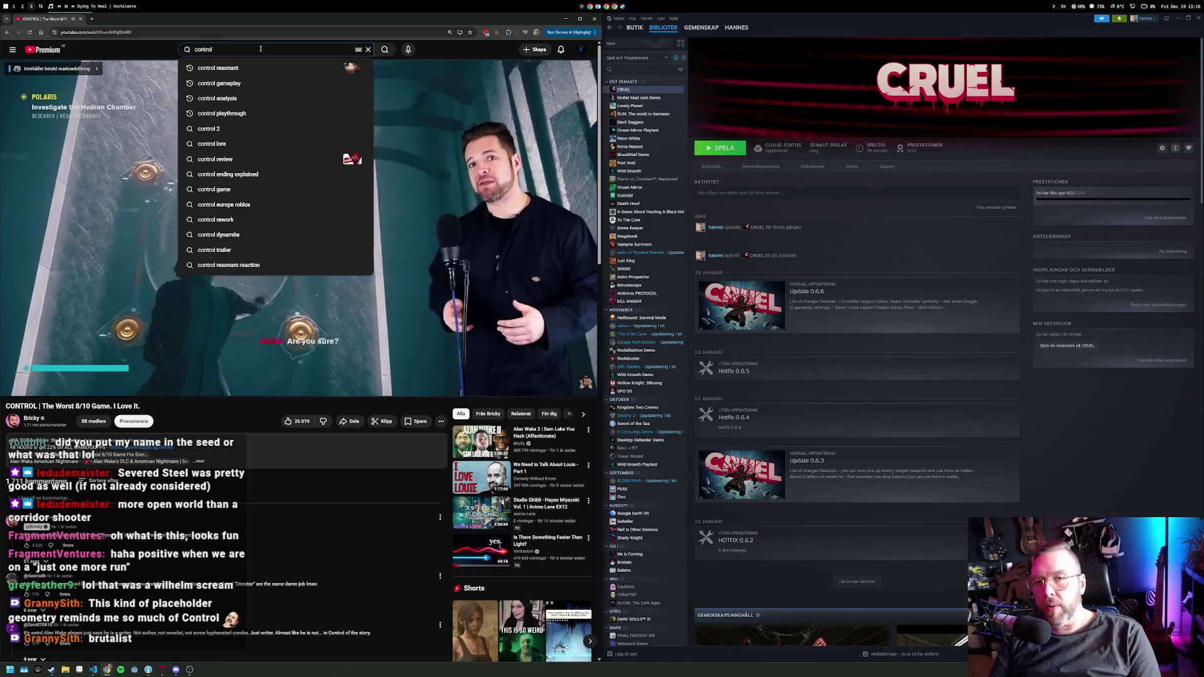
{"action": "type", "text": " astral p"}
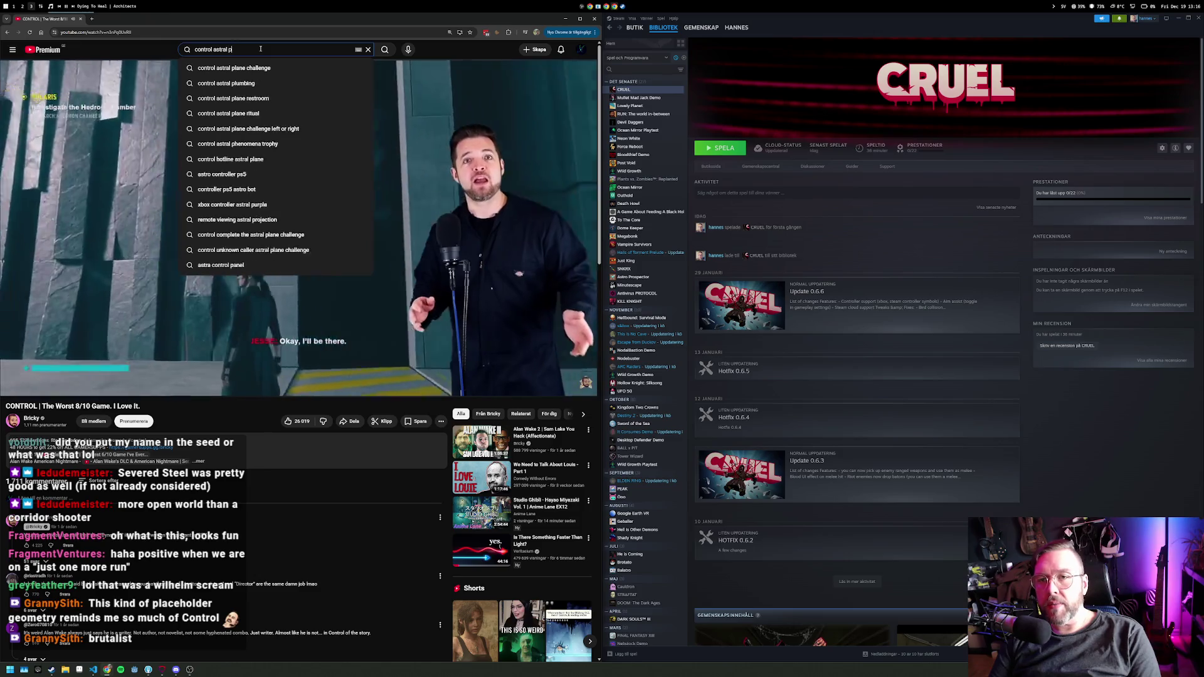
{"action": "type", "text": "lne"}
{"action": "key", "text": "Return"}
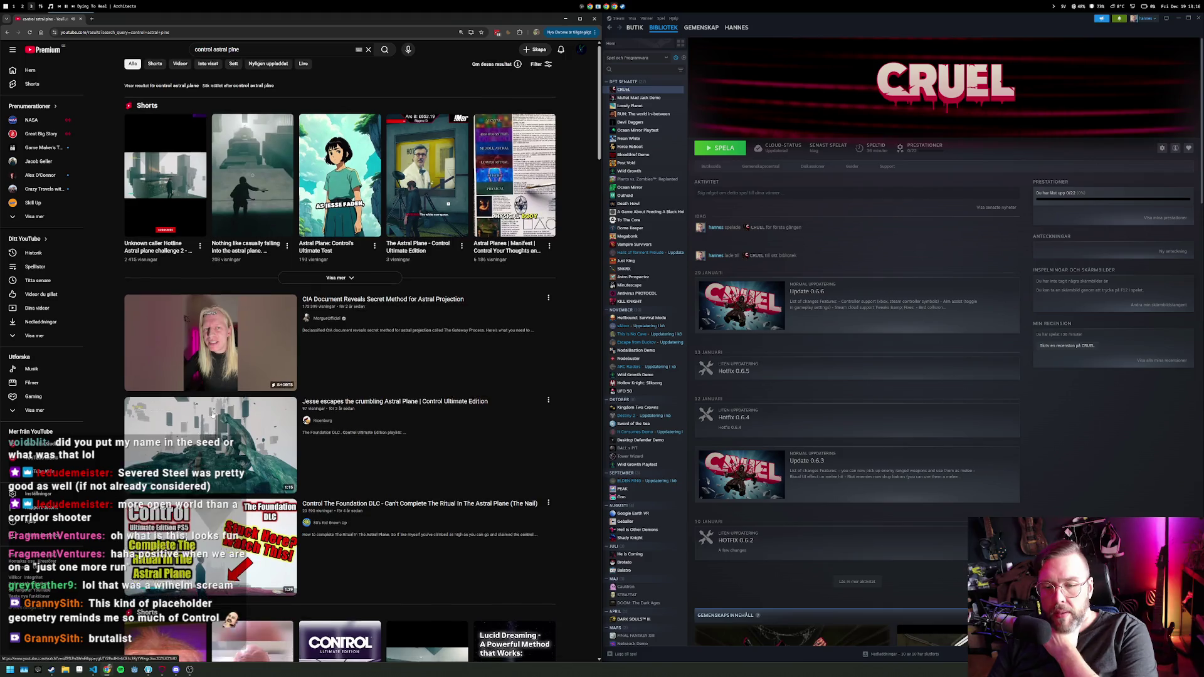
{"action": "scroll", "coordinate": [220, 341], "scroll_direction": "down", "scroll_amount": 1}
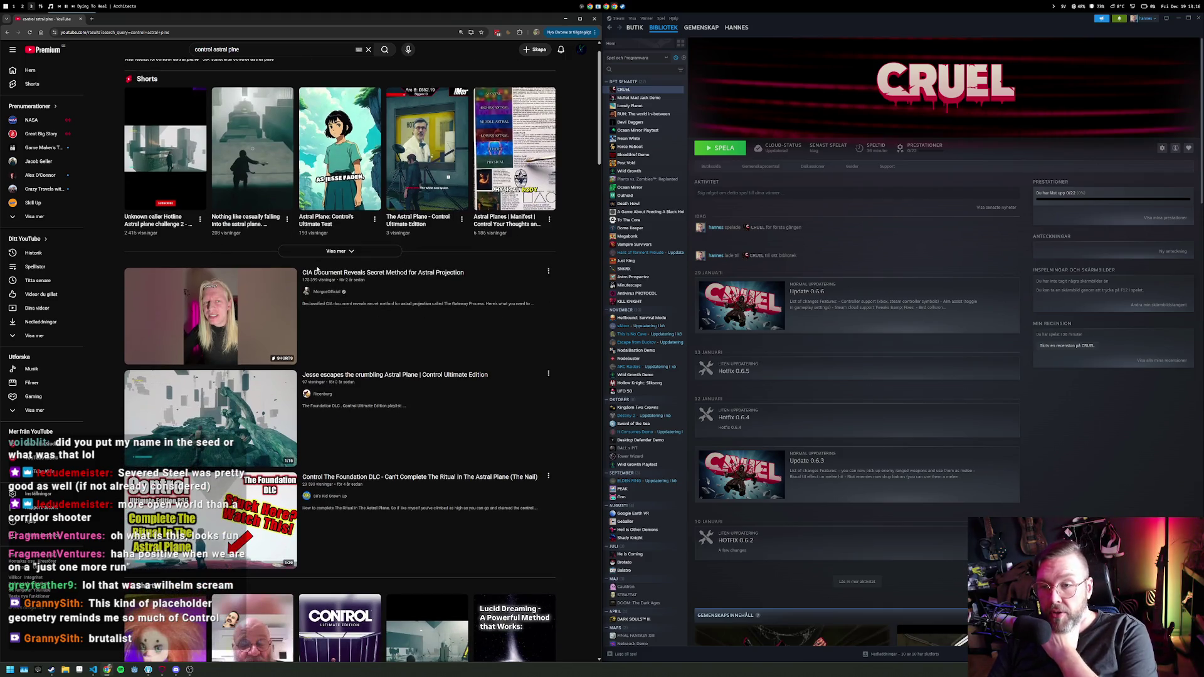
{"action": "left_click", "coordinate": [244, 50]}
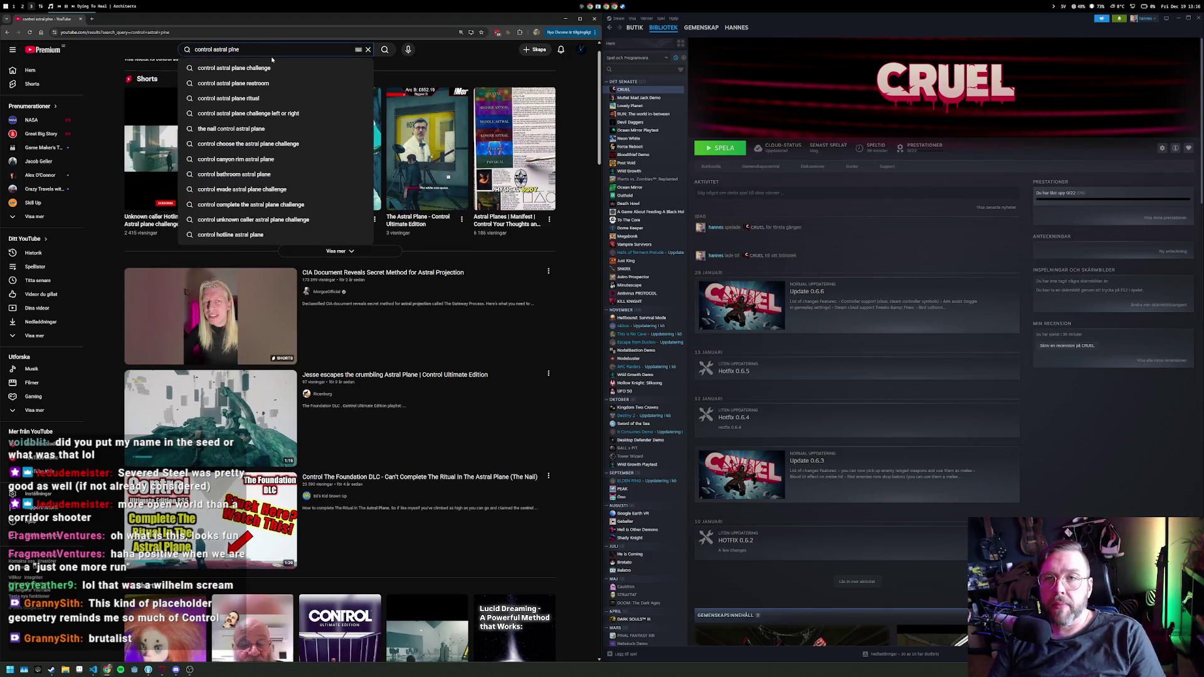
{"action": "type", "text": "a"}
{"action": "key", "text": "Return"}
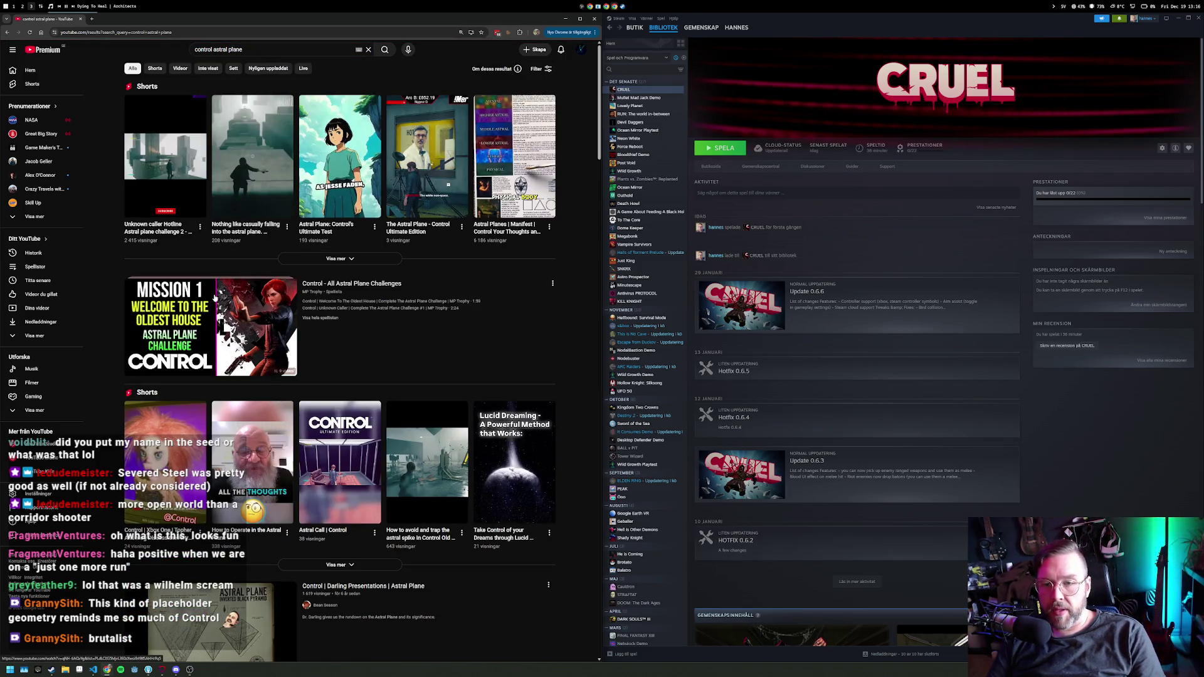
Step: Open the Control astral plane challenges playlist, skip ahead, and switch to Unknown Caller
{"action": "scroll", "coordinate": [202, 211], "scroll_direction": "down", "scroll_amount": 3}
{"action": "left_click", "coordinate": [193, 157]}
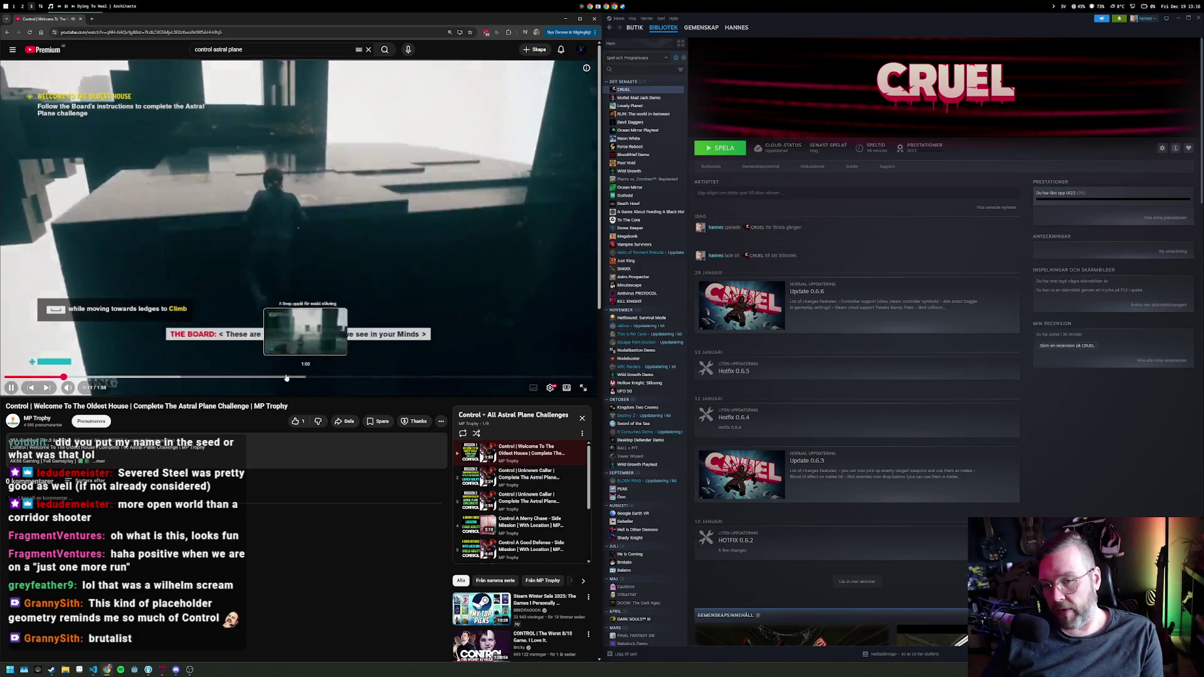
{"action": "left_click", "coordinate": [443, 377]}
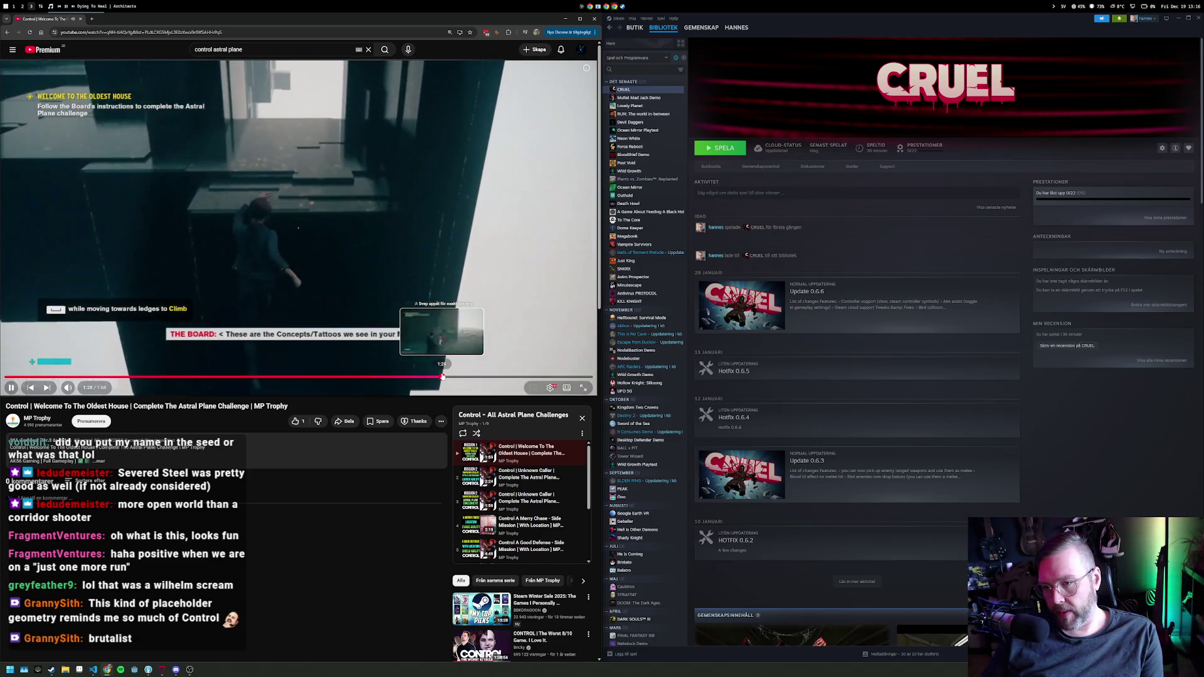
{"action": "left_click", "coordinate": [519, 481]}
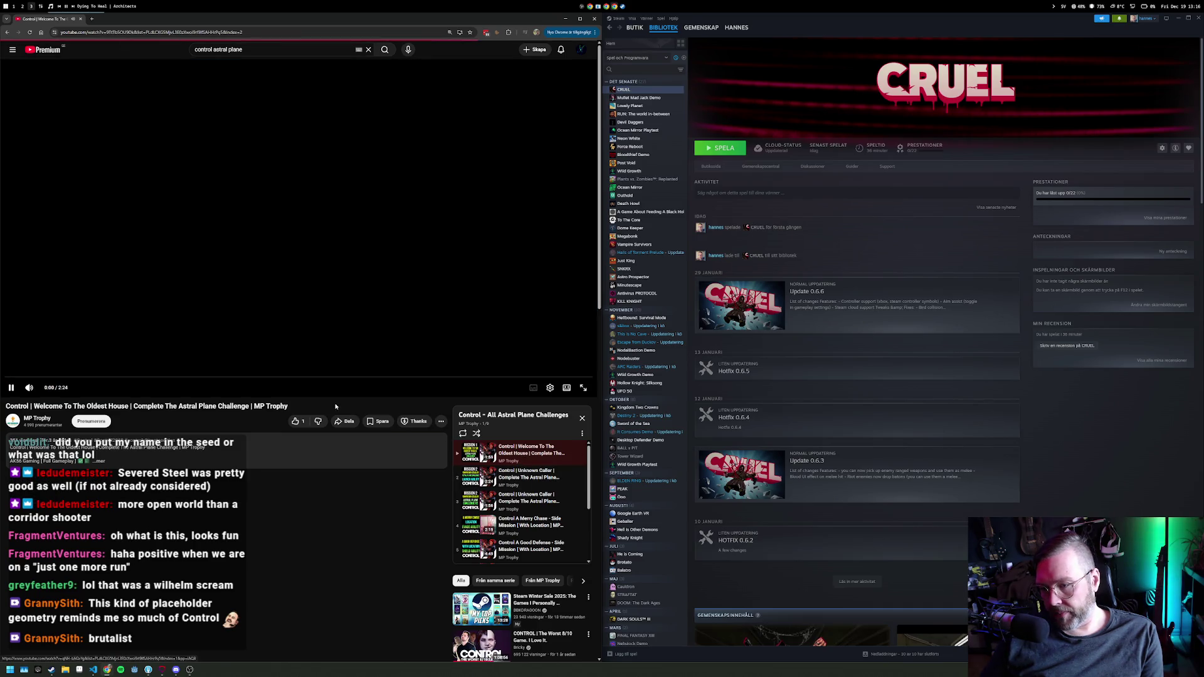
Step: Scrub through the Unknown Caller video, then play A Captive Audience and select the search query
{"action": "left_click", "coordinate": [199, 377]}
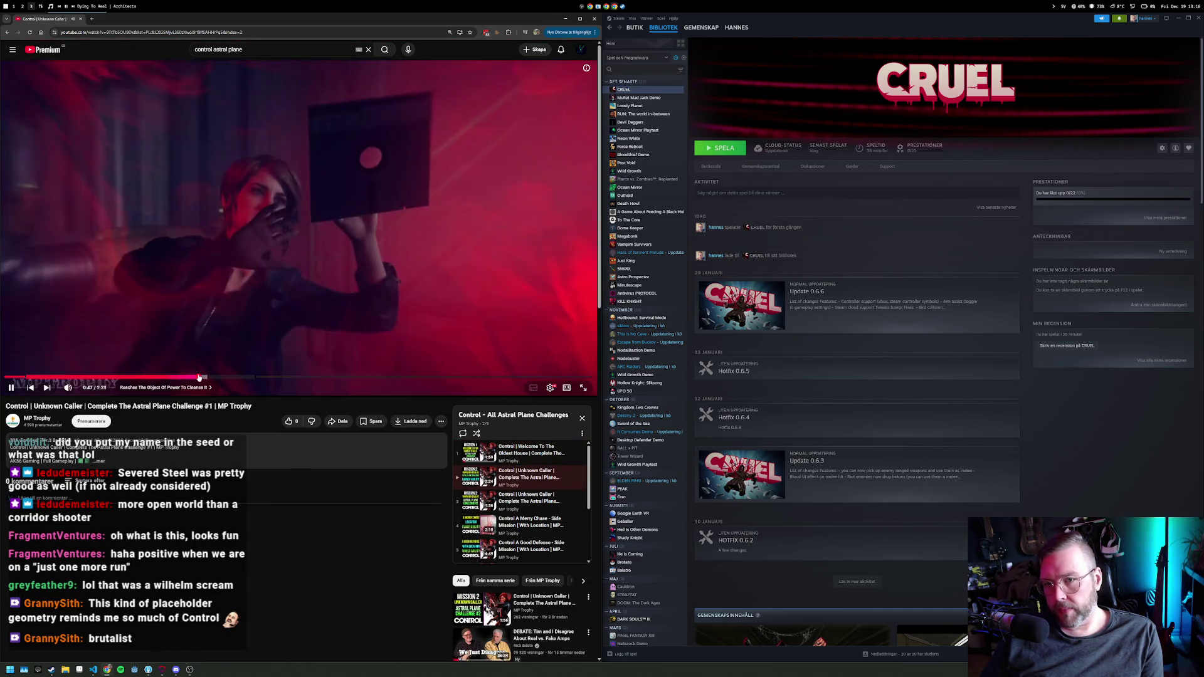
{"action": "left_click_drag", "start_coordinate": [267, 375], "coordinate": [317, 377]}
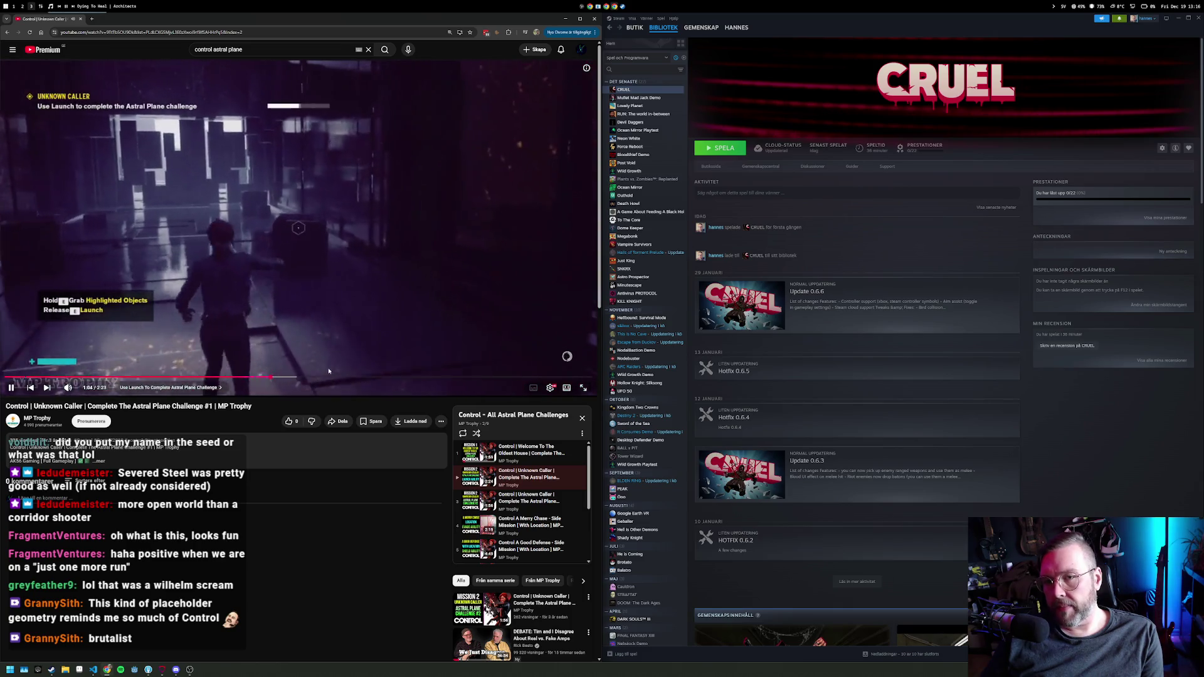
{"action": "left_click", "coordinate": [432, 378]}
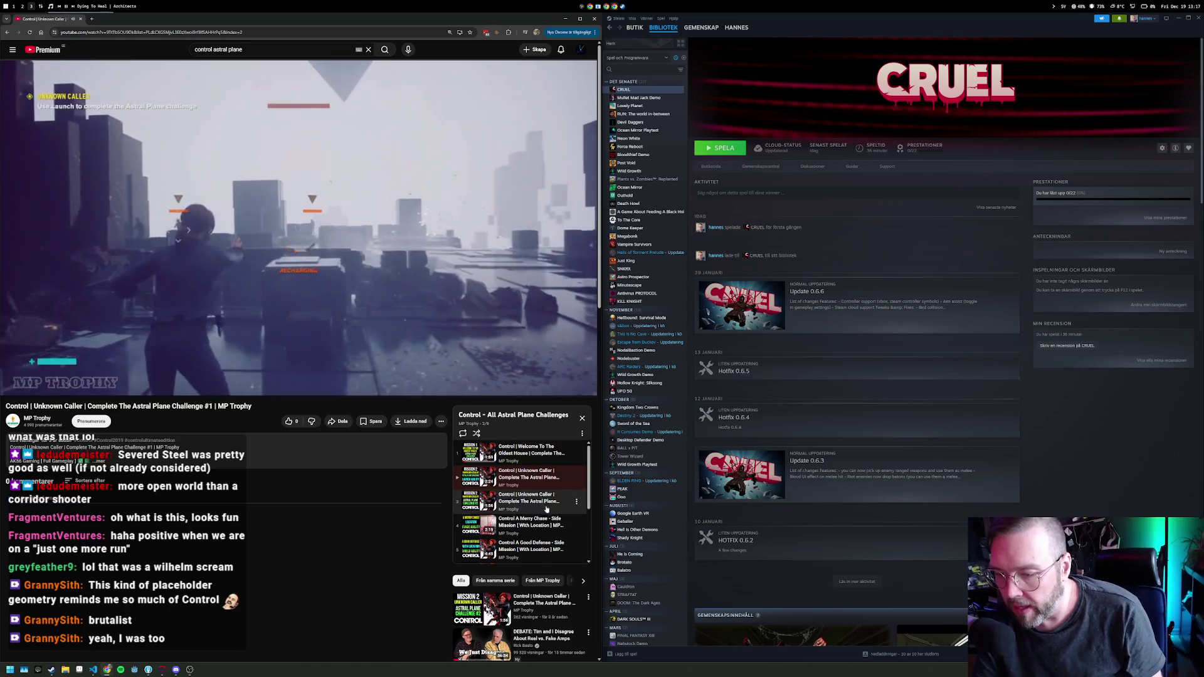
{"action": "left_click", "coordinate": [543, 521]}
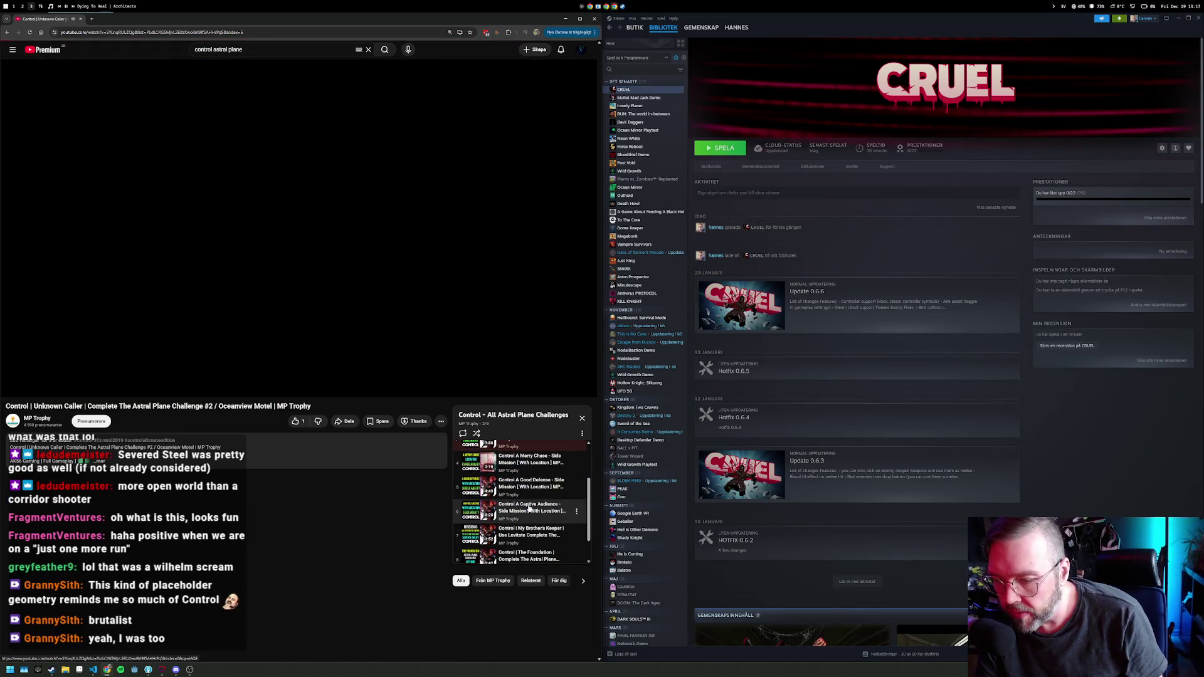
{"action": "double_click", "coordinate": [235, 49]}
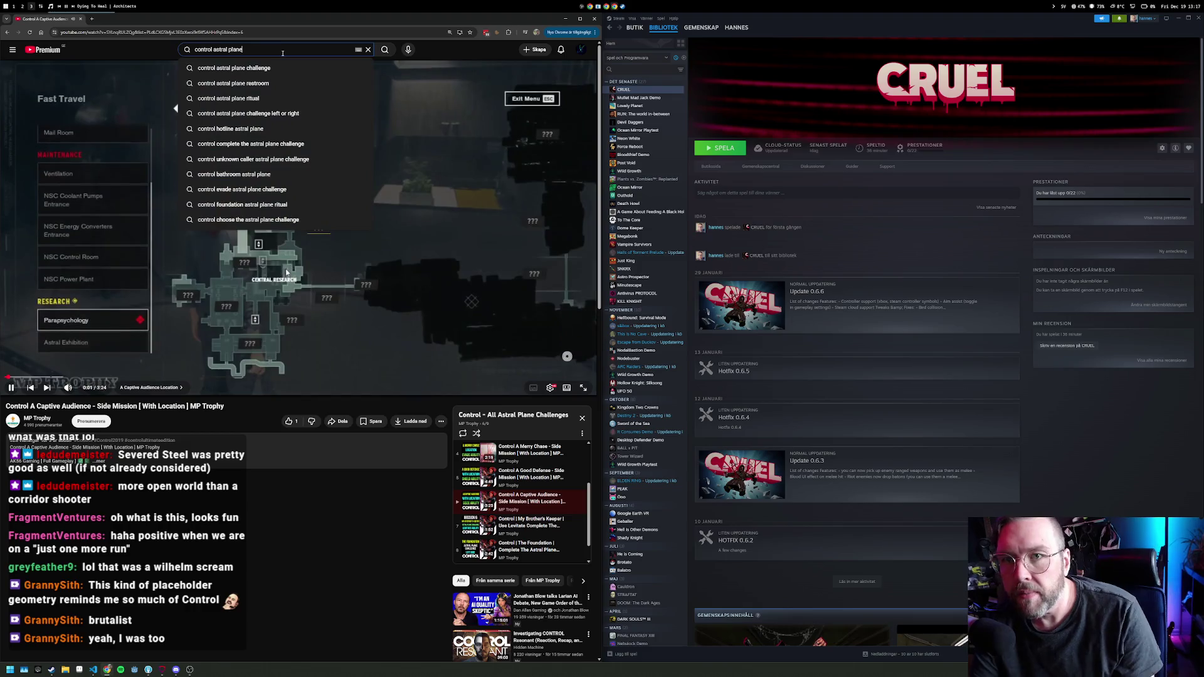
Step: Search for 'control 4k' and play the Control PS5 Combat Gameplay 4K 60FPS video
{"action": "type", "text": "4k"}
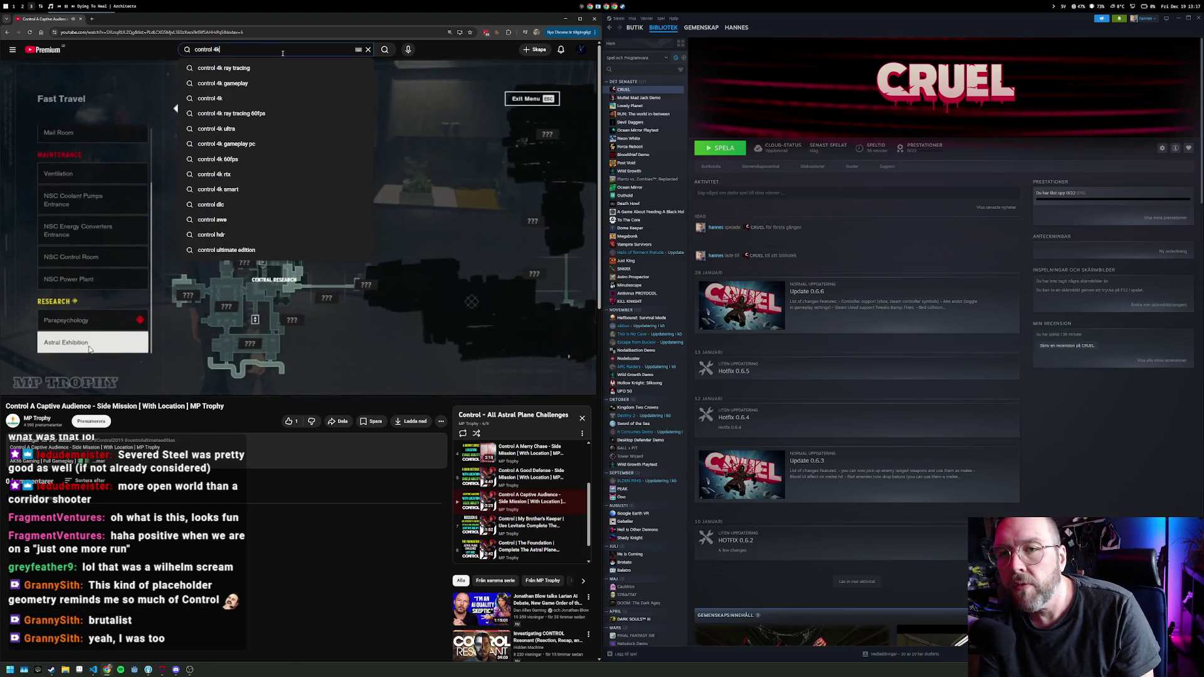
{"action": "key", "text": "Return"}
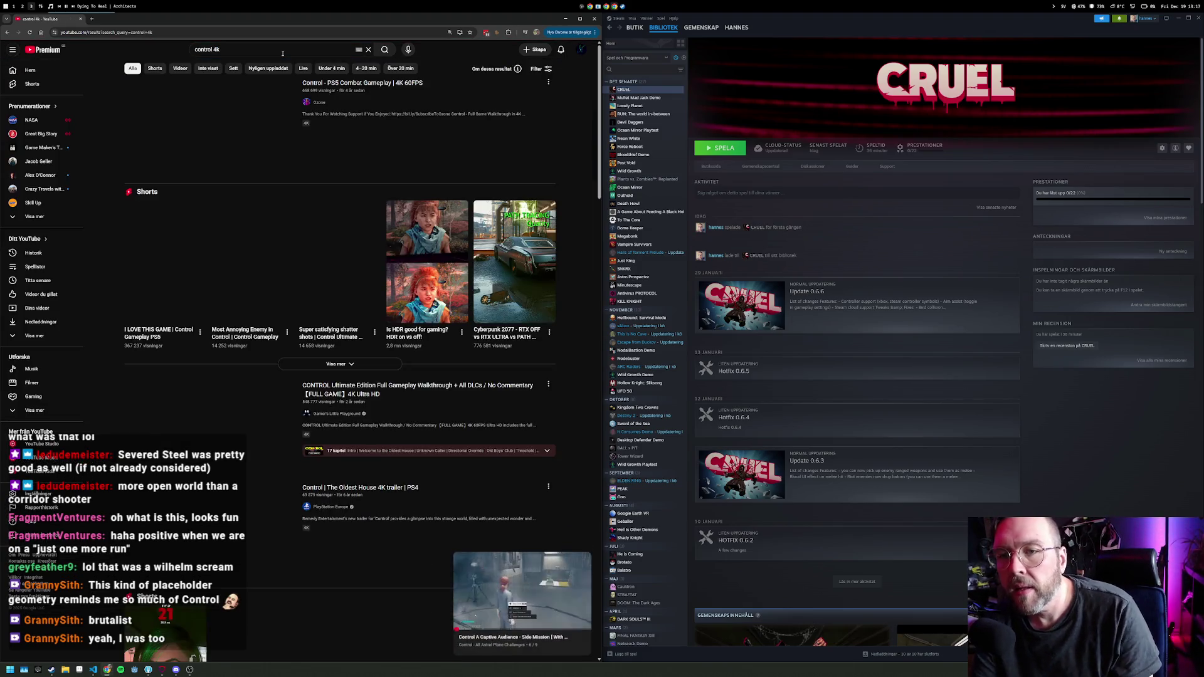
{"action": "left_click", "coordinate": [390, 148]}
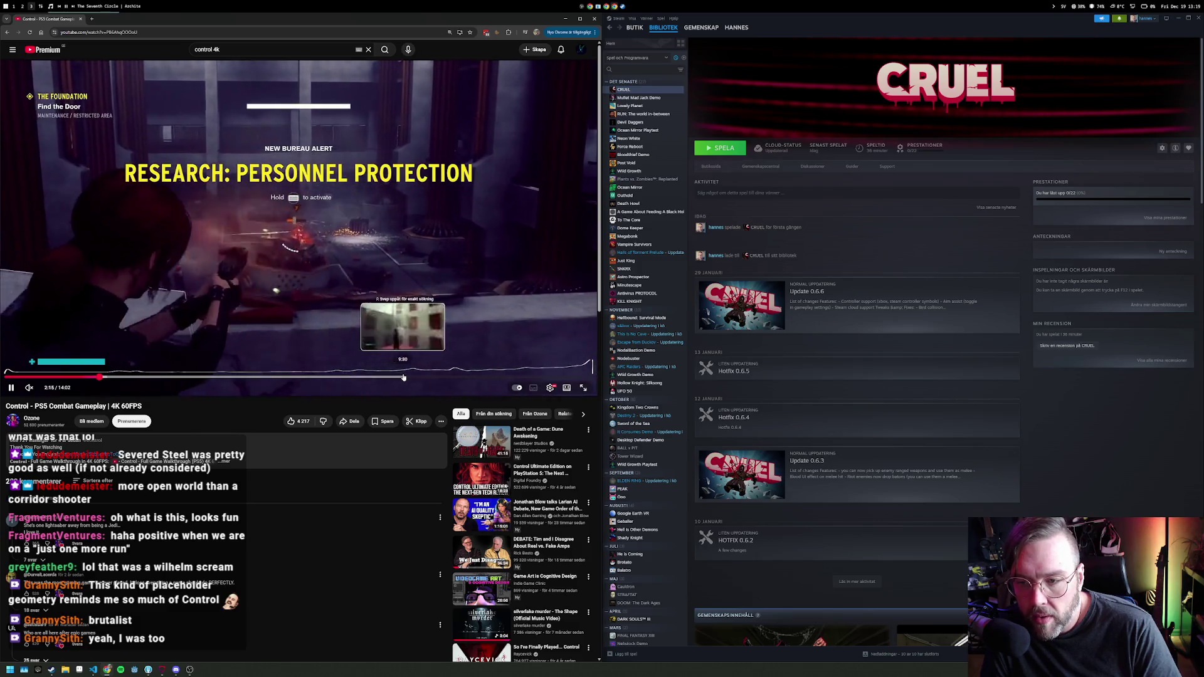
{"action": "left_click", "coordinate": [238, 50]}
Step: Search YouTube for 'control 4k astral plane' and play the Unknown Caller astral plane challenge video
{"action": "type", "text": "astral plane"}
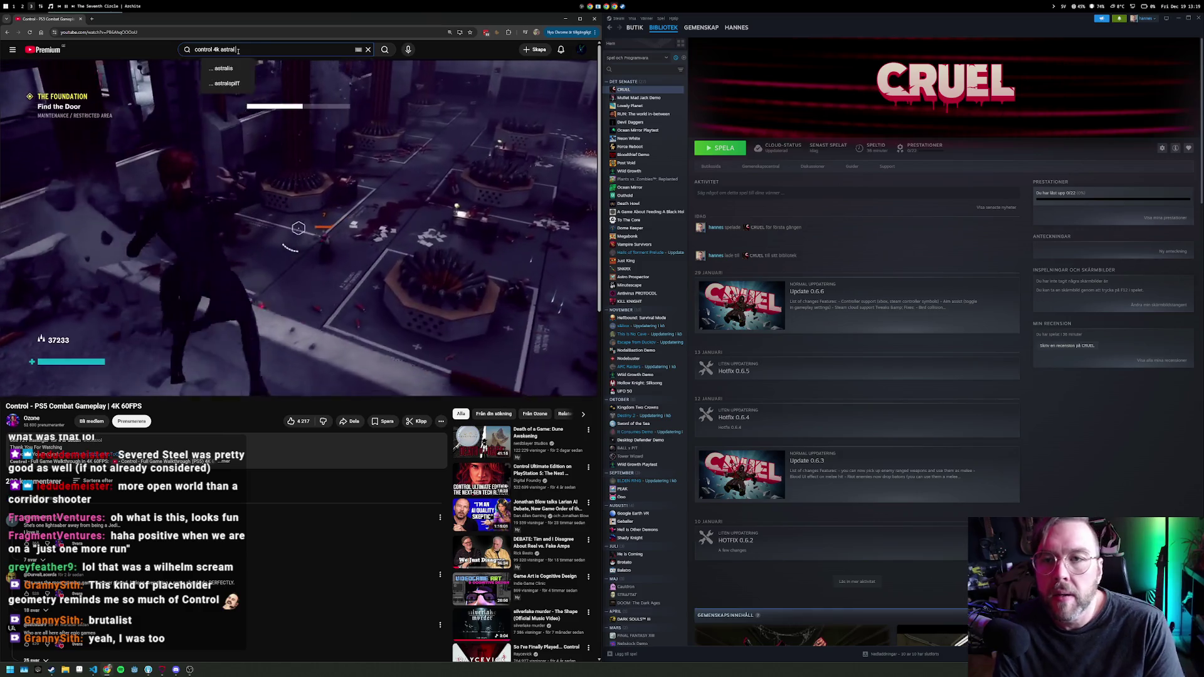
{"action": "key", "text": "Return"}
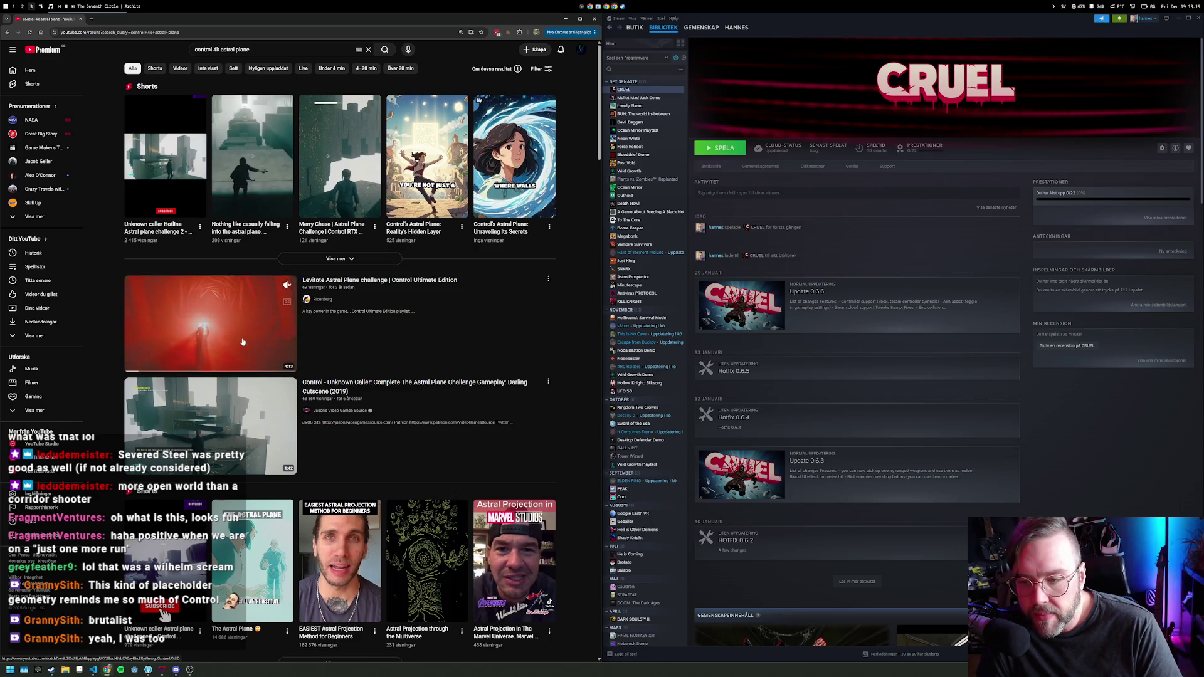
{"action": "left_click", "coordinate": [218, 382]}
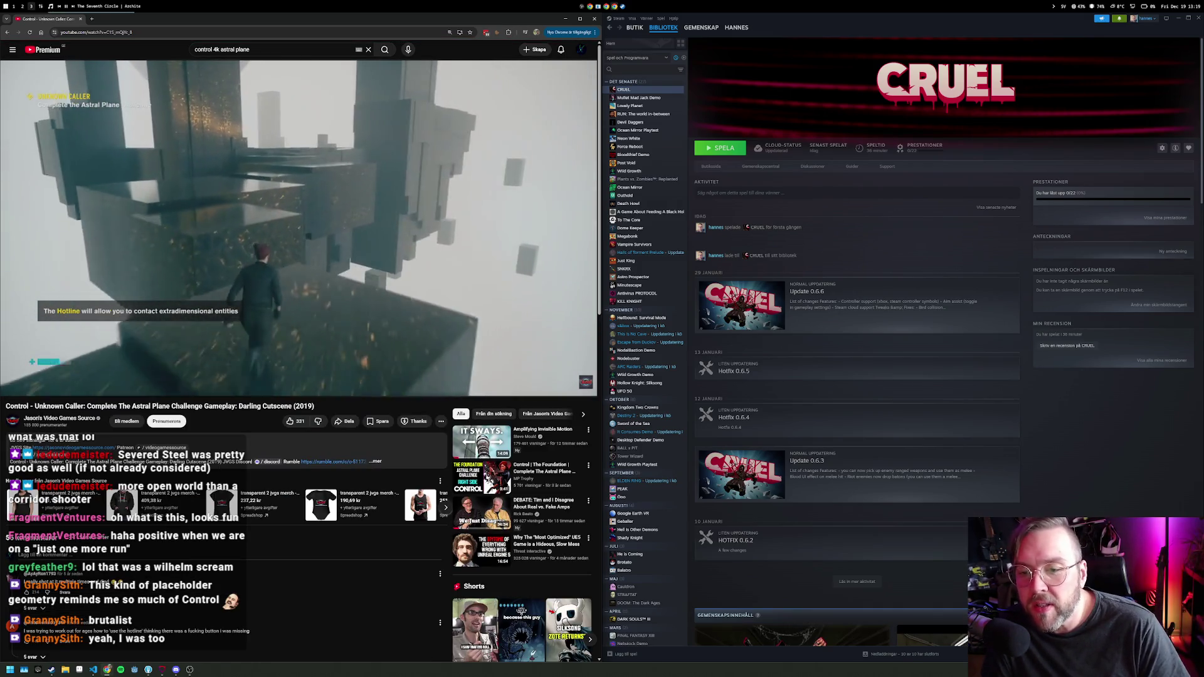
{"action": "left_click", "coordinate": [222, 51]}
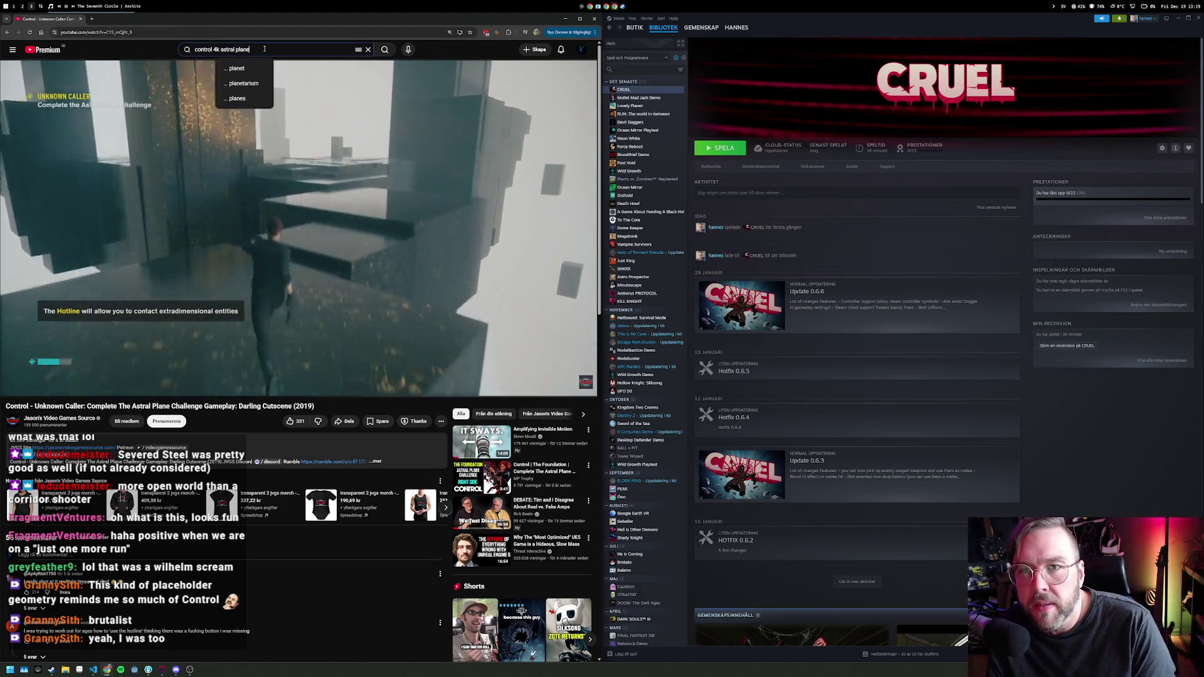
Step: Search 'control 4k 60 astral plane', open the Control Astral 4K playthrough, and seek it to 13:42
{"action": "type", "text": "60"}
{"action": "key", "text": "Return"}
{"action": "mouse_move", "coordinate": [220, 139]}
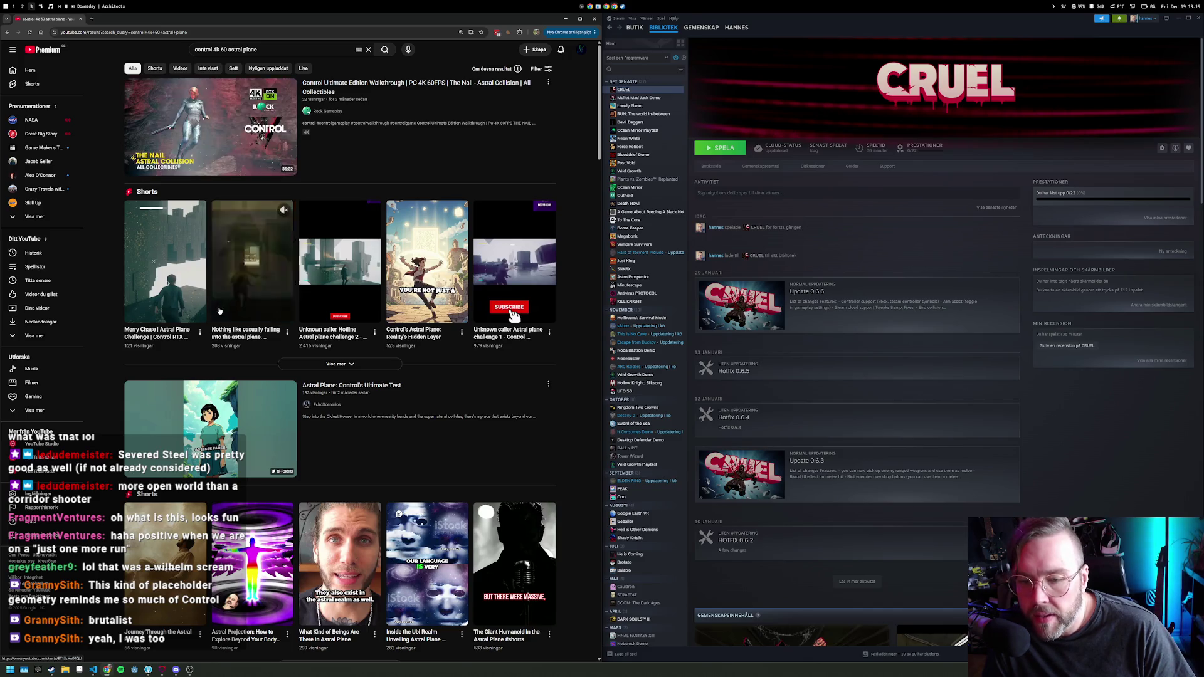
{"action": "scroll", "coordinate": [212, 311], "scroll_direction": "down", "scroll_amount": 10}
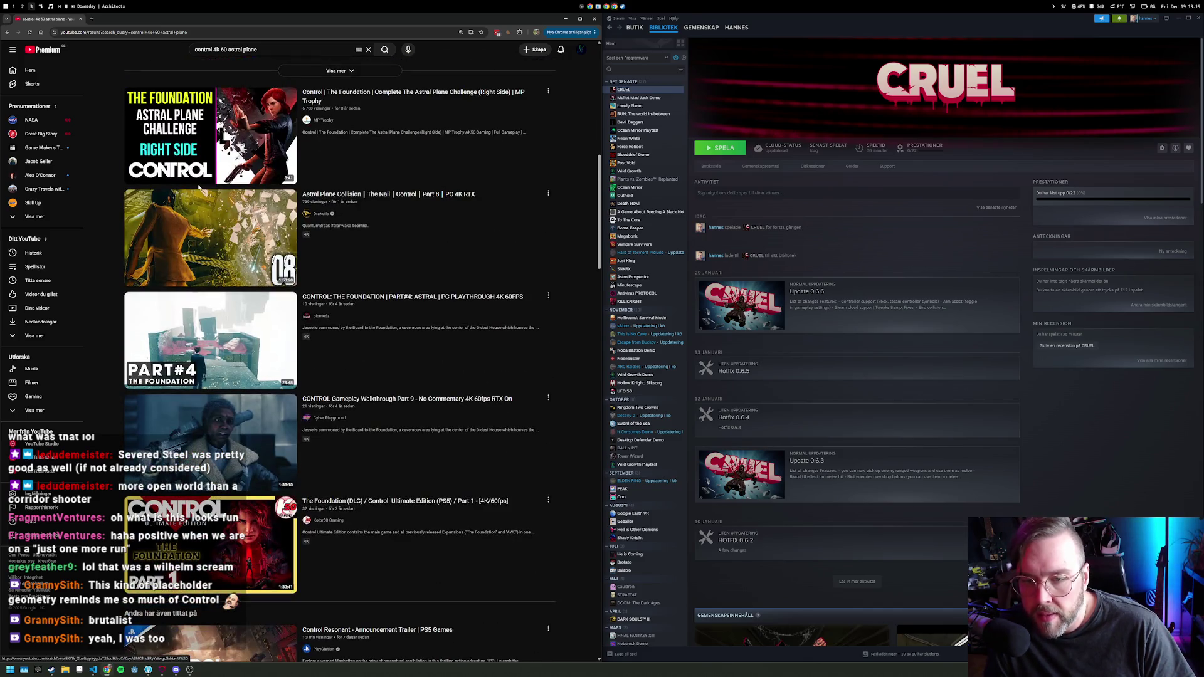
{"action": "left_click", "coordinate": [212, 311]}
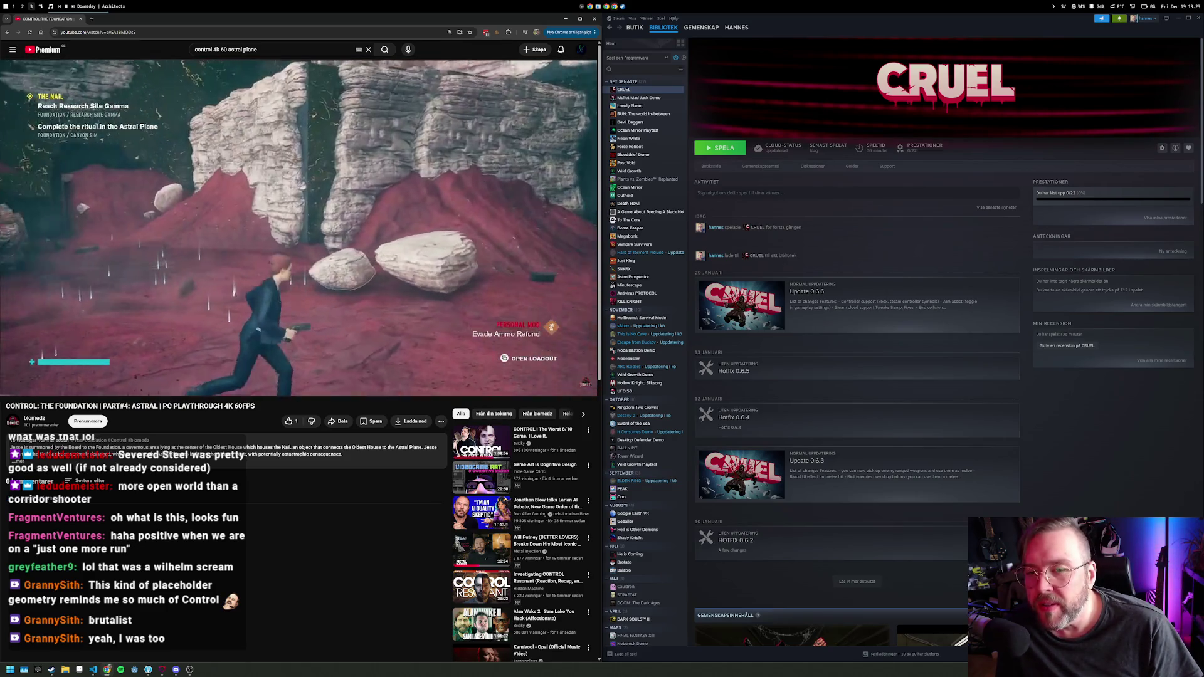
{"action": "mouse_move", "coordinate": [443, 289]}
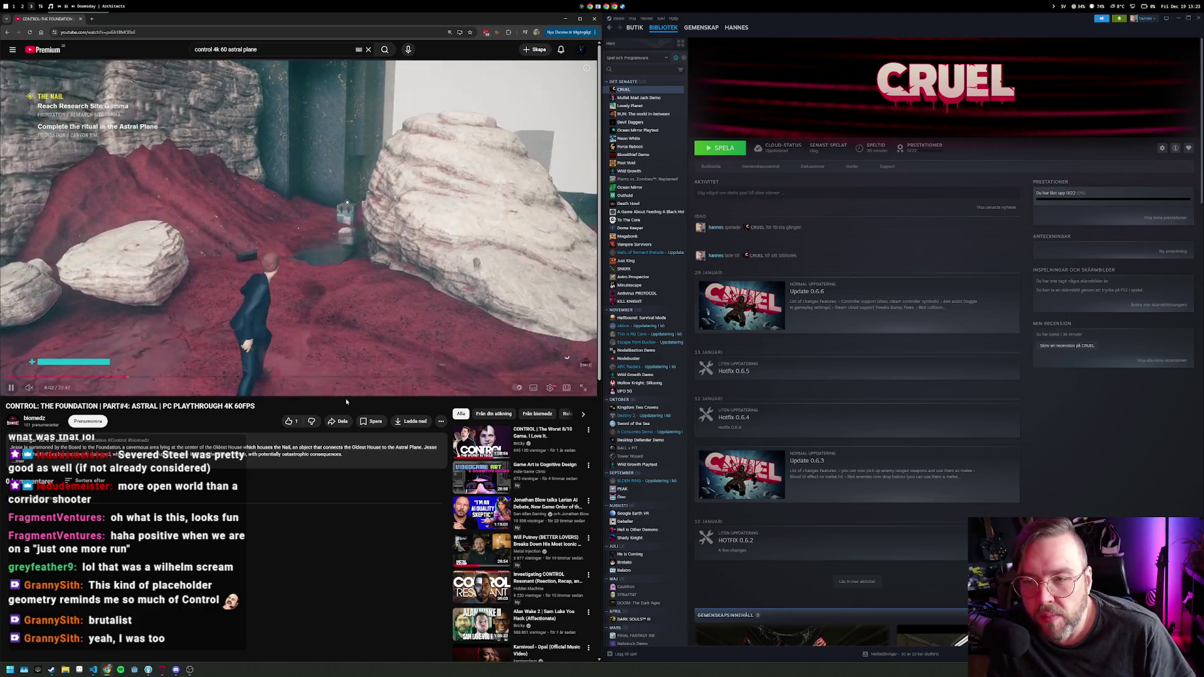
{"action": "left_click", "coordinate": [276, 376]}
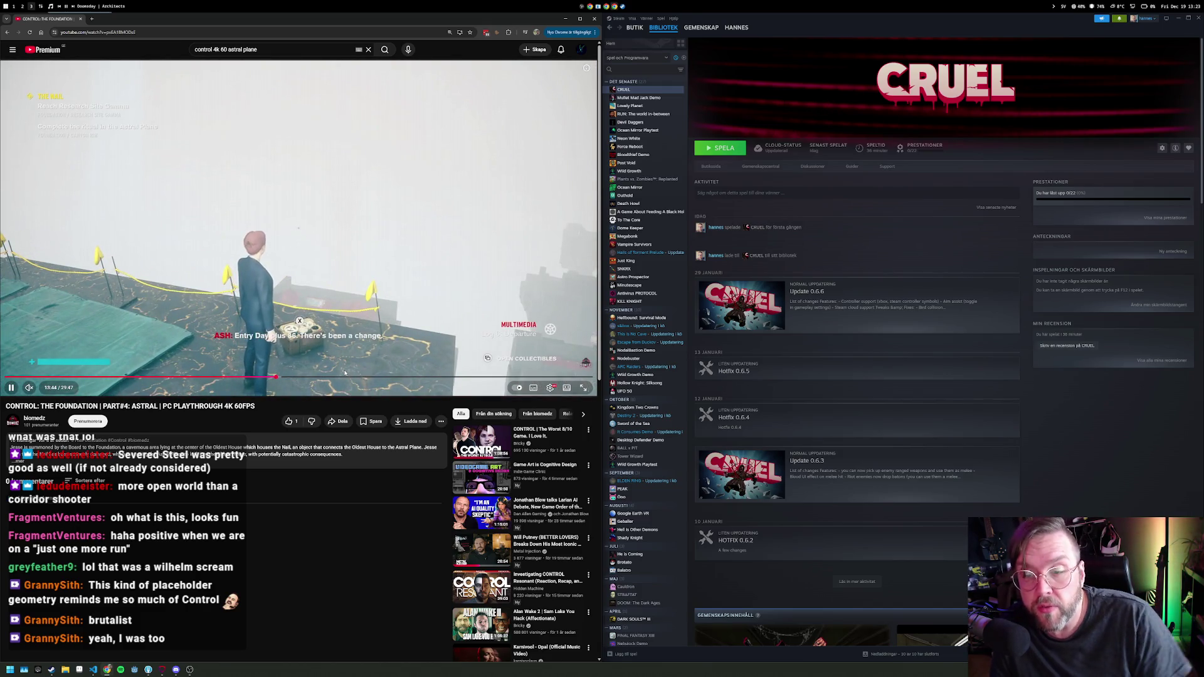
Step: Skip the Control playthrough ahead through 15 and 17 minutes to about 20:41
{"action": "left_click", "coordinate": [303, 378]}
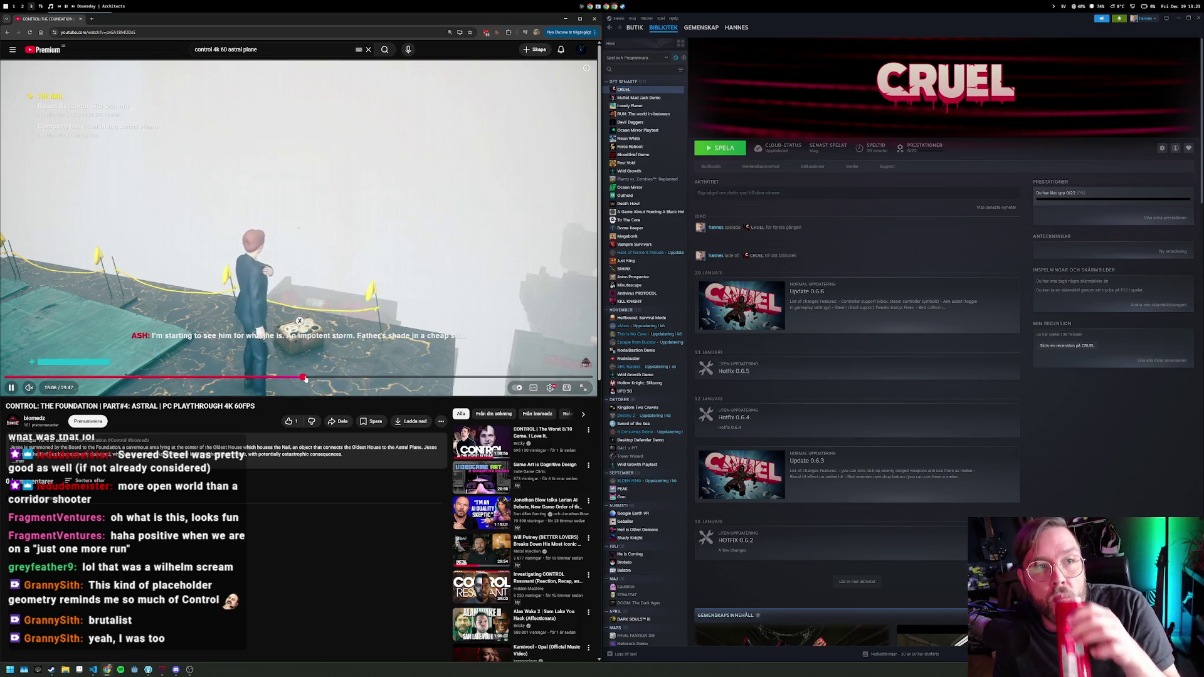
{"action": "left_click", "coordinate": [341, 377]}
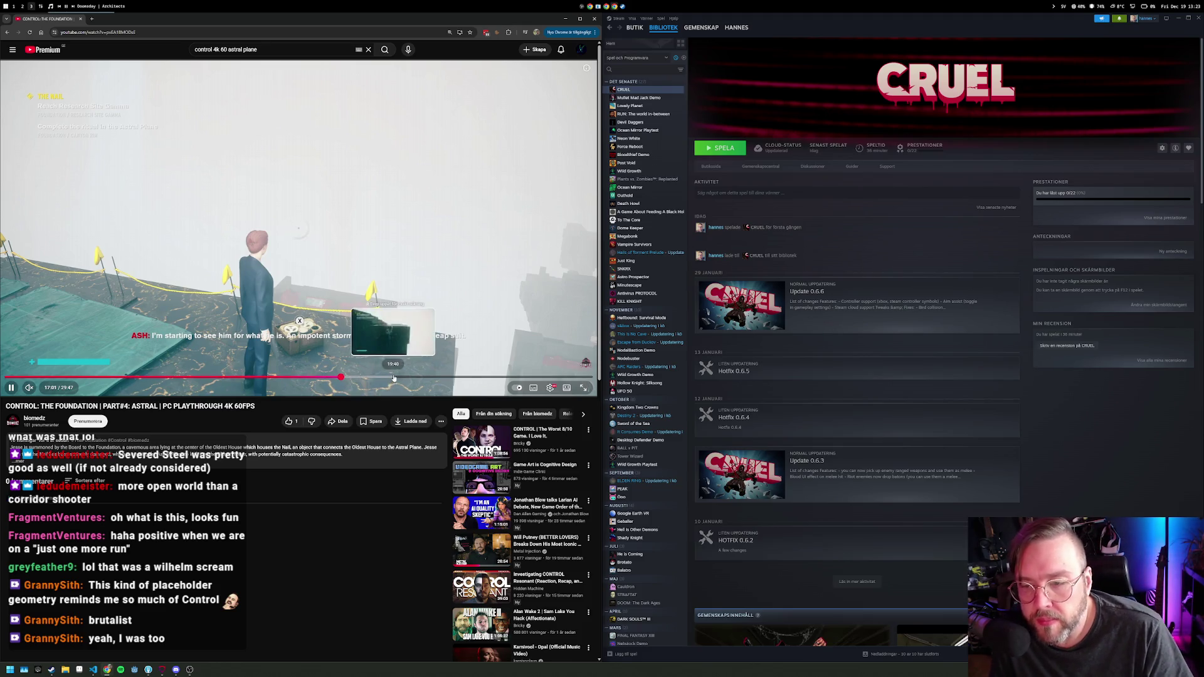
{"action": "left_click", "coordinate": [414, 378]}
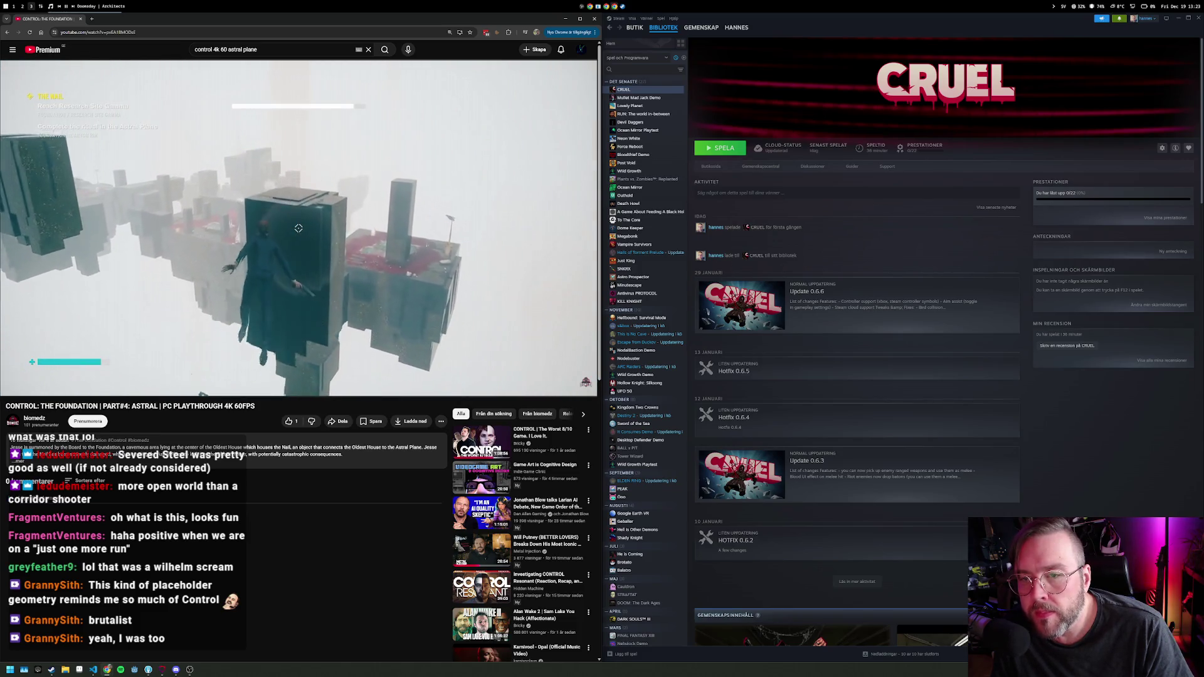
Step: Pause the video and return to the Godot and VS Code workspace
{"action": "mouse_move", "coordinate": [313, 237]}
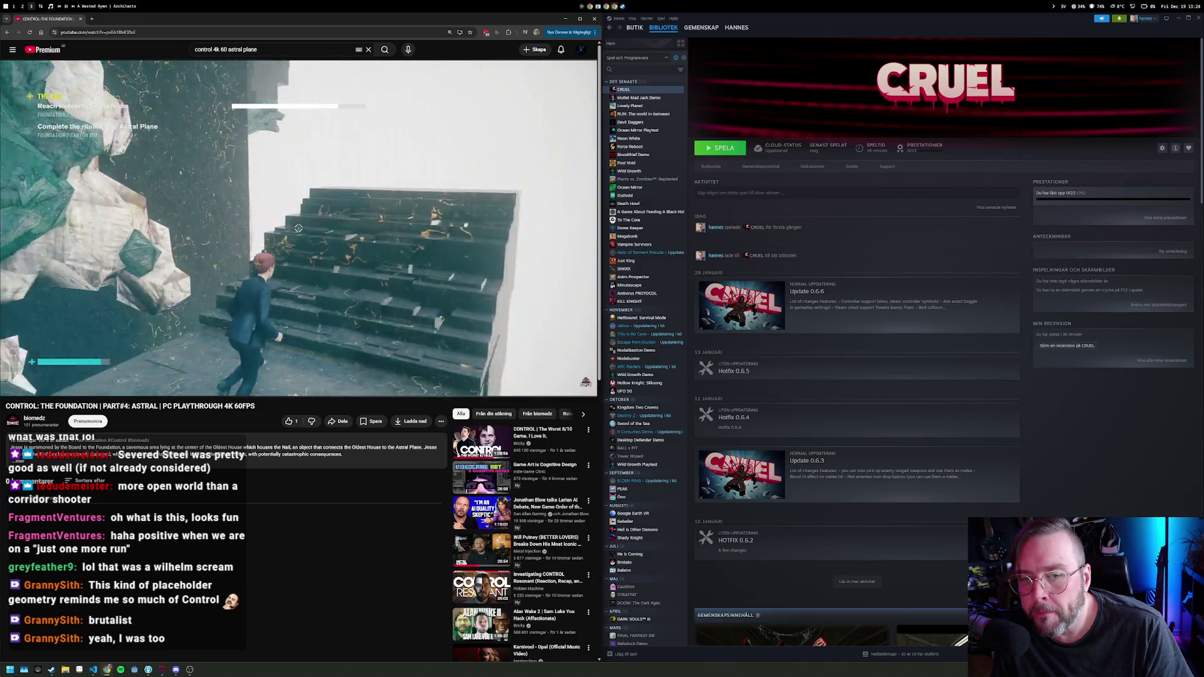
{"action": "left_click", "coordinate": [229, 262]}
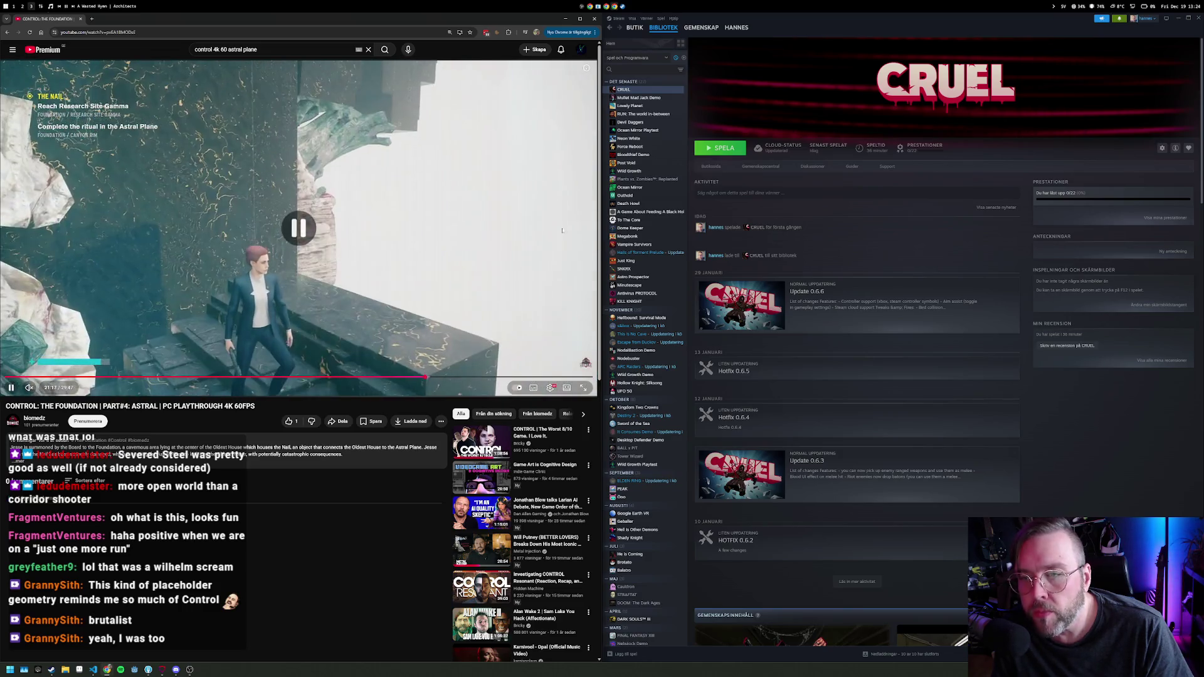
{"action": "key", "text": "super+1"}
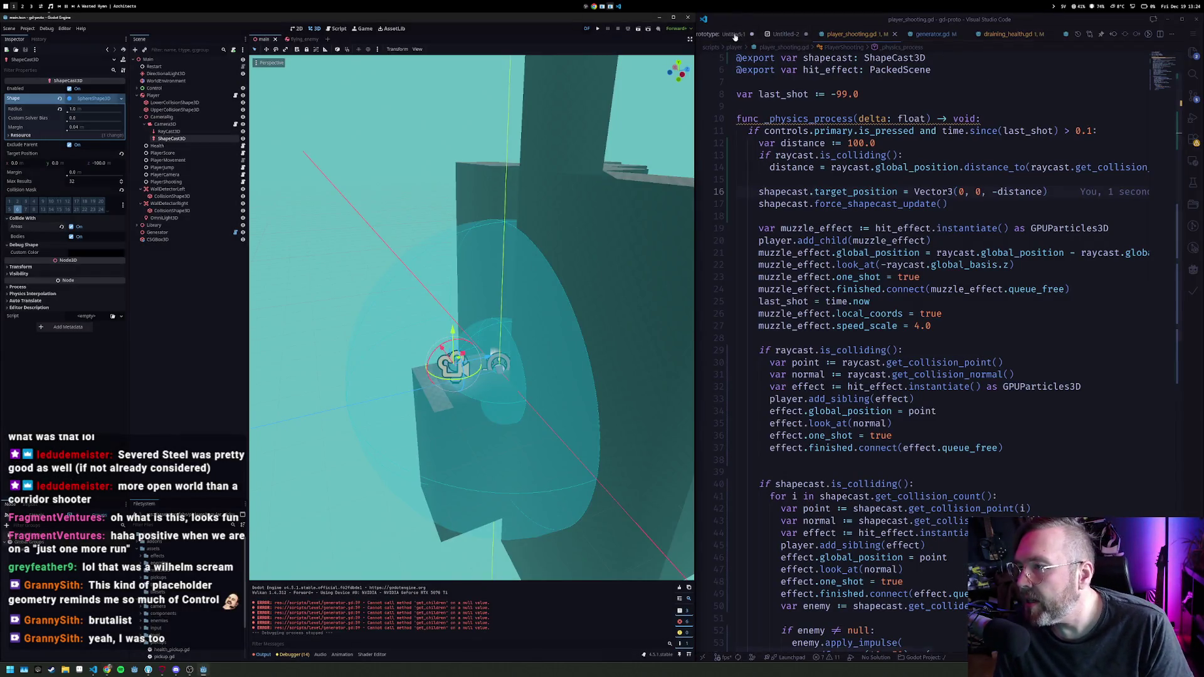
Step: In the FPS stuff notes, add a 'Level mechanics:' heading with a Destructible "rocks" checklist item
{"action": "left_click", "coordinate": [731, 35]}
{"action": "left_click", "coordinate": [858, 35]}
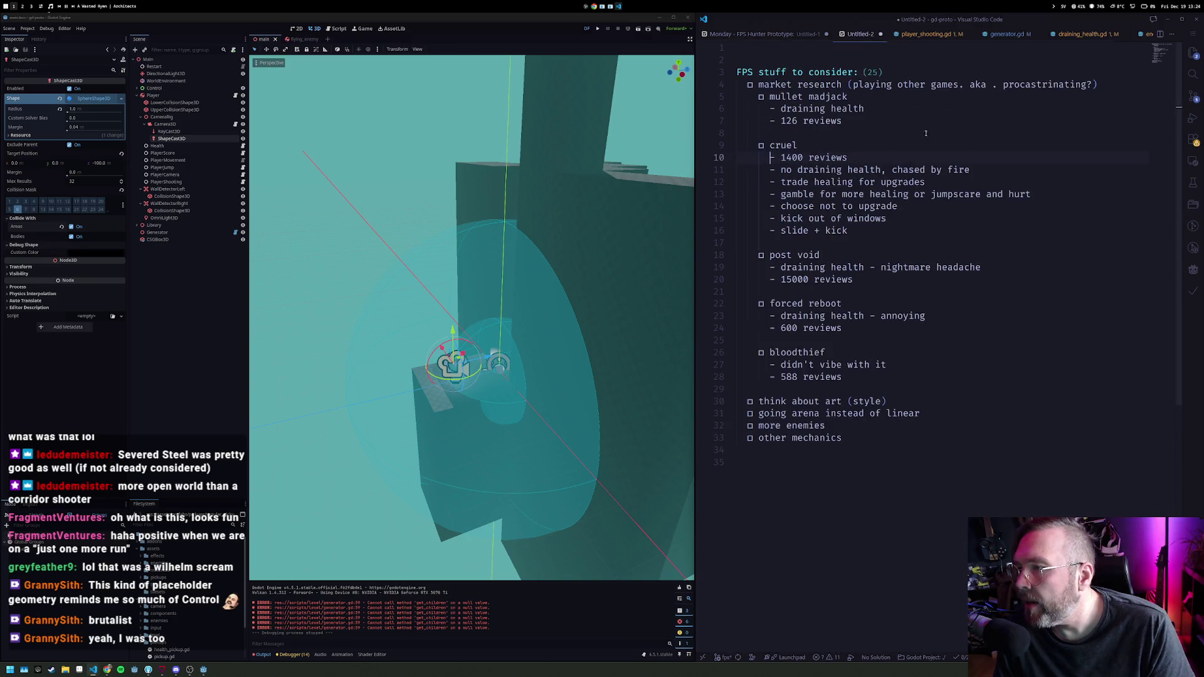
{"action": "scroll", "coordinate": [926, 350], "scroll_direction": "down", "scroll_amount": 3}
{"action": "key", "text": "Return"}
{"action": "key", "text": "Return"}
{"action": "key", "text": "Return"}
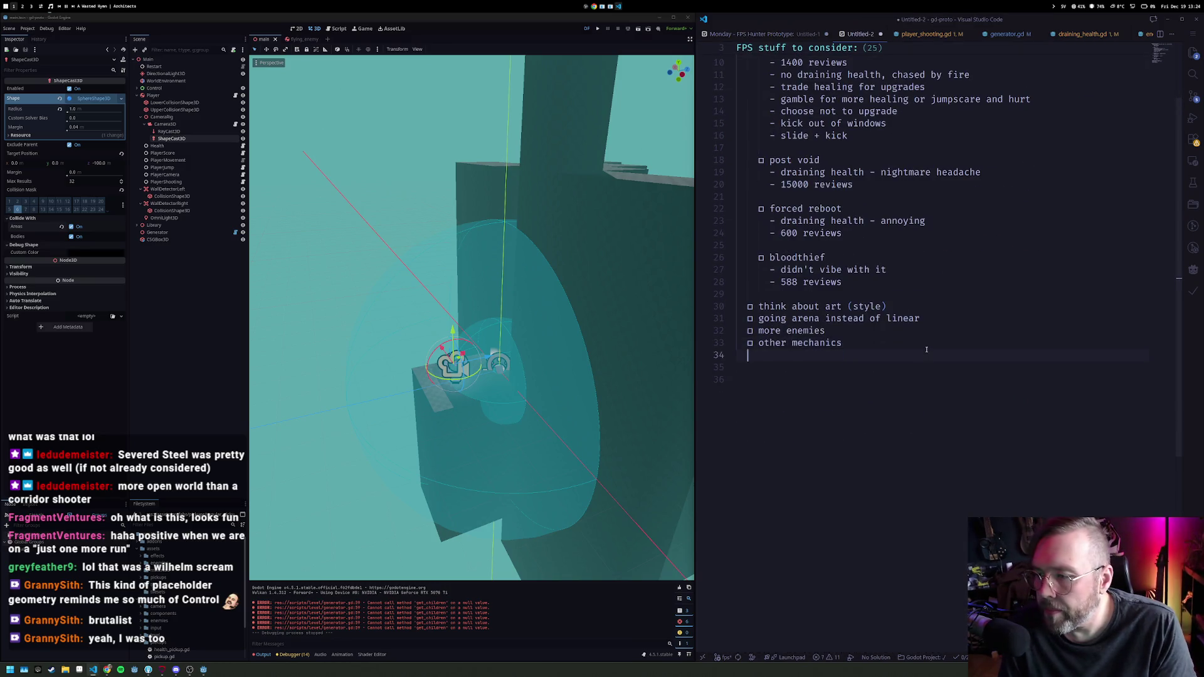
{"action": "type", "text": "Level mechanics:"}
{"action": "key", "text": "Return"}
{"action": "key", "text": "ctrl+Return"}
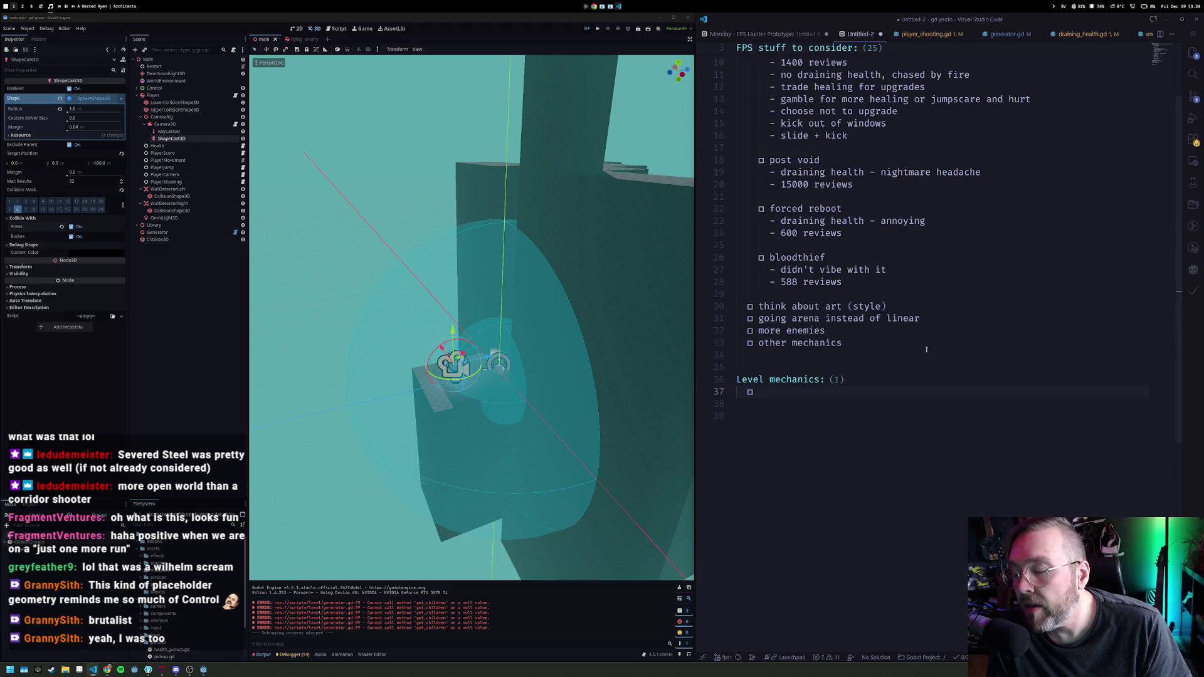
{"action": "type", "text": "Destru"}
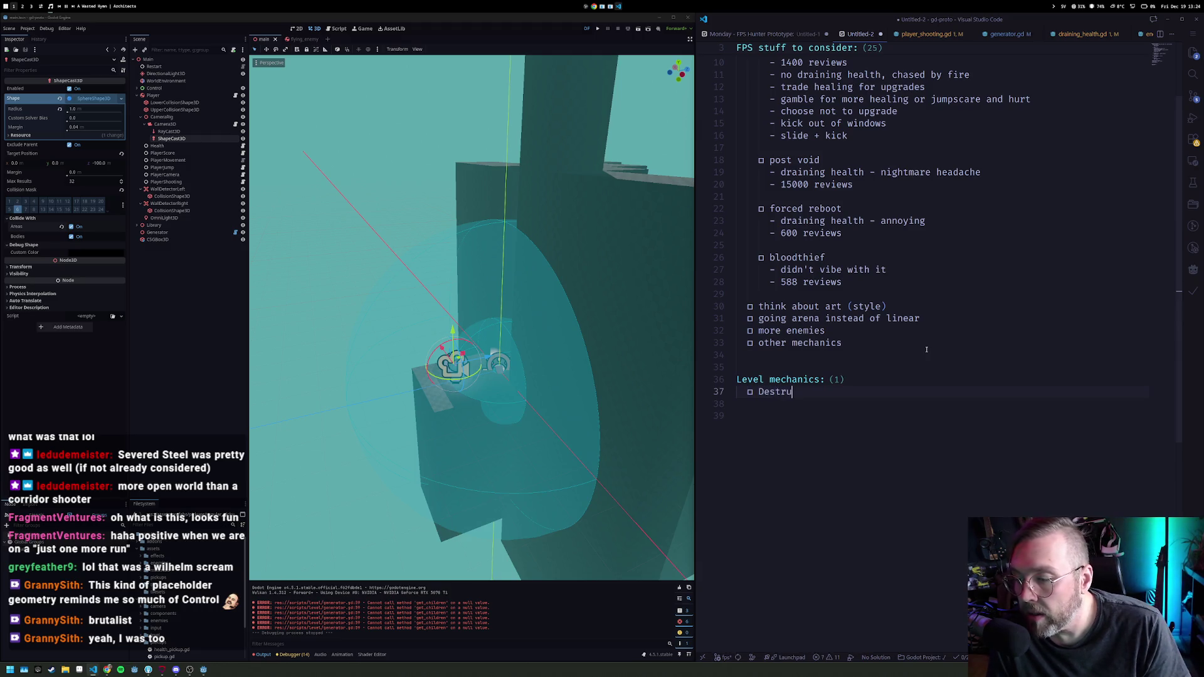
{"action": "type", "text": "ctible rocks"}
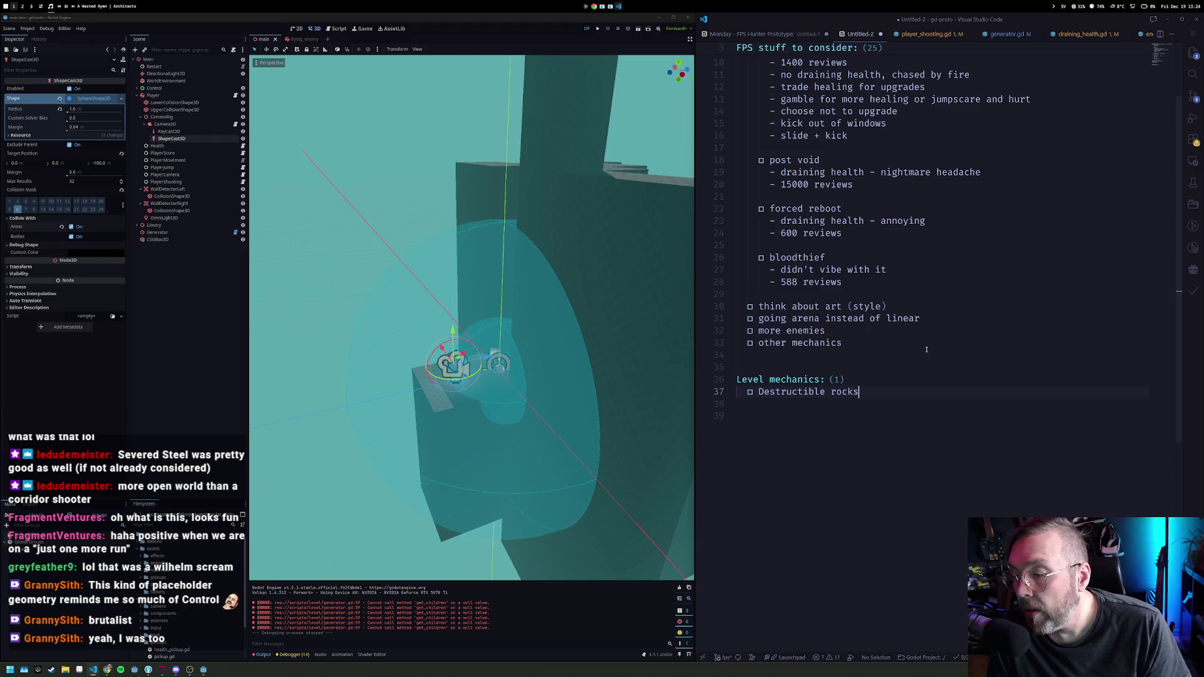
{"action": "key", "text": "BackSpace"}
{"action": "key", "text": "BackSpace"}
{"action": "key", "text": "BackSpace"}
{"action": "key", "text": "BackSpace"}
{"action": "key", "text": "BackSpace"}
{"action": "type", "text": "\"rocks\""}
Step: Add 'Rotating things' and 'Lasers' checklist items, plus an empty fourth item
{"action": "key", "text": "End"}
{"action": "key", "text": "Return"}
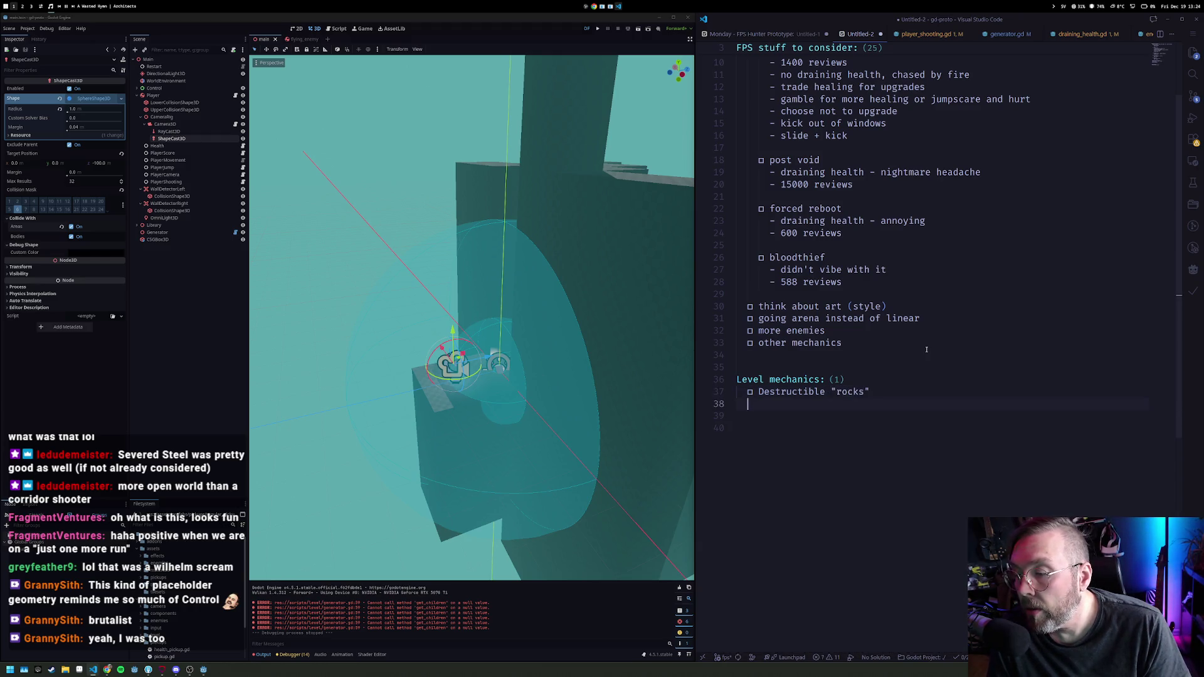
{"action": "type", "text": "Rotating thign"}
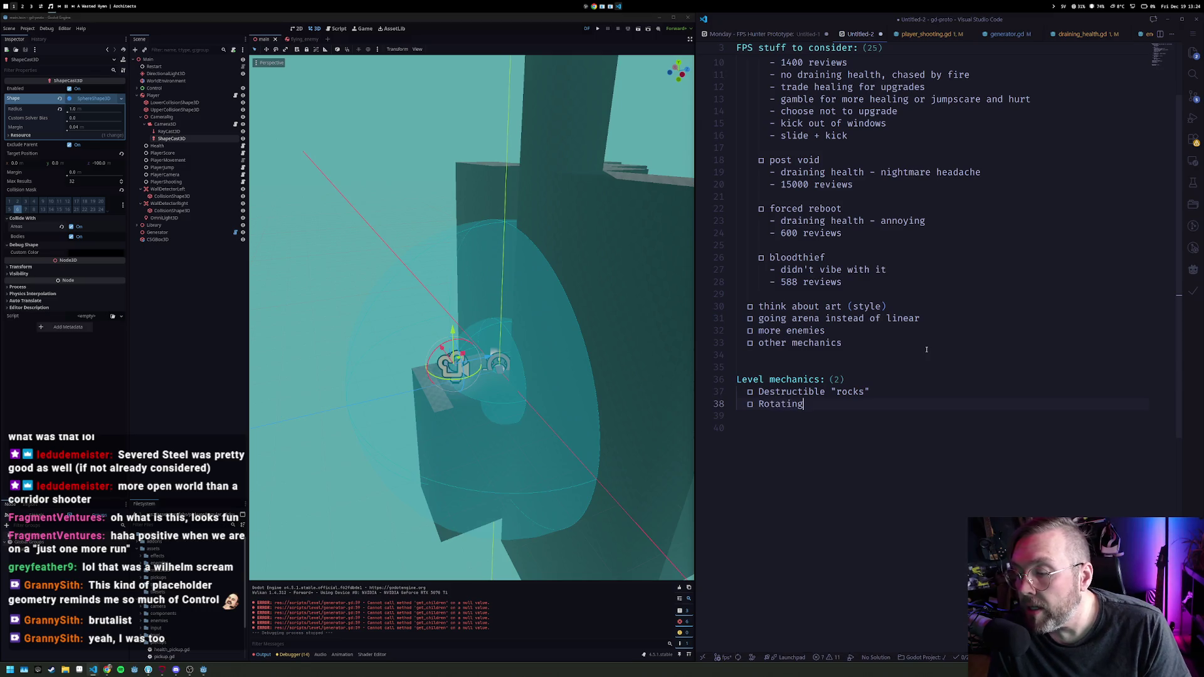
{"action": "key", "text": "BackSpace"}
{"action": "key", "text": "BackSpace"}
{"action": "type", "text": "ngs"}
{"action": "key", "text": "Return"}
{"action": "key", "text": "ctrl+Return"}
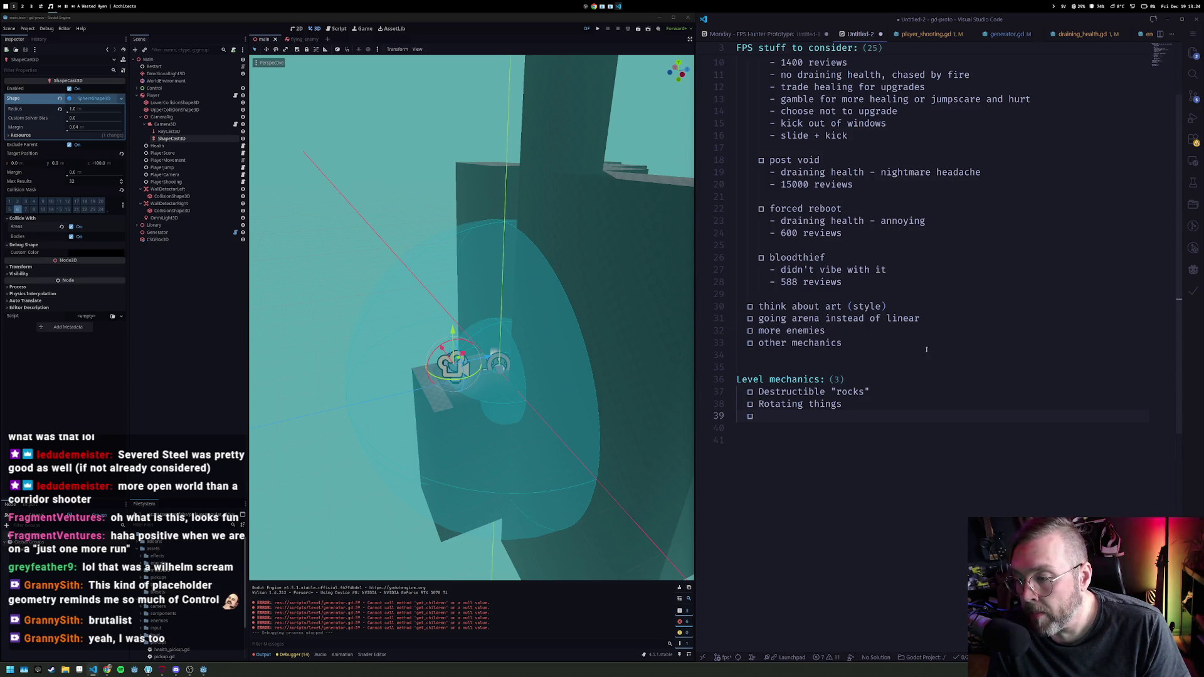
{"action": "type", "text": "Lasers"}
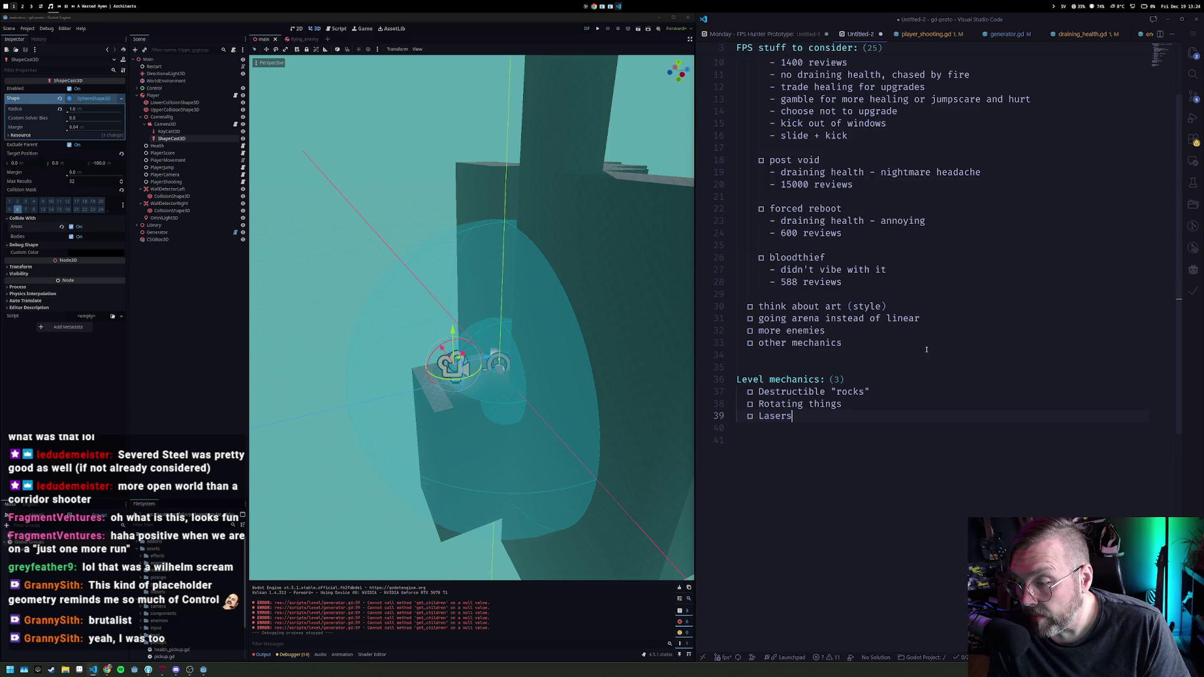
{"action": "key", "text": "Return"}
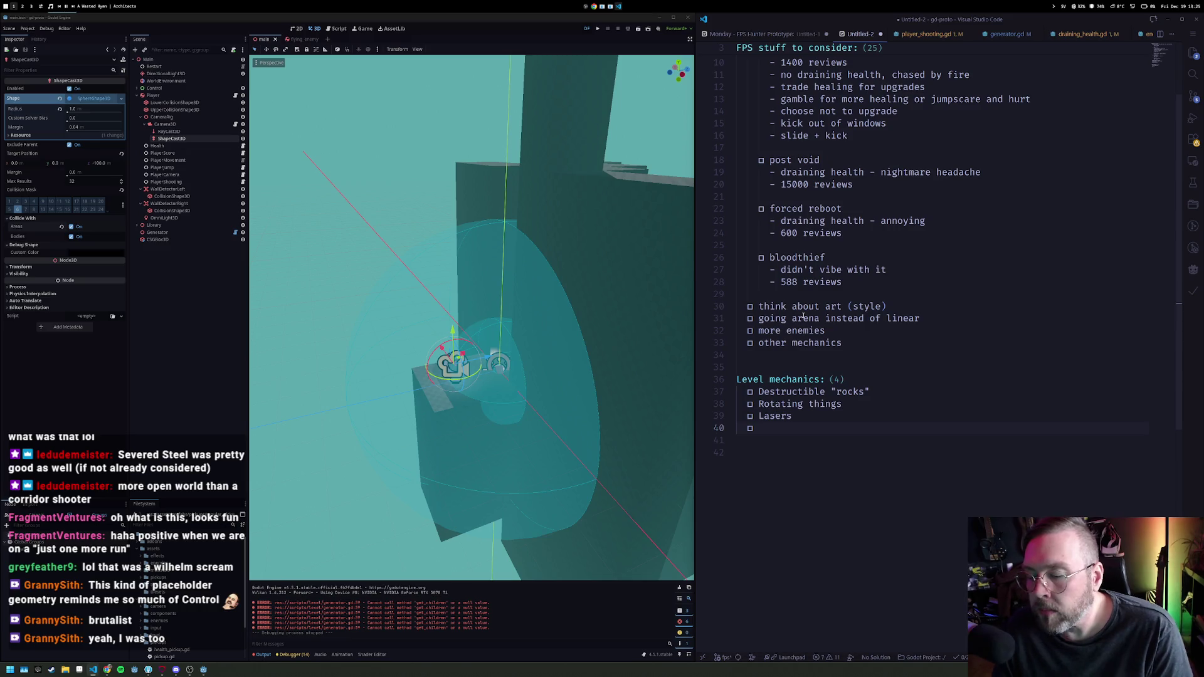
Step: Fill the empty checklist item with 'Combat Arenas' and start a new line
{"action": "type", "text": "Arenas"}
{"action": "key", "text": "ctrl+shift+Left"}
{"action": "type", "text": "Combat"}
{"action": "key", "text": "End"}
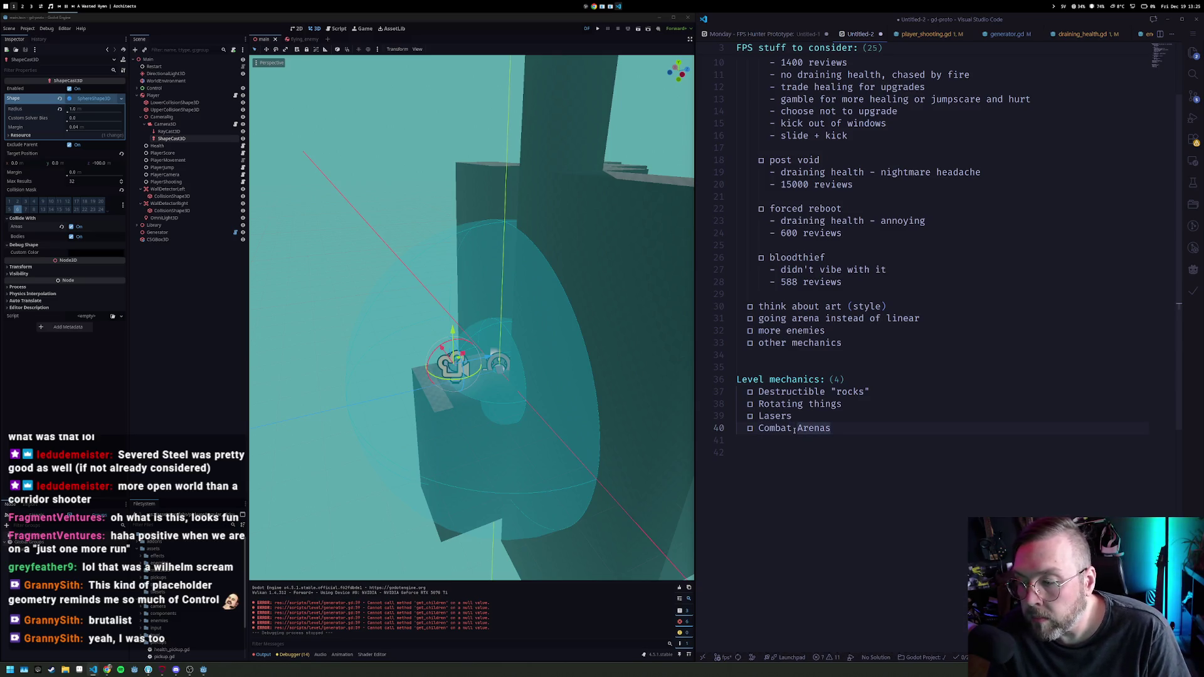
{"action": "key", "text": "Return"}
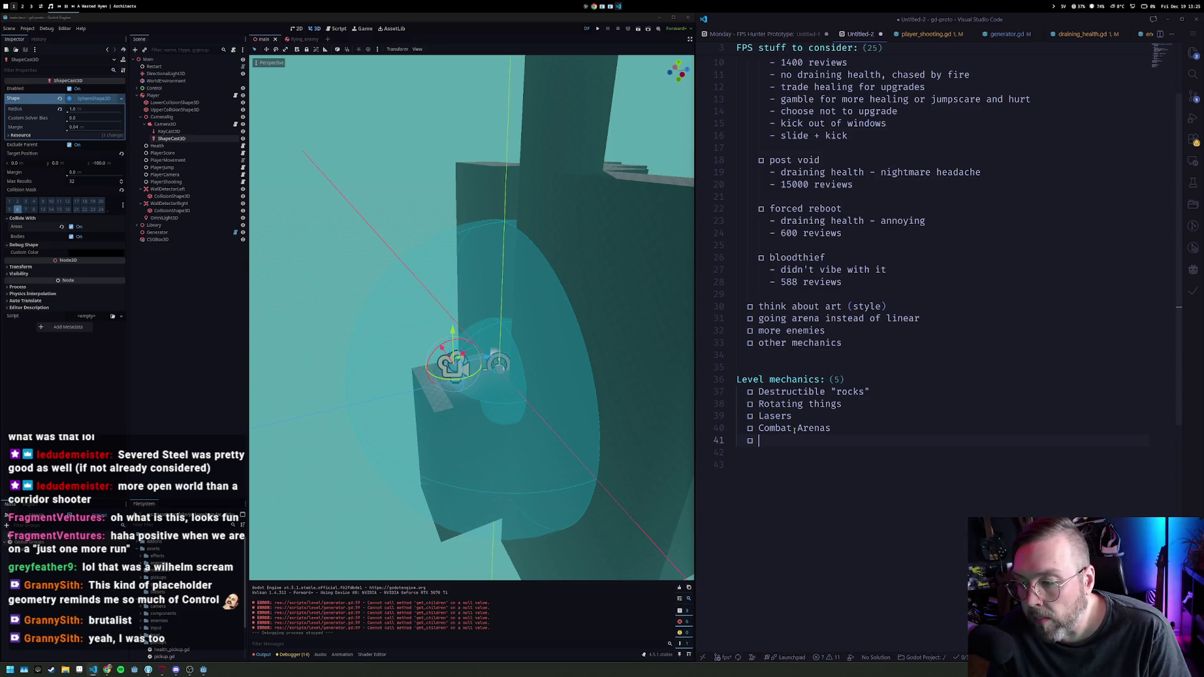
Step: Add 'it builds infront of you' as the next Level mechanics item
{"action": "type", "text": "it builds i"}
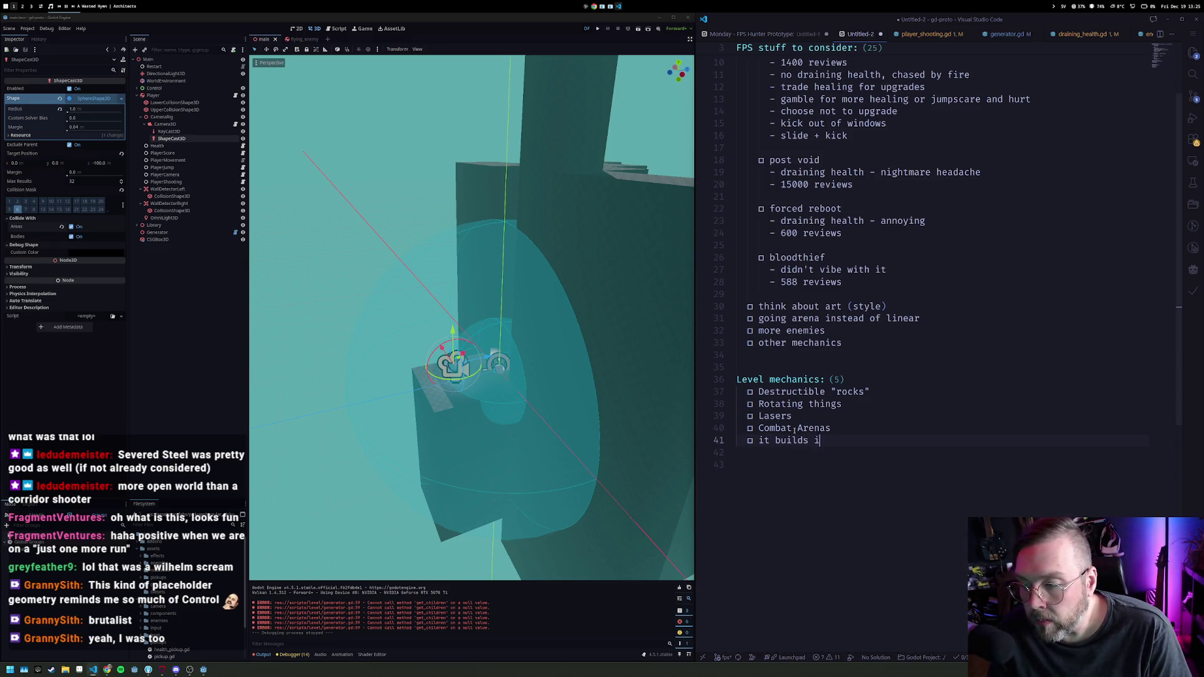
{"action": "type", "text": "nfront of you"}
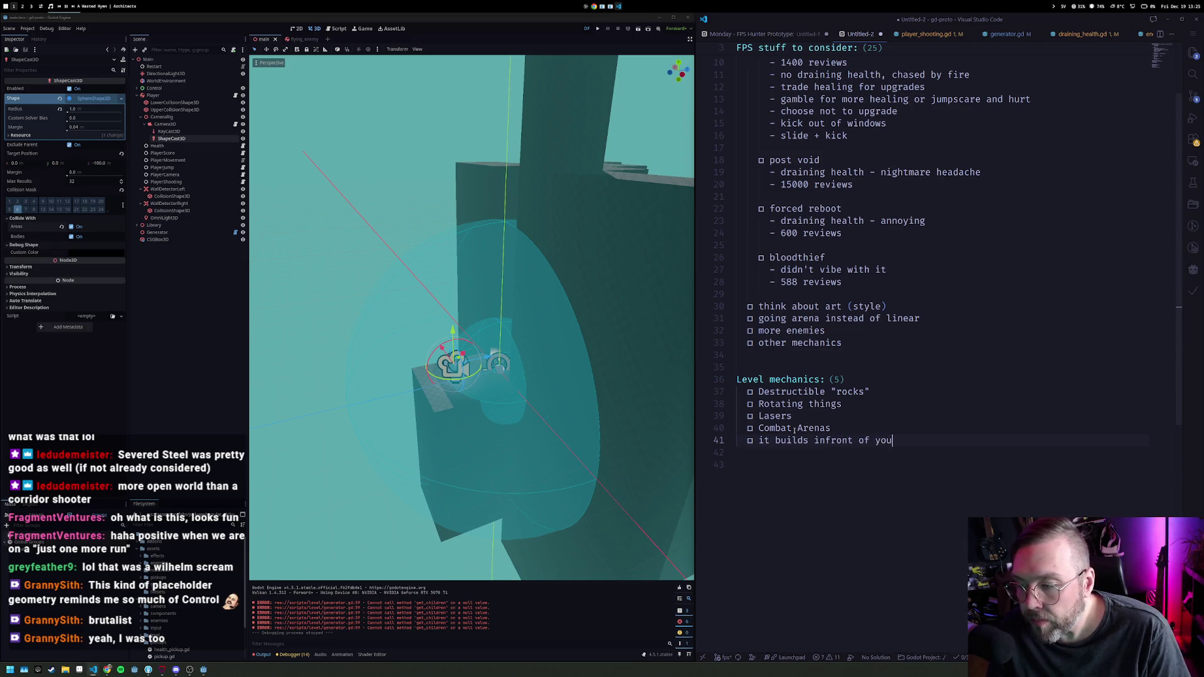
{"action": "key", "text": "shift+Home"}
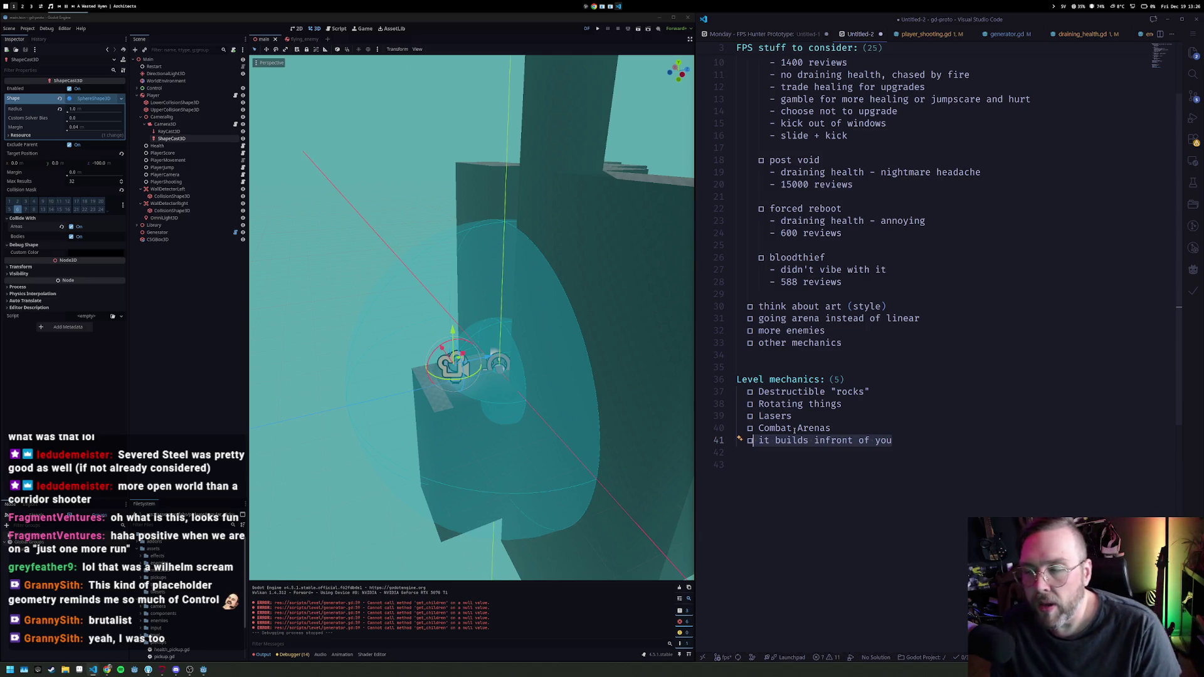
{"action": "left_click", "coordinate": [760, 442]}
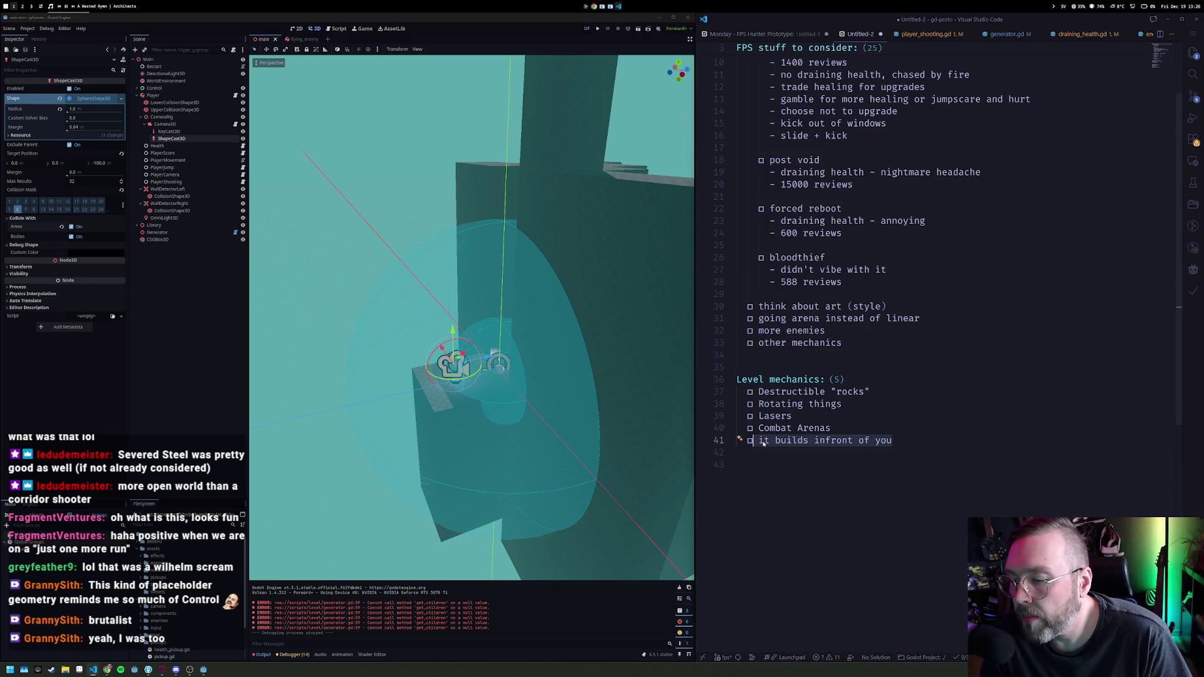
{"action": "left_click", "coordinate": [766, 442]}
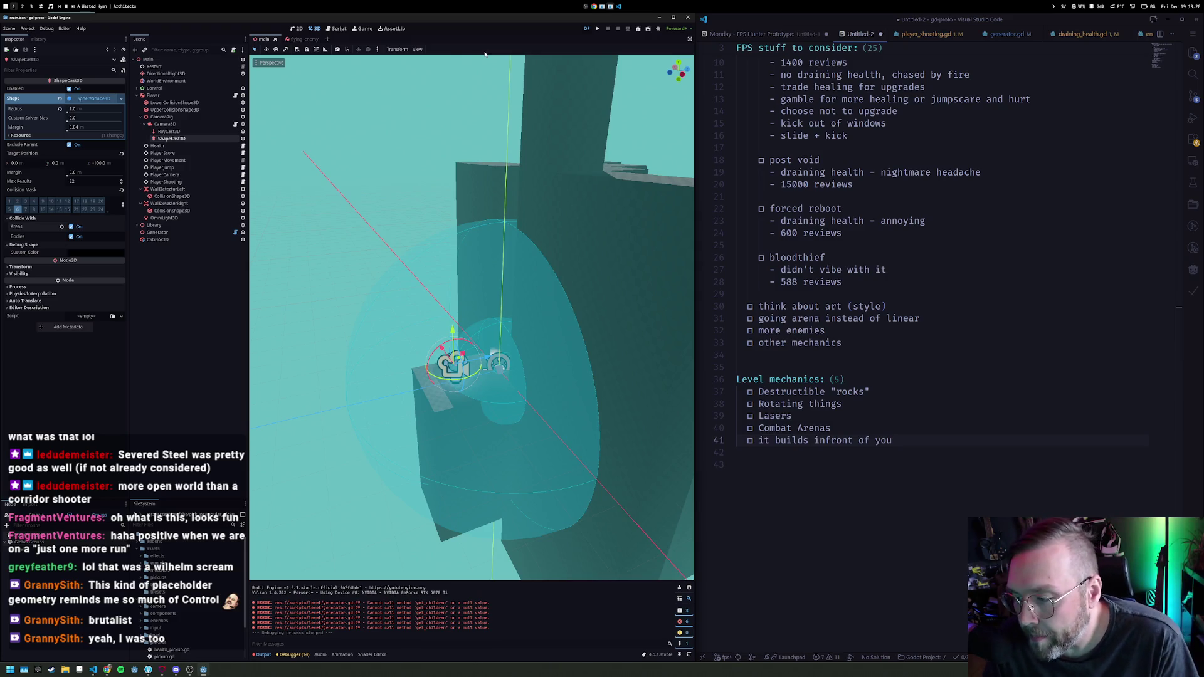
Step: Change the last item to "It builds infront of you", capitalized and wrapped in double quotes
{"action": "left_click", "coordinate": [764, 444]}
{"action": "key", "text": "BackSpace"}
{"action": "type", "text": "I"}
{"action": "key", "text": "End"}
{"action": "key", "text": "shift+Home"}
{"action": "type", "text": "\""}
{"action": "key", "text": "End"}
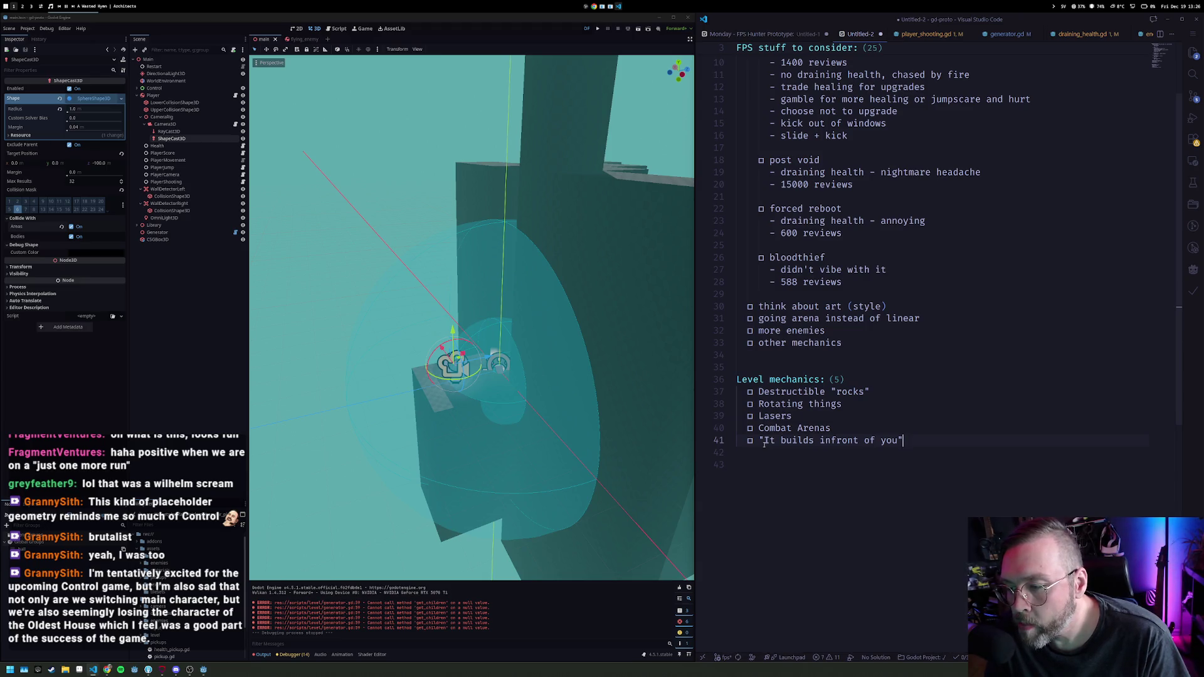
Step: Add an empty sixth checklist item, then select Segment1 under Godot's Library node
{"action": "key", "text": "Return"}
{"action": "key", "text": "ctrl+Return"}
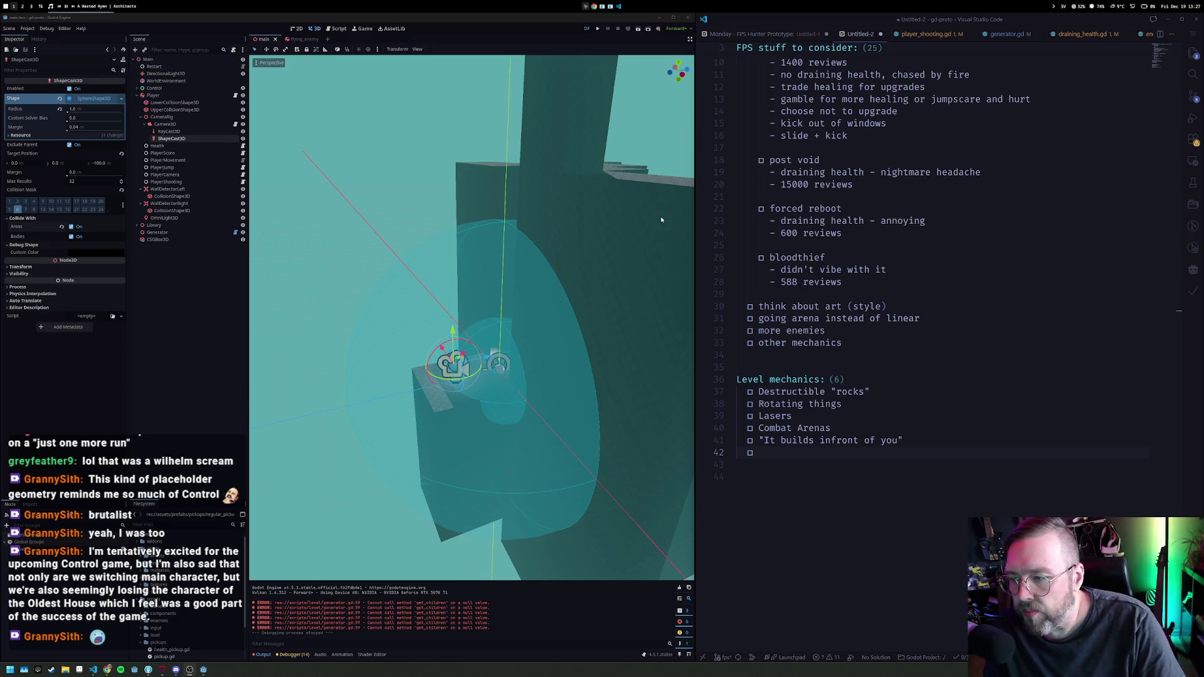
{"action": "left_click", "coordinate": [777, 458]}
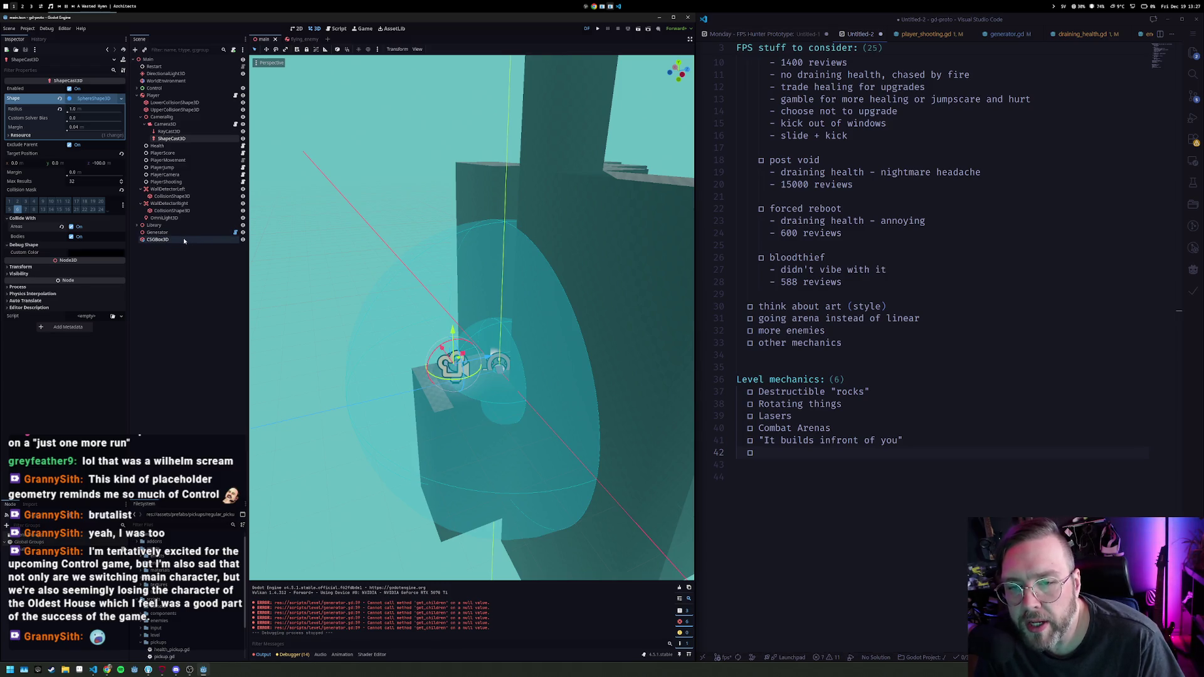
{"action": "left_click", "coordinate": [138, 225]}
{"action": "left_click", "coordinate": [175, 234]}
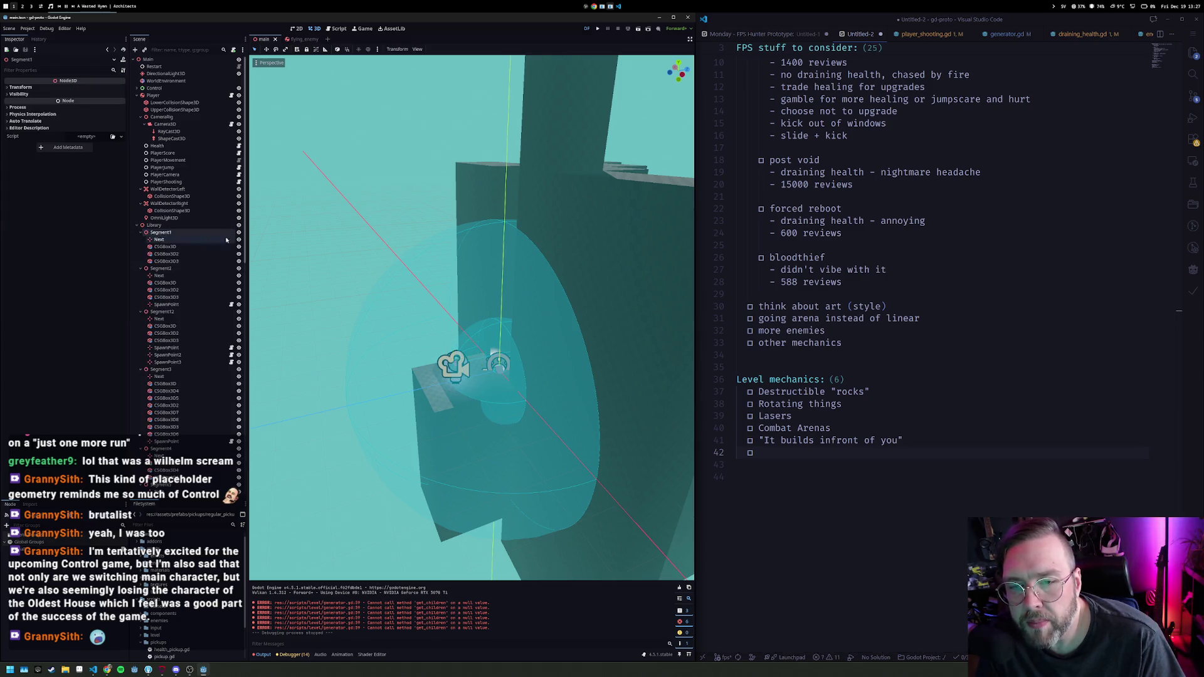
Step: Duplicate Segment1 as Segment14 and zoom the 3D view in on its pillars
{"action": "key", "text": "ctrl+d"}
{"action": "key", "text": "f"}
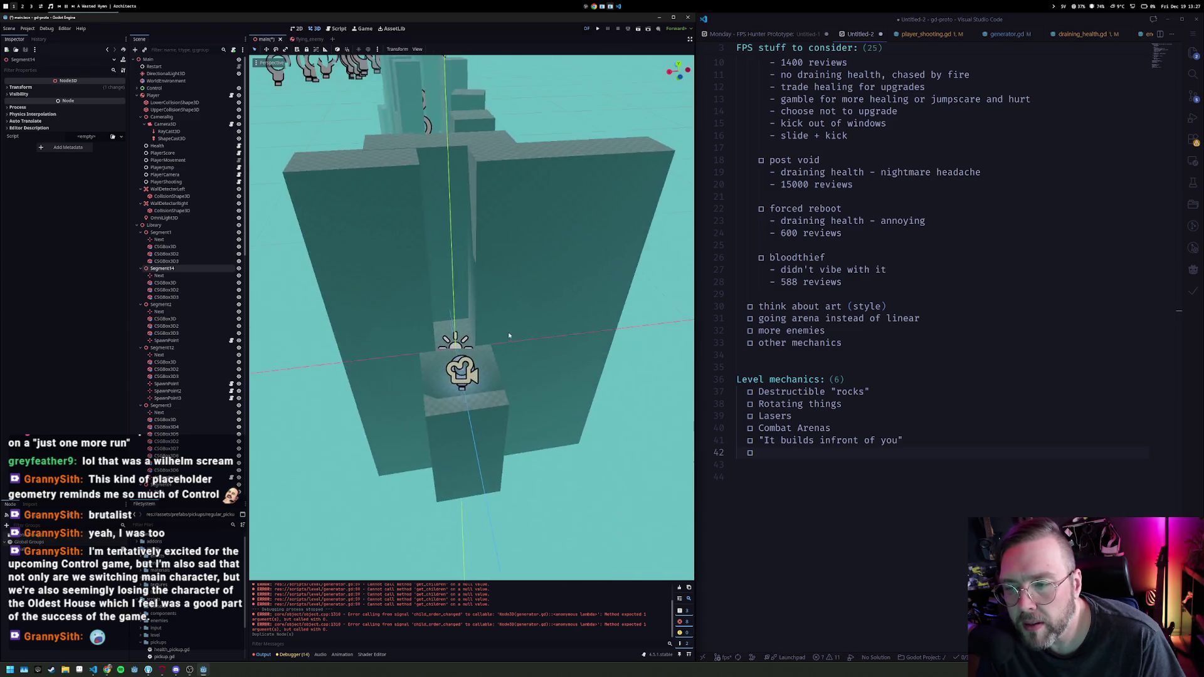
{"action": "scroll", "coordinate": [509, 331], "scroll_direction": "down", "scroll_amount": 5}
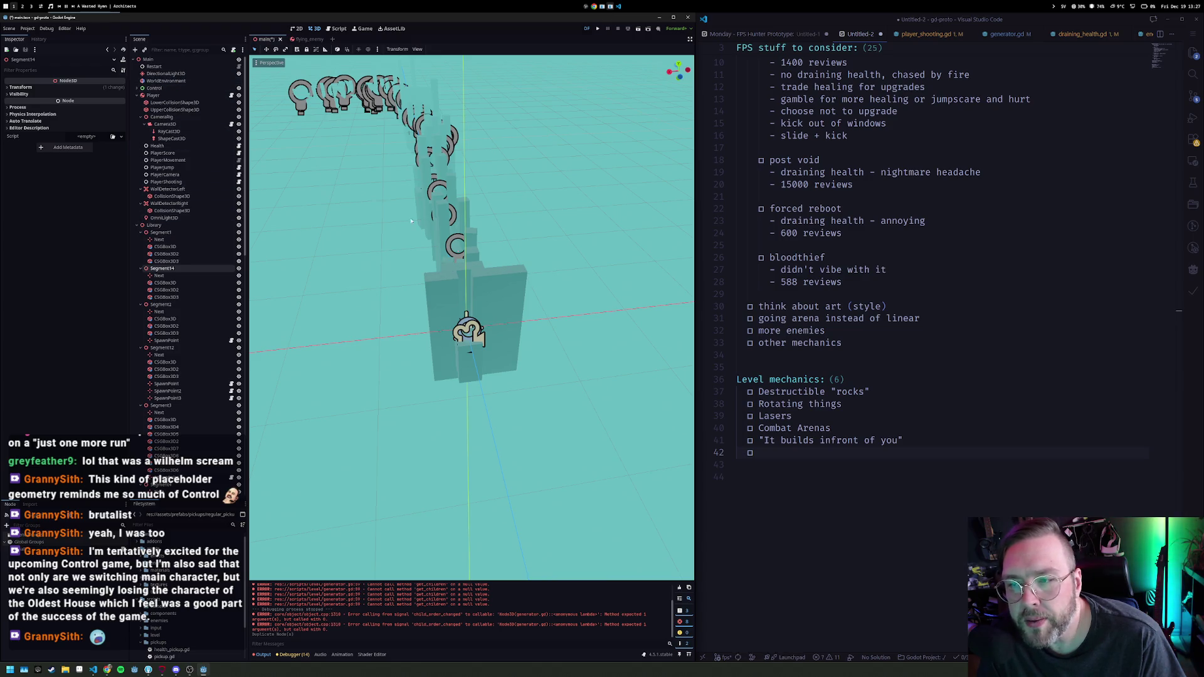
{"action": "scroll", "coordinate": [501, 324], "scroll_direction": "down", "scroll_amount": 3}
{"action": "scroll", "coordinate": [501, 323], "scroll_direction": "up", "scroll_amount": 10}
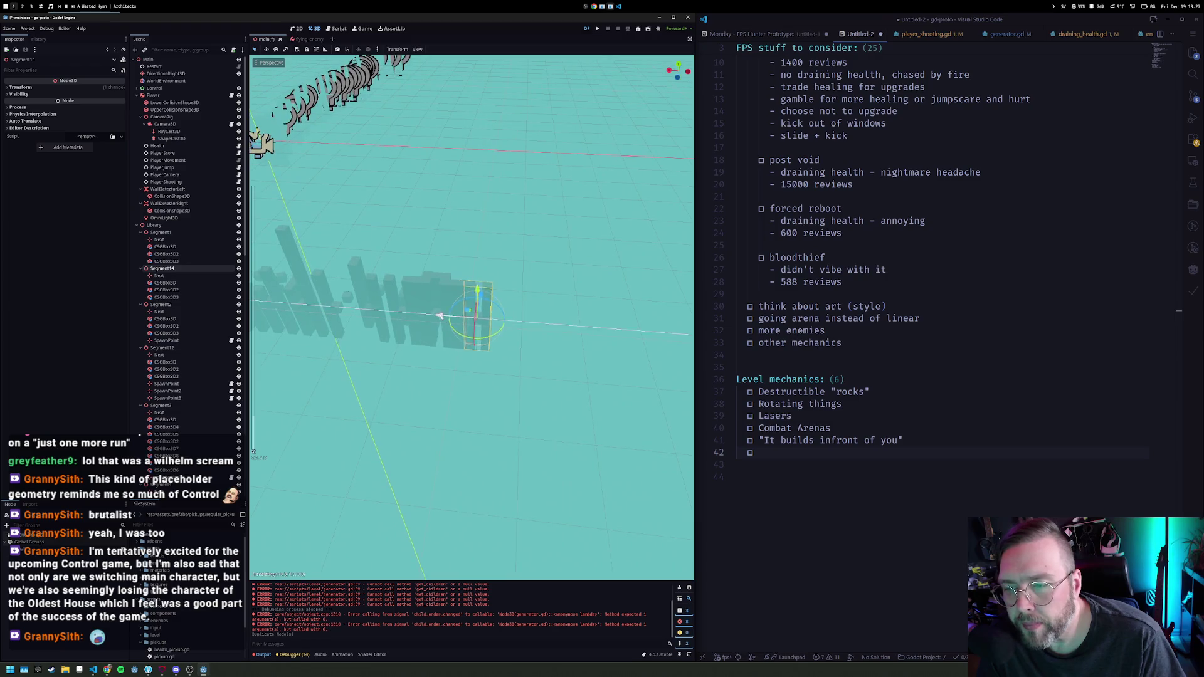
{"action": "scroll", "coordinate": [599, 331], "scroll_direction": "down", "scroll_amount": 3}
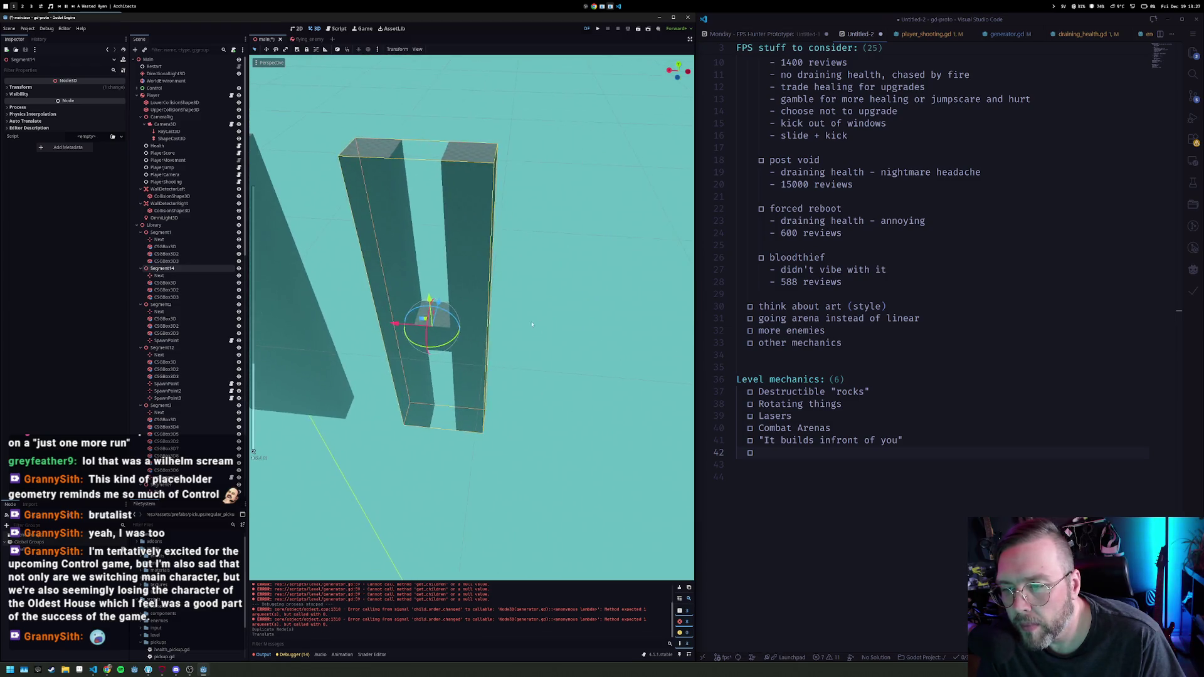
{"action": "scroll", "coordinate": [565, 332], "scroll_direction": "up", "scroll_amount": 6}
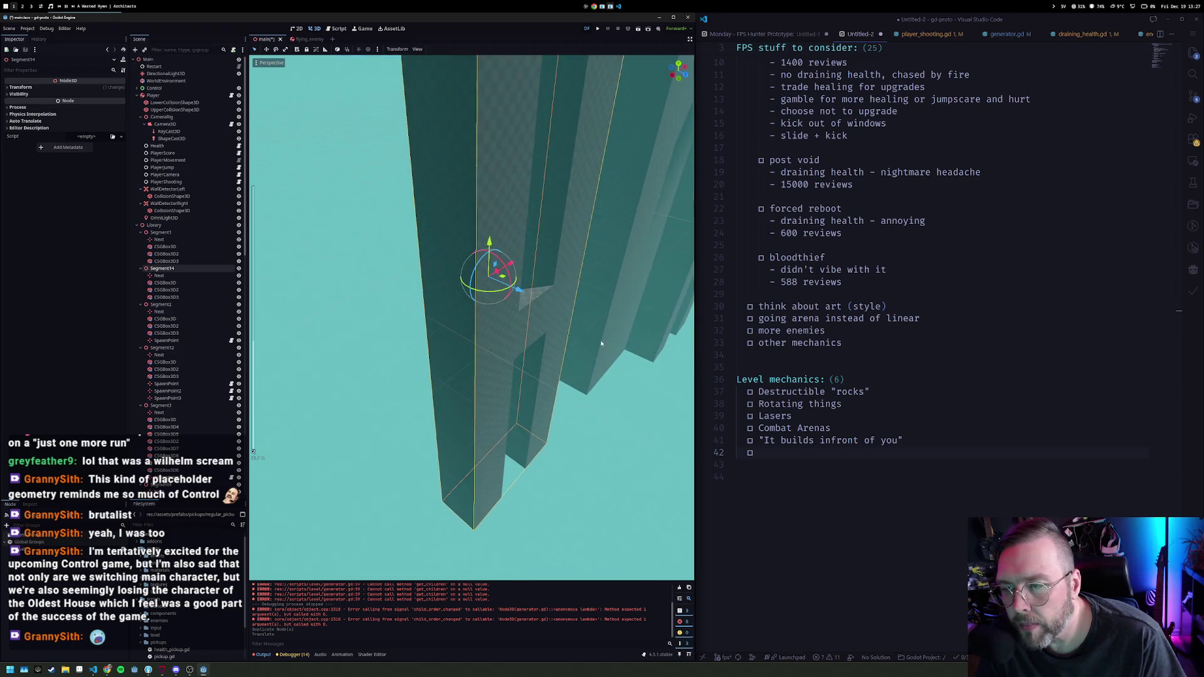
{"action": "left_click", "coordinate": [501, 282]}
Step: Duplicate Segment14's wall box, slide the copy along Z, and move the Next marker
{"action": "scroll", "coordinate": [535, 318], "scroll_direction": "up", "scroll_amount": 2}
{"action": "left_click", "coordinate": [541, 333]}
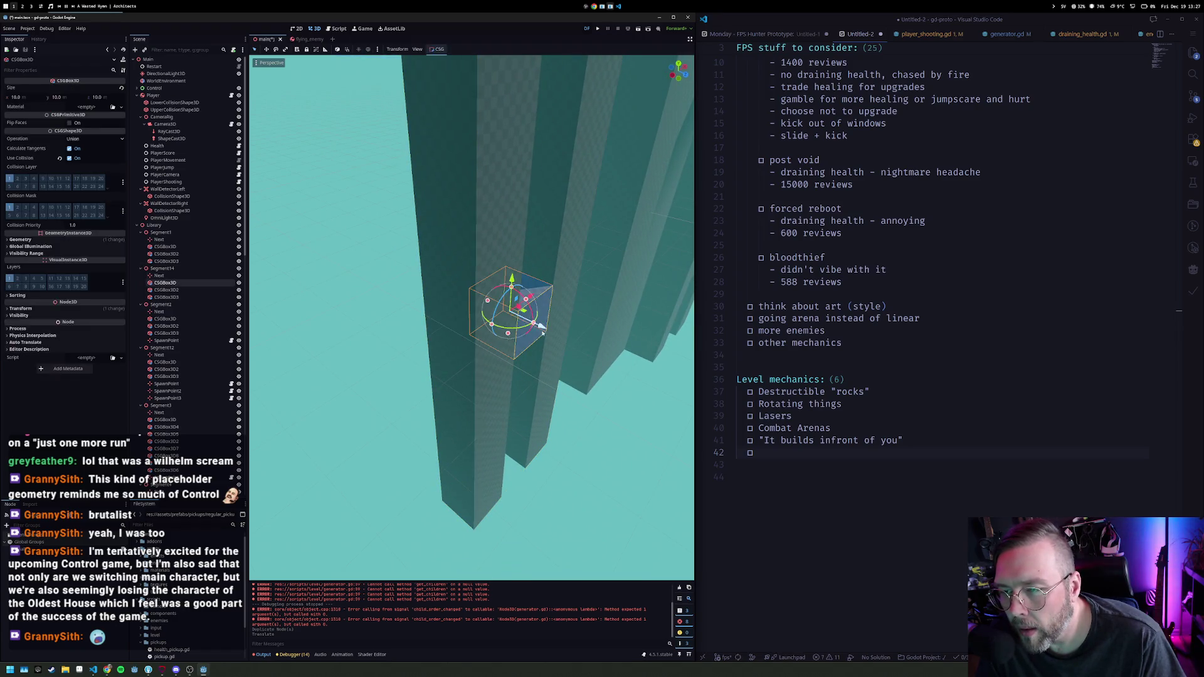
{"action": "key", "text": "ctrl+d"}
{"action": "left_click_drag", "start_coordinate": [543, 328], "coordinate": [592, 352]}
{"action": "left_click", "coordinate": [533, 263]}
{"action": "mouse_move", "coordinate": [568, 279]}
{"action": "left_mouse_down"}
{"action": "mouse_move", "coordinate": [641, 342]}
{"action": "mouse_move", "coordinate": [630, 339]}
{"action": "left_mouse_up"}
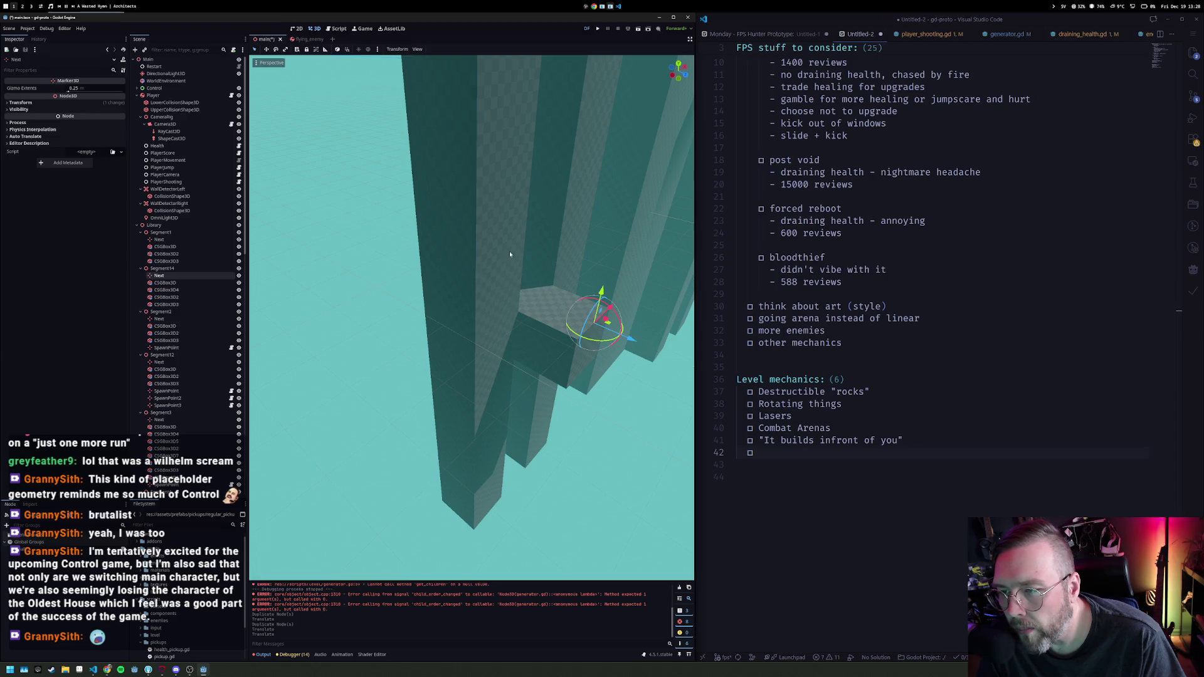
Step: Shorten the tall pillar CSGBox3D3 to 55 high by dragging its top handle
{"action": "left_click", "coordinate": [516, 249]}
{"action": "scroll", "coordinate": [515, 249], "scroll_direction": "down", "scroll_amount": 5}
{"action": "left_click_drag", "start_coordinate": [475, 216], "coordinate": [476, 382]}
{"action": "key", "text": "ctrl+z"}
{"action": "left_click_drag", "start_coordinate": [471, 142], "coordinate": [485, 317]}
{"action": "scroll", "coordinate": [545, 320], "scroll_direction": "up", "scroll_amount": 5}
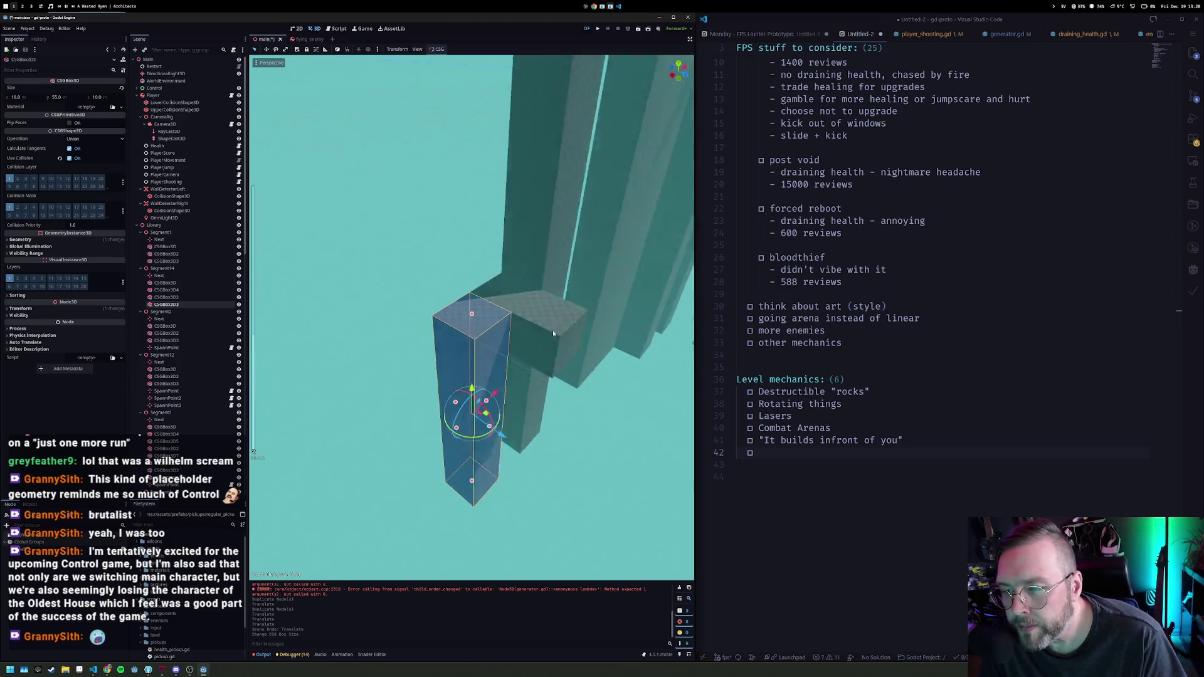
{"action": "mouse_move", "coordinate": [603, 322]}
{"action": "left_mouse_down"}
{"action": "mouse_move", "coordinate": [528, 311]}
{"action": "mouse_move", "coordinate": [570, 315]}
{"action": "left_mouse_up"}
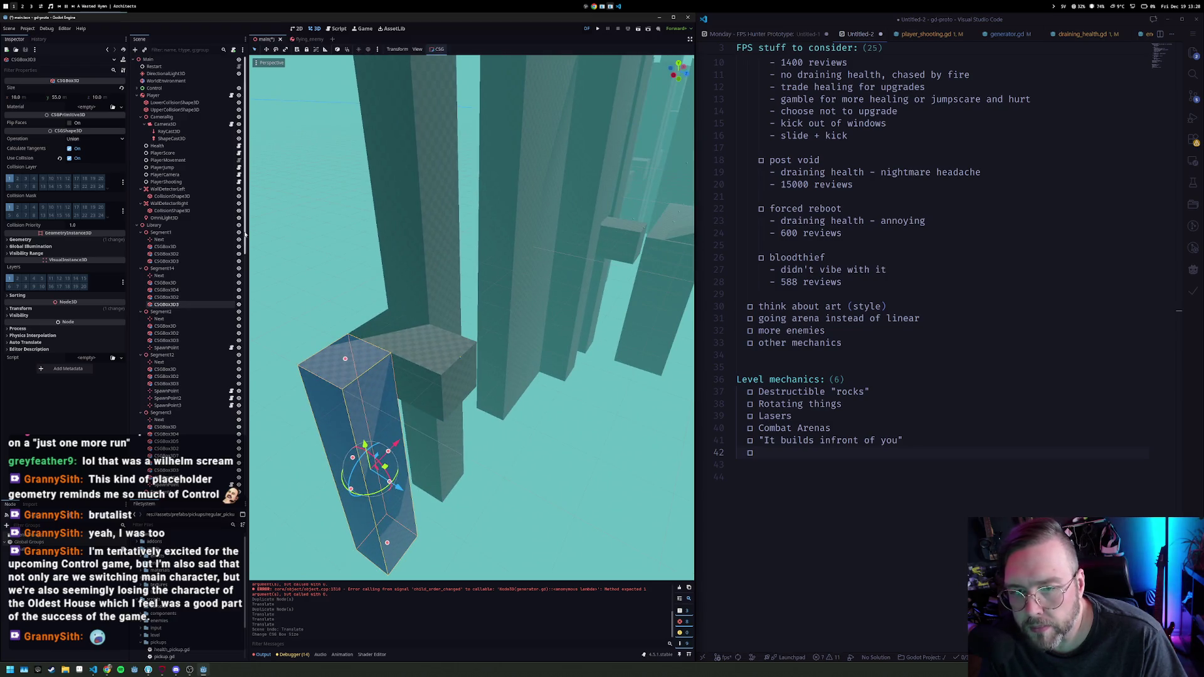
Step: Collapse Segment1 in the tree and select Segment14 as the parent for a new node
{"action": "left_click", "coordinate": [140, 233]}
{"action": "left_click", "coordinate": [165, 241]}
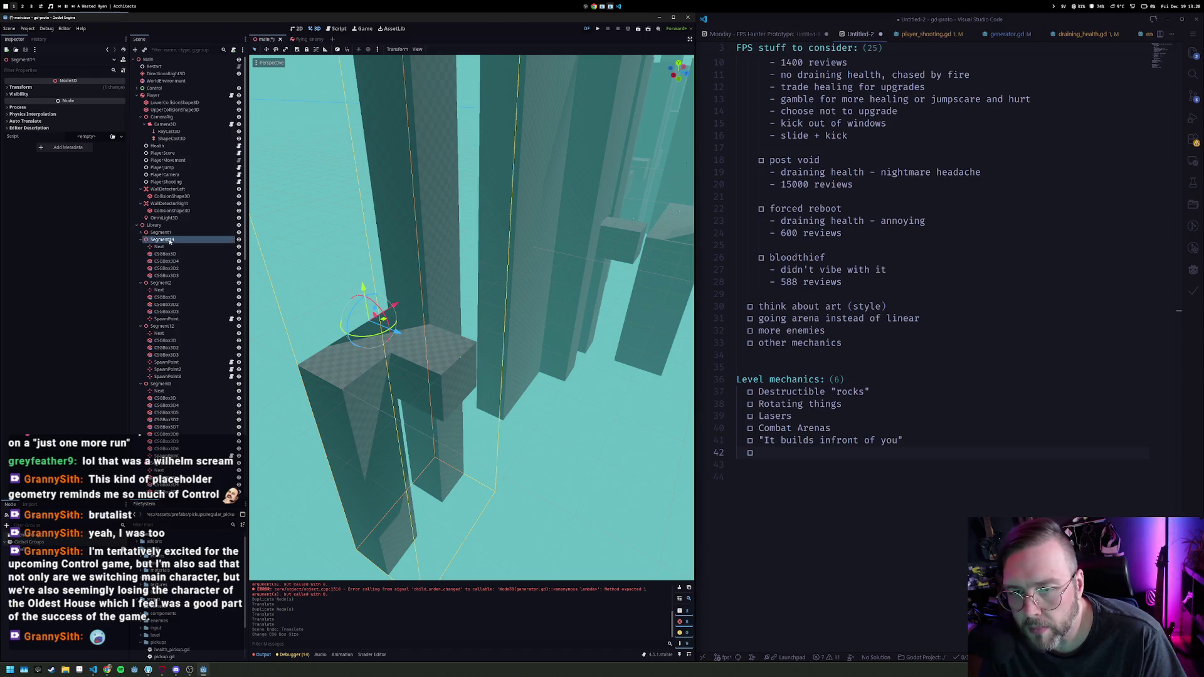
{"action": "key", "text": "ctrl+a"}
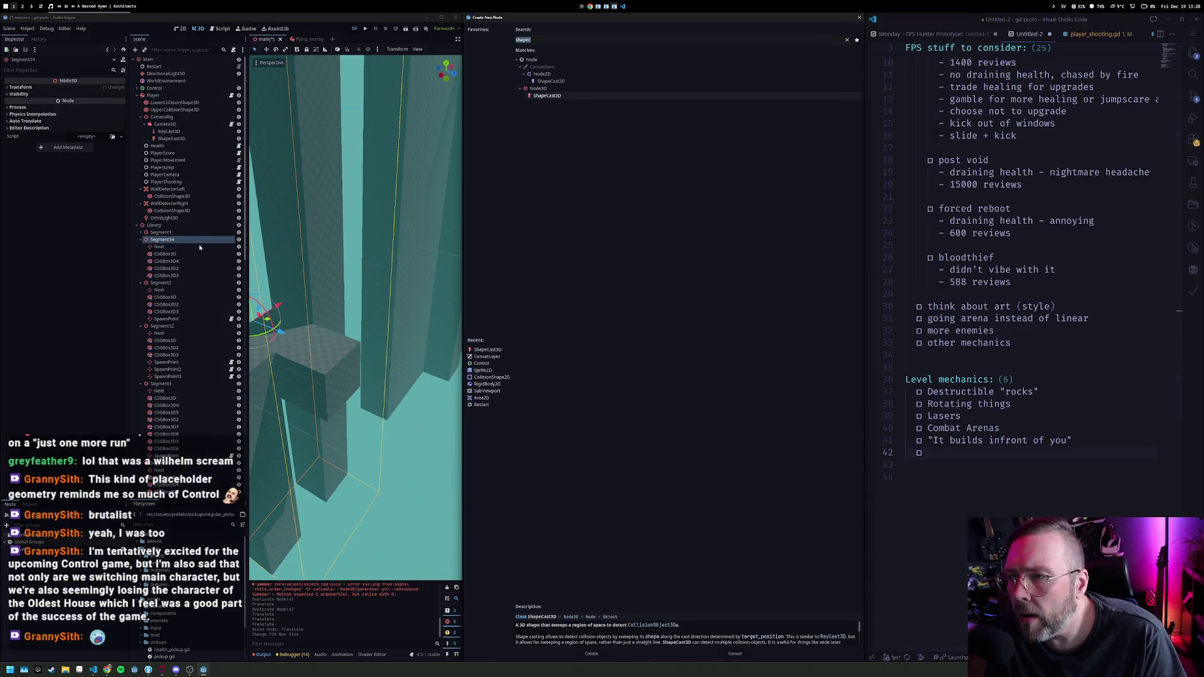
Step: Search 'animated' in Create New Node and add an AnimatableBody3D under Segment14
{"action": "type", "text": "static"}
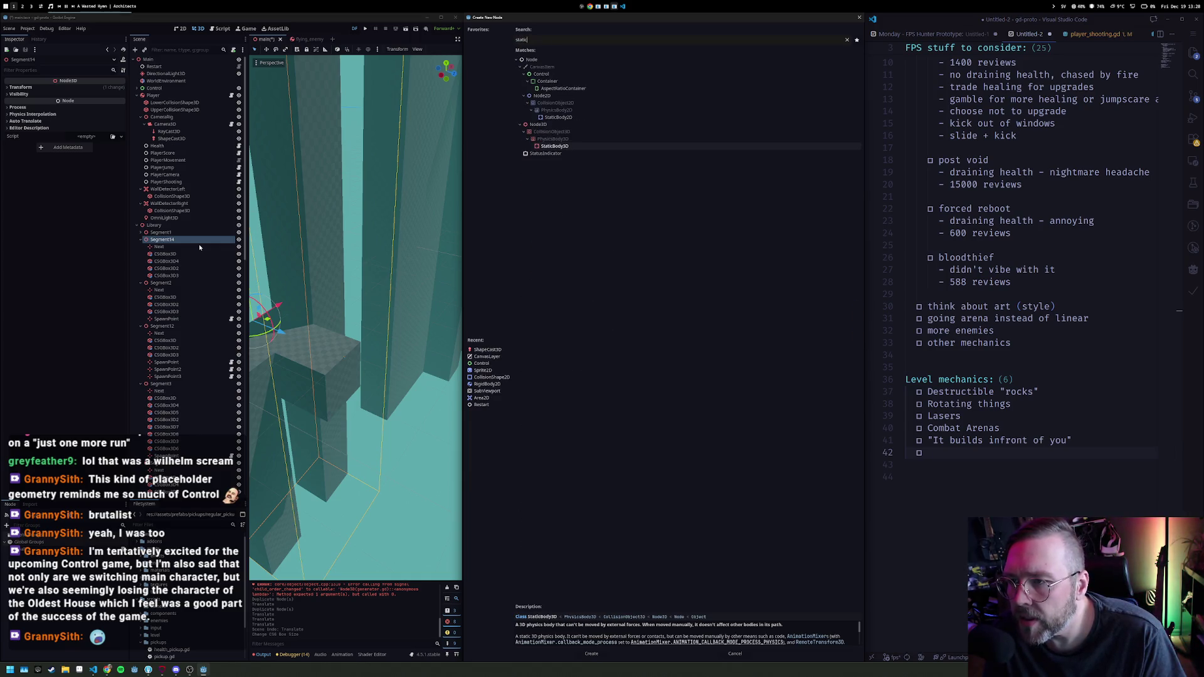
{"action": "key", "text": "ctrl+a"}
{"action": "type", "text": "animated"}
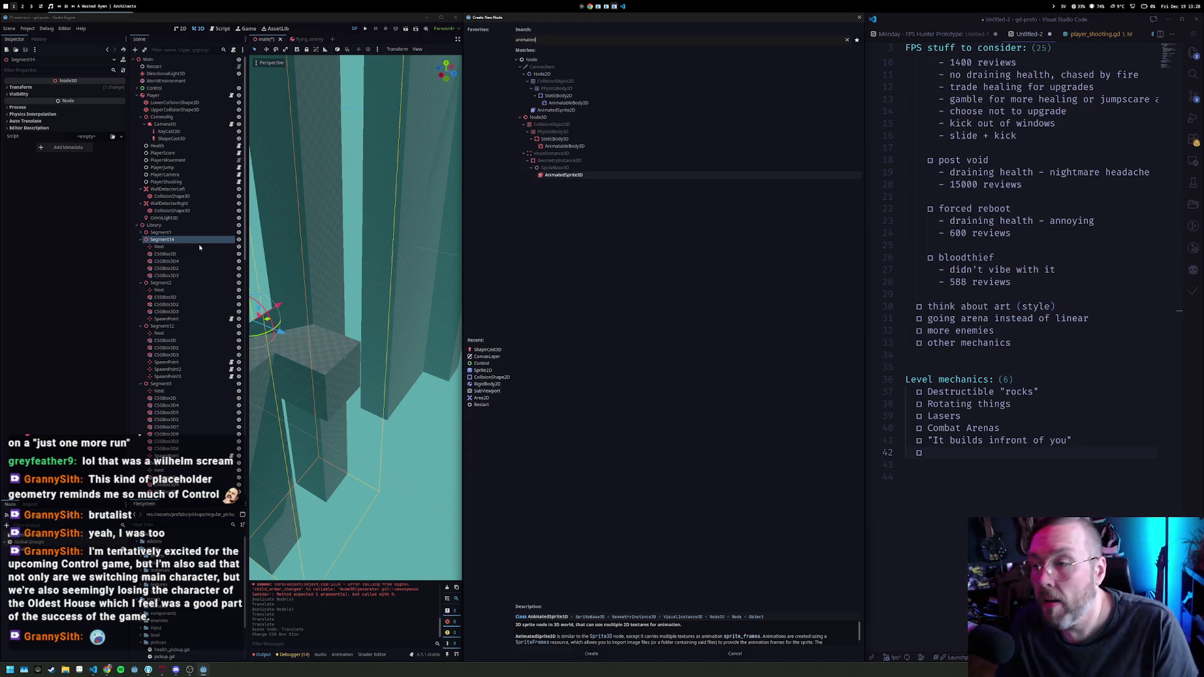
{"action": "key", "text": "Up"}
{"action": "key", "text": "Up"}
{"action": "key", "text": "Up"}
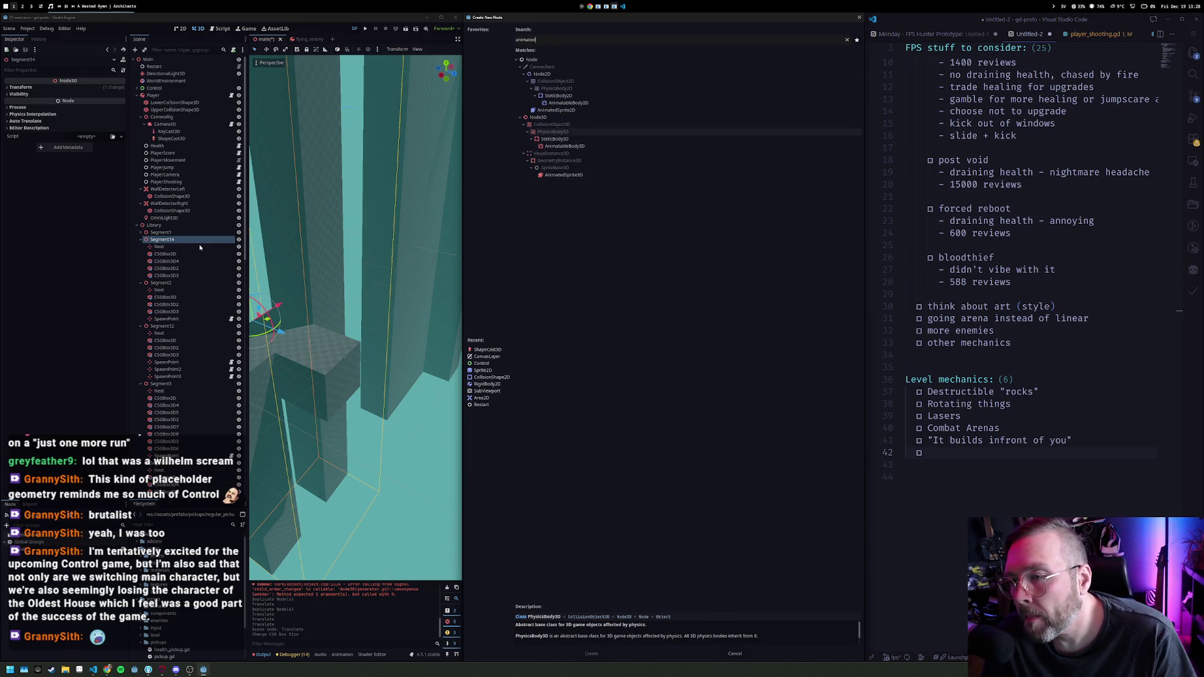
{"action": "key", "text": "Down"}
{"action": "key", "text": "Down"}
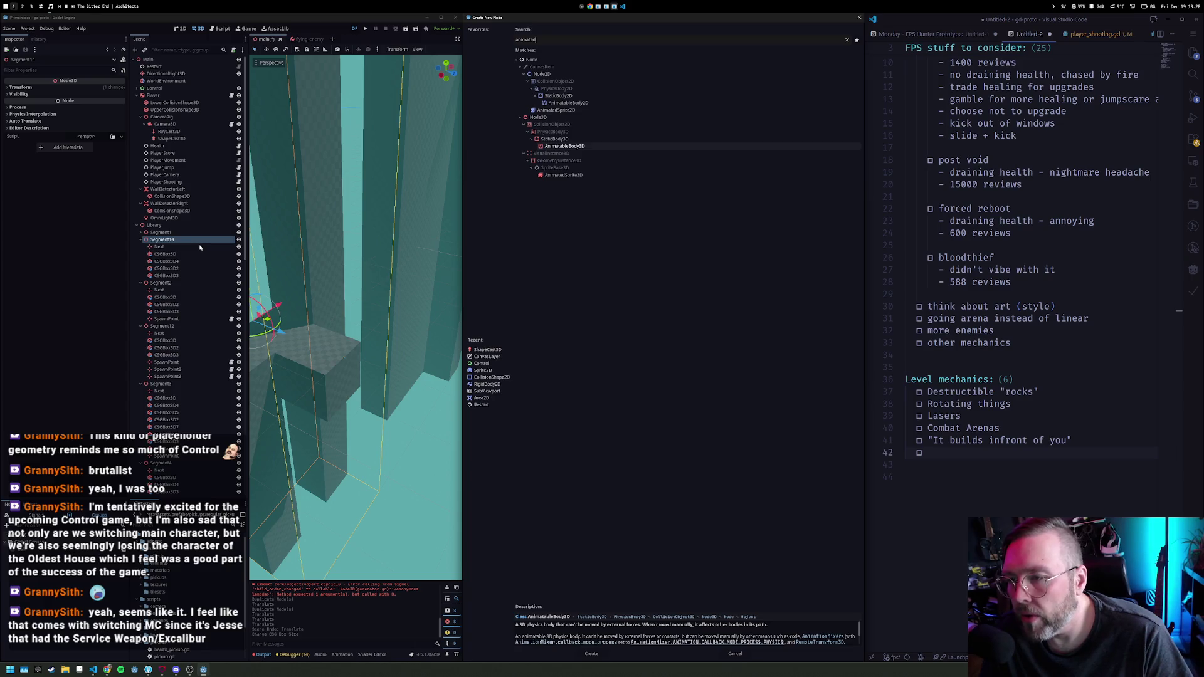
{"action": "key", "text": "Return"}
{"action": "left_click", "coordinate": [191, 283]}
{"action": "right_click", "coordinate": [192, 285]}
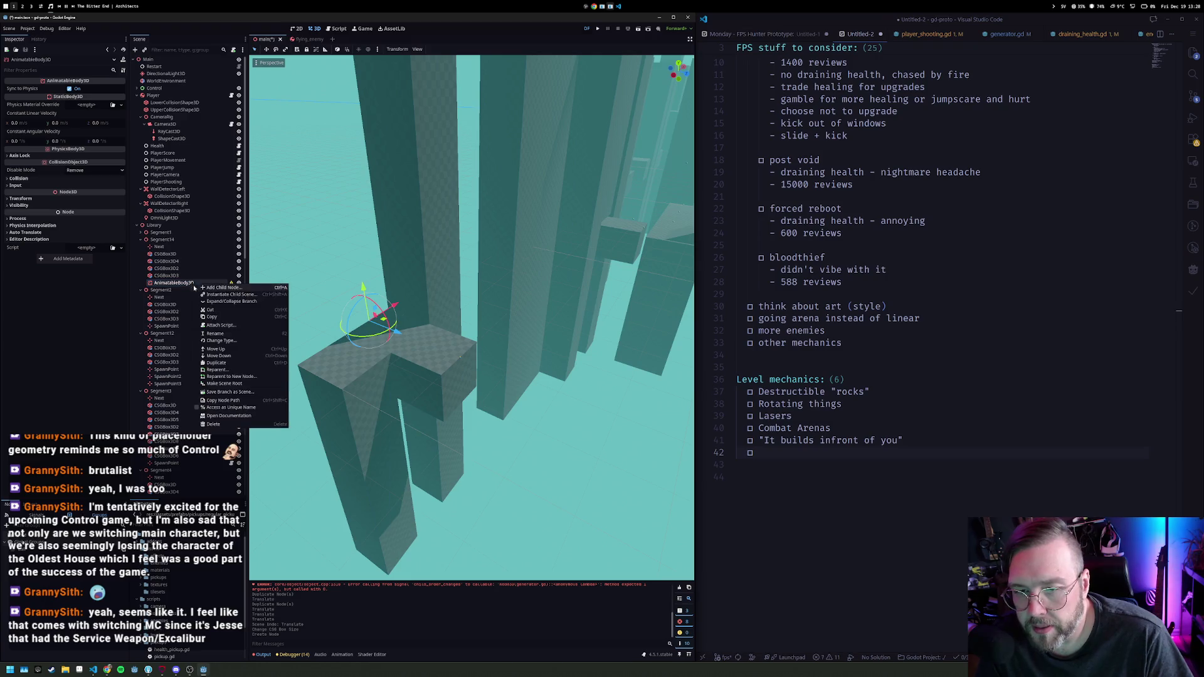
Step: Add a MeshInstance3D child to the AnimatableBody3D and give it a new BoxMesh
{"action": "left_click", "coordinate": [213, 288]}
{"action": "type", "text": "meshin"}
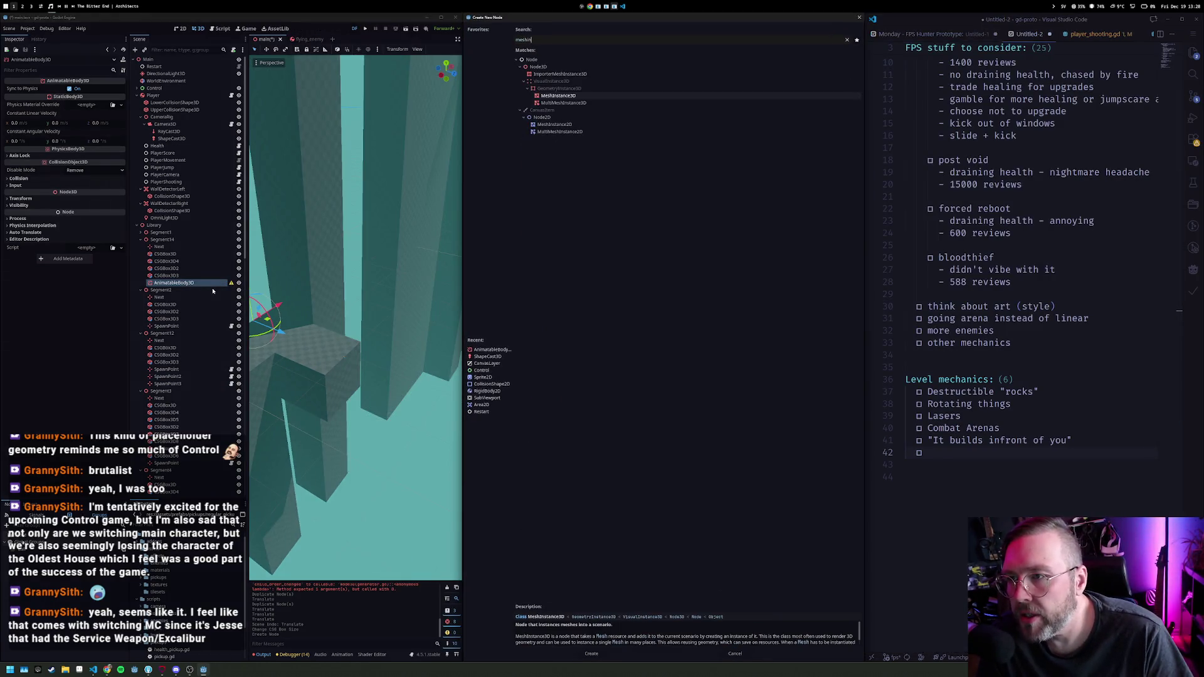
{"action": "key", "text": "Return"}
{"action": "left_click", "coordinate": [87, 89]}
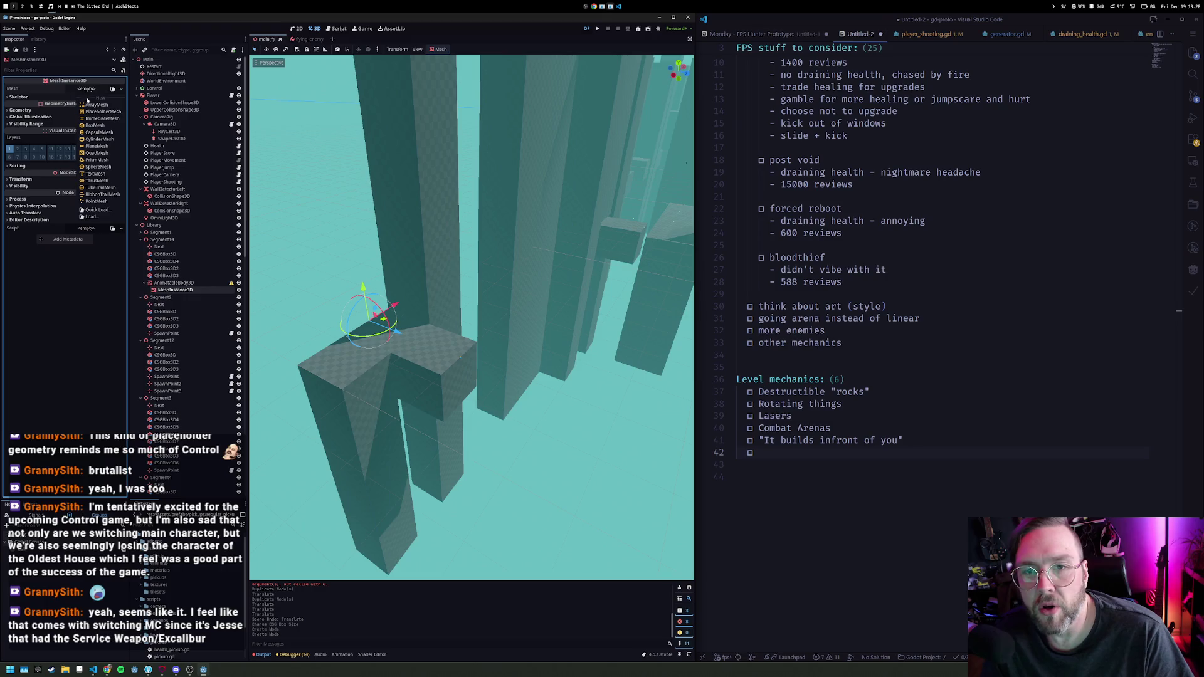
{"action": "left_click", "coordinate": [95, 126]}
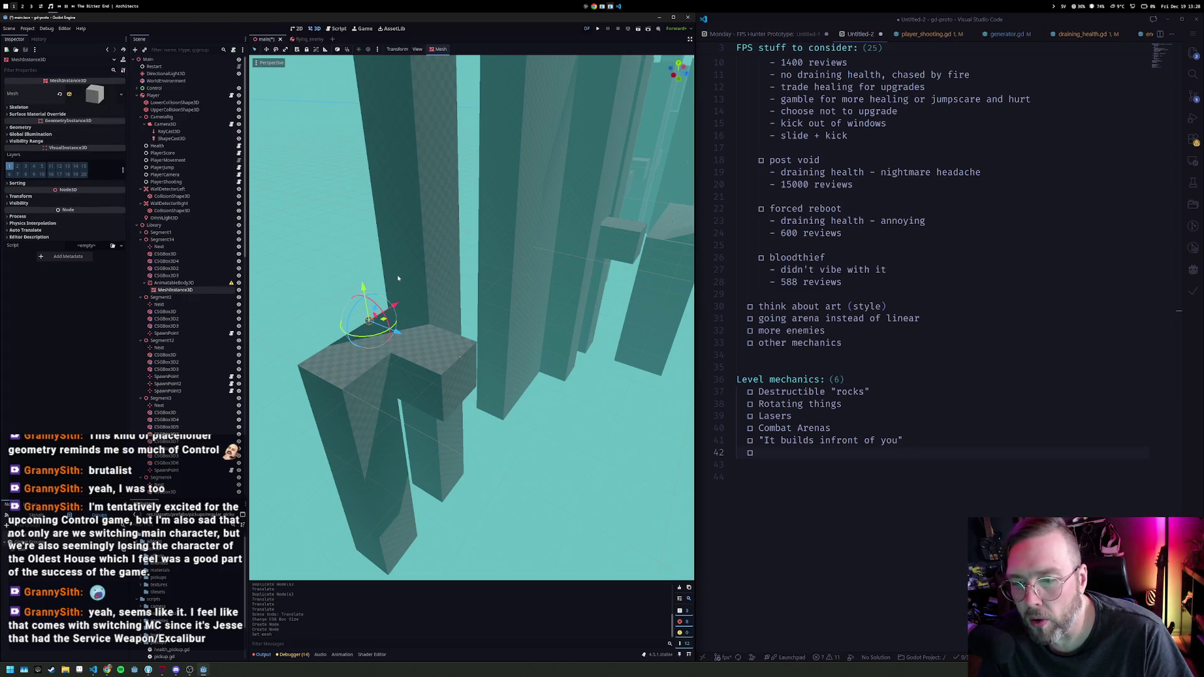
Step: Set the BoxMesh size to 5 × 10 × 5
{"action": "left_click", "coordinate": [105, 101]}
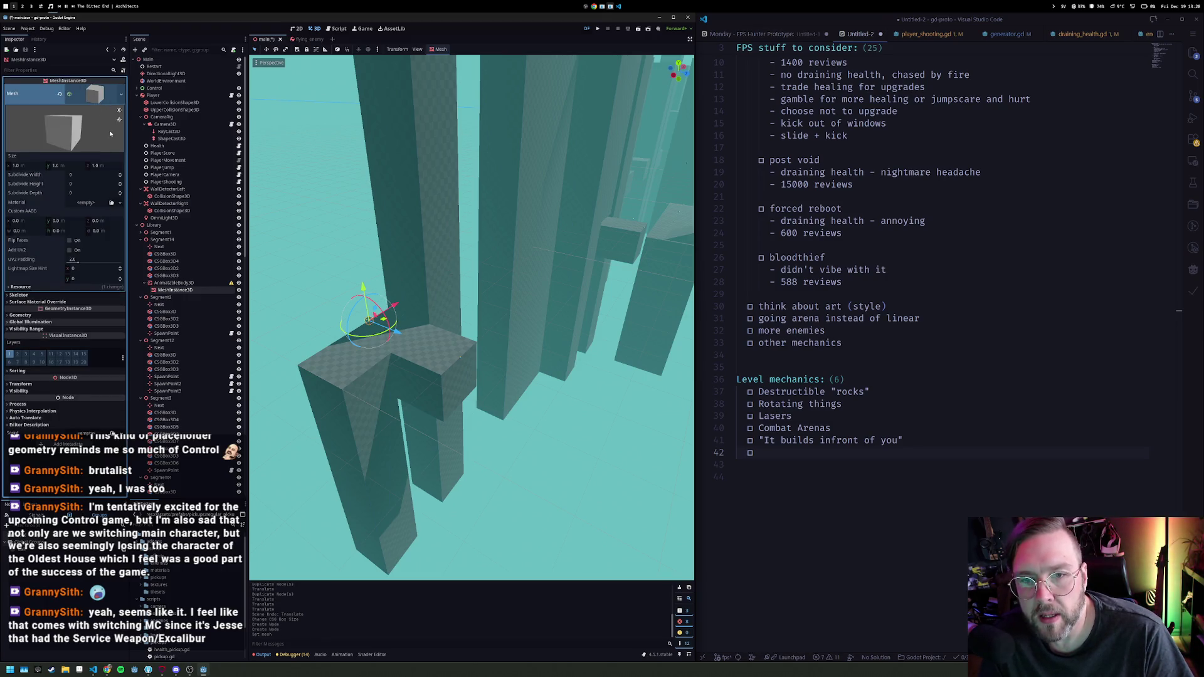
{"action": "left_click", "coordinate": [32, 165]}
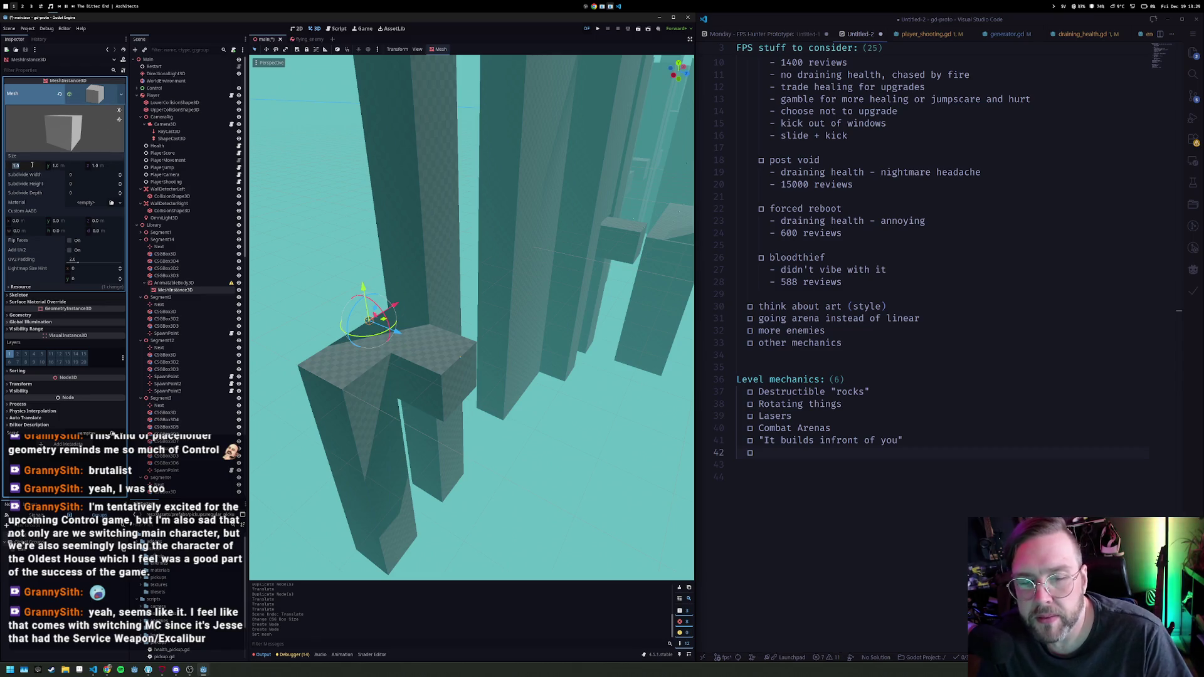
{"action": "key", "text": "Tab"}
{"action": "type", "text": "10"}
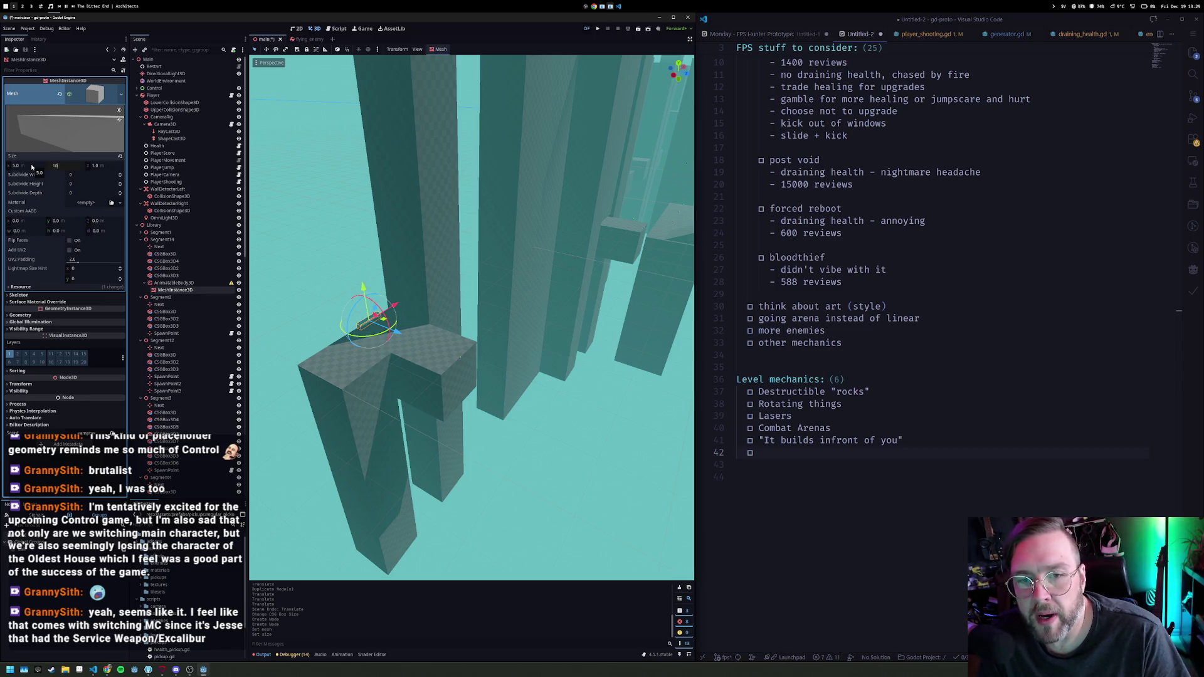
{"action": "key", "text": "Tab"}
{"action": "type", "text": "5"}
{"action": "key", "text": "Return"}
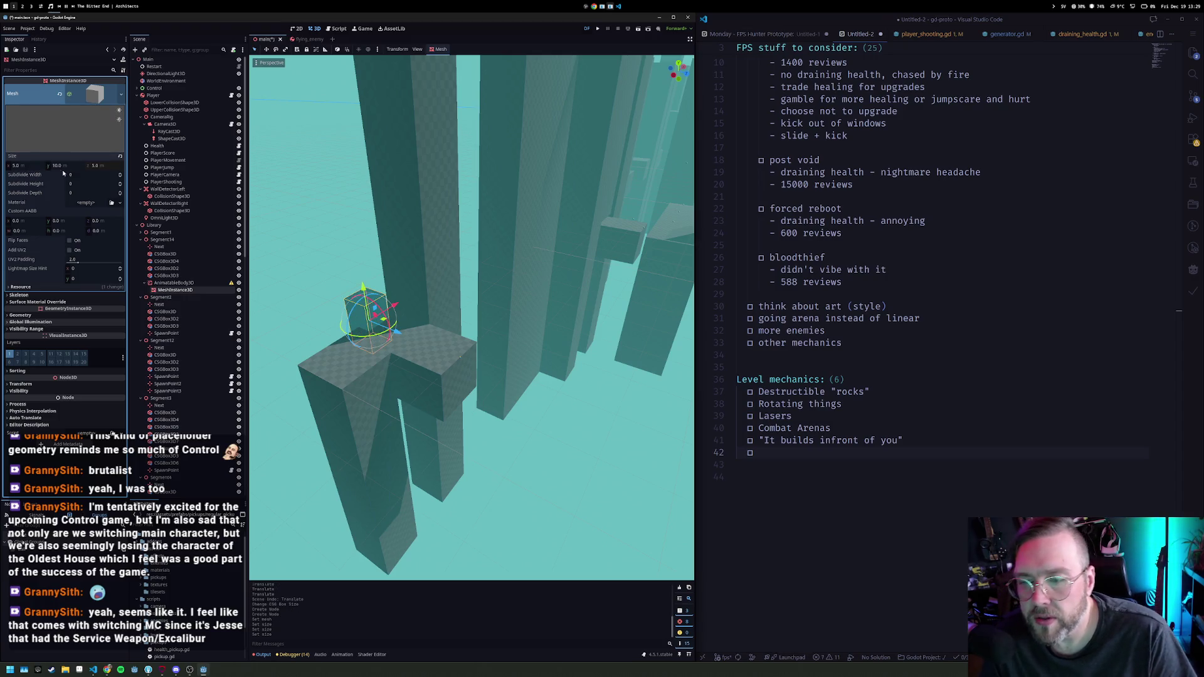
{"action": "left_click", "coordinate": [184, 283]}
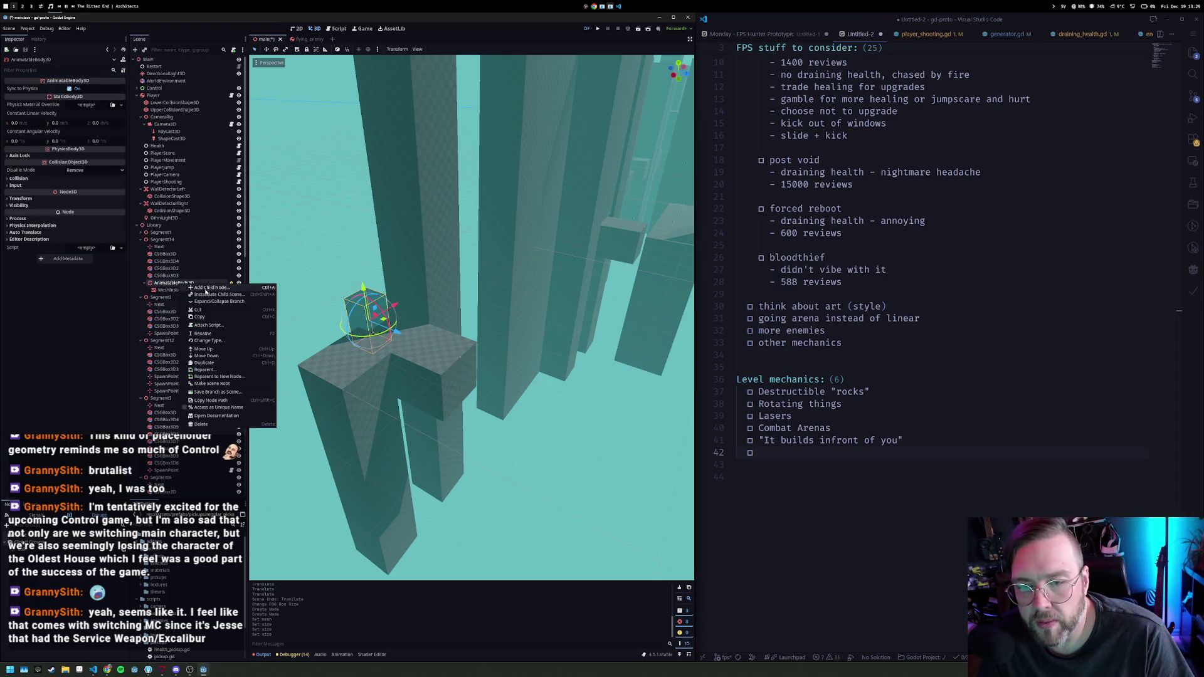
Step: Add a CollisionShape3D child with a new BoxShape3D shape
{"action": "key", "text": "ctrl+a"}
{"action": "type", "text": "collis"}
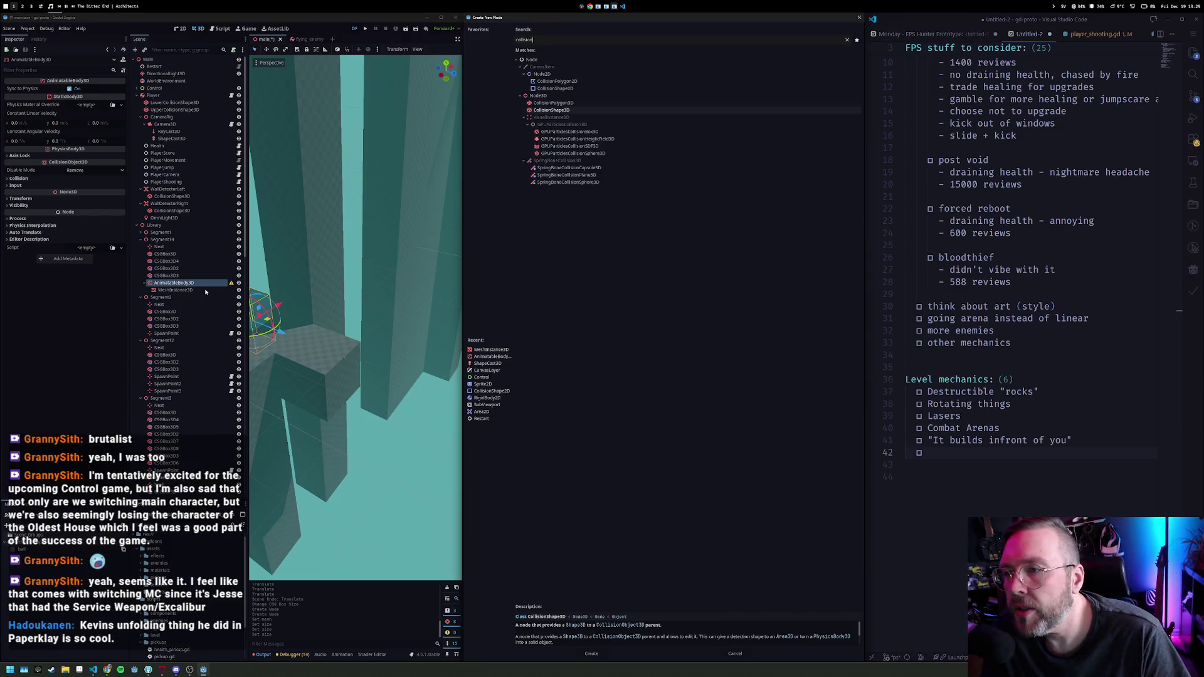
{"action": "key", "text": "Return"}
{"action": "left_click", "coordinate": [94, 89]}
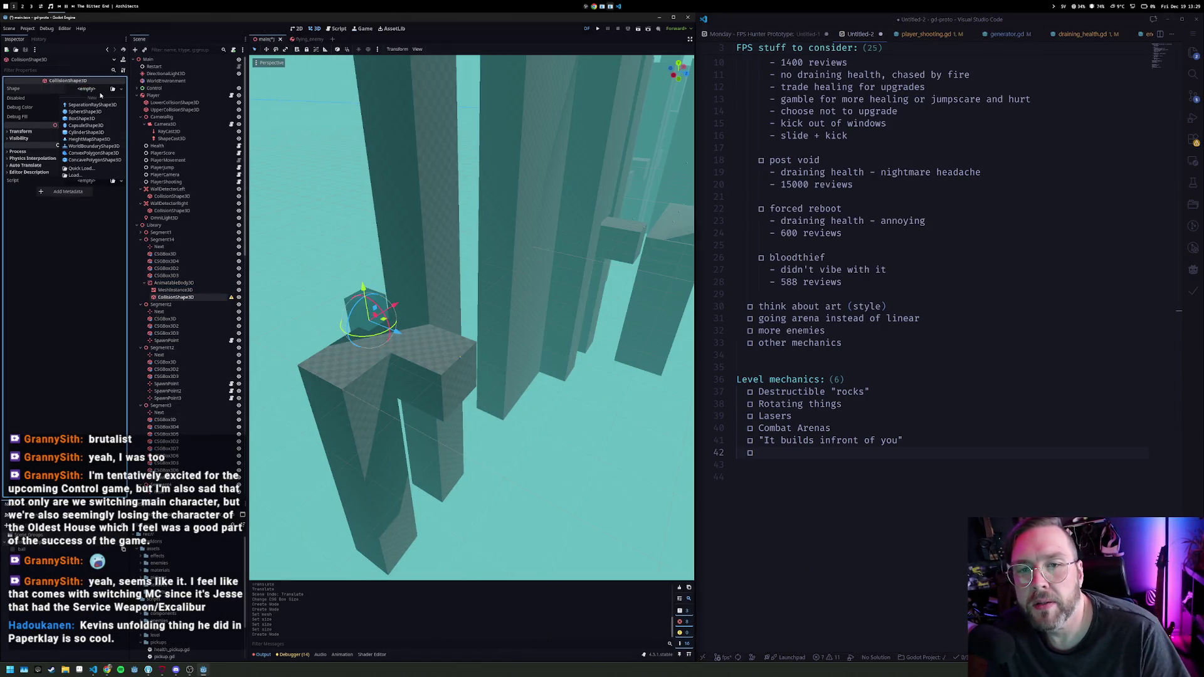
{"action": "key", "text": "Down"}
{"action": "key", "text": "Down"}
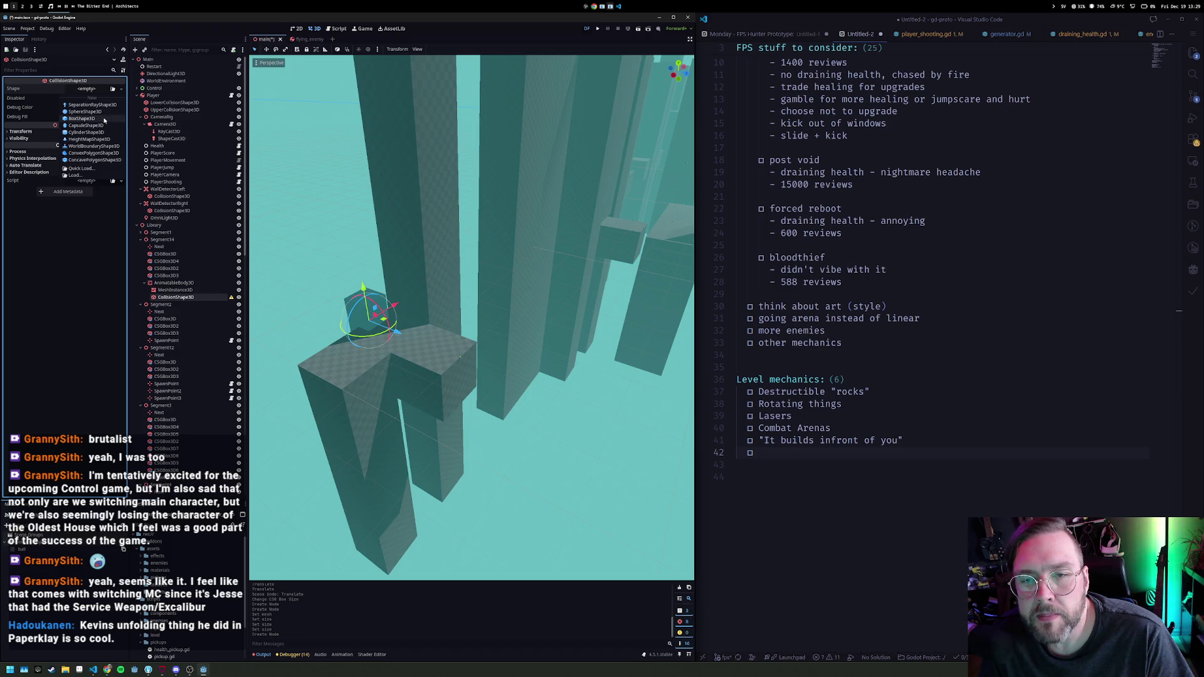
{"action": "left_click", "coordinate": [105, 121]}
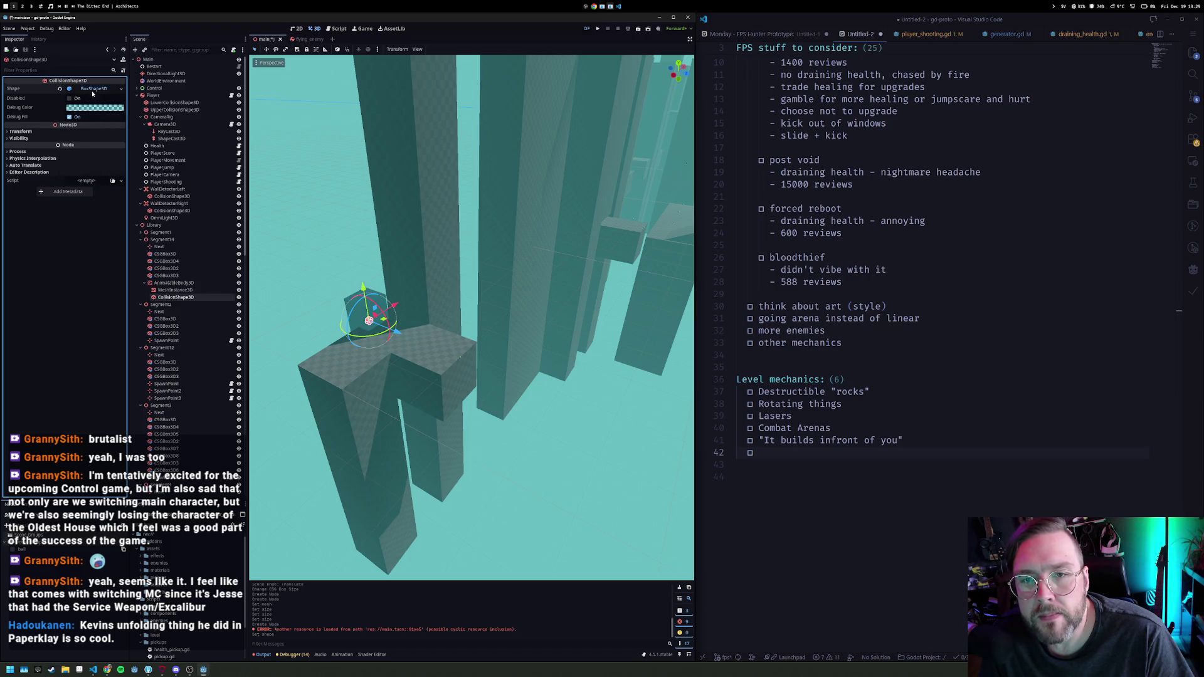
Step: Size the collision box 5 × 10 × 5 to match the box mesh
{"action": "left_click", "coordinate": [38, 110]}
{"action": "type", "text": "5"}
{"action": "left_click", "coordinate": [62, 108]}
{"action": "type", "text": "10"}
{"action": "key", "text": "Tab"}
{"action": "key", "text": "Return"}
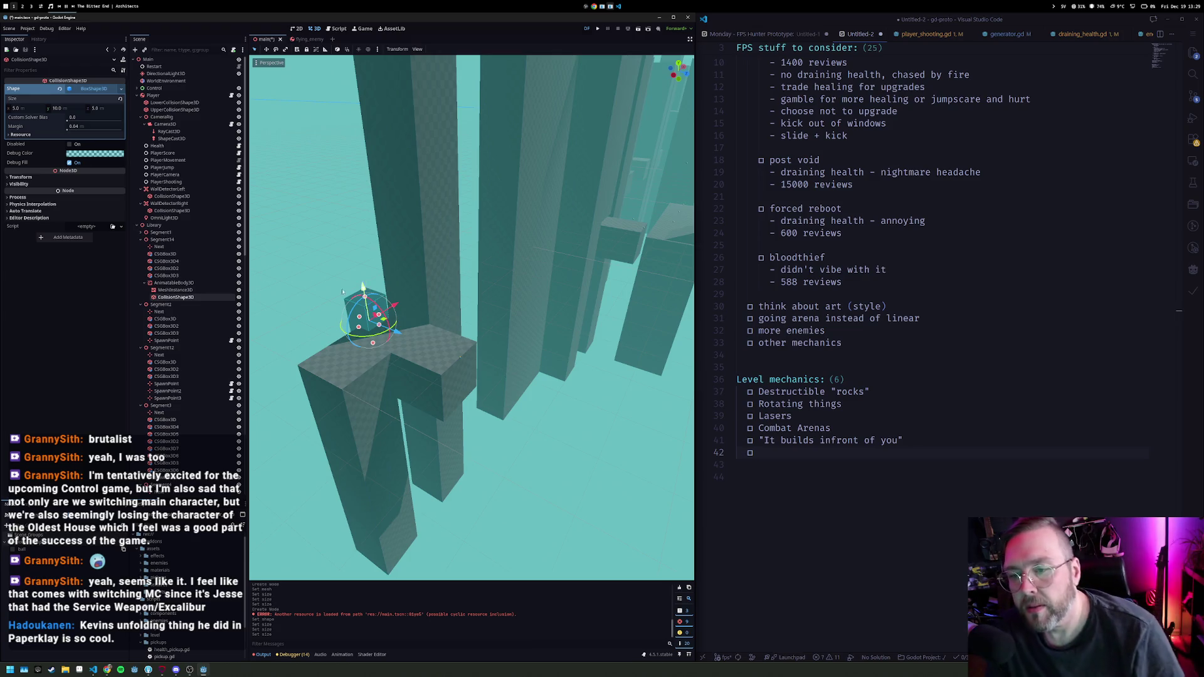
{"action": "left_click", "coordinate": [193, 286]}
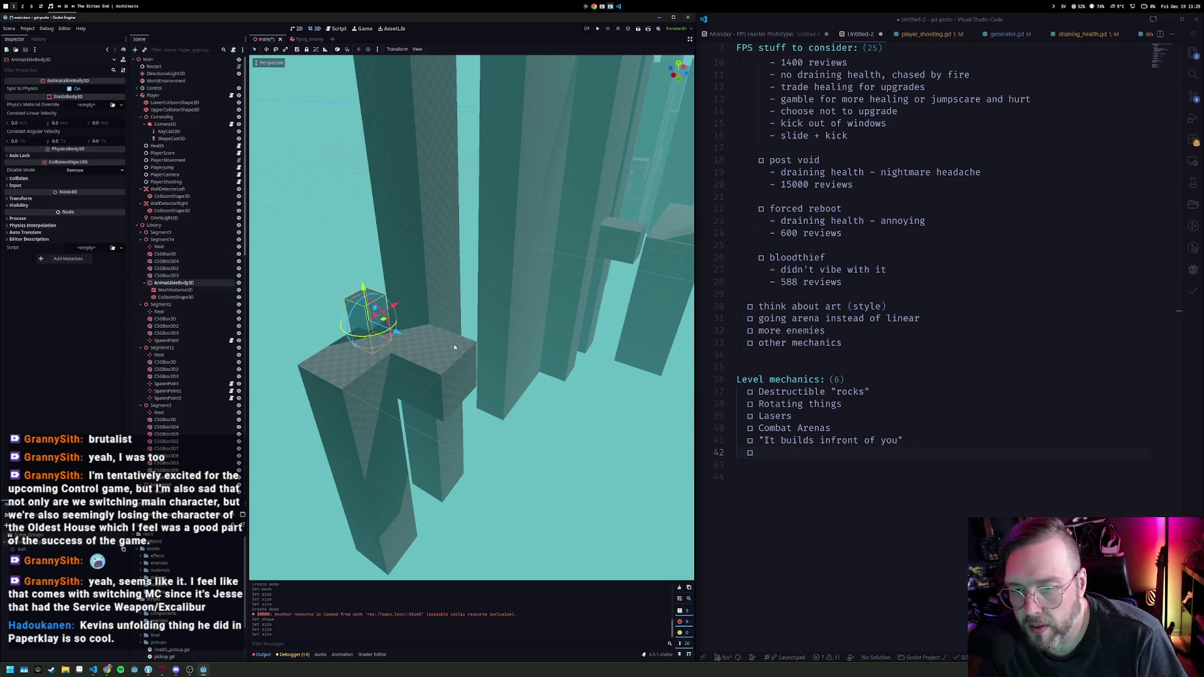
Step: Reposition the new box pillar sideways and down in the 3D viewport
{"action": "mouse_move", "coordinate": [396, 356]}
{"action": "left_mouse_down"}
{"action": "mouse_move", "coordinate": [551, 349]}
{"action": "mouse_move", "coordinate": [481, 339]}
{"action": "mouse_move", "coordinate": [471, 254]}
{"action": "left_mouse_up"}
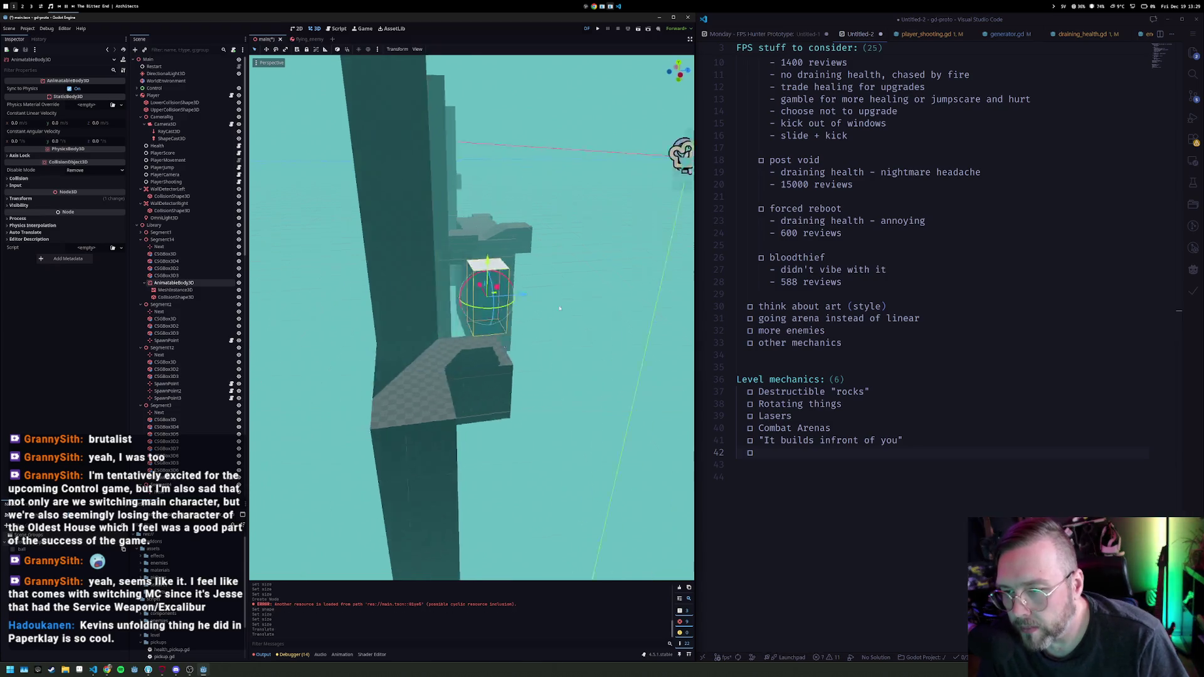
{"action": "left_click_drag", "start_coordinate": [512, 291], "coordinate": [505, 290]}
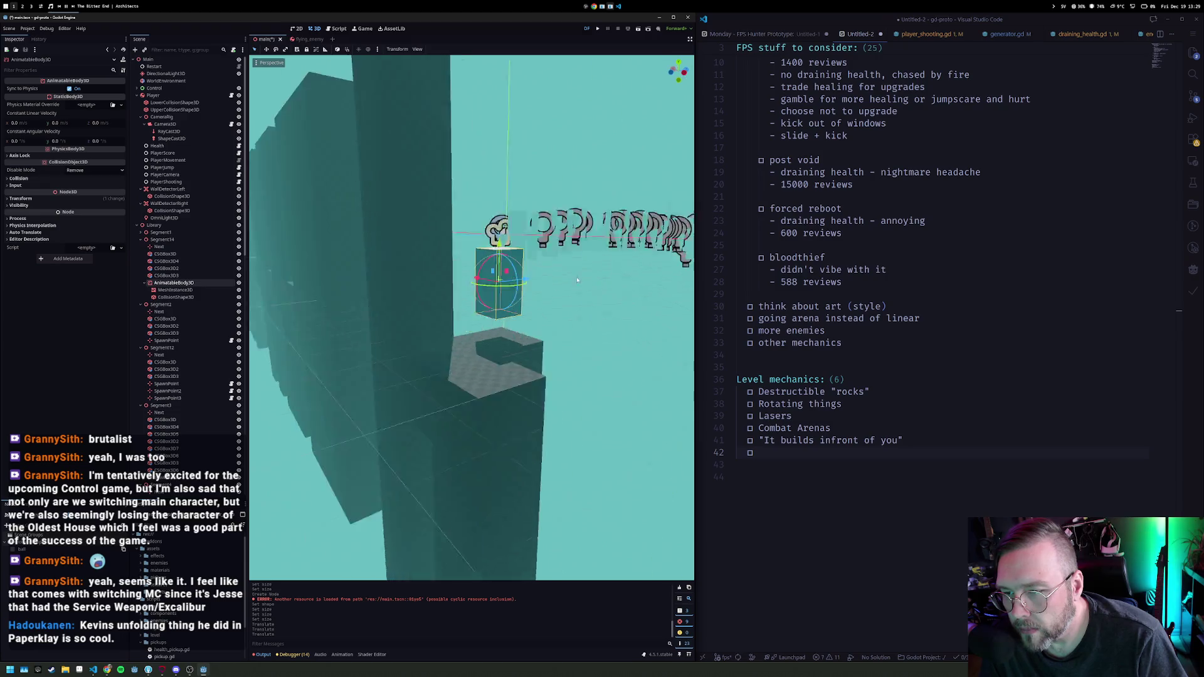
{"action": "mouse_move", "coordinate": [502, 236]}
{"action": "left_mouse_down"}
{"action": "mouse_move", "coordinate": [503, 263]}
{"action": "mouse_move", "coordinate": [482, 280]}
{"action": "mouse_move", "coordinate": [502, 231]}
{"action": "left_mouse_up"}
Step: Test rotating and raising the AnimatableBody3D pillar, undoing both changes
{"action": "left_click", "coordinate": [195, 284]}
{"action": "left_click", "coordinate": [195, 284]}
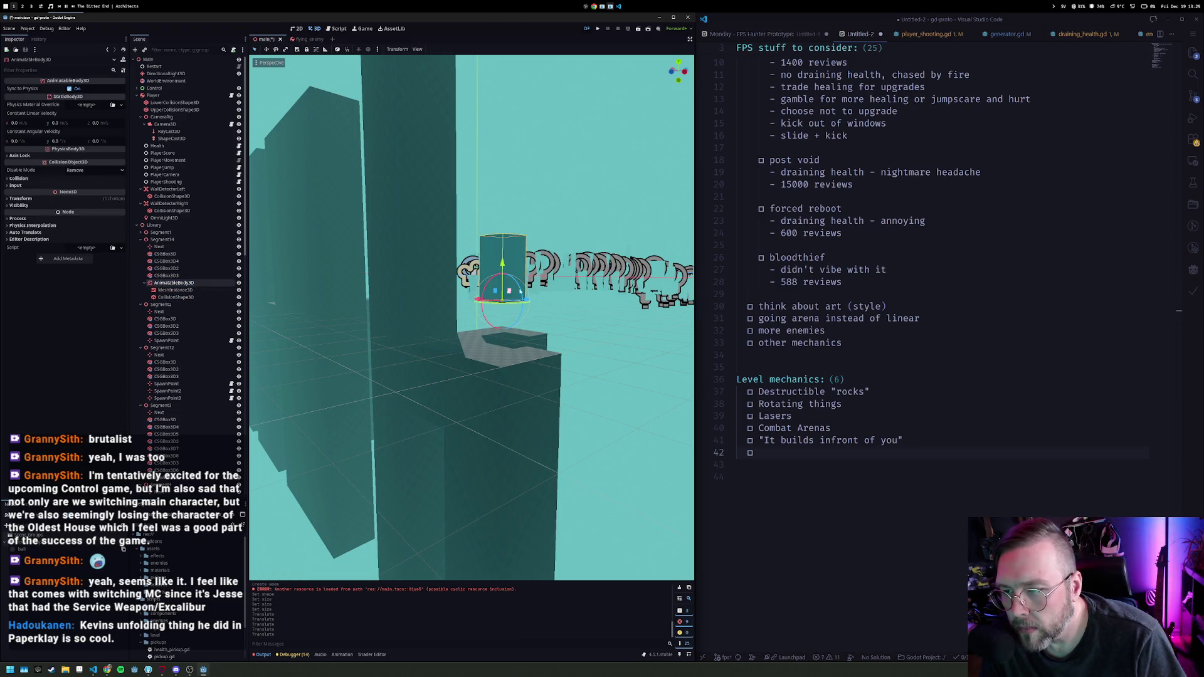
{"action": "mouse_move", "coordinate": [544, 278]}
{"action": "left_mouse_down"}
{"action": "mouse_move", "coordinate": [550, 304]}
{"action": "mouse_move", "coordinate": [533, 321]}
{"action": "mouse_move", "coordinate": [551, 299]}
{"action": "mouse_move", "coordinate": [505, 279]}
{"action": "mouse_move", "coordinate": [505, 313]}
{"action": "mouse_move", "coordinate": [552, 286]}
{"action": "mouse_move", "coordinate": [496, 271]}
{"action": "mouse_move", "coordinate": [572, 273]}
{"action": "left_mouse_up"}
{"action": "key", "text": "ctrl+z"}
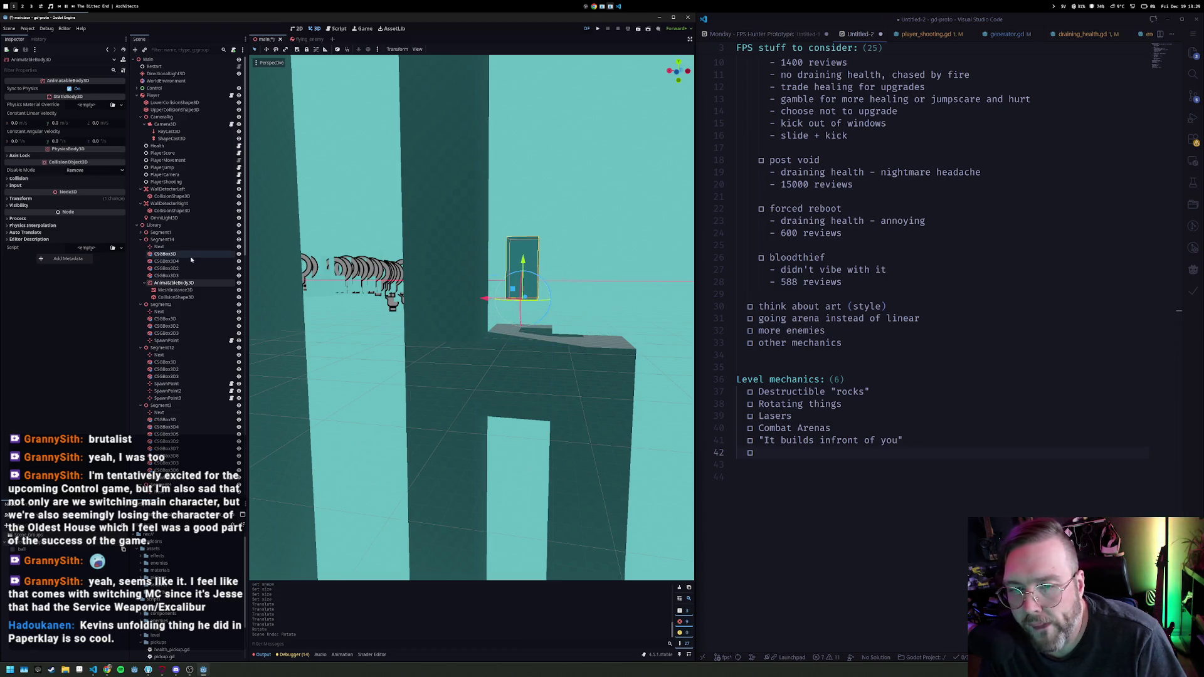
{"action": "mouse_move", "coordinate": [524, 261]}
{"action": "left_mouse_down"}
{"action": "mouse_move", "coordinate": [592, 248]}
{"action": "mouse_move", "coordinate": [533, 269]}
{"action": "mouse_move", "coordinate": [533, 244]}
{"action": "mouse_move", "coordinate": [534, 279]}
{"action": "mouse_move", "coordinate": [524, 216]}
{"action": "left_mouse_up"}
{"action": "key", "text": "ctrl+z"}
{"action": "key", "text": "ctrl+z"}
Step: Expand the Transform section to show the block's position, rotation and scale
{"action": "mouse_move", "coordinate": [406, 259]}
{"action": "left_mouse_down"}
{"action": "mouse_move", "coordinate": [470, 301]}
{"action": "mouse_move", "coordinate": [526, 410]}
{"action": "mouse_move", "coordinate": [502, 276]}
{"action": "left_mouse_up"}
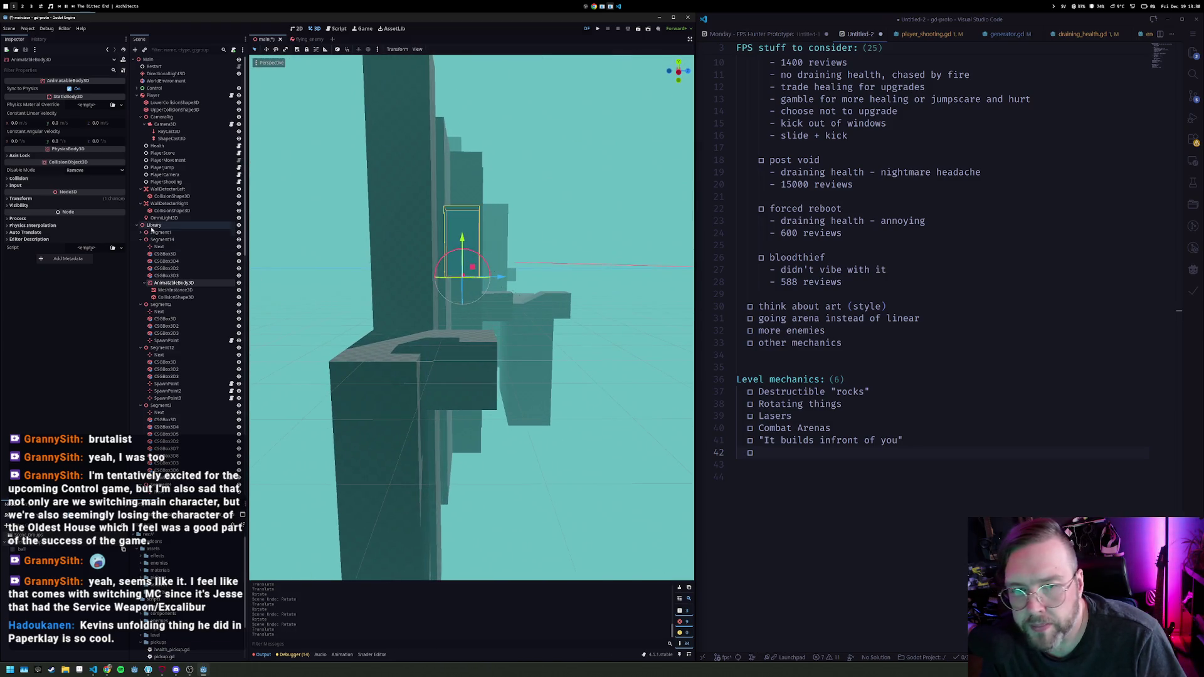
{"action": "left_click", "coordinate": [21, 199]}
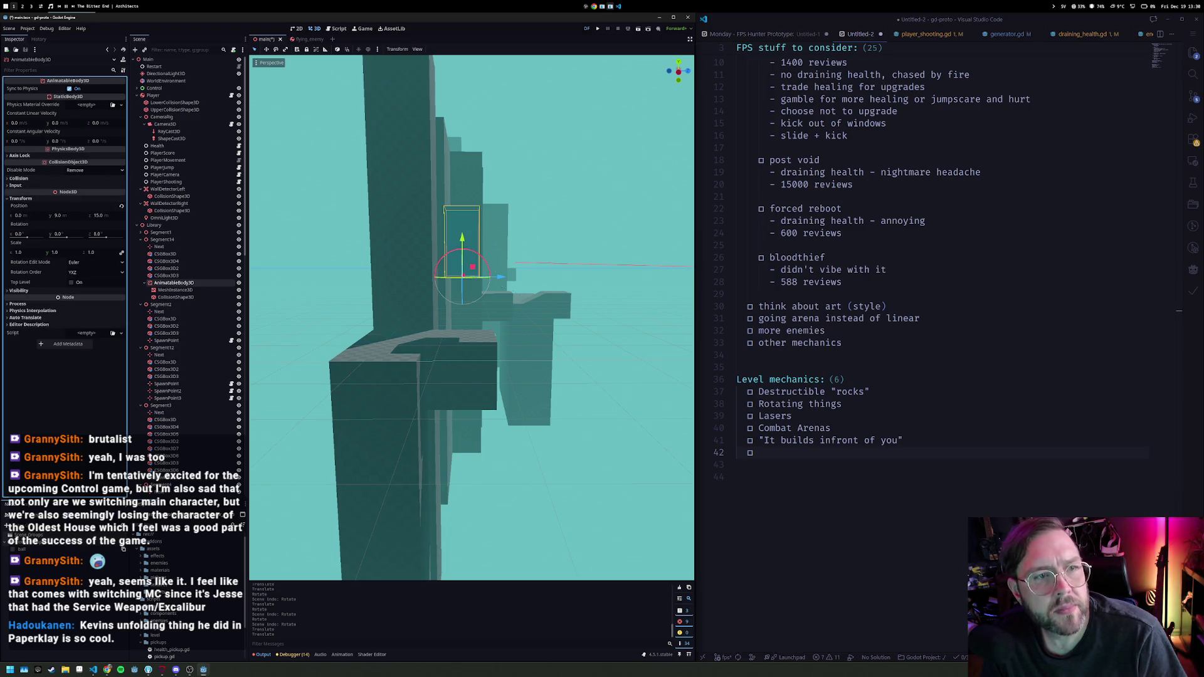
{"action": "key", "text": "super+2"}
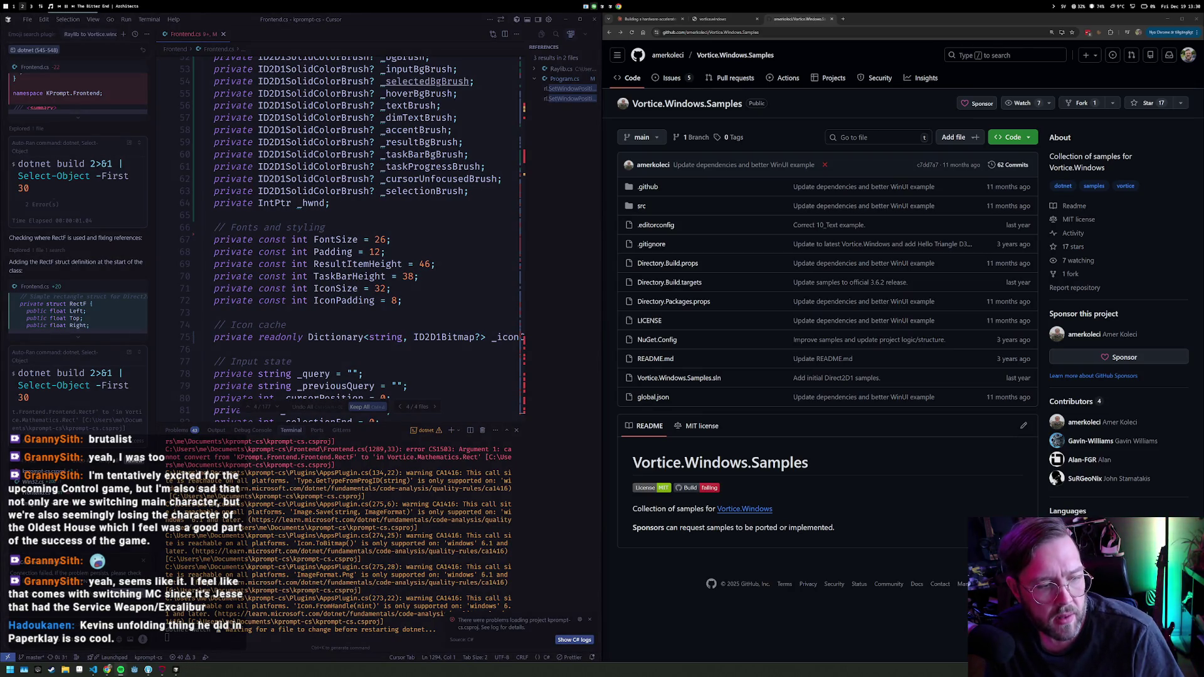
Step: Check workspaces 3 and 1, then show the VS Code file tree with camera scripts collapsed
{"action": "key", "text": "super+3"}
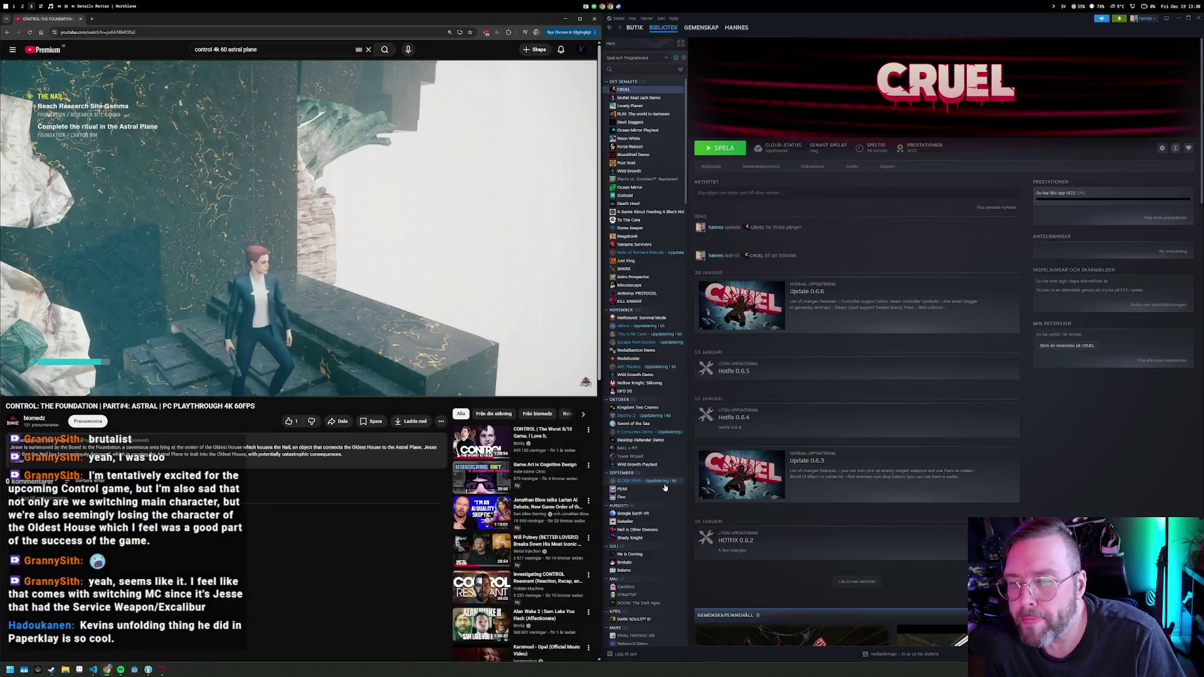
{"action": "key", "text": "super+1"}
{"action": "left_click_drag", "start_coordinate": [528, 314], "coordinate": [497, 275]}
{"action": "left_click", "coordinate": [1193, 53]}
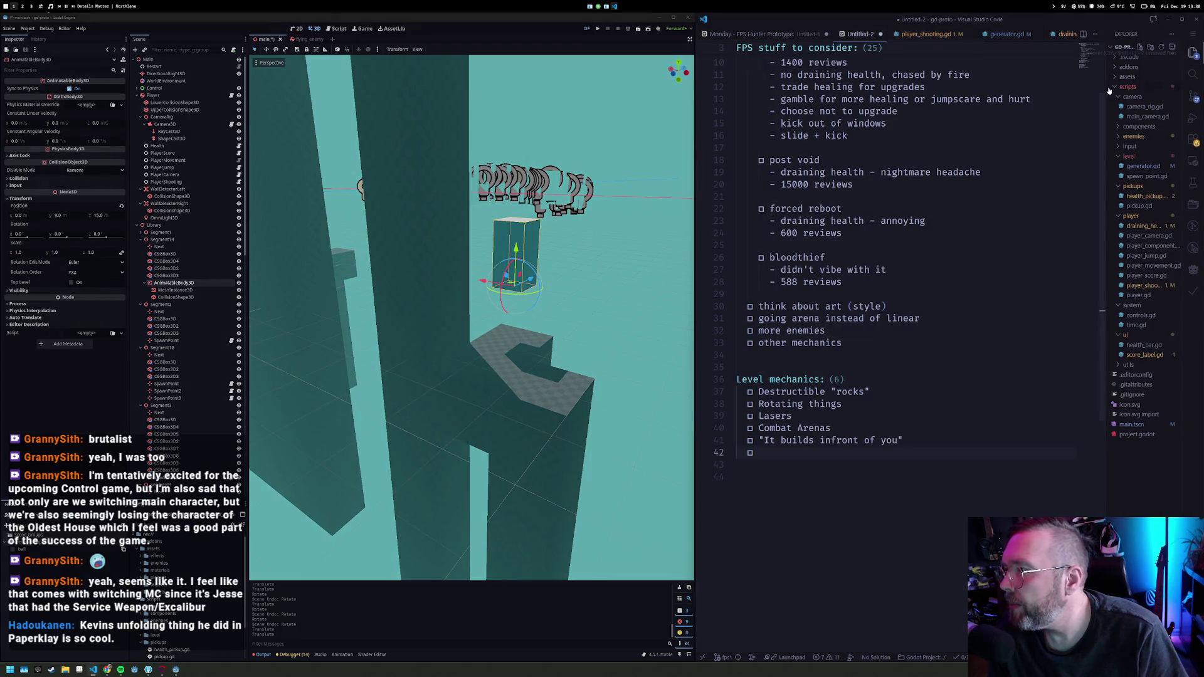
{"action": "left_click", "coordinate": [1120, 97]}
Step: Collapse the level, pickups and player folders and add a 'camera' folder under scripts
{"action": "left_click", "coordinate": [1115, 136]}
{"action": "left_click", "coordinate": [1117, 148]}
{"action": "left_click", "coordinate": [1118, 157]}
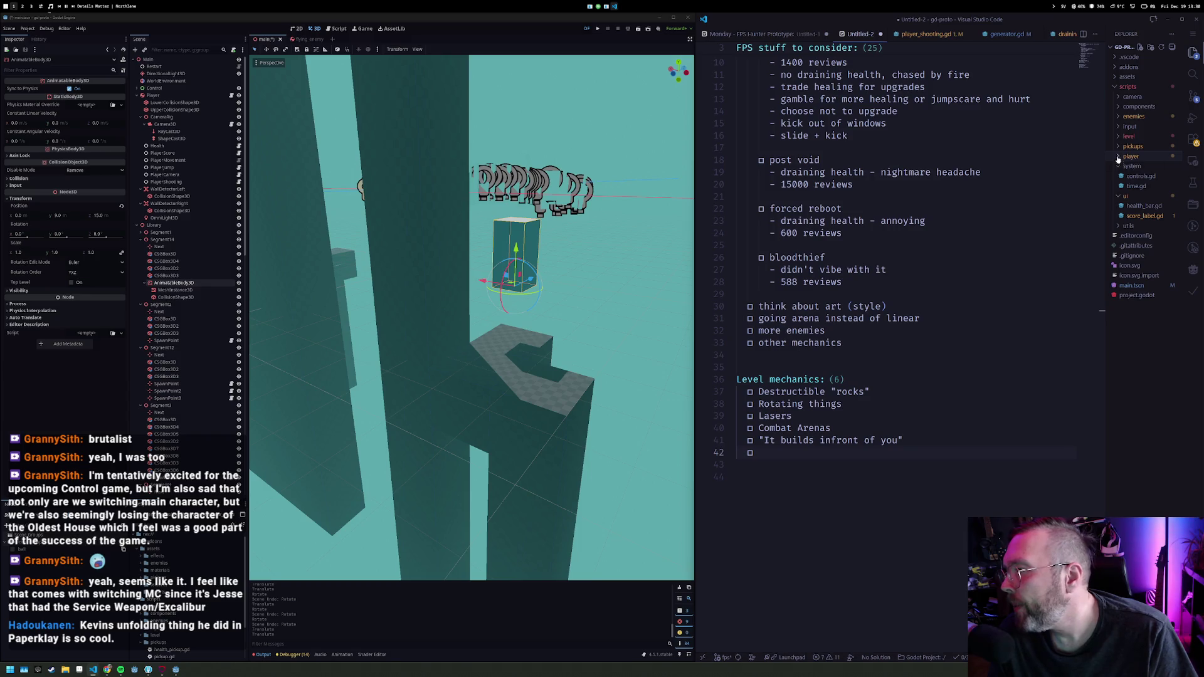
{"action": "right_click", "coordinate": [1127, 88]}
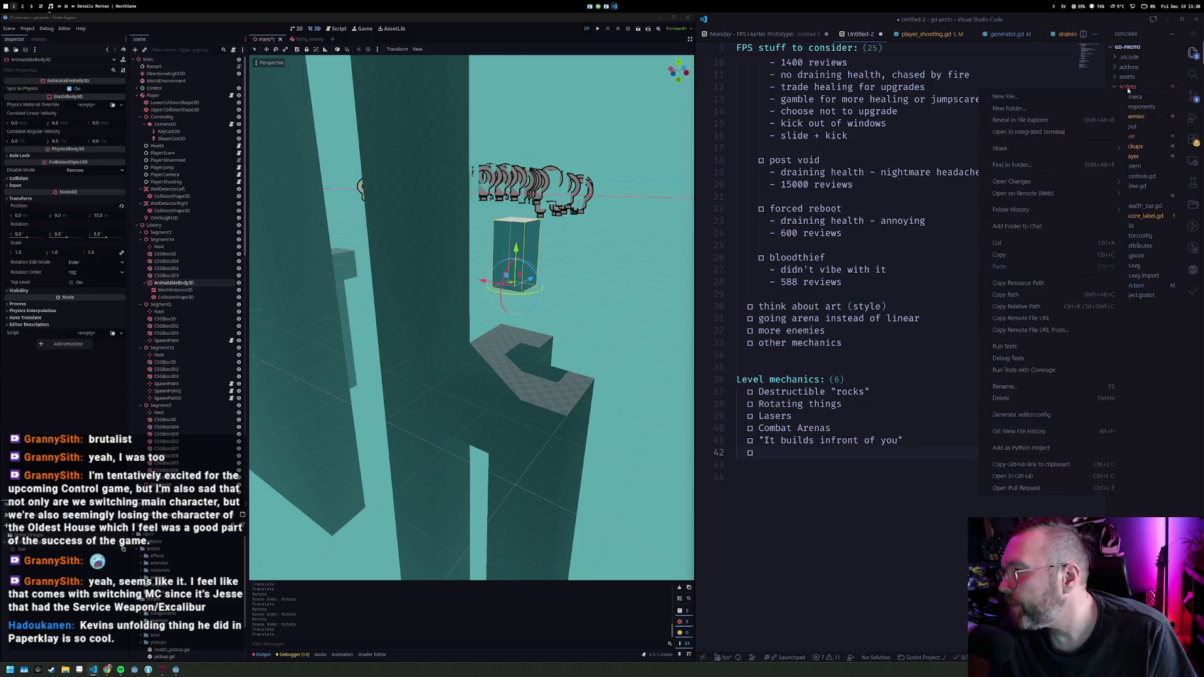
{"action": "left_click", "coordinate": [1073, 103]}
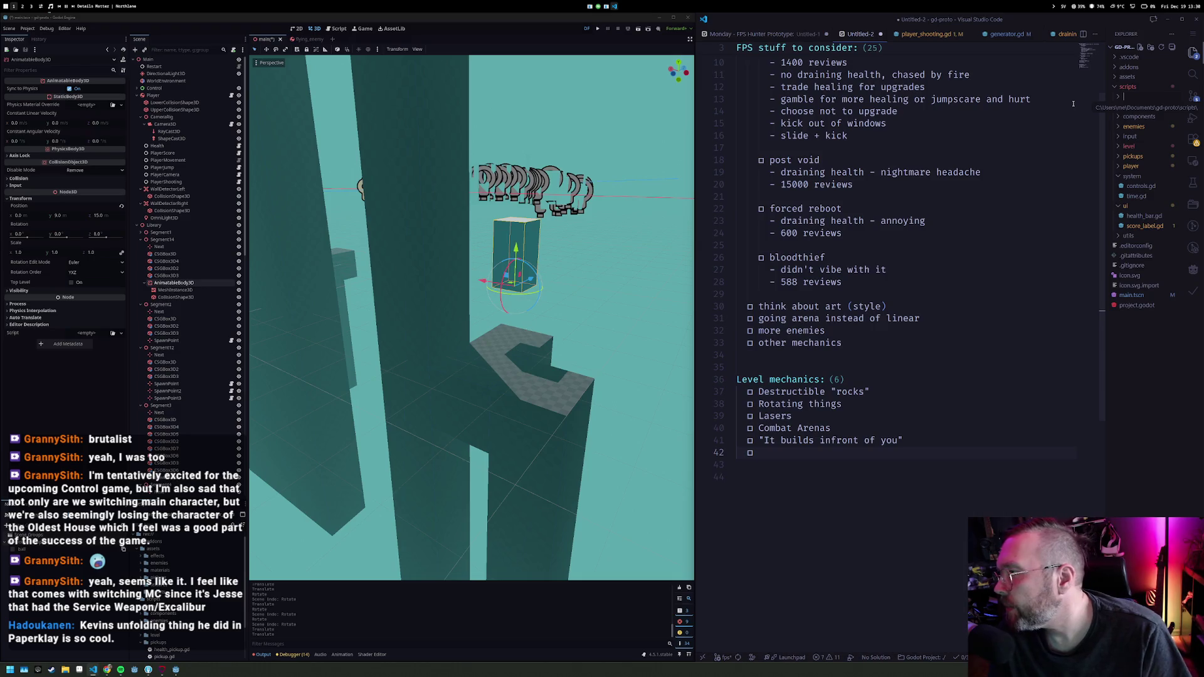
{"action": "type", "text": "camera"}
{"action": "key", "text": "Return"}
Step: Create the file rotator.gd inside the utils folder
{"action": "right_click", "coordinate": [1139, 227]}
{"action": "left_click", "coordinate": [1082, 237]}
{"action": "type", "text": "rotat"}
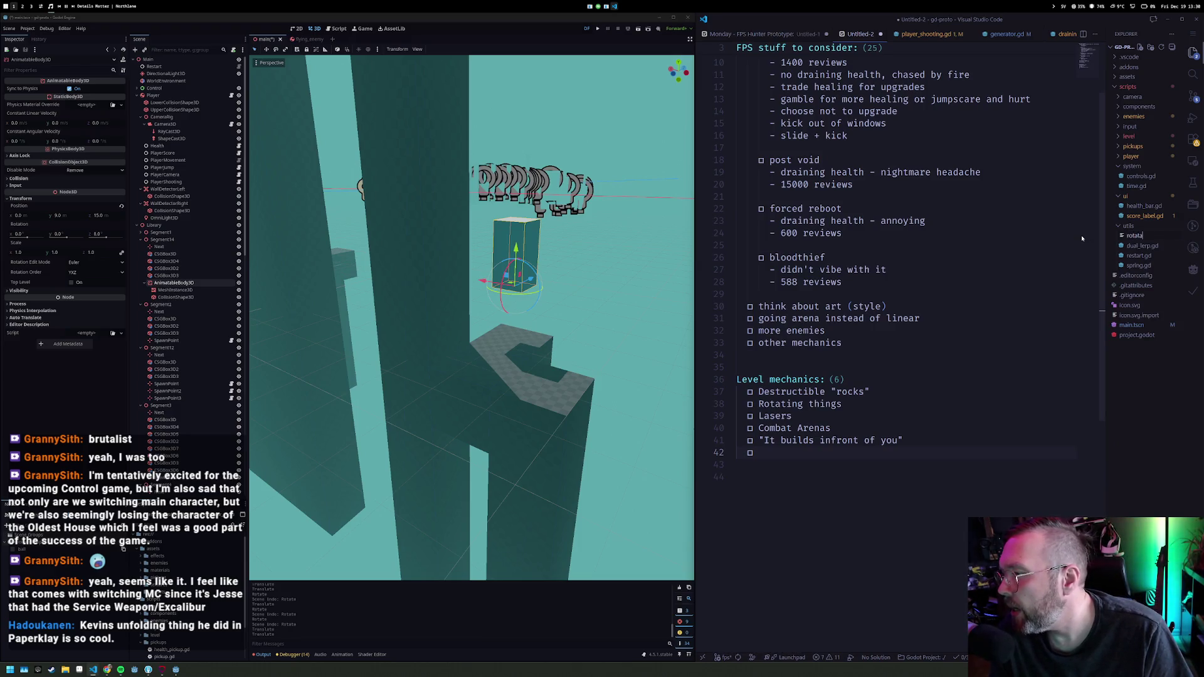
{"action": "type", "text": "io"}
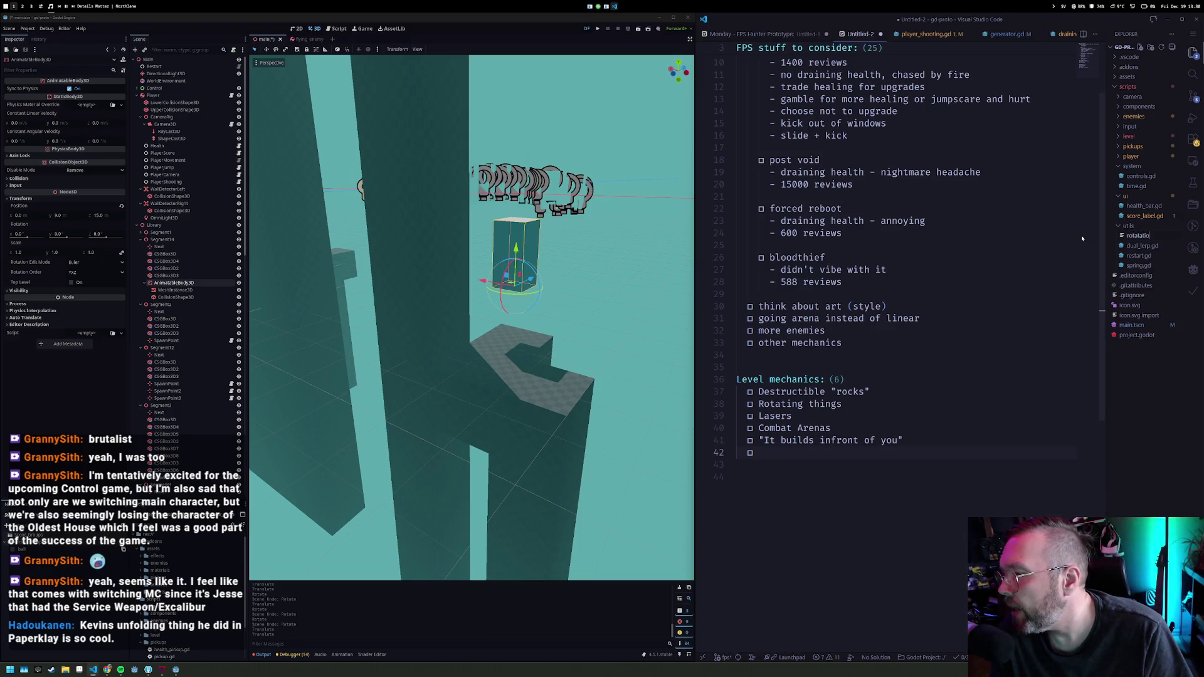
{"action": "key", "text": "BackSpace"}
{"action": "type", "text": "ator.gd"}
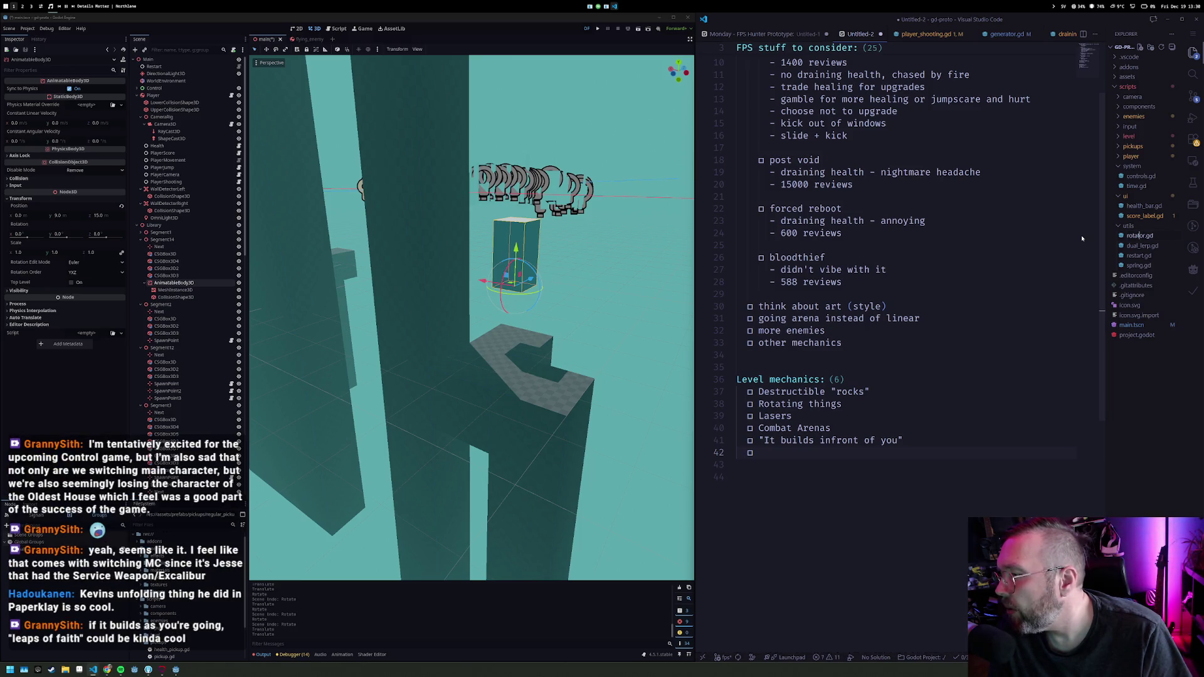
{"action": "key", "text": "Return"}
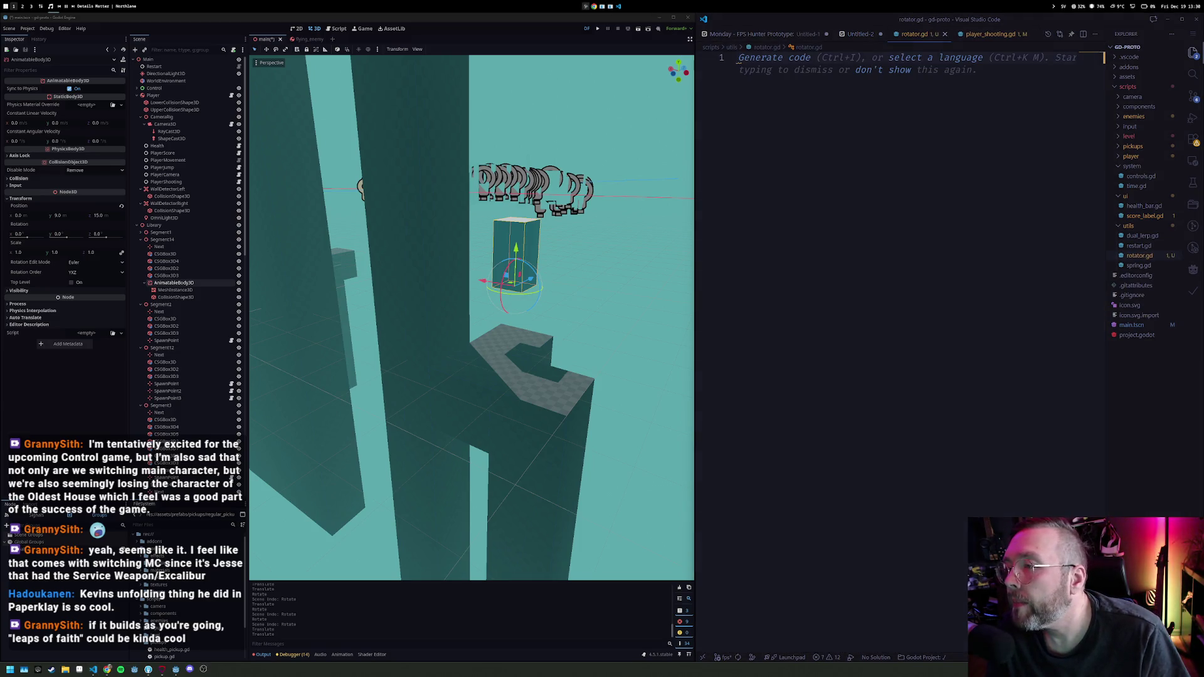
Step: Declare class Rotator extending AnimatableBody3D with exported speed_degrees Vector3(0, 0, 360)
{"action": "type", "text": "cl"}
{"action": "key", "text": "Return"}
{"action": "type", "text": "extends Node3"}
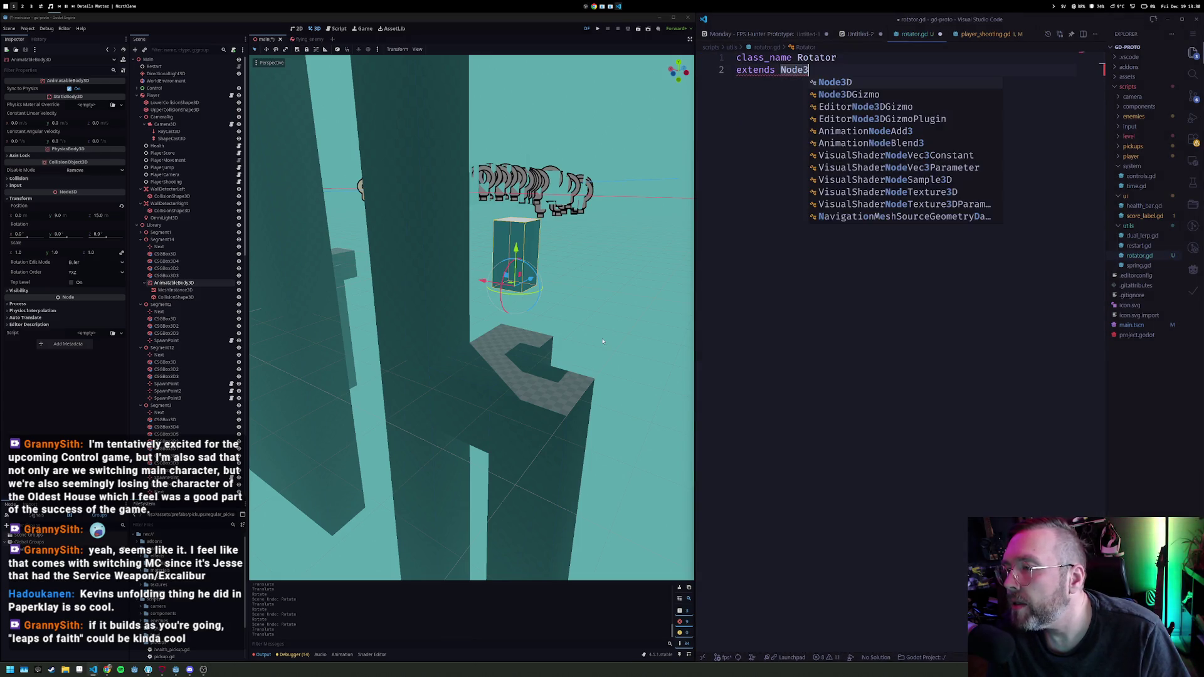
{"action": "key", "text": "Escape"}
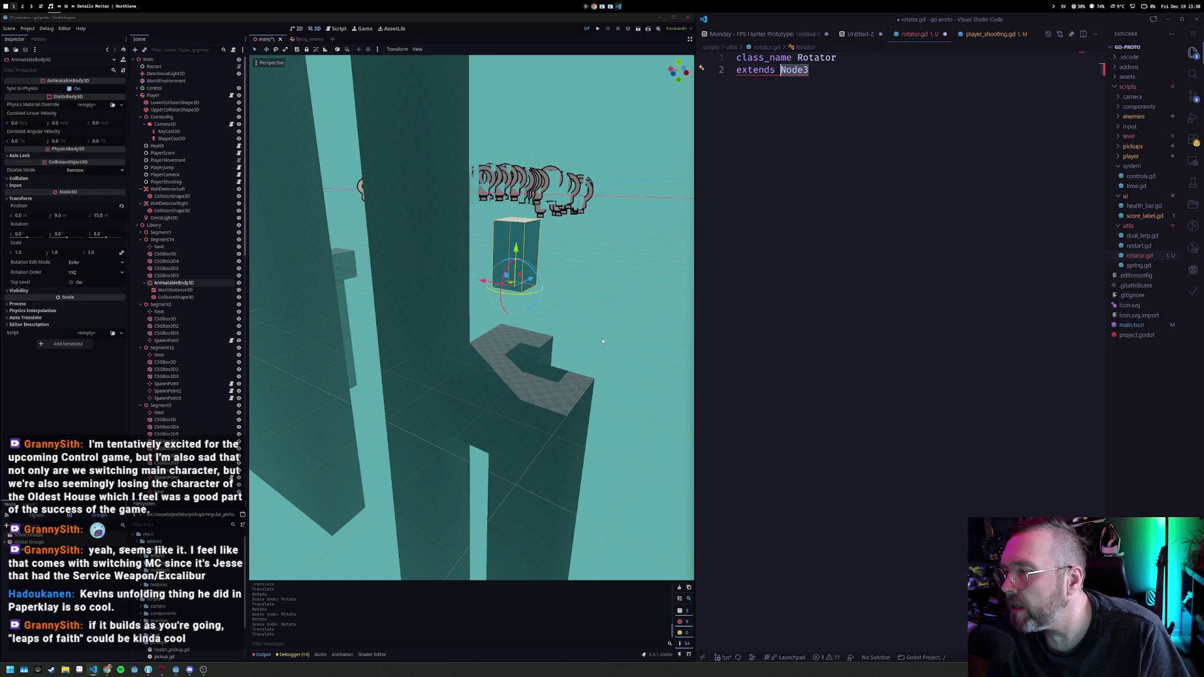
{"action": "type", "text": "Statanimat"}
{"action": "key", "text": "Down"}
{"action": "key", "text": "Return"}
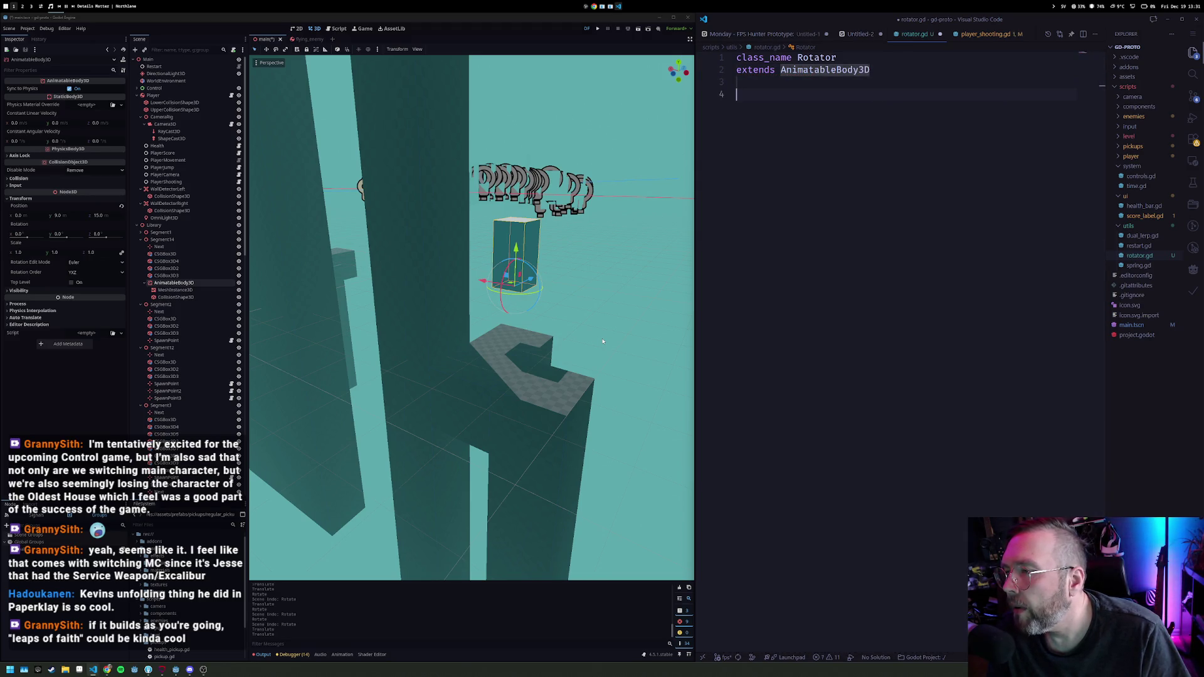
{"action": "type", "text": "export var "}
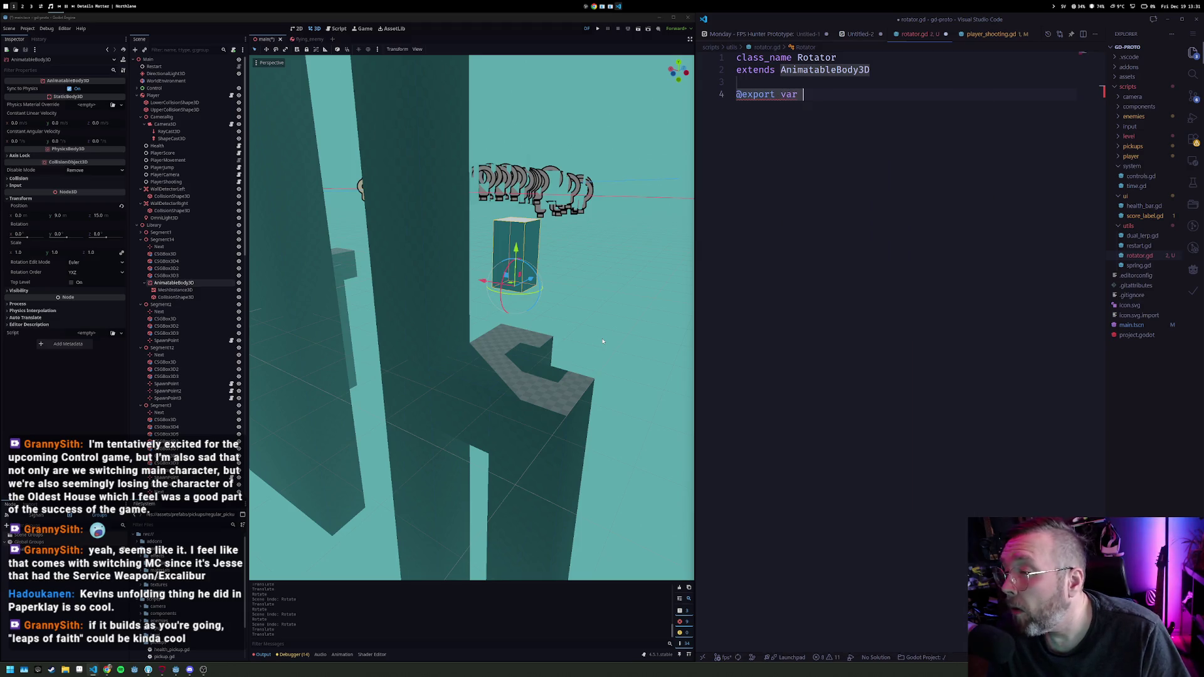
{"action": "type", "text": "spee"}
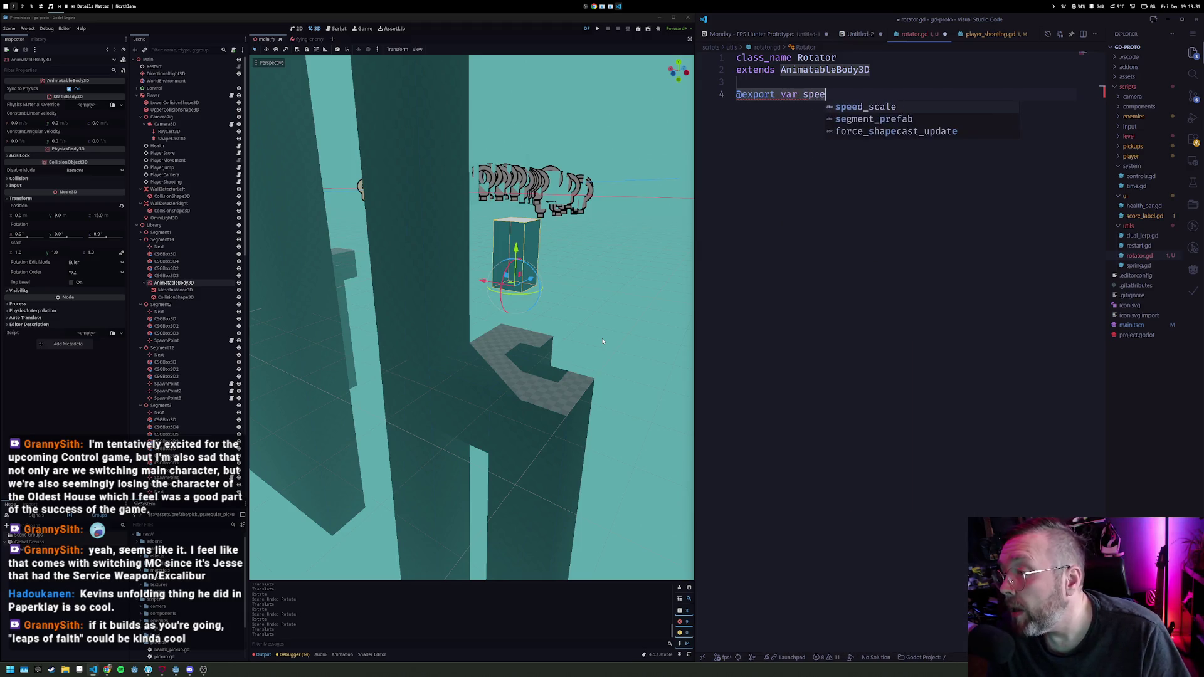
{"action": "type", "text": "d : Vector3"}
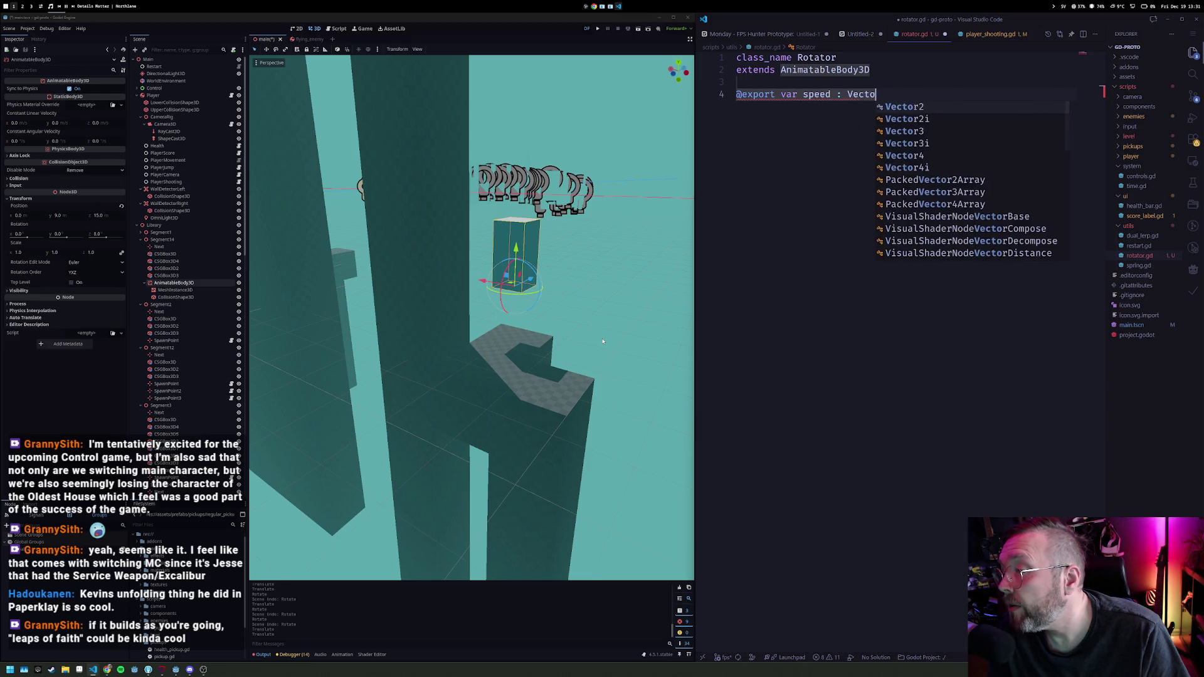
{"action": "key", "text": "Return"}
{"action": "type", "text": "0,0"}
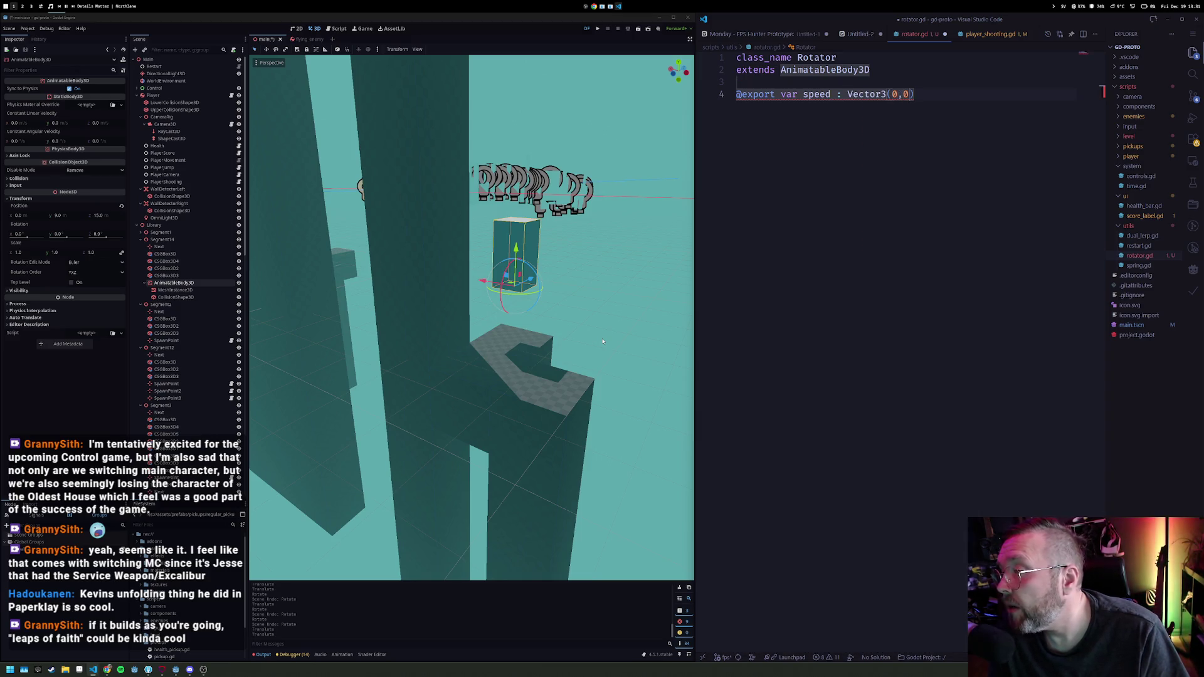
{"action": "type", "text": "_degrees"}
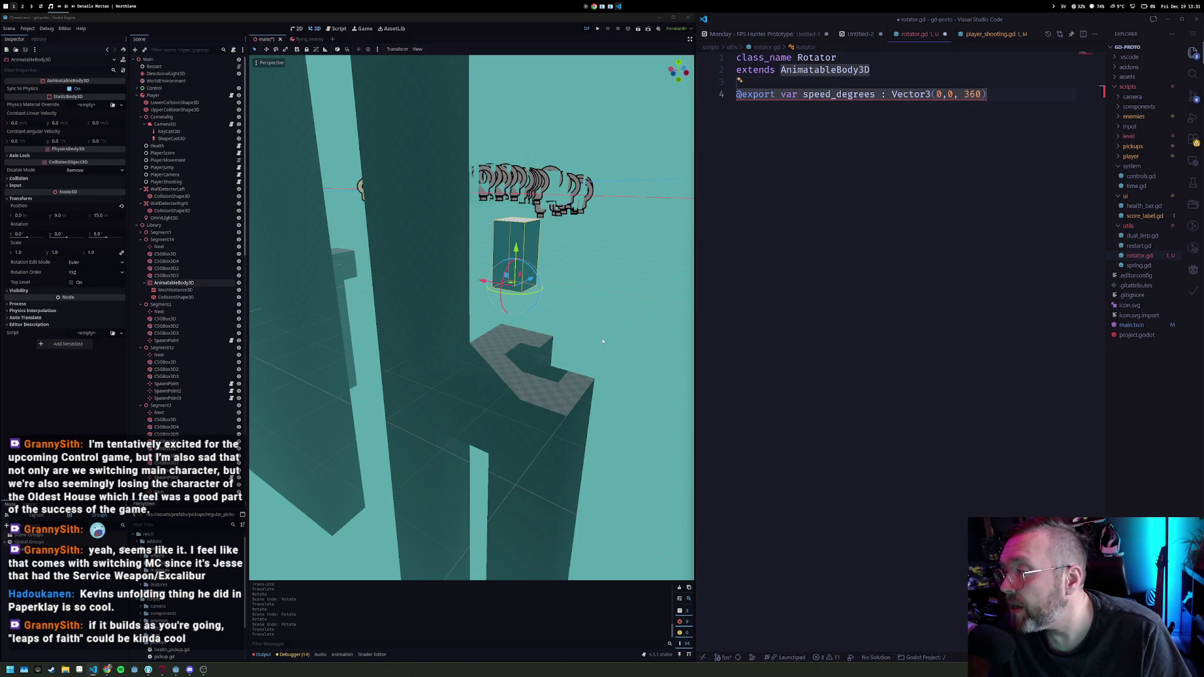
{"action": "key", "text": "Return"}
{"action": "key", "text": "Return"}
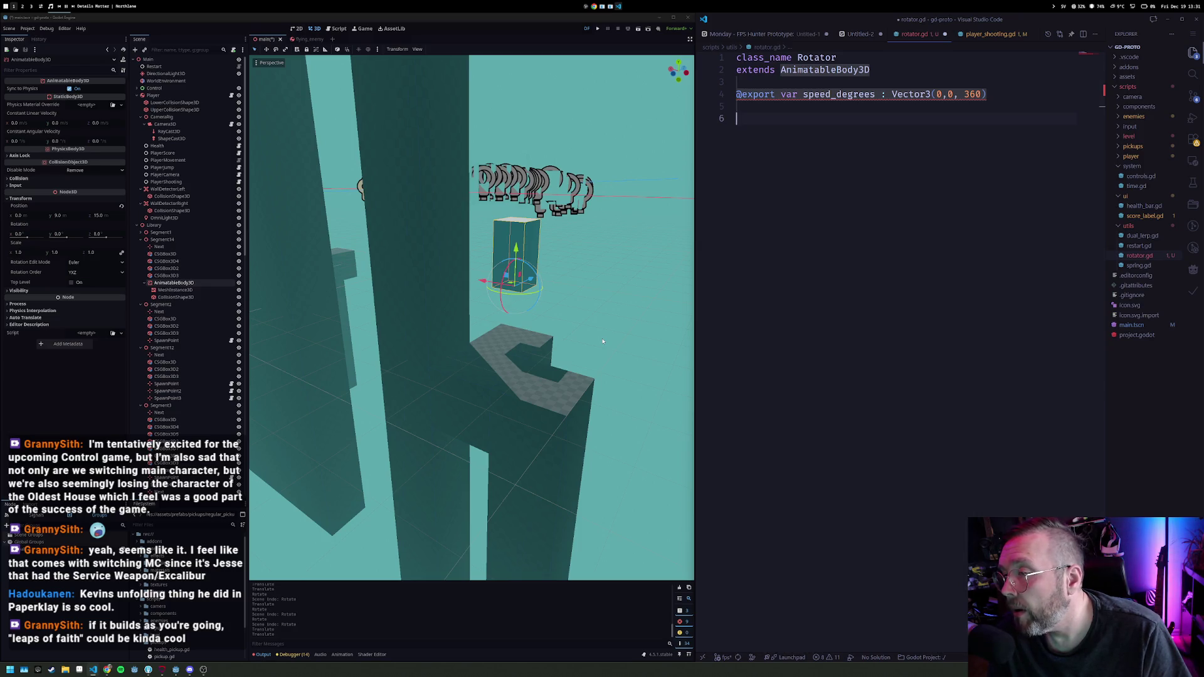
Step: Add a _physics_process adding speed_degrees * delta to rotation_degrees, and save
{"action": "type", "text": "func _ph"}
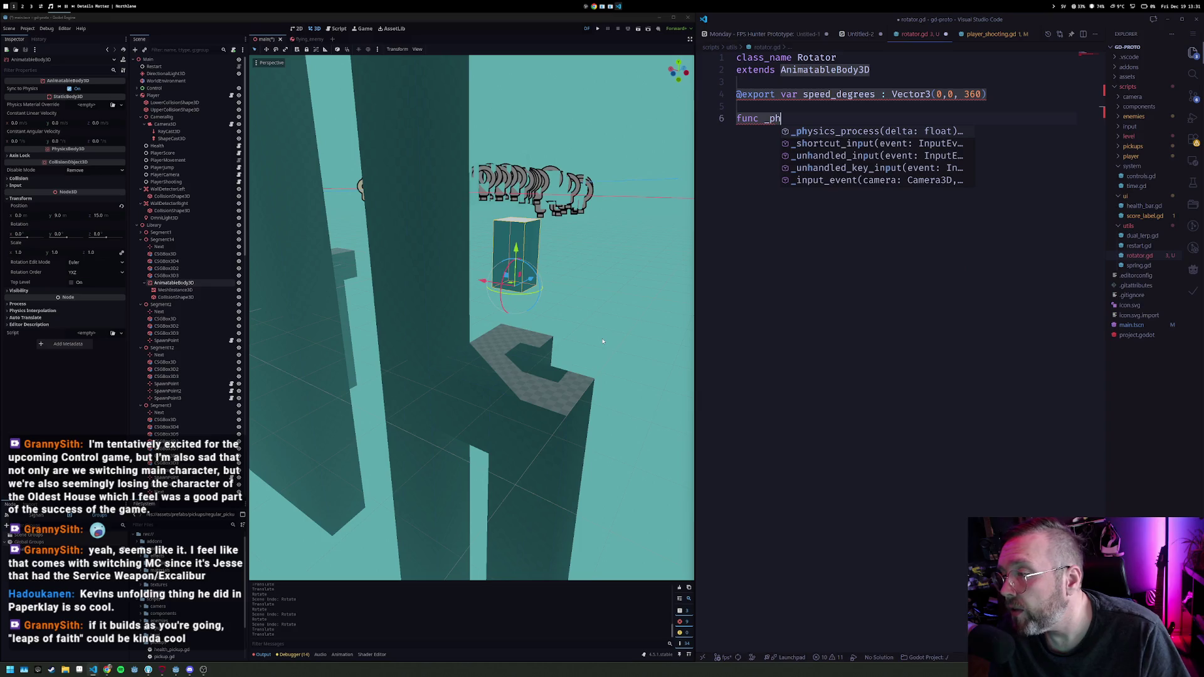
{"action": "key", "text": "Return"}
{"action": "key", "text": "Return"}
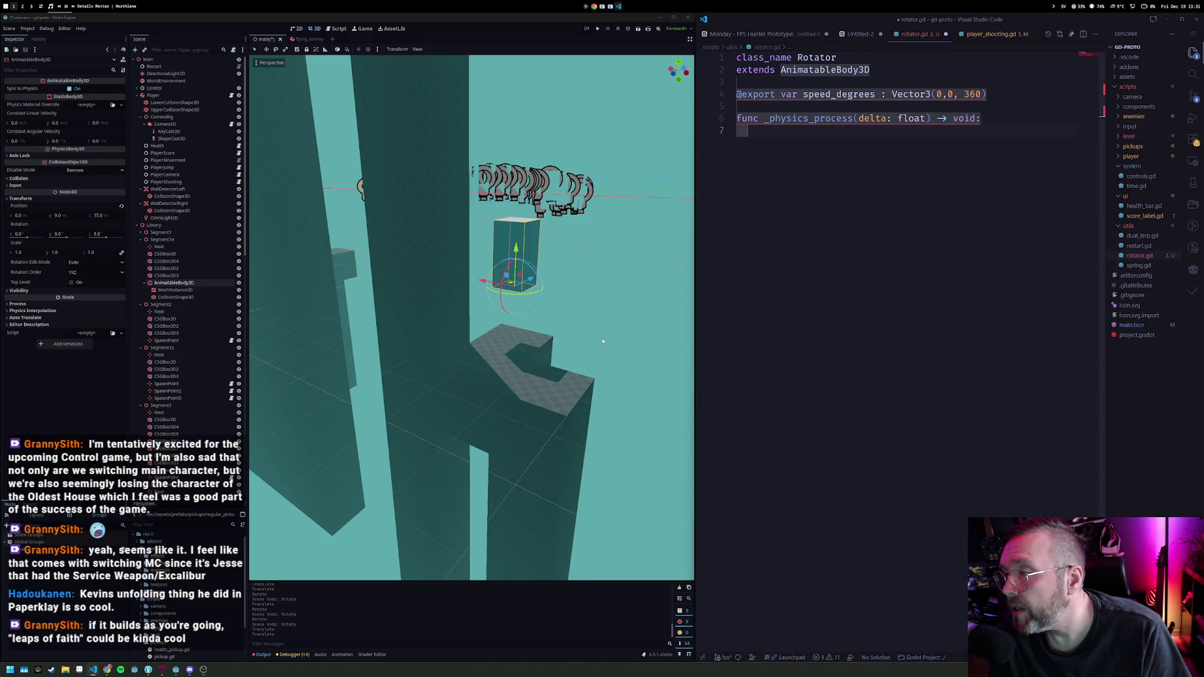
{"action": "type", "text": "rotation"}
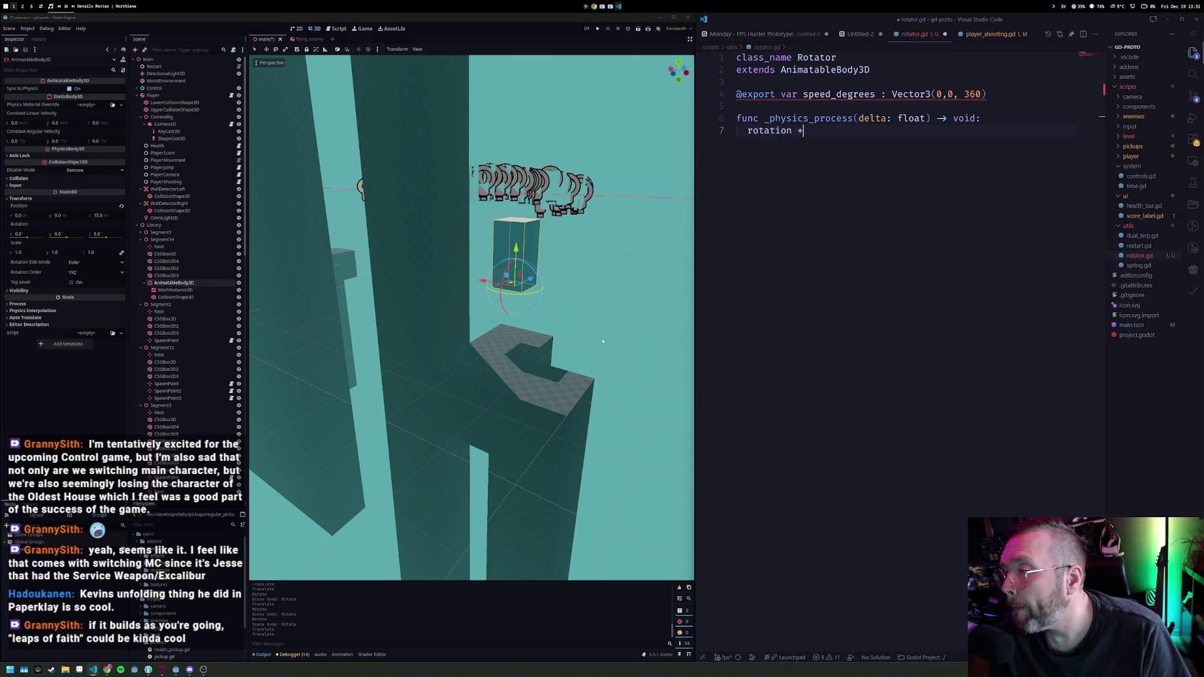
{"action": "type", "text": " += speed"}
{"action": "key", "text": "Return"}
{"action": "key", "text": "Home"}
{"action": "key", "text": "ctrl+Right"}
{"action": "type", "text": "_d"}
{"action": "key", "text": "Return"}
{"action": "key", "text": "End"}
{"action": "type", "text": "* delta"}
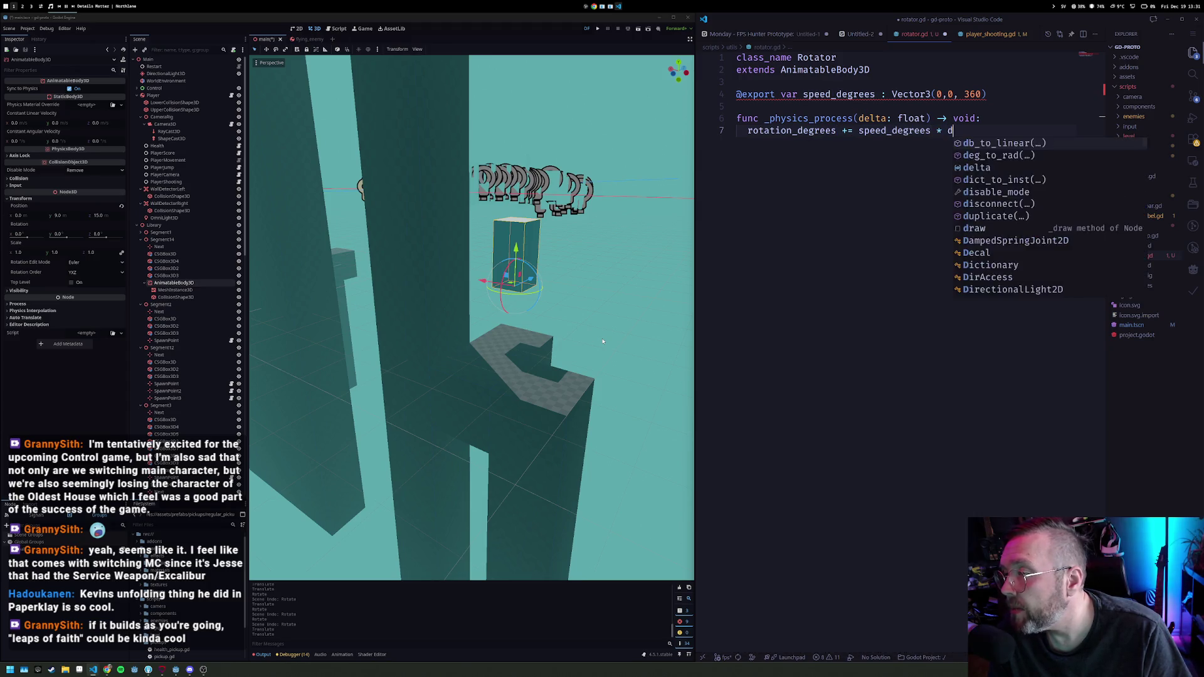
{"action": "key", "text": "ctrl+s"}
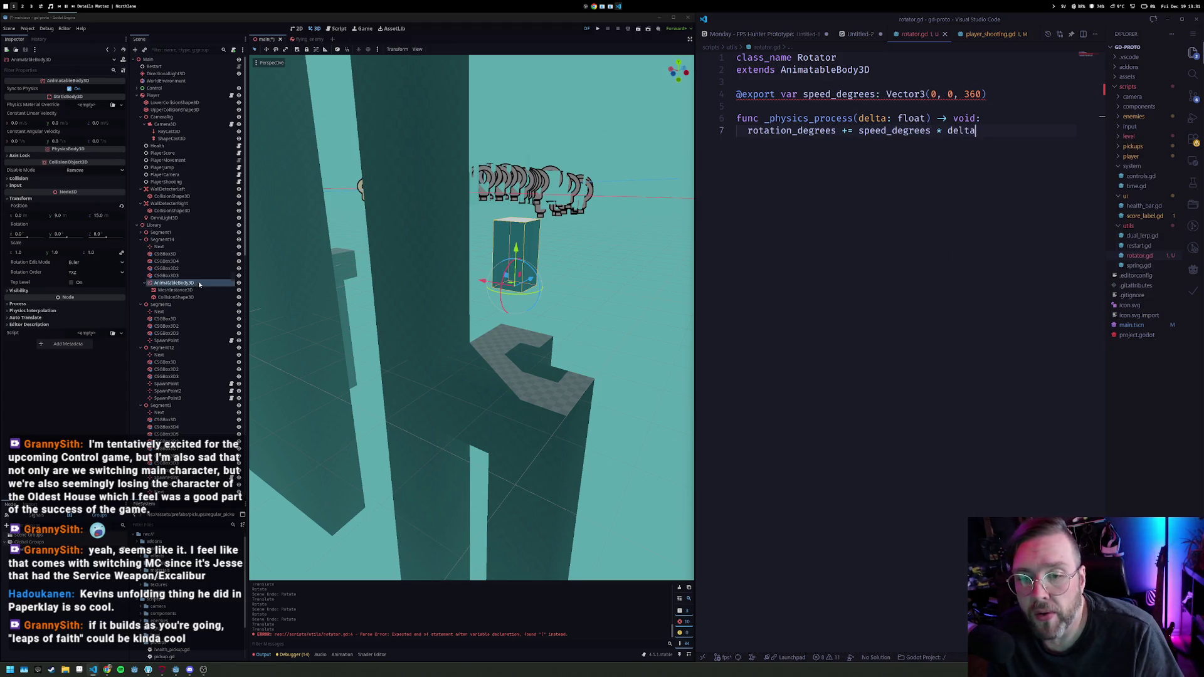
{"action": "left_click", "coordinate": [187, 284]}
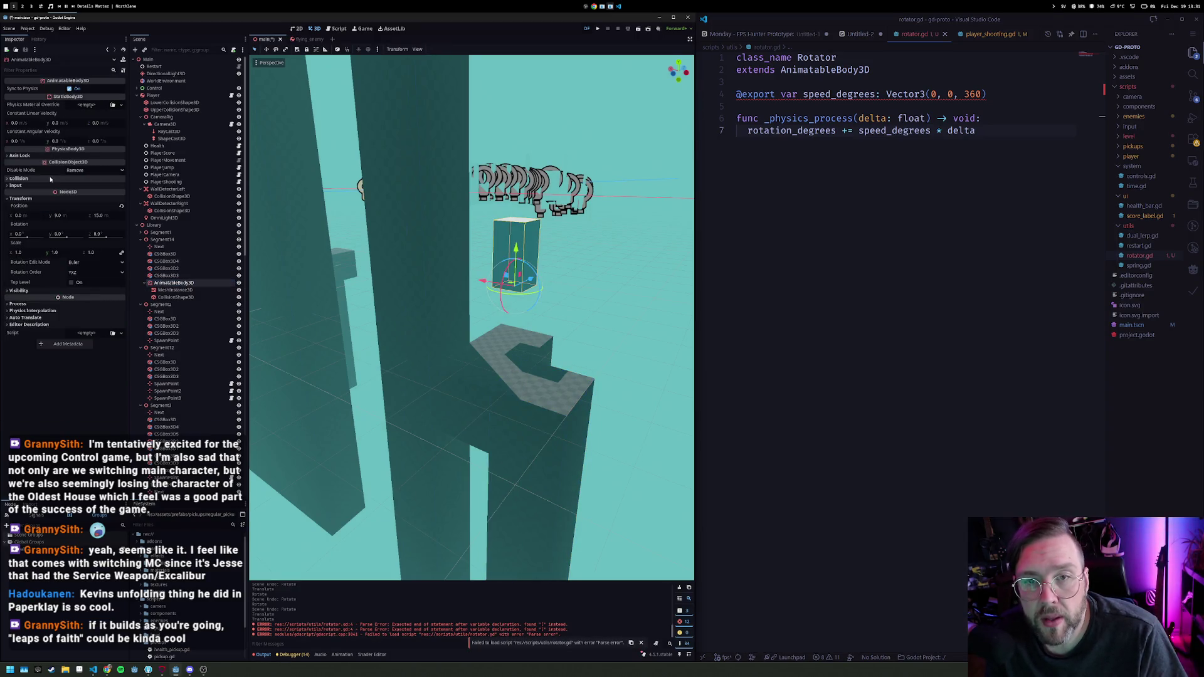
Step: Attach rotator.gd to the AnimatableBody3D and test-run the game
{"action": "left_click", "coordinate": [169, 523]}
{"action": "type", "text": "rotator"}
{"action": "mouse_move", "coordinate": [157, 555]}
{"action": "left_mouse_down"}
{"action": "mouse_move", "coordinate": [170, 511]}
{"action": "mouse_move", "coordinate": [87, 333]}
{"action": "left_mouse_up"}
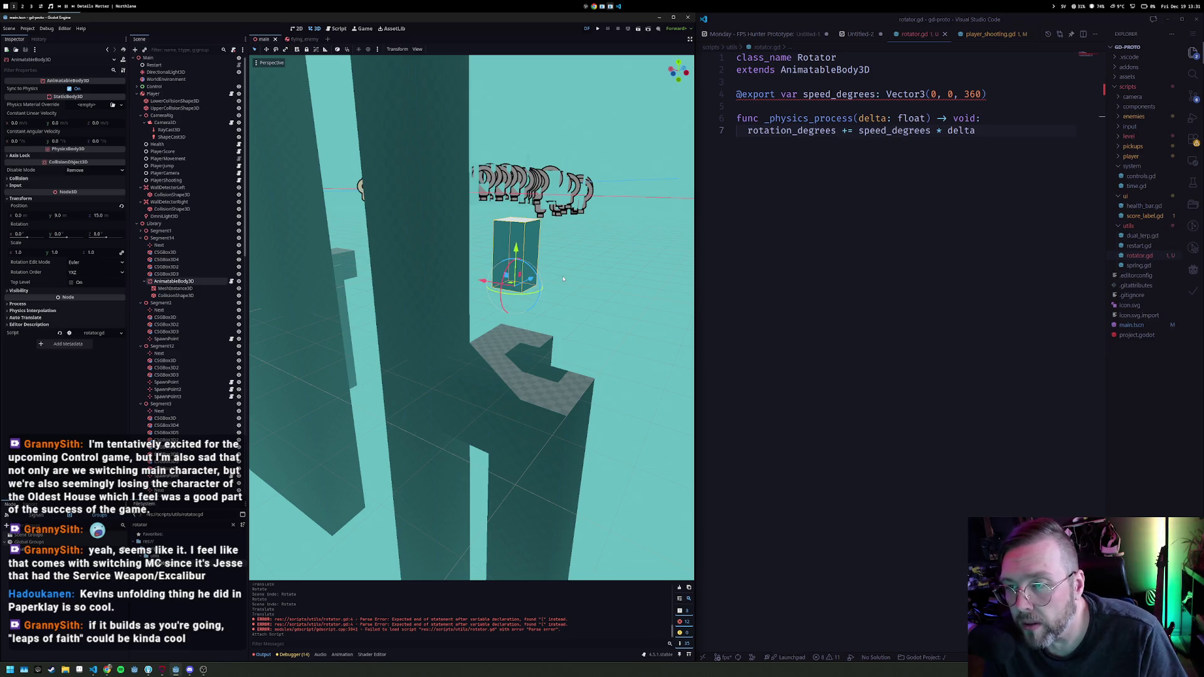
{"action": "key", "text": "F5"}
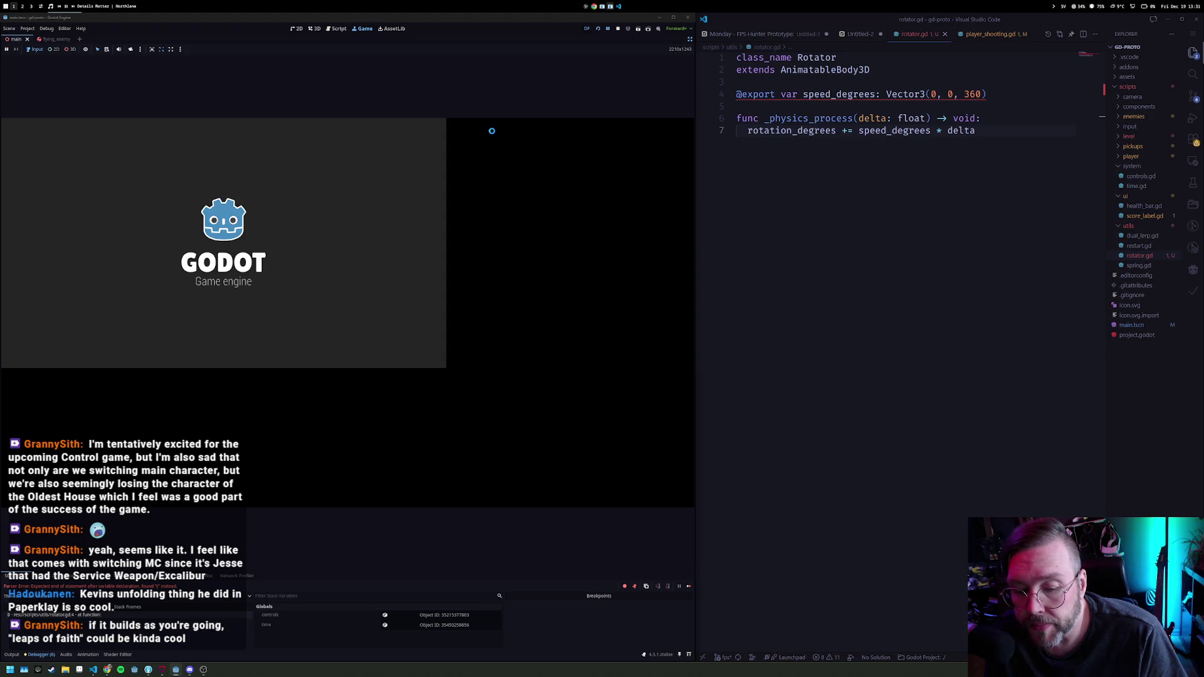
{"action": "left_click", "coordinate": [618, 29]}
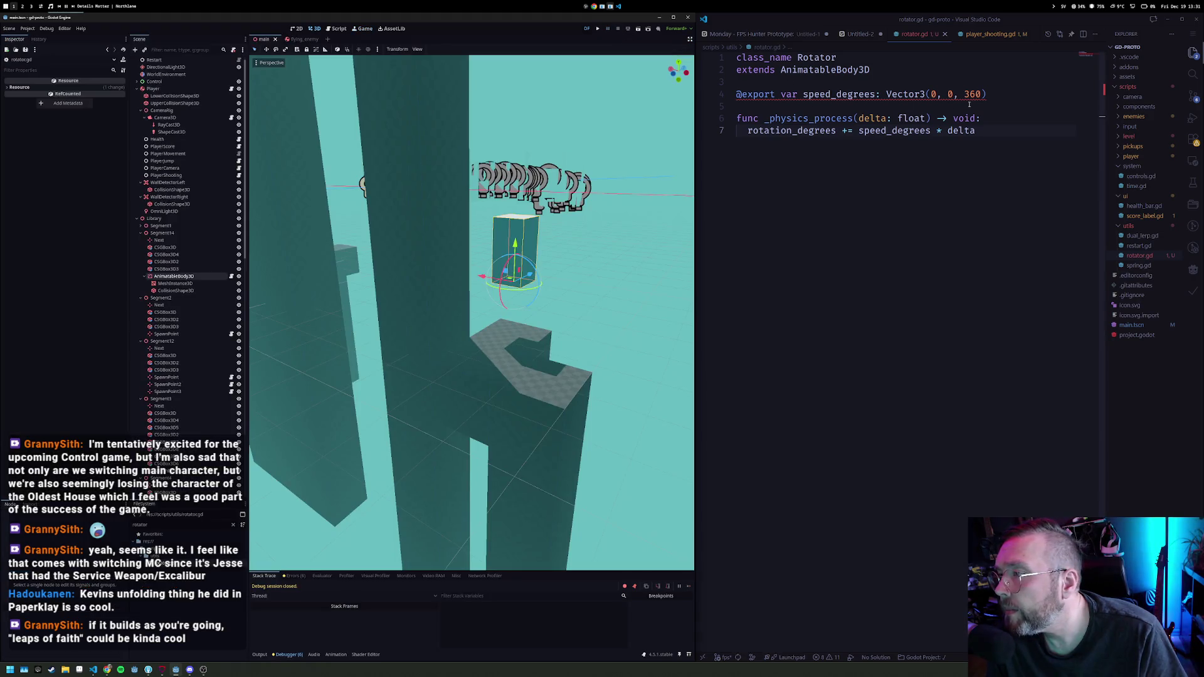
Step: Type speed_degrees explicitly as Vector3, save rotator.gd, and run the game again
{"action": "left_click", "coordinate": [884, 94]}
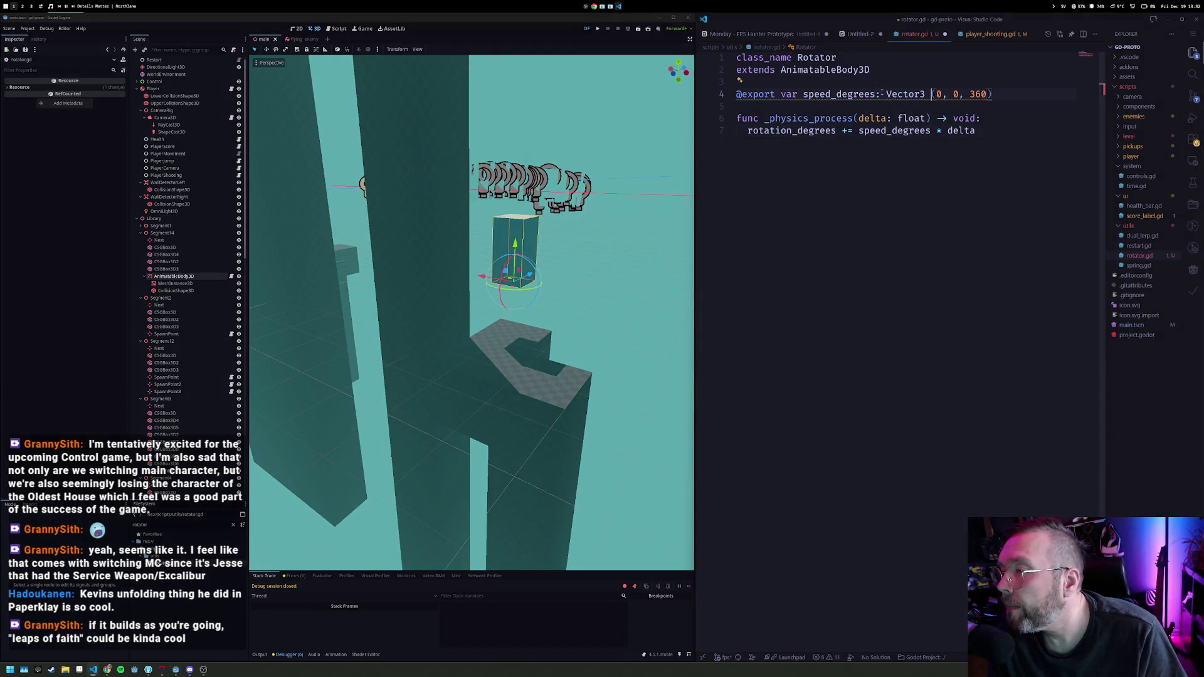
{"action": "type", "text": "= Vector3"}
{"action": "key", "text": "ctrl+s"}
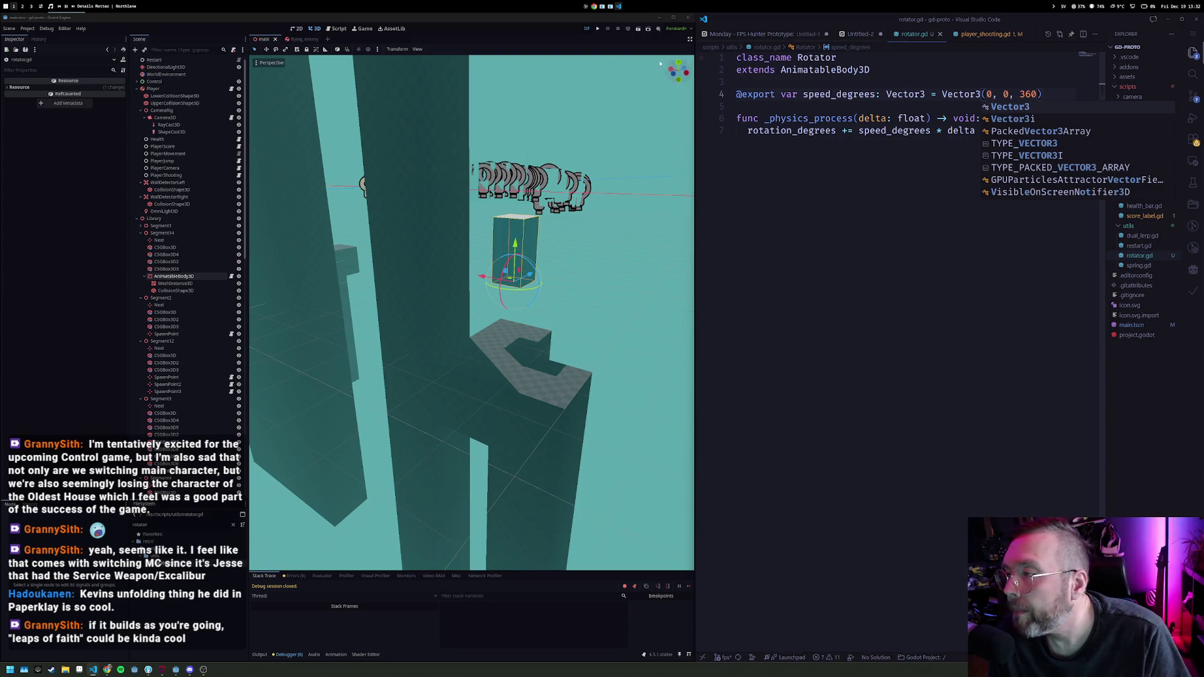
{"action": "left_click", "coordinate": [597, 28]}
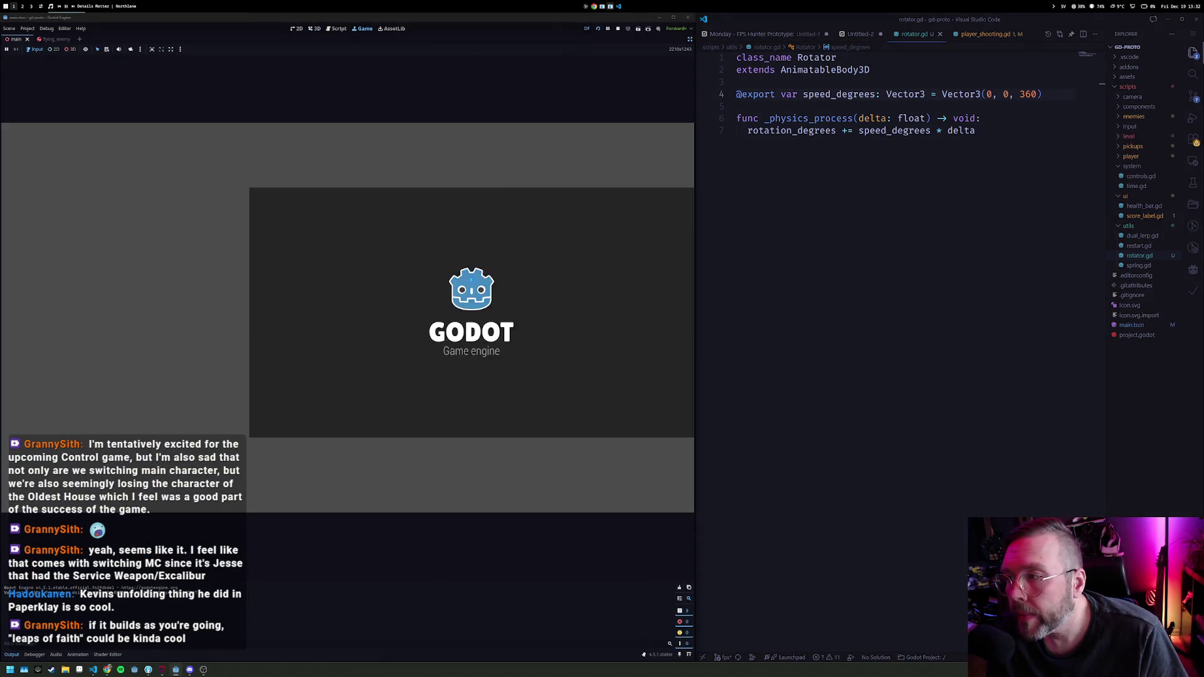
{"action": "left_click", "coordinate": [443, 286]}
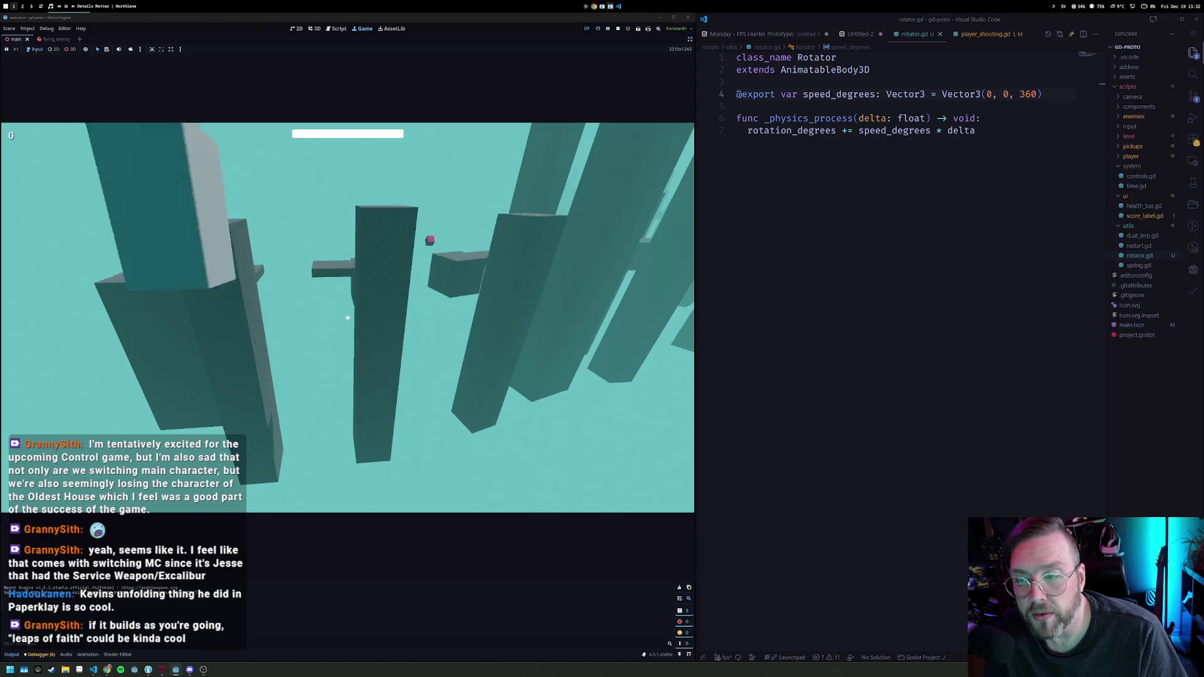
Step: Stop the game with F8 and select Segment14 in the scene
{"action": "key", "text": "F8"}
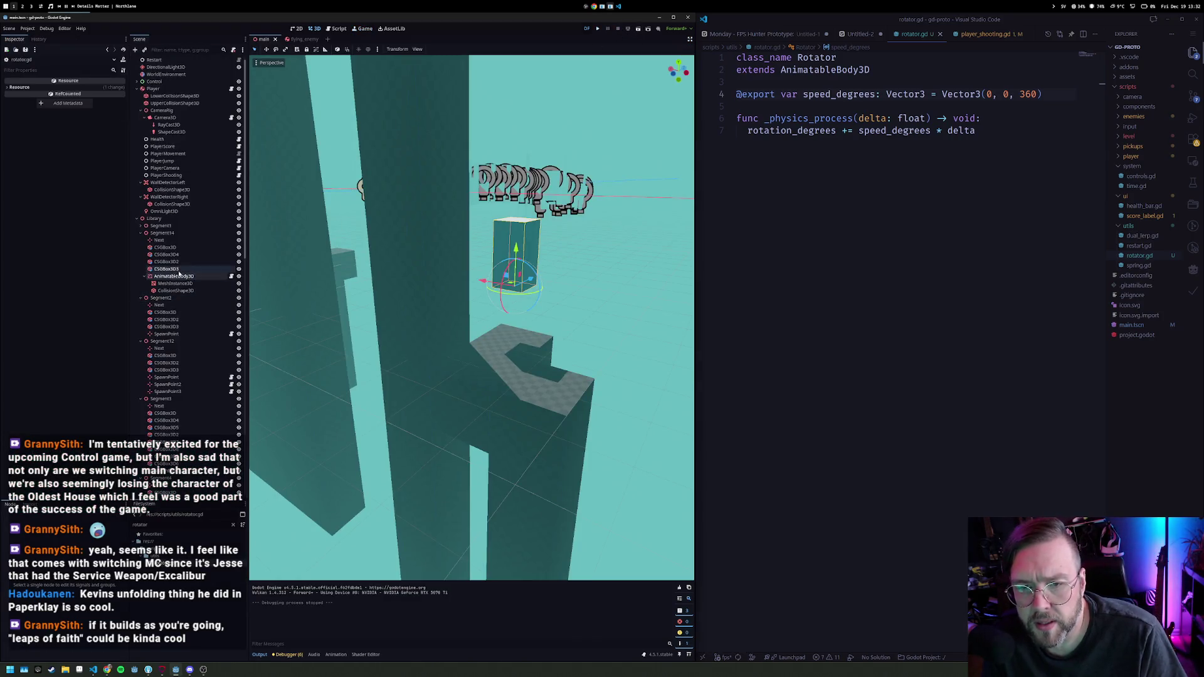
{"action": "left_click", "coordinate": [207, 233]}
Step: Frame Segment14, inspect its AnimatableBody3D's 360° Z rotation speed, and relaunch the game
{"action": "key", "text": "f"}
{"action": "left_click_drag", "start_coordinate": [498, 353], "coordinate": [528, 333]}
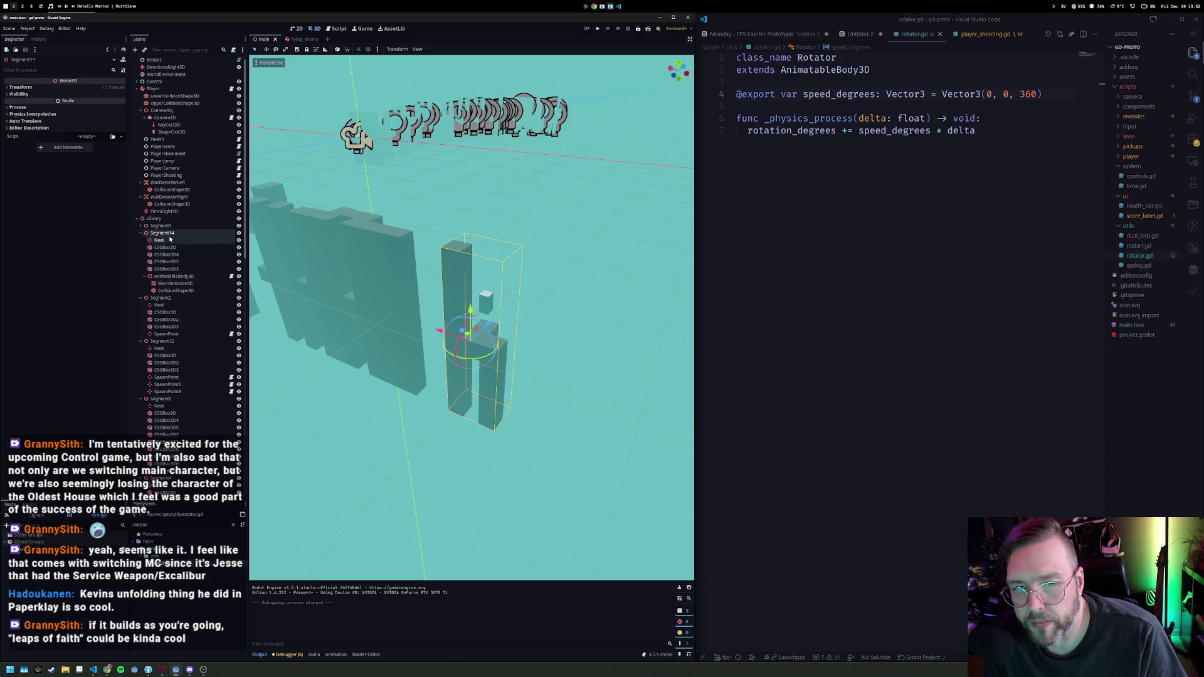
{"action": "left_click", "coordinate": [174, 277]}
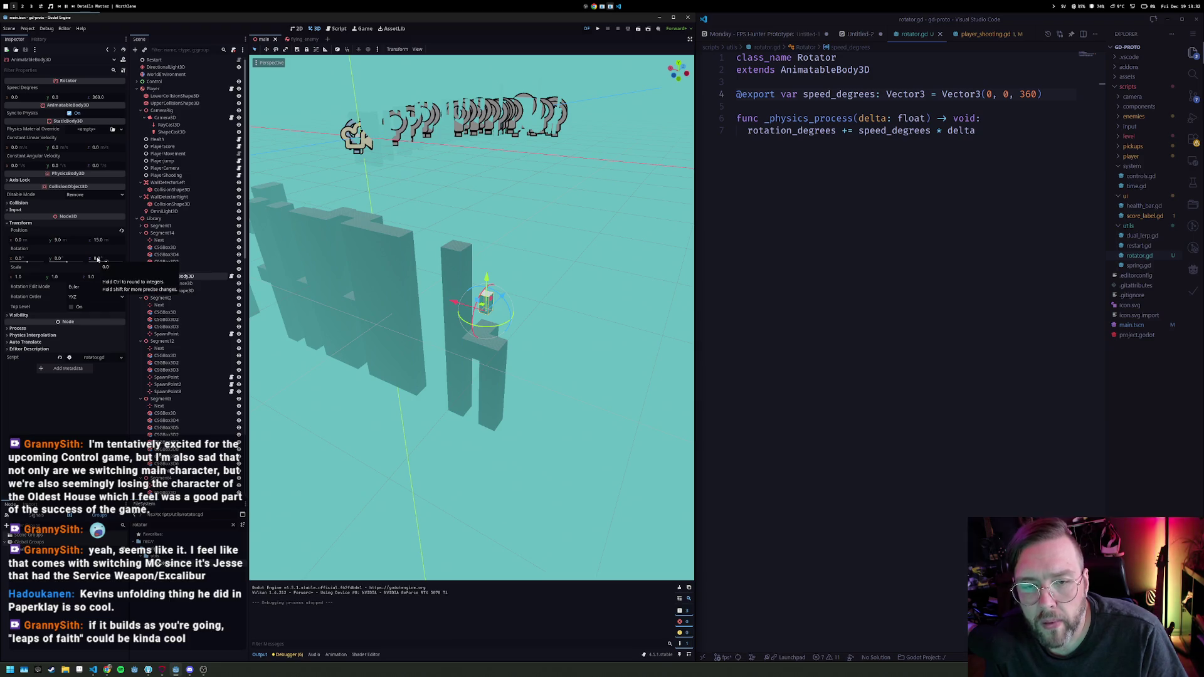
{"action": "left_click", "coordinate": [168, 234]}
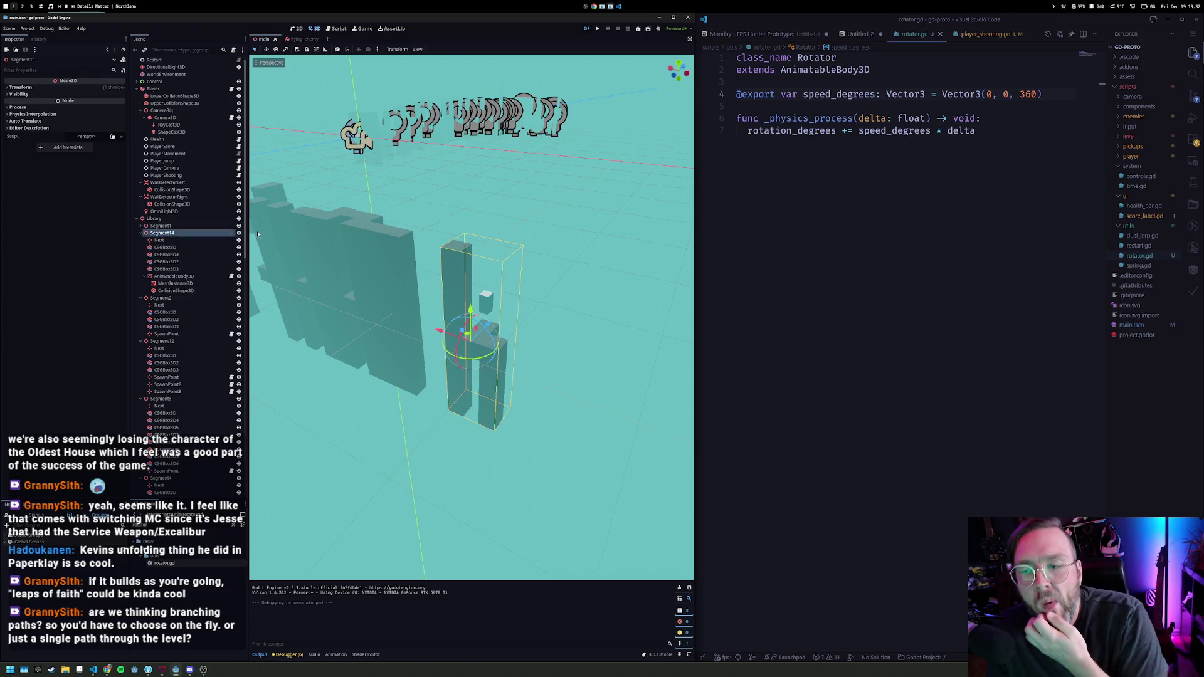
{"action": "scroll", "coordinate": [577, 278], "scroll_direction": "down", "scroll_amount": 5}
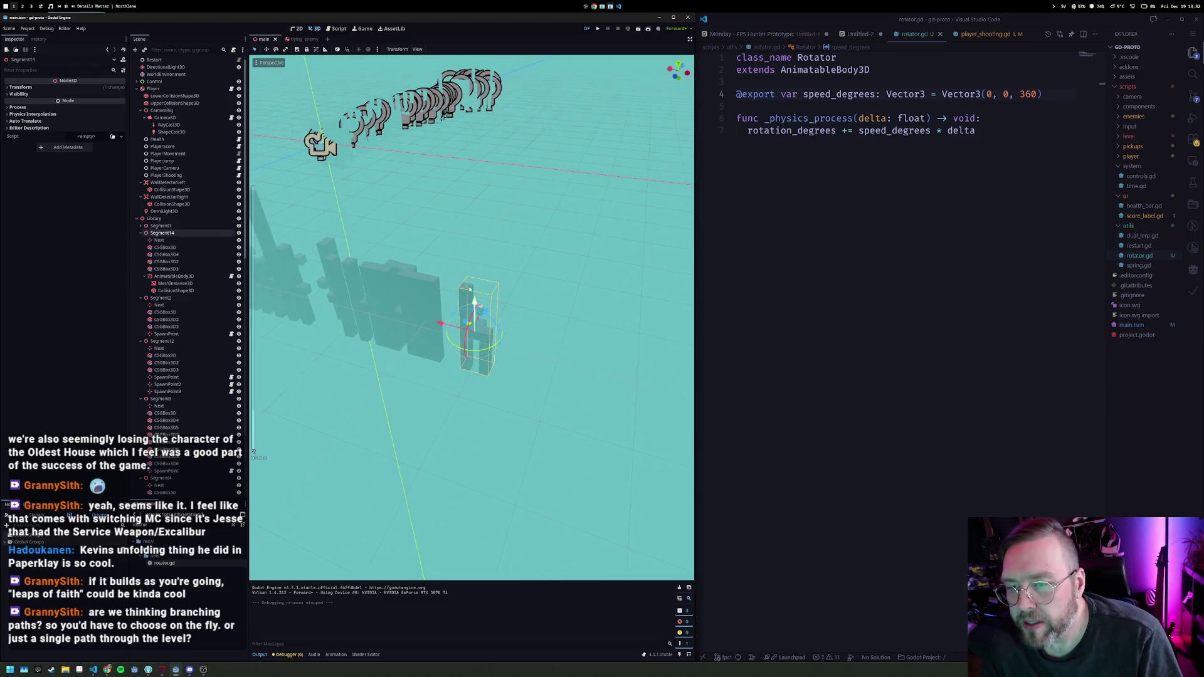
{"action": "key", "text": "F5"}
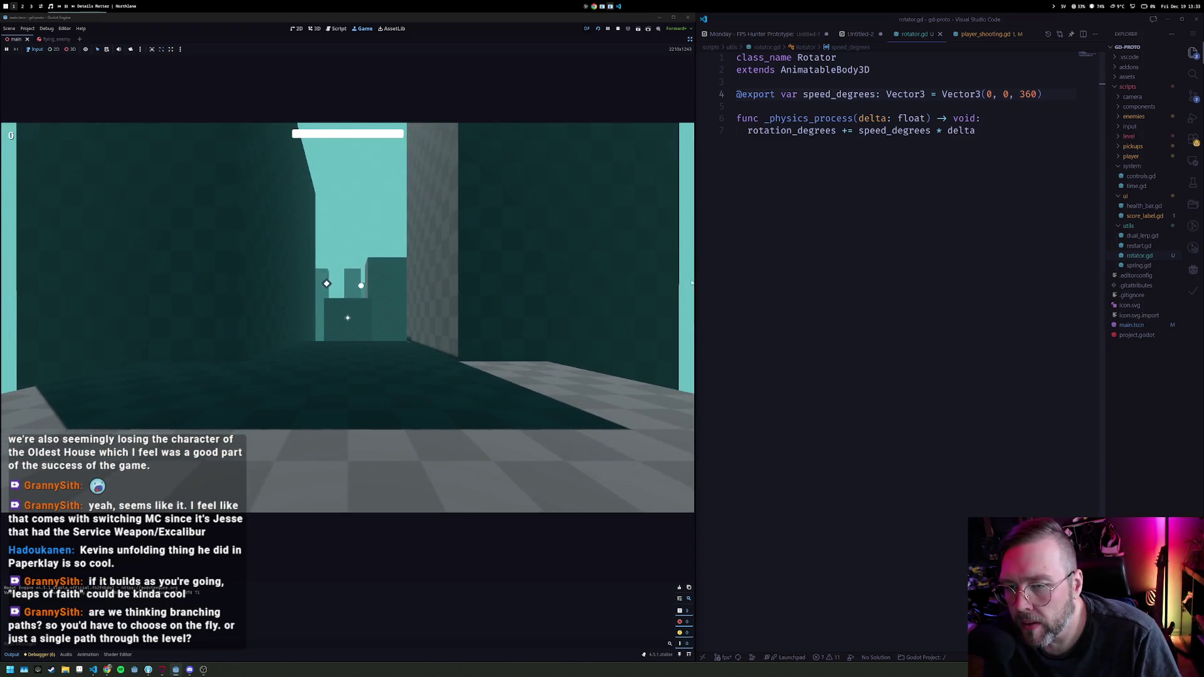
{"action": "key", "text": "w"}
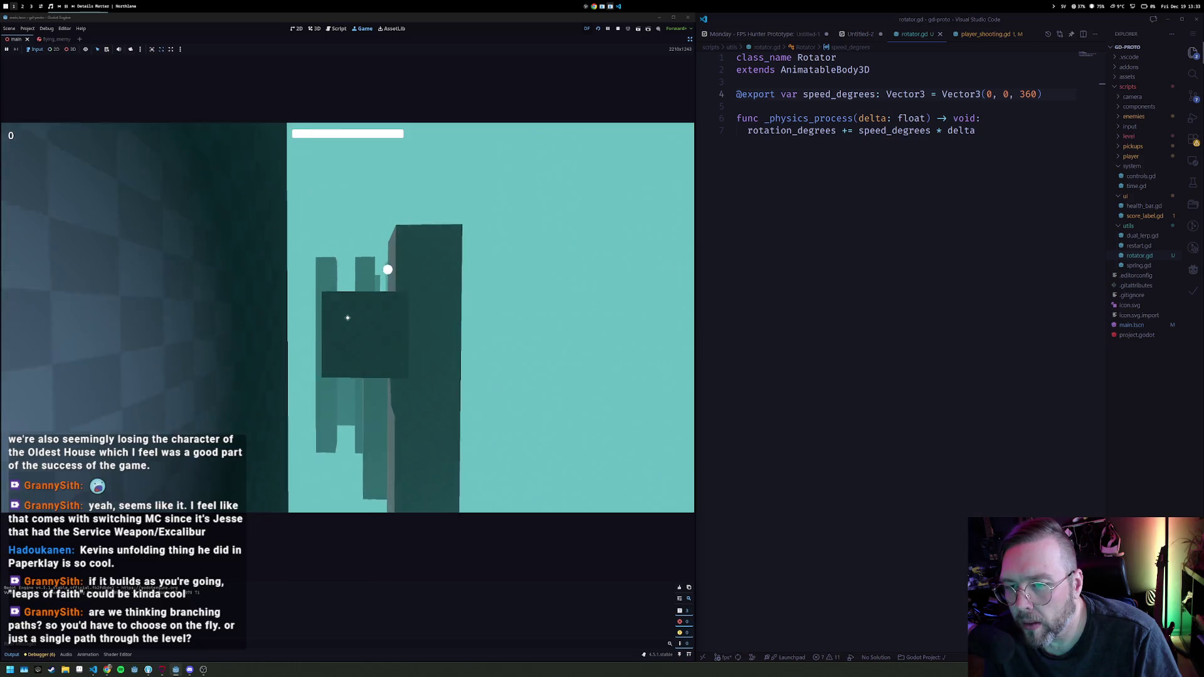
Step: Shoot targets while advancing across the checkered floor toward the checkered wall
{"action": "left_click", "coordinate": [347, 317]}
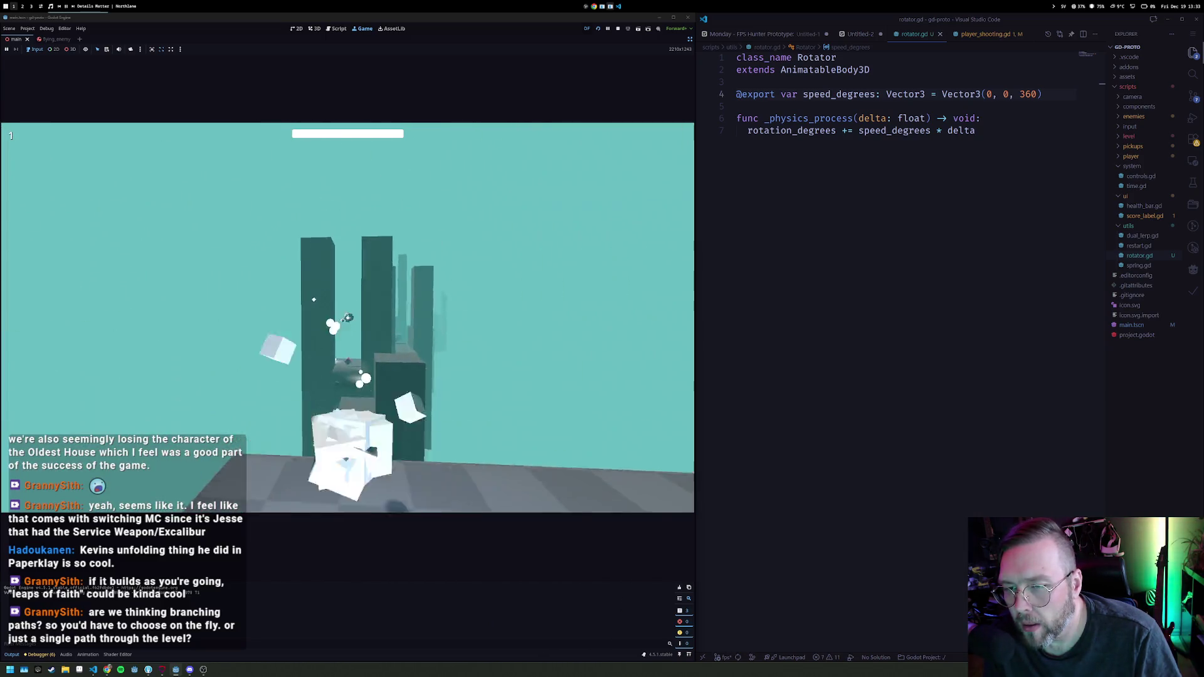
{"action": "key", "text": "w"}
{"action": "left_click", "coordinate": [347, 317]}
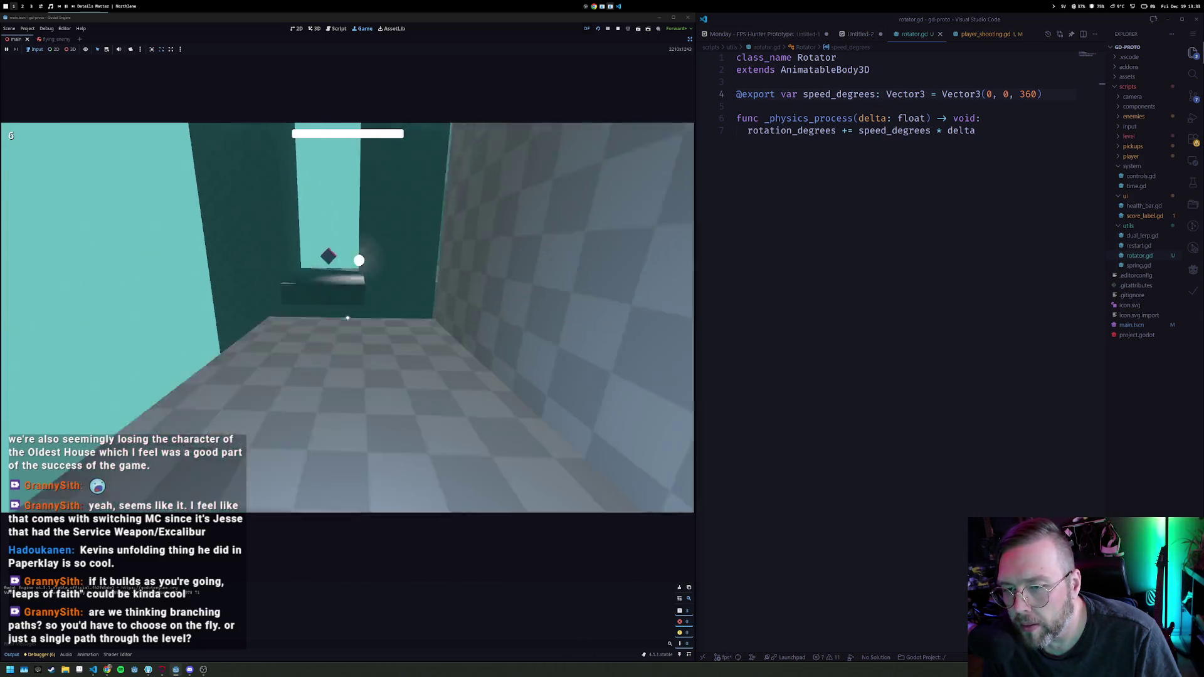
{"action": "key", "text": "w"}
{"action": "left_click", "coordinate": [348, 318]}
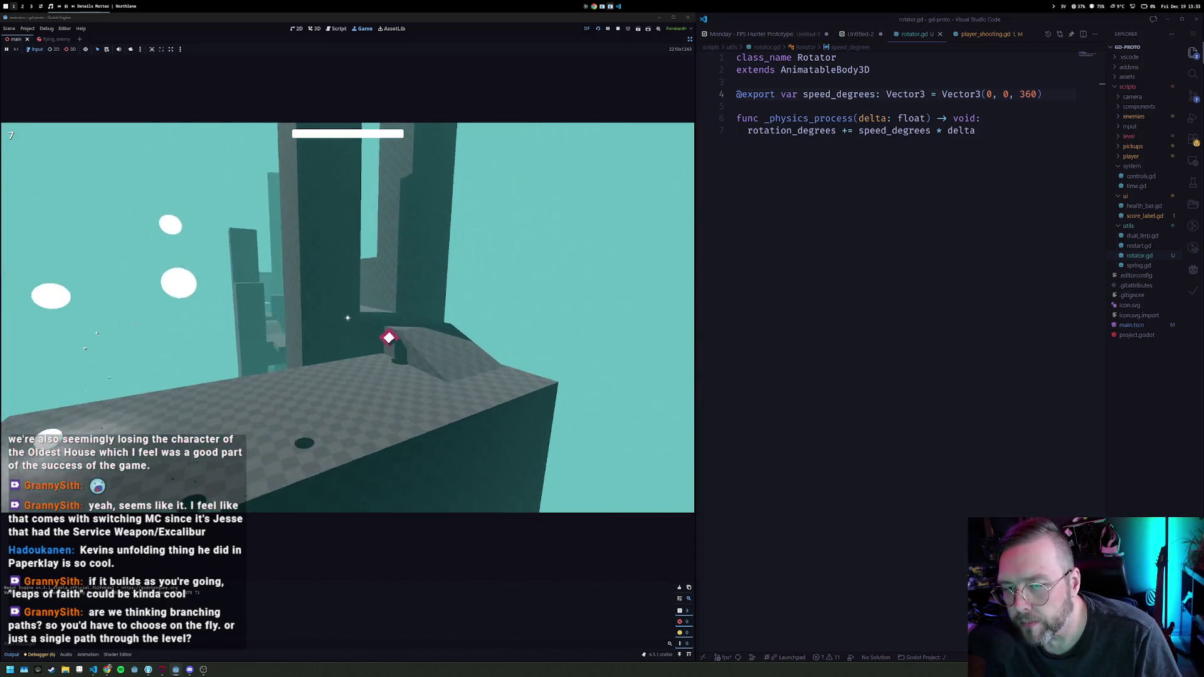
{"action": "left_click", "coordinate": [348, 317]}
{"action": "key", "text": "w"}
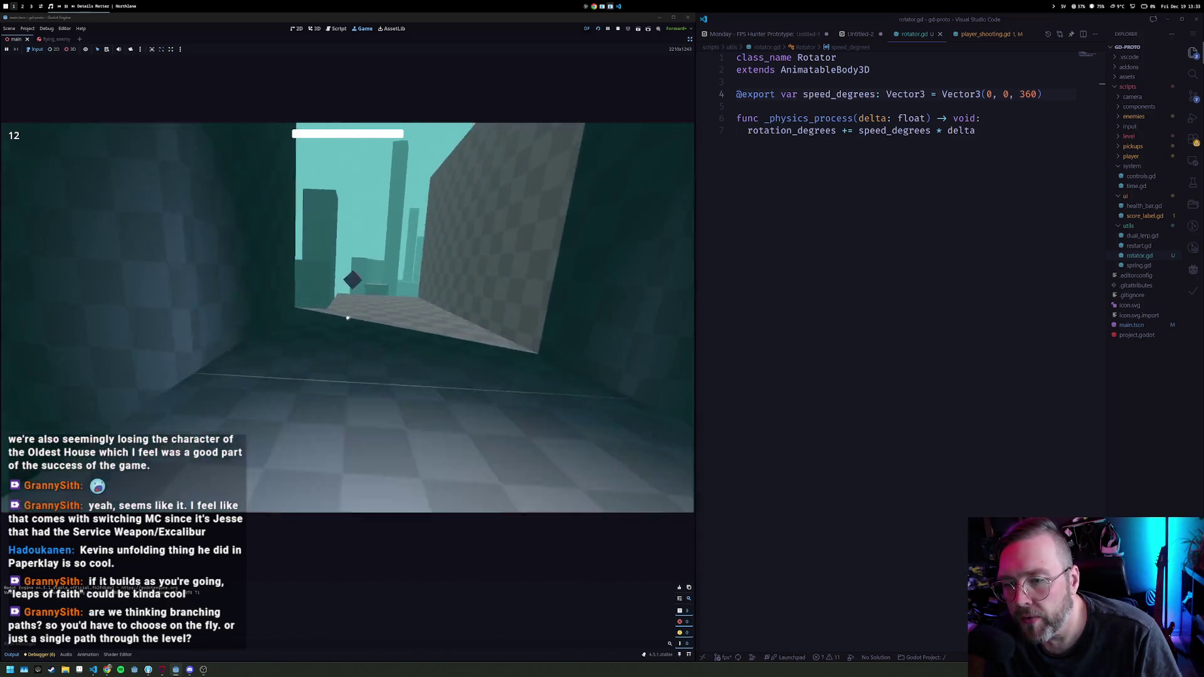
{"action": "left_click", "coordinate": [348, 317]}
{"action": "left_click", "coordinate": [347, 318]}
{"action": "key", "text": "w"}
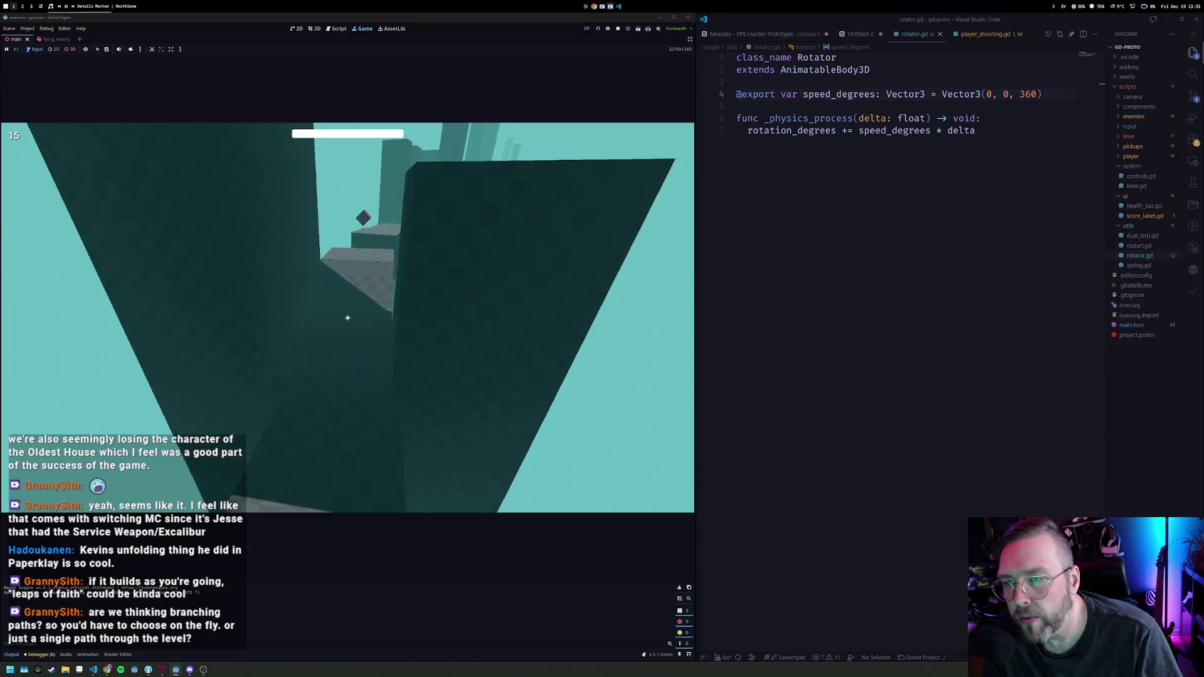
{"action": "key", "text": "w"}
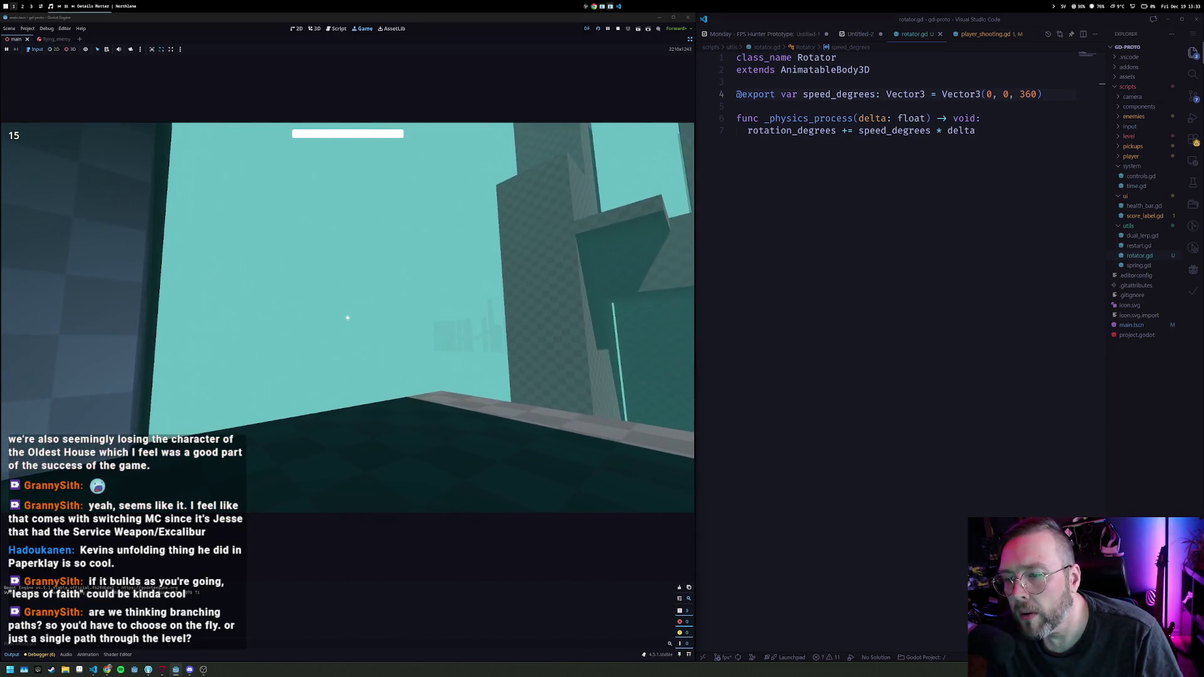
Step: Jump onto the grey ledge, head through the corridors toward the towers, then stop the game
{"action": "key", "text": "space"}
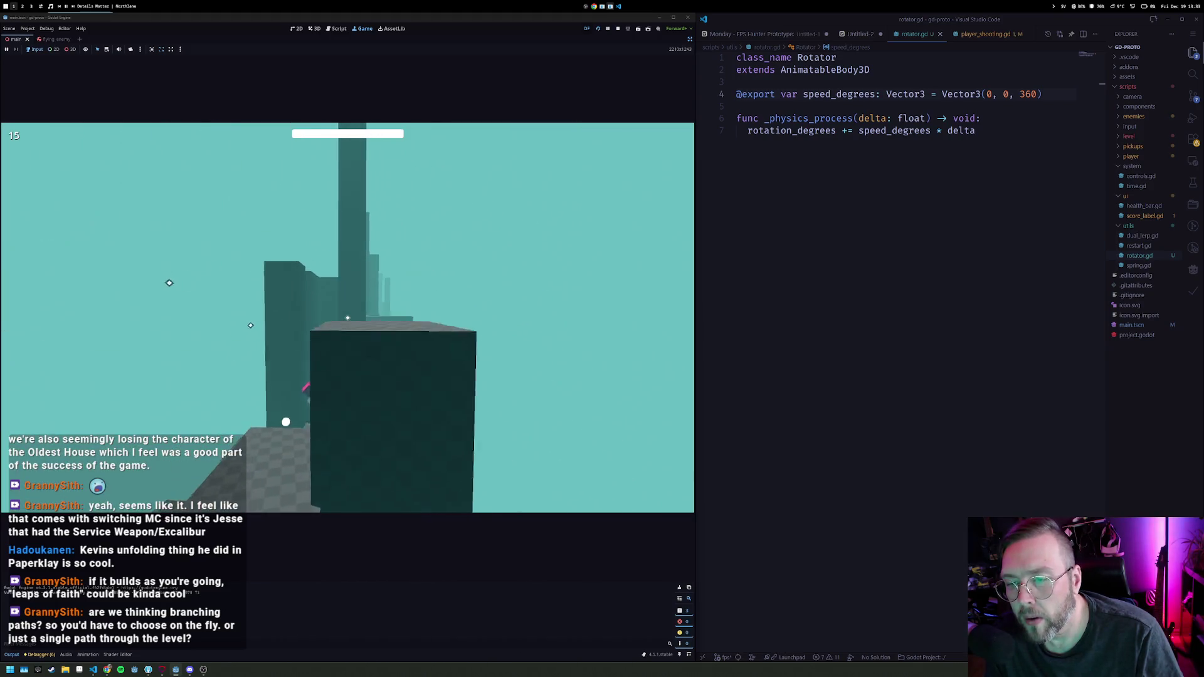
{"action": "key", "text": "w"}
{"action": "key", "text": "w"}
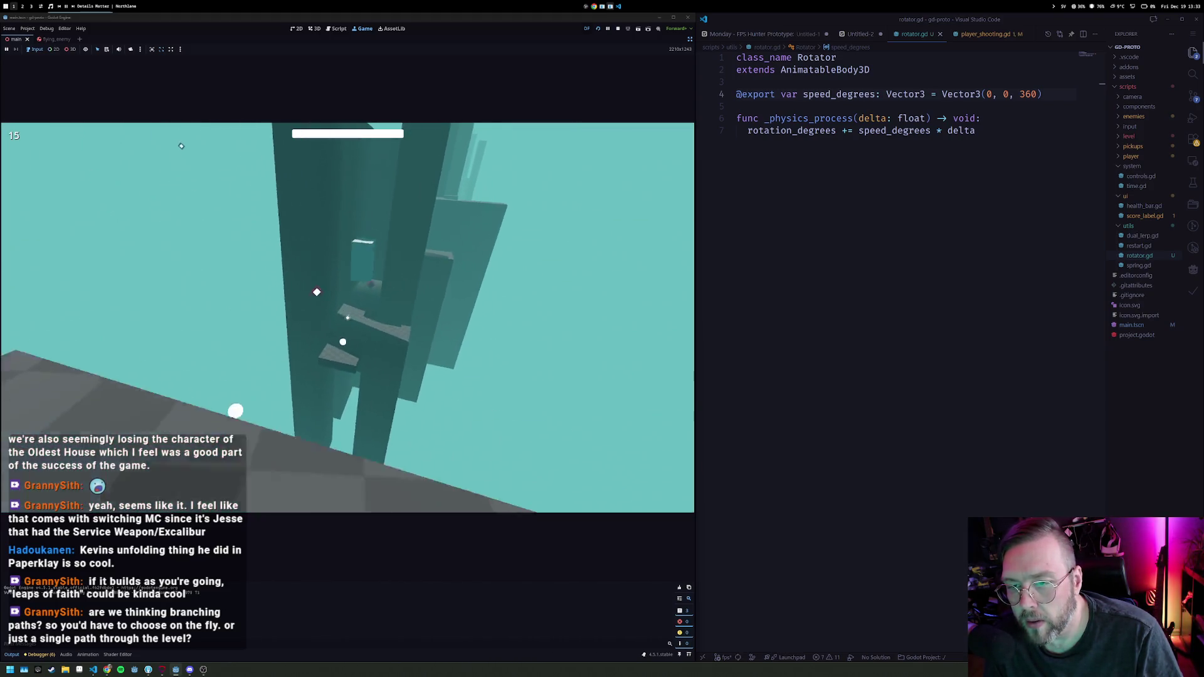
{"action": "key", "text": "w"}
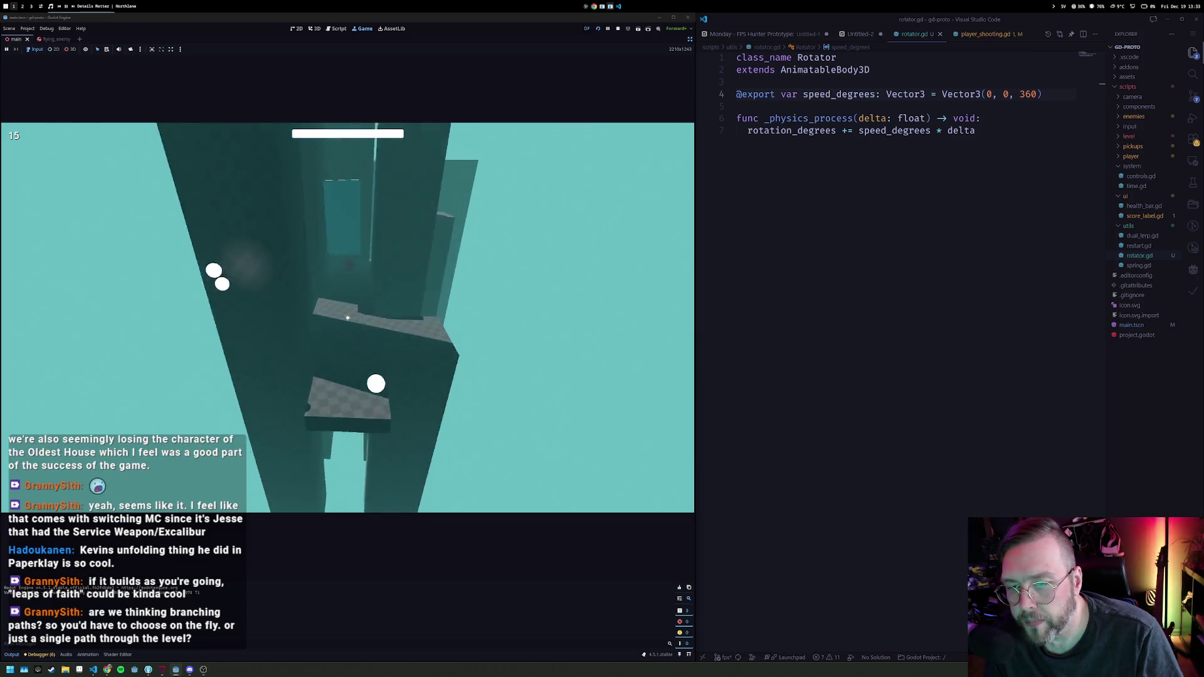
{"action": "key", "text": "w"}
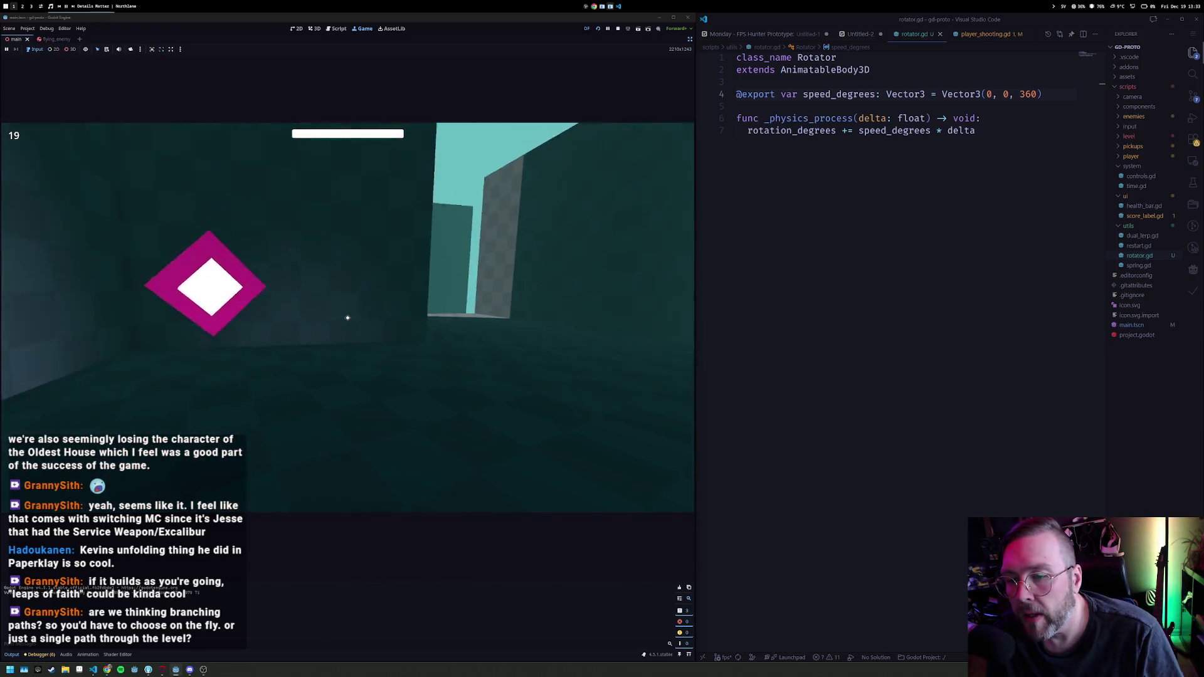
{"action": "key", "text": "w"}
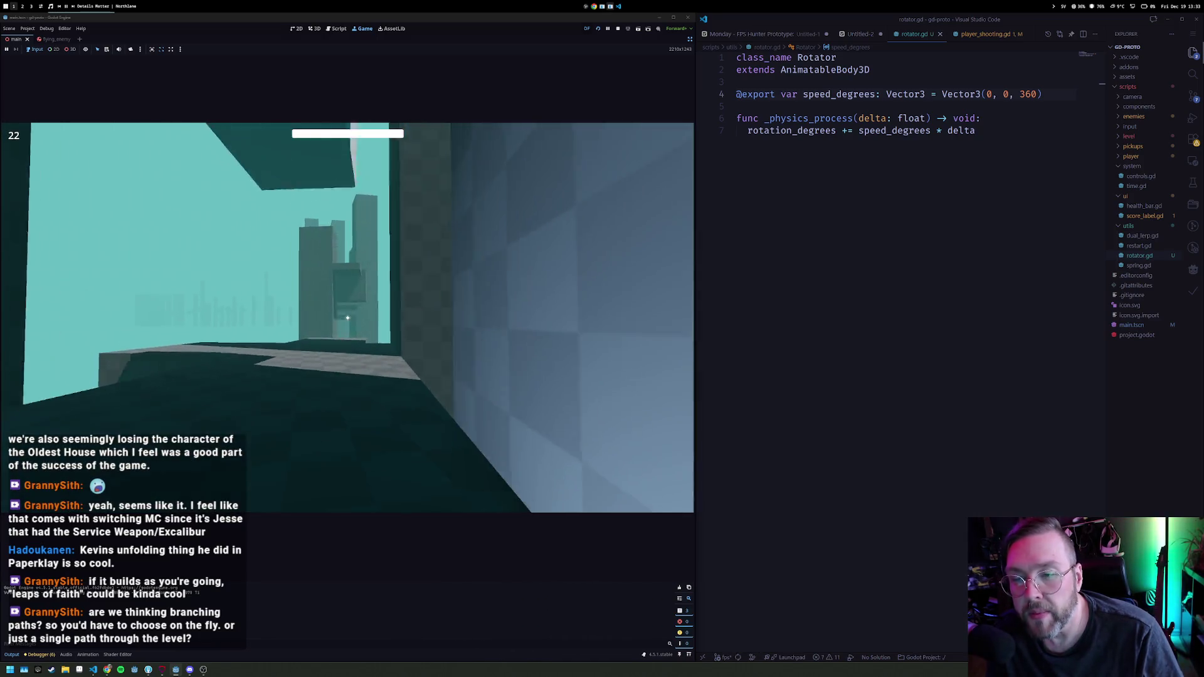
{"action": "key", "text": "w"}
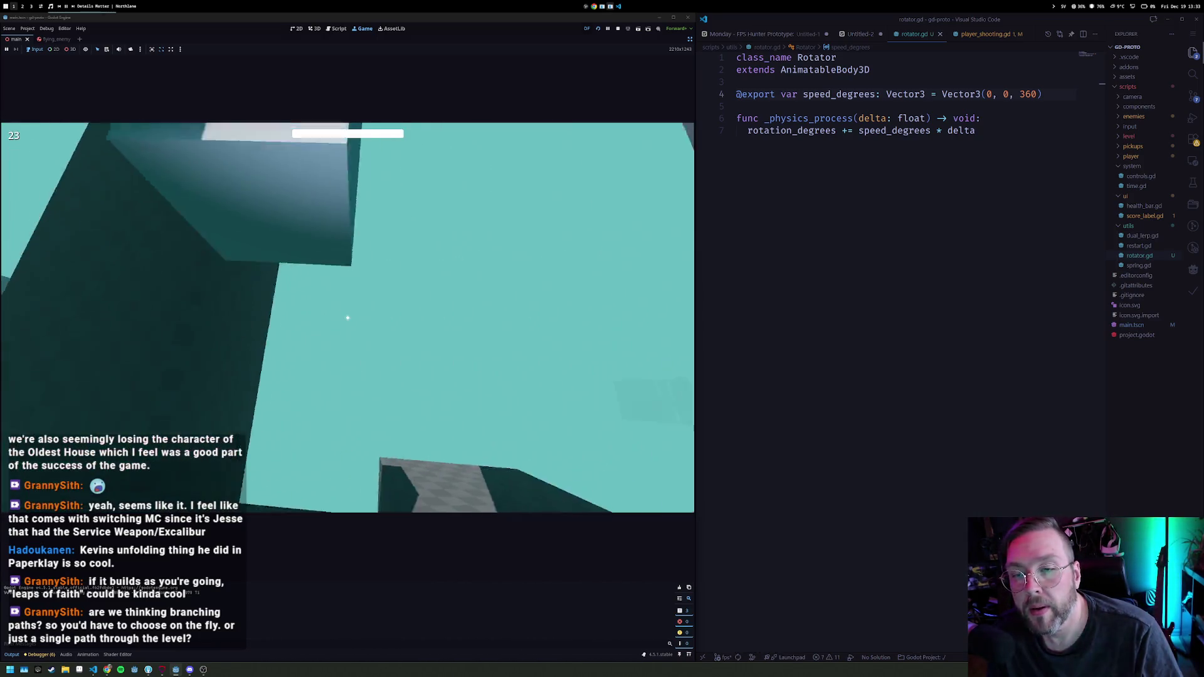
{"action": "key", "text": "w"}
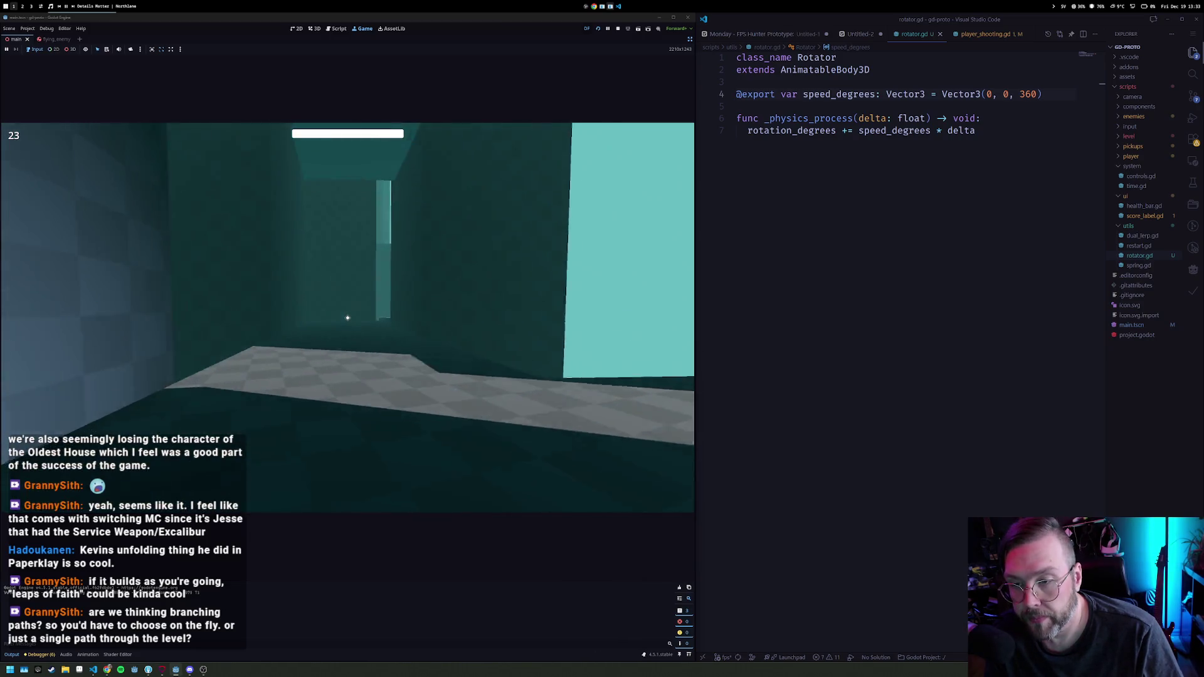
{"action": "key", "text": "w"}
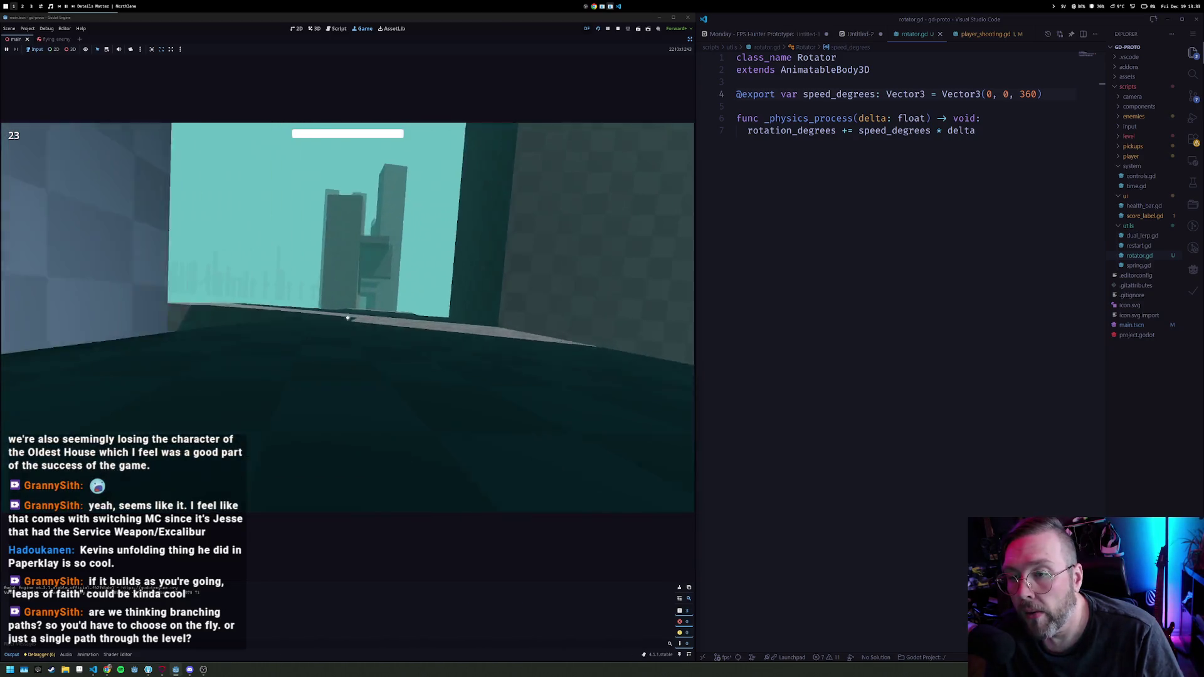
{"action": "key", "text": "w"}
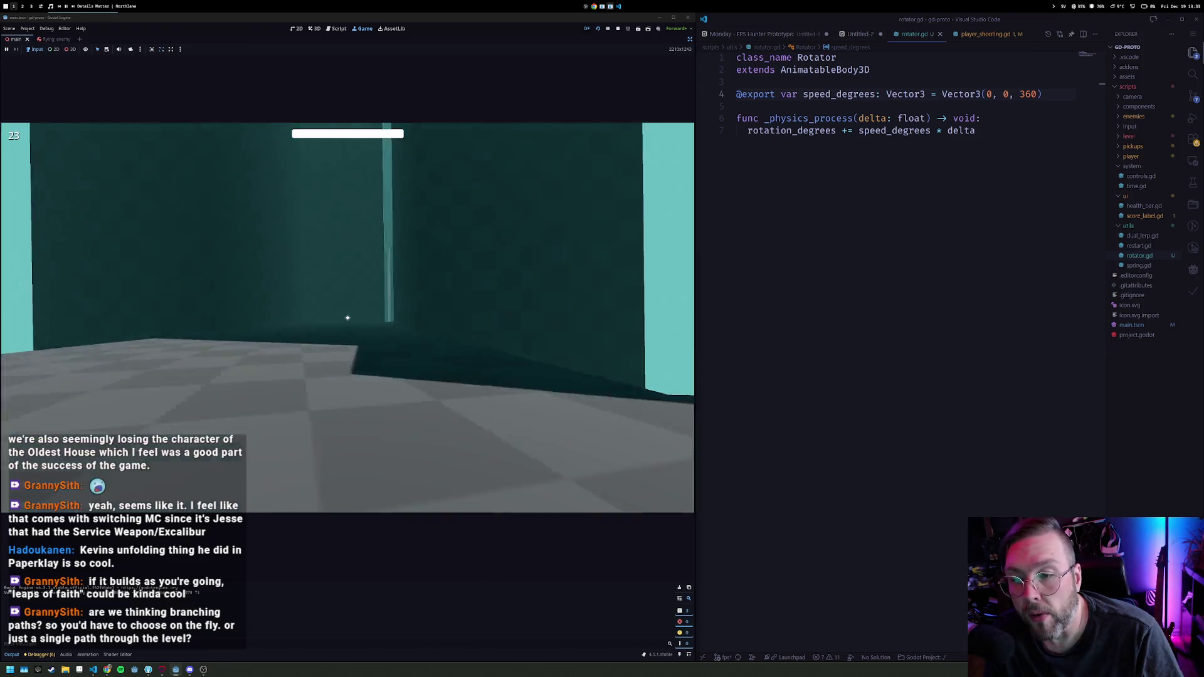
{"action": "key", "text": "w"}
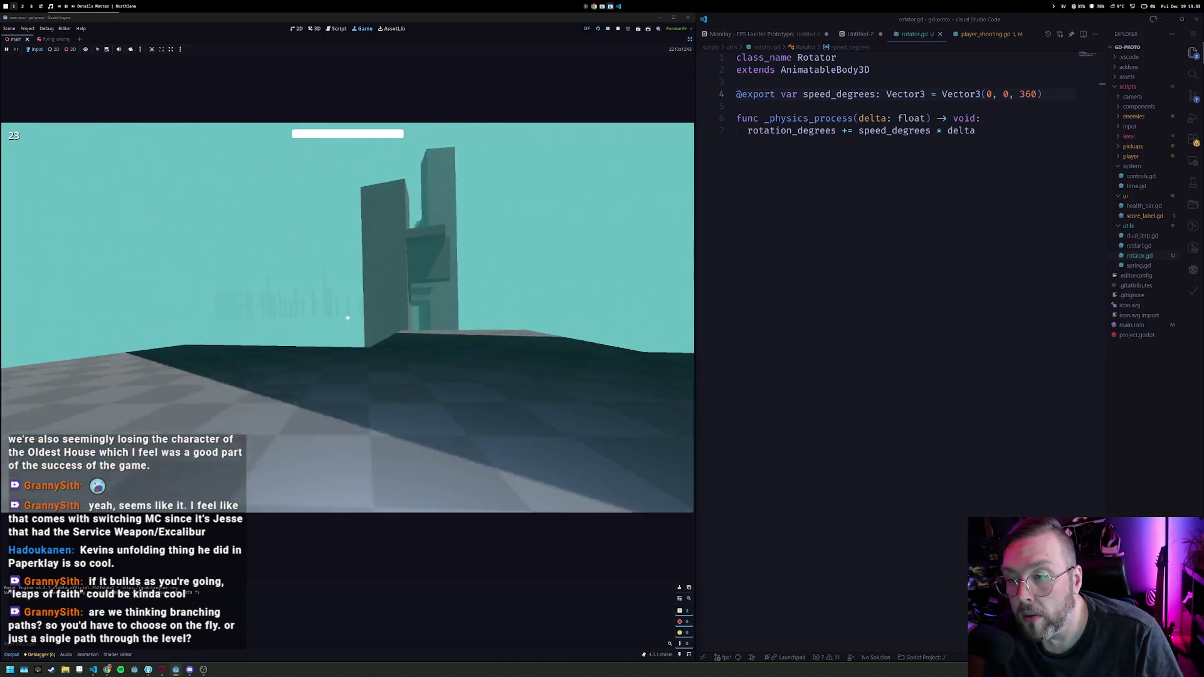
{"action": "left_click", "coordinate": [618, 29]}
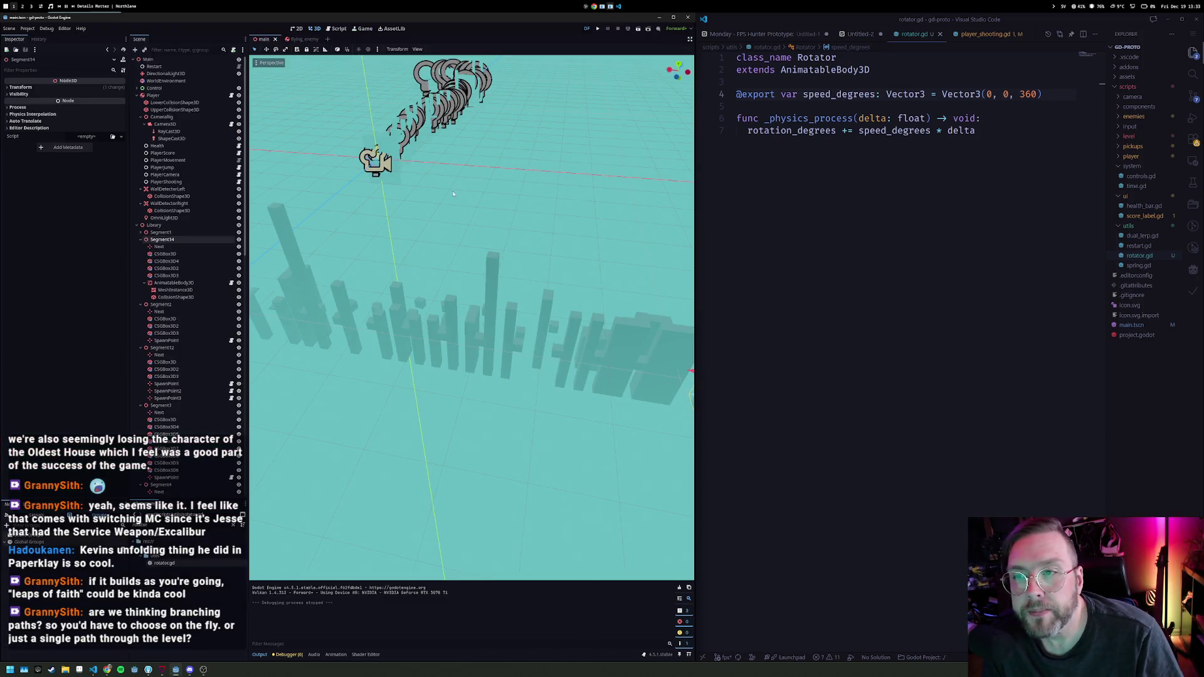
Step: Set Position Y to 0 on the rotating block's mesh and collision shape
{"action": "key", "text": "f"}
{"action": "scroll", "coordinate": [543, 260], "scroll_direction": "up", "scroll_amount": 5}
{"action": "mouse_move", "coordinate": [543, 261]}
{"action": "left_mouse_down"}
{"action": "mouse_move", "coordinate": [400, 249]}
{"action": "mouse_move", "coordinate": [370, 223]}
{"action": "left_mouse_up"}
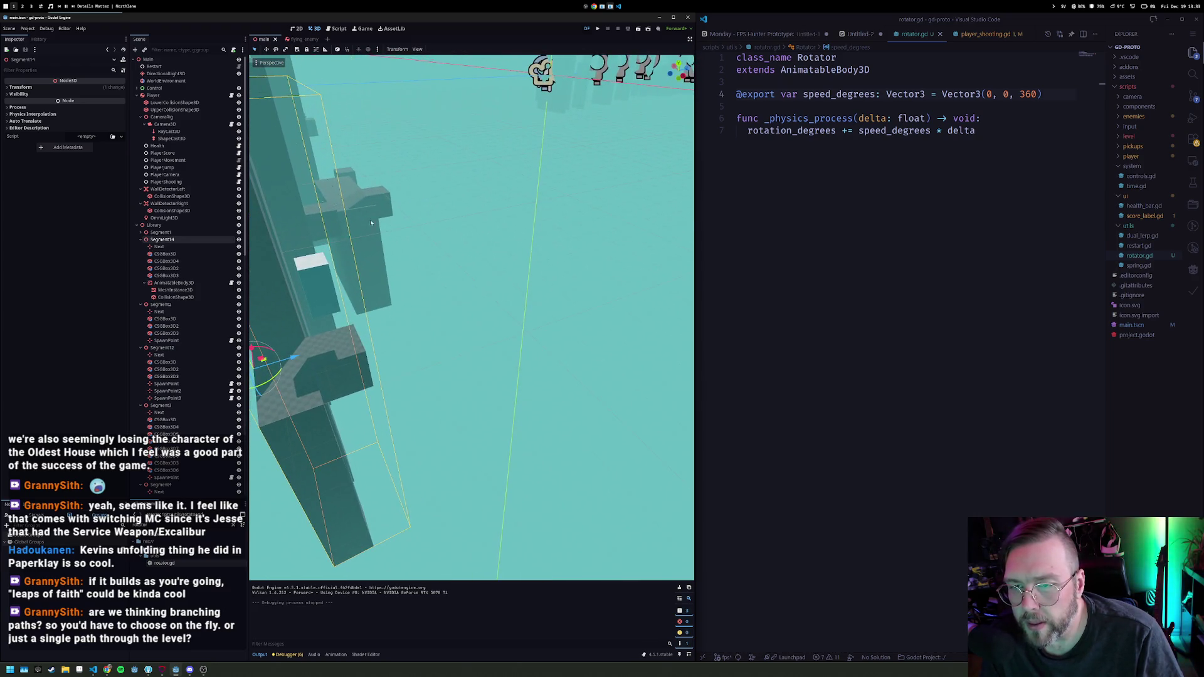
{"action": "left_click", "coordinate": [316, 278]}
{"action": "left_click", "coordinate": [200, 284]}
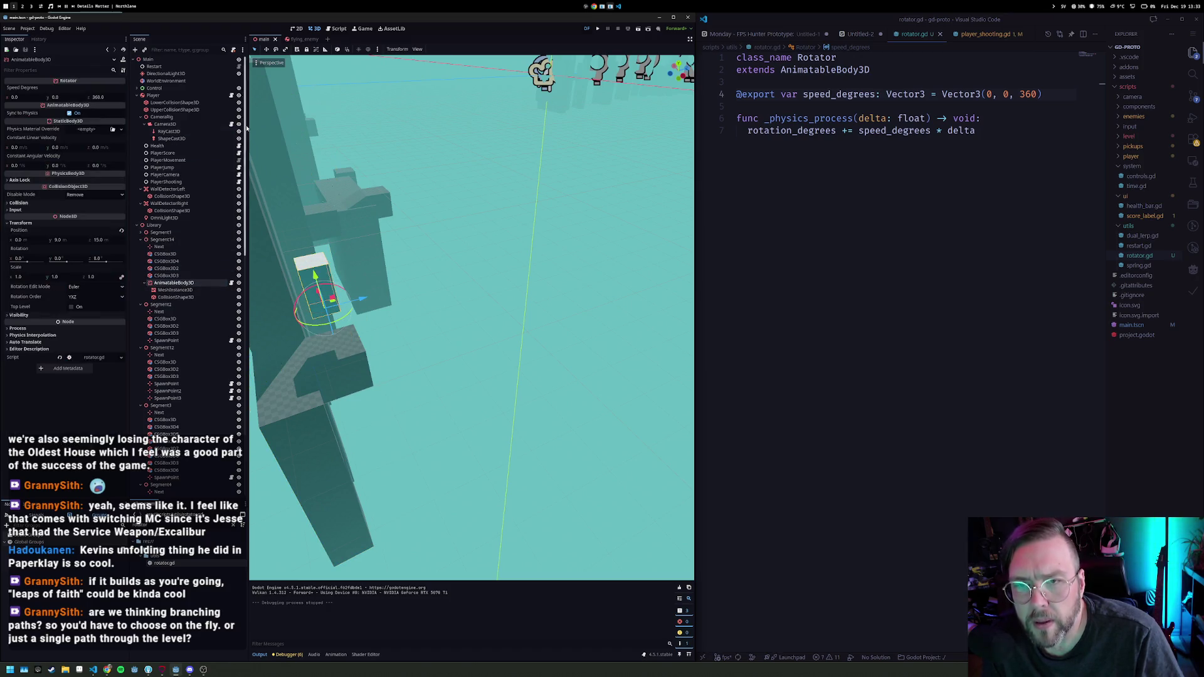
{"action": "left_click", "coordinate": [205, 289]}
{"action": "left_click", "coordinate": [205, 297], "text": "shift"}
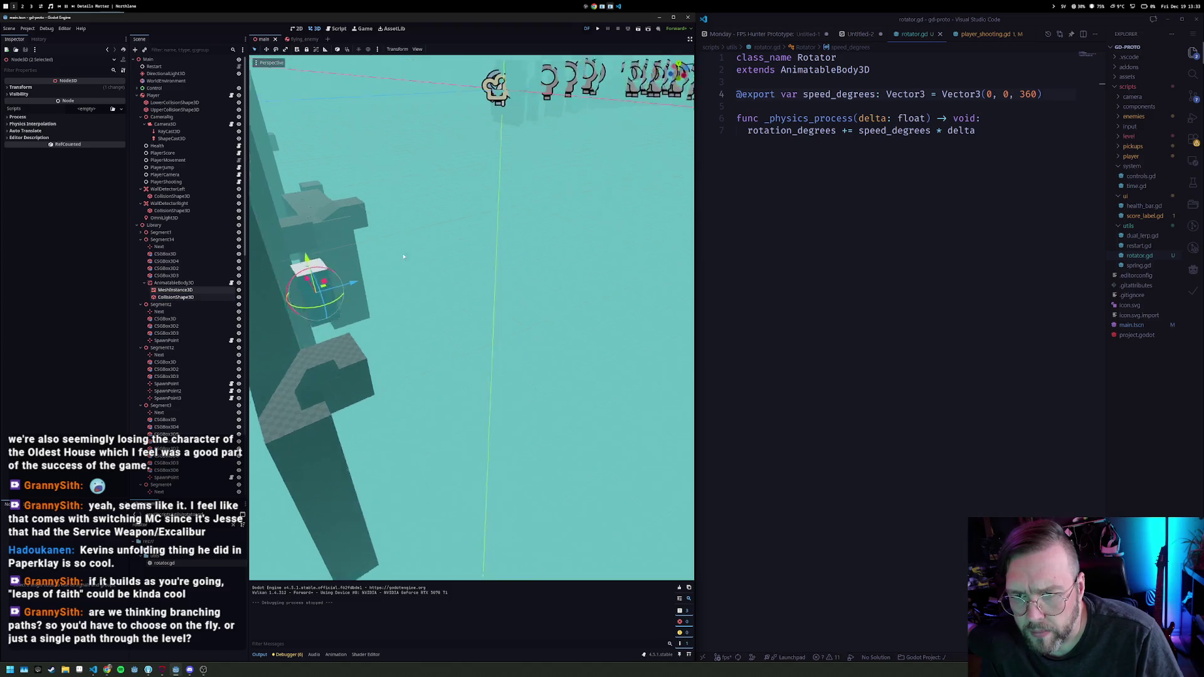
{"action": "key", "text": "f"}
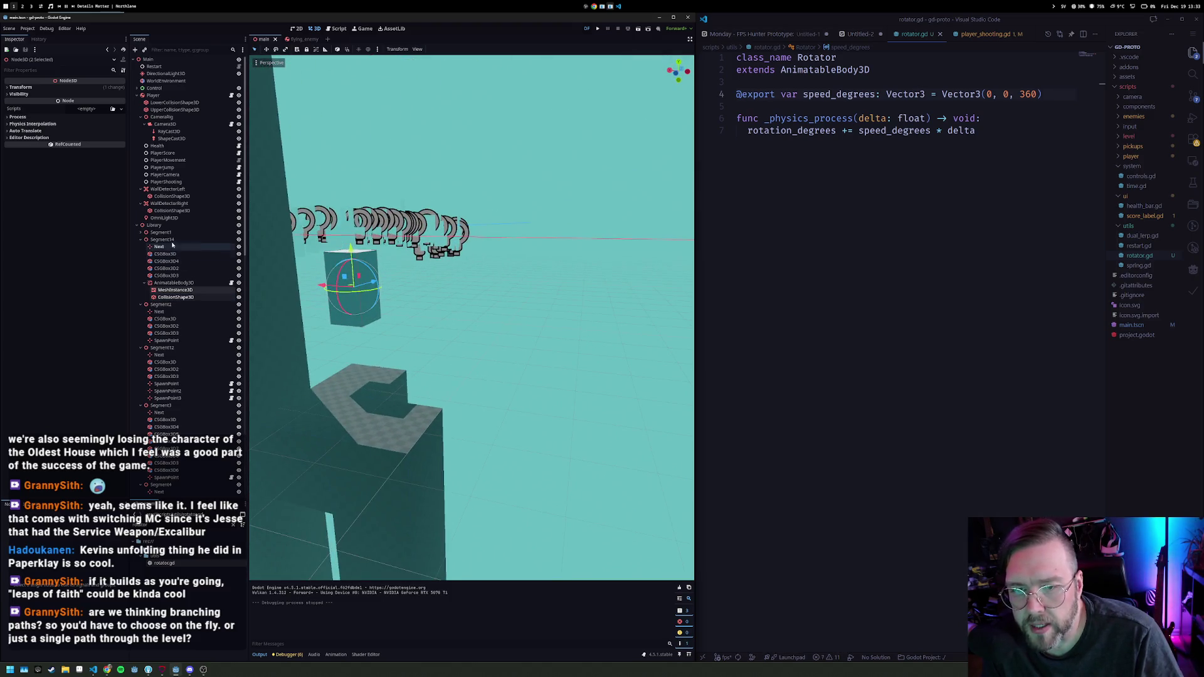
{"action": "left_click", "coordinate": [66, 88]}
{"action": "left_click", "coordinate": [57, 106]}
{"action": "key", "text": "Return"}
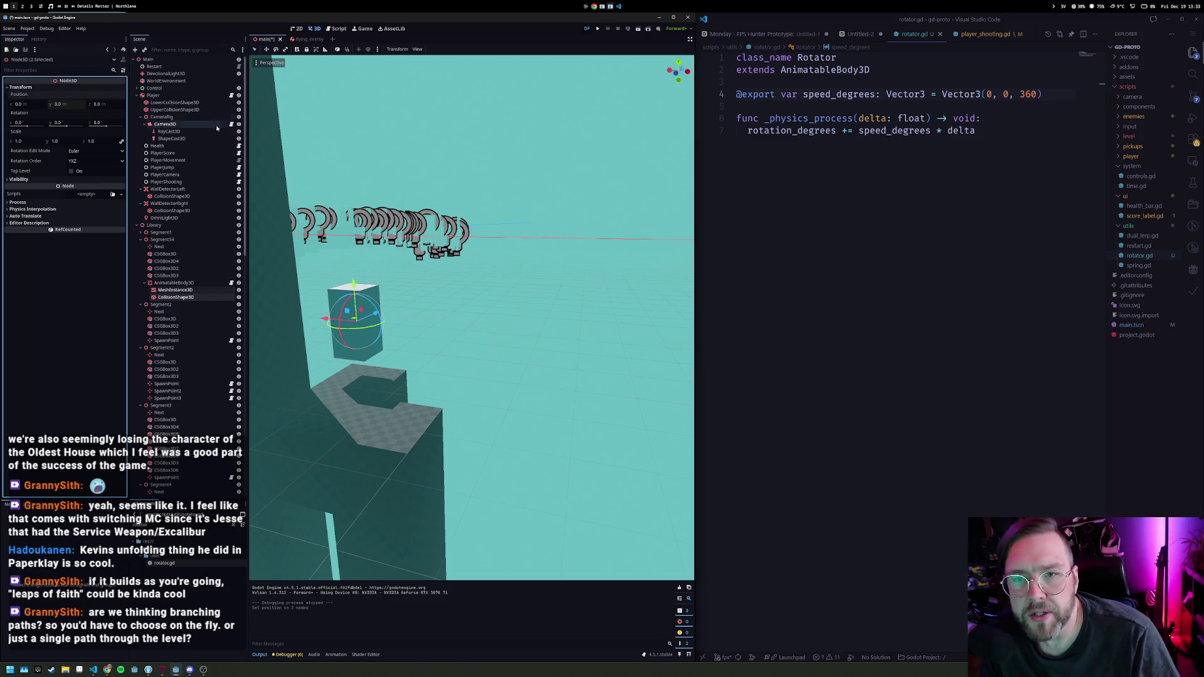
Step: Set the BoxMesh and BoxShape3D Size Y to 20
{"action": "left_click", "coordinate": [182, 291]}
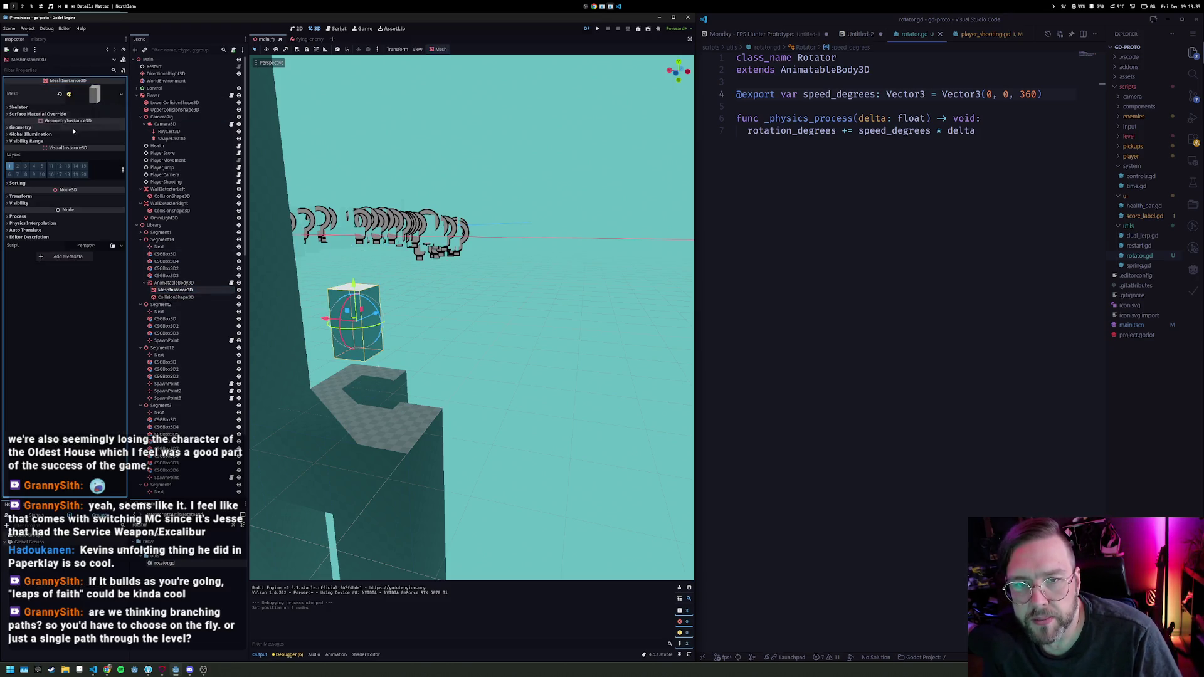
{"action": "left_click", "coordinate": [94, 93]}
{"action": "type", "text": "20"}
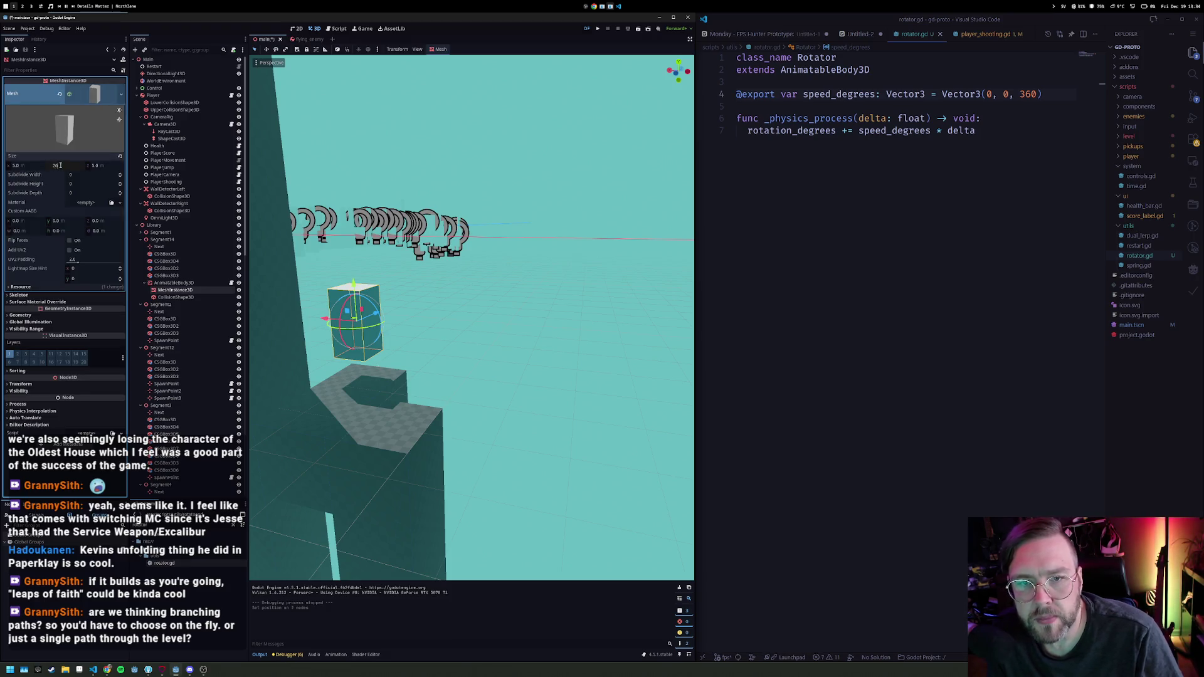
{"action": "key", "text": "Return"}
{"action": "left_click", "coordinate": [176, 297]}
{"action": "left_click", "coordinate": [94, 89]}
{"action": "left_click", "coordinate": [66, 108]}
{"action": "key", "text": "Return"}
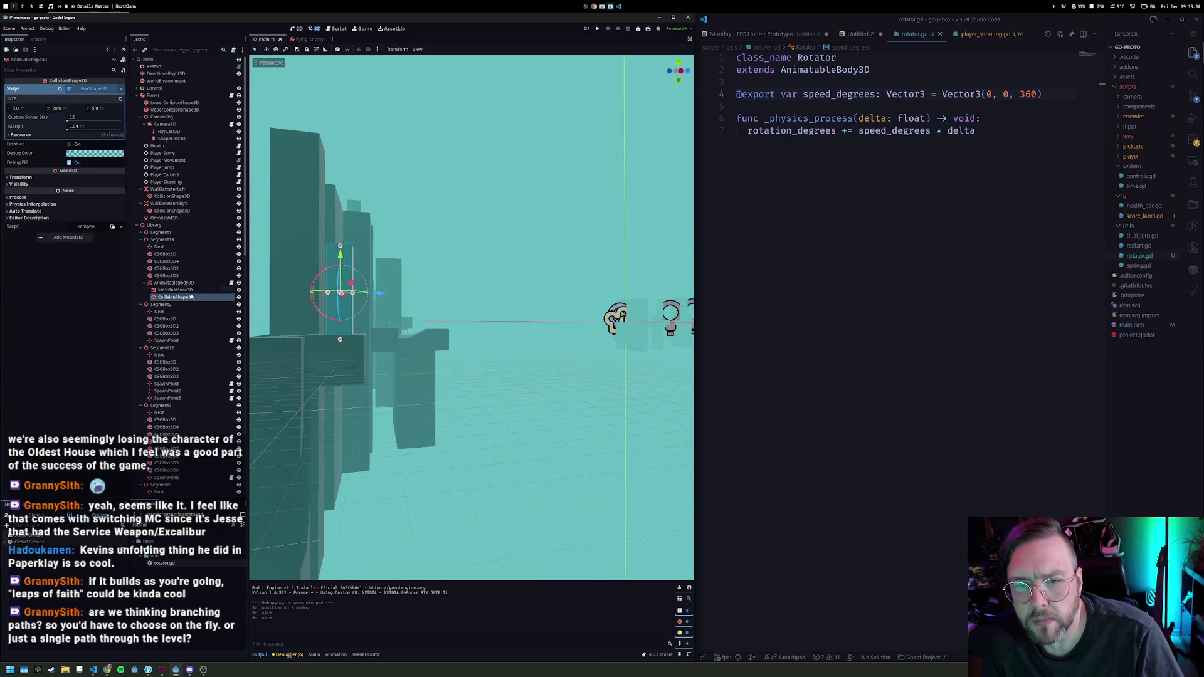
Step: Move the rotating pillar onto the platform and duplicate it as AnimatableBody3D2
{"action": "left_click", "coordinate": [166, 275]}
{"action": "left_click", "coordinate": [175, 283]}
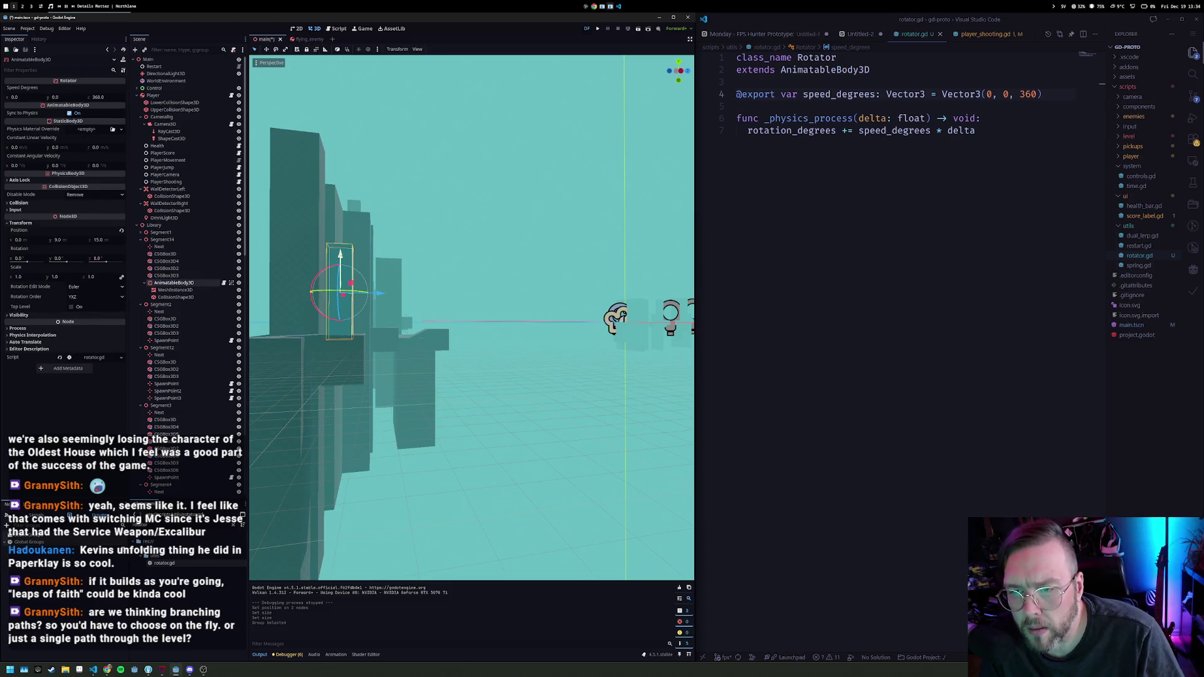
{"action": "left_click_drag", "start_coordinate": [341, 249], "coordinate": [341, 249]}
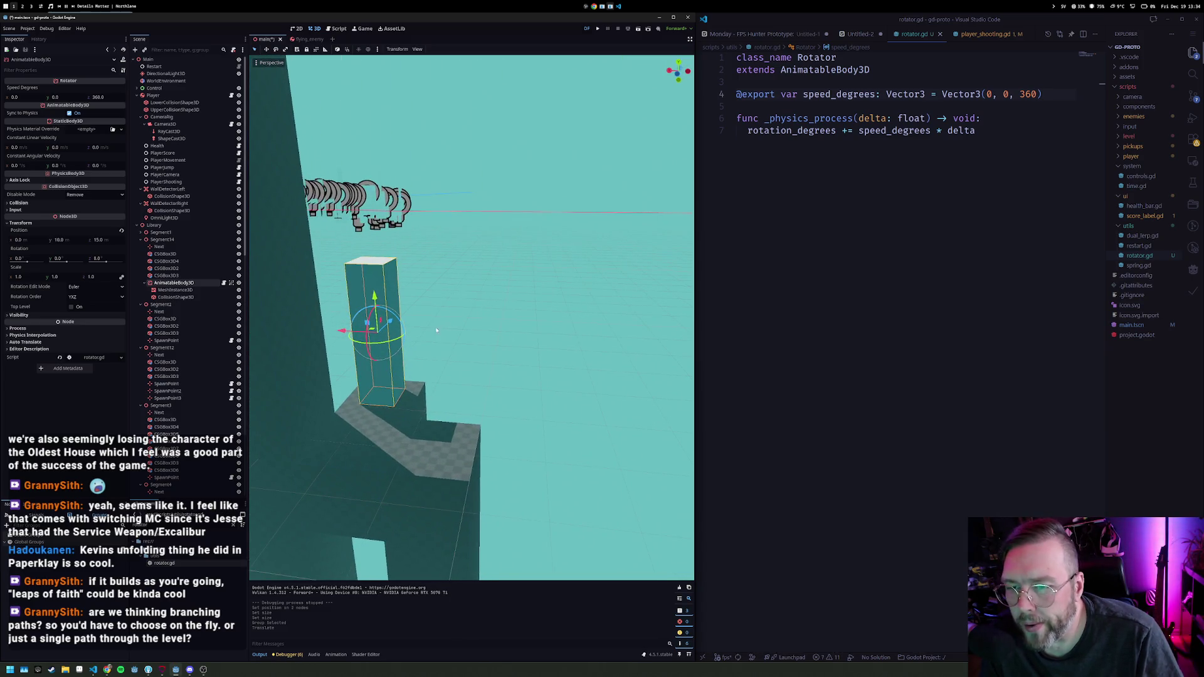
{"action": "key", "text": "ctrl+d"}
Step: Duplicate the rotating pillar into the wall and rotate the copy to lie horizontally
{"action": "key", "text": "g"}
{"action": "left_click", "coordinate": [387, 291]}
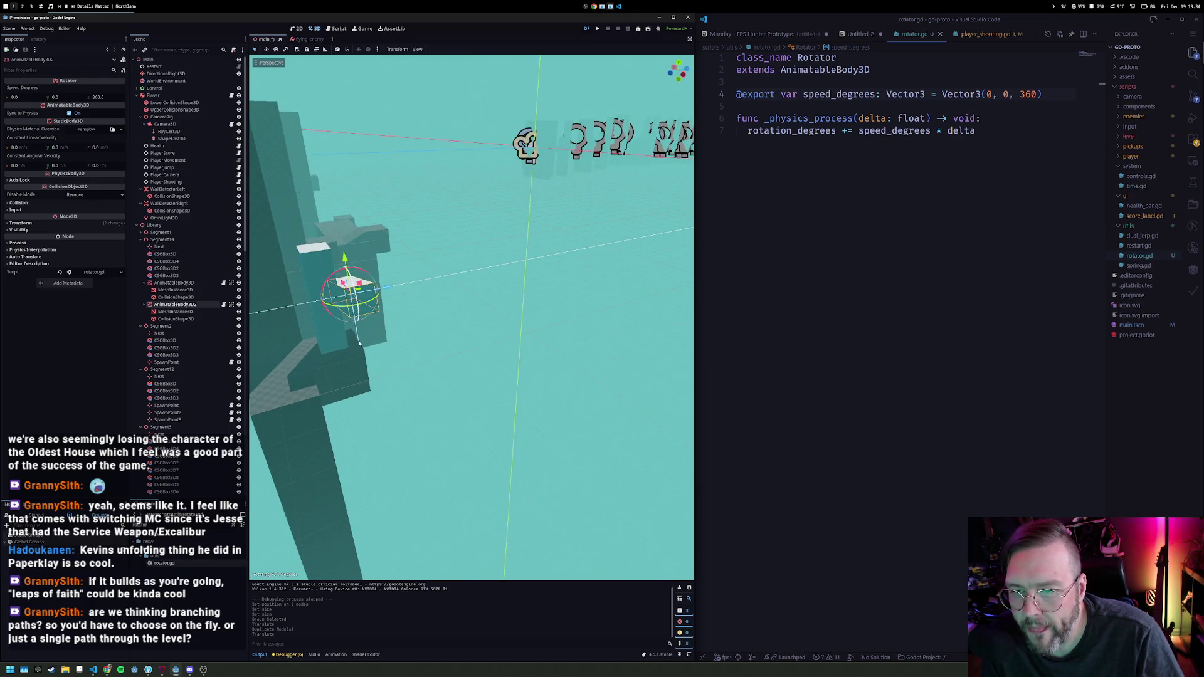
{"action": "key", "text": "r"}
{"action": "left_click", "coordinate": [450, 289]}
{"action": "mouse_move", "coordinate": [450, 289]}
{"action": "left_mouse_down"}
{"action": "mouse_move", "coordinate": [406, 343]}
{"action": "mouse_move", "coordinate": [387, 316]}
{"action": "mouse_move", "coordinate": [407, 323]}
{"action": "mouse_move", "coordinate": [441, 380]}
{"action": "mouse_move", "coordinate": [494, 387]}
{"action": "left_mouse_up"}
Step: Duplicate the small box CSGBox3D4 along X and move the segment's Next marker further right
{"action": "left_click", "coordinate": [428, 328]}
{"action": "left_click", "coordinate": [445, 384]}
{"action": "key", "text": "ctrl+d"}
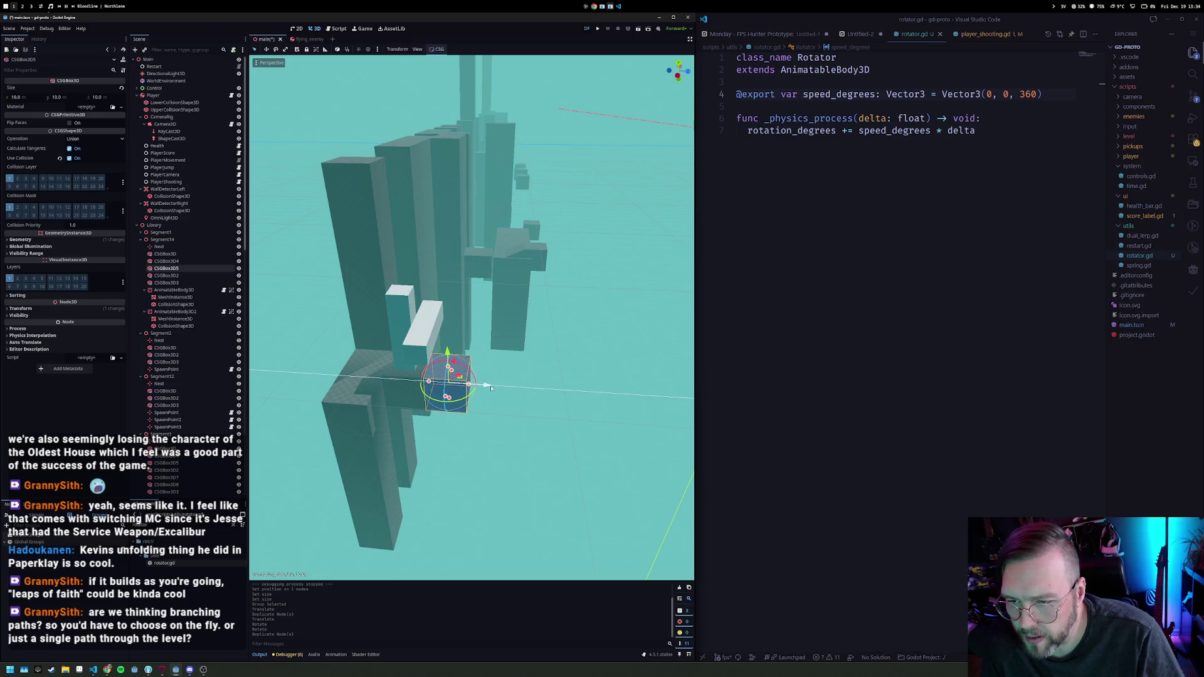
{"action": "scroll", "coordinate": [379, 424], "scroll_direction": "up", "scroll_amount": 5}
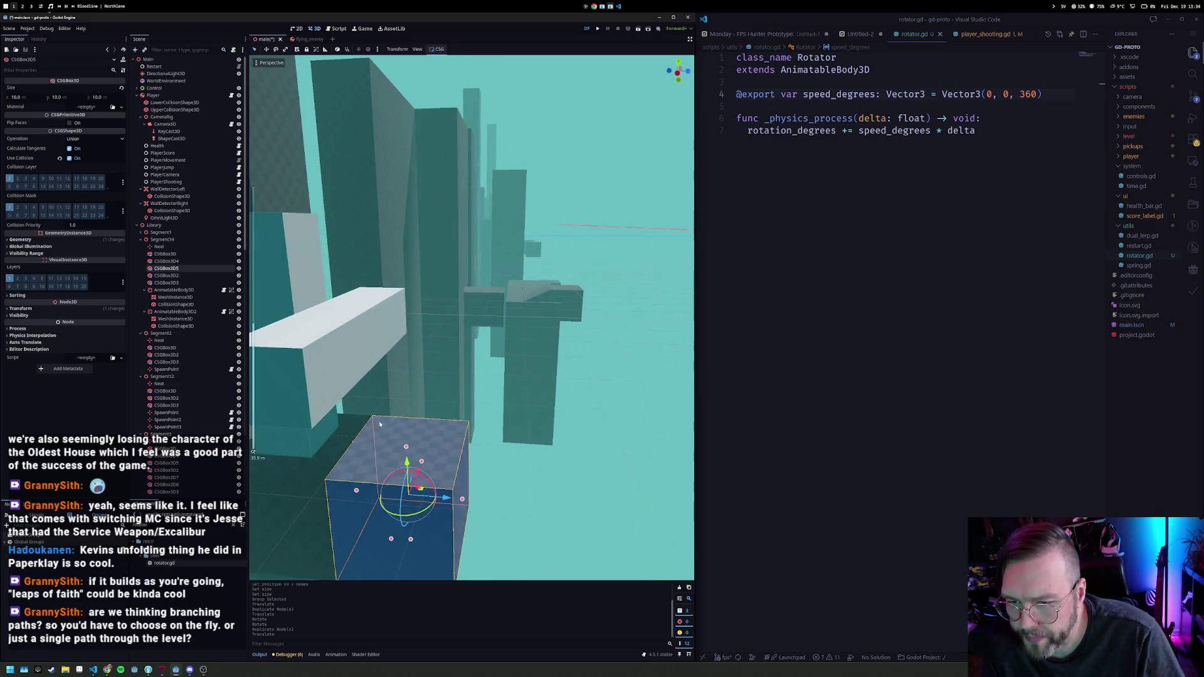
{"action": "left_click", "coordinate": [342, 446]}
{"action": "left_click_drag", "start_coordinate": [375, 454], "coordinate": [508, 463]}
{"action": "scroll", "coordinate": [385, 425], "scroll_direction": "down", "scroll_amount": 4}
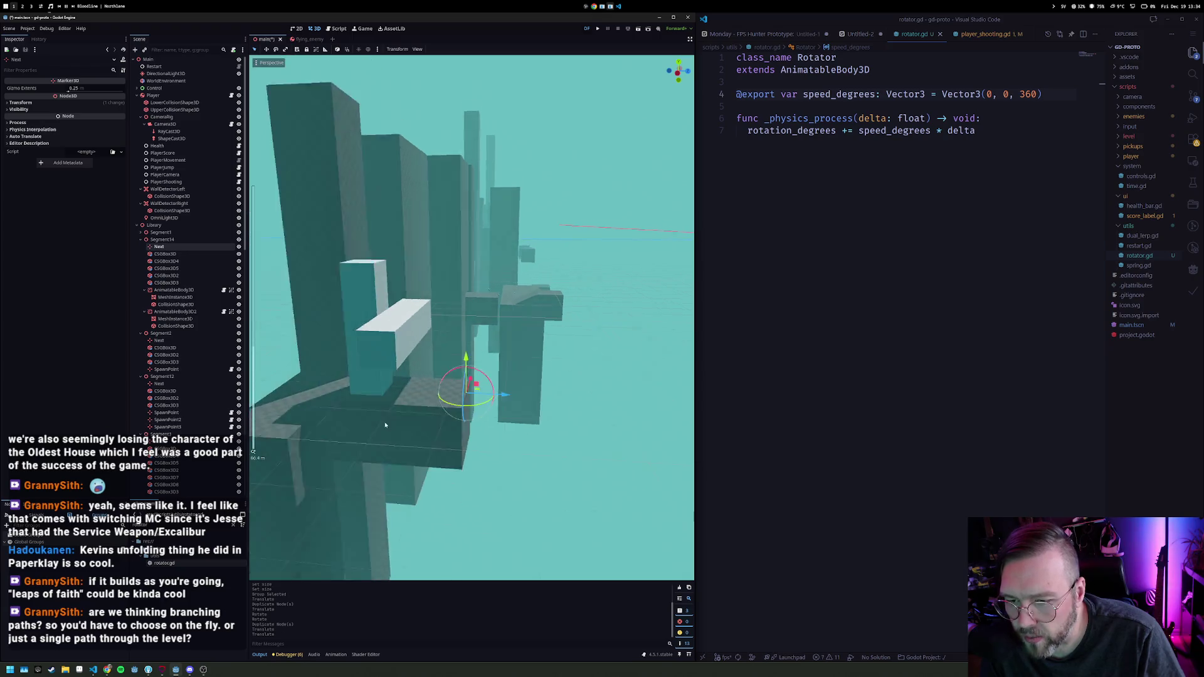
Step: Add a copy of the tall column, make the leaning column much taller and duplicate it twice
{"action": "left_click", "coordinate": [377, 282]}
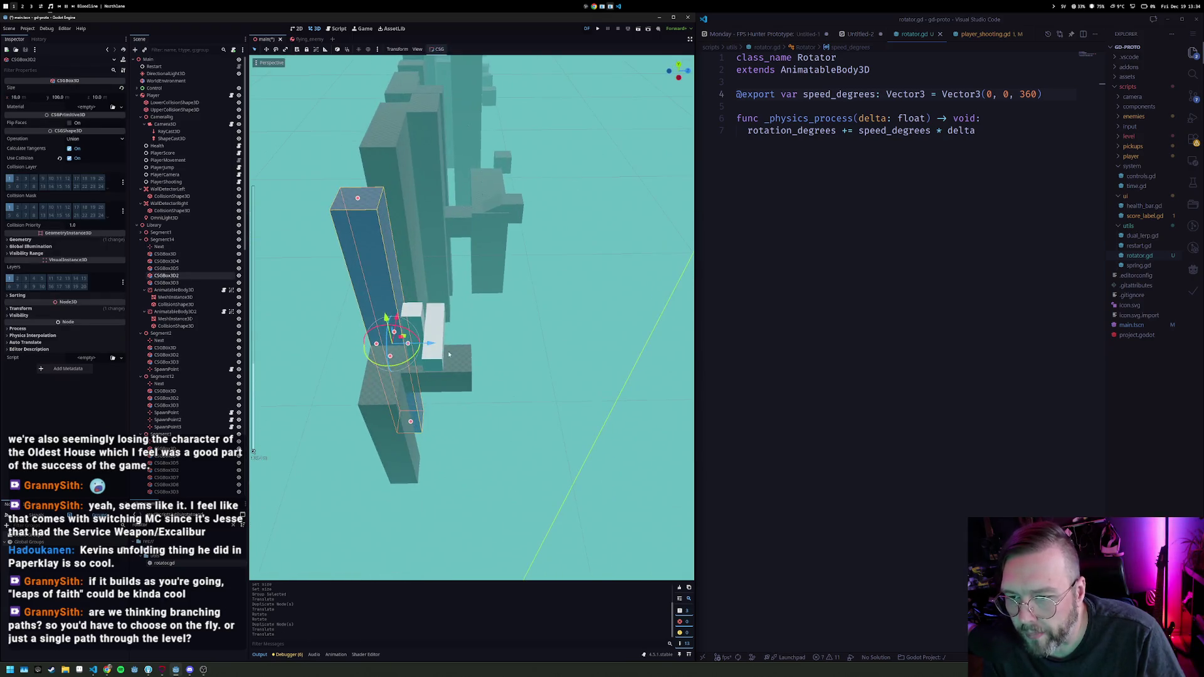
{"action": "key", "text": "ctrl+d"}
{"action": "left_click_drag", "start_coordinate": [438, 344], "coordinate": [511, 344]}
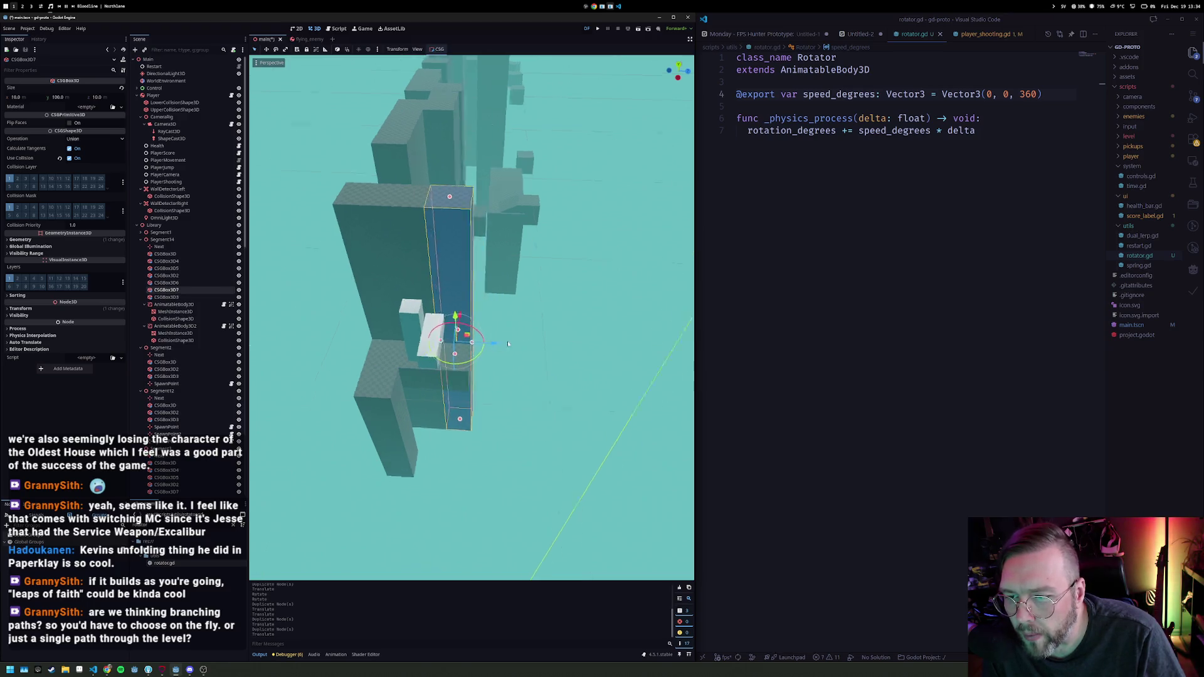
{"action": "left_click", "coordinate": [370, 356]}
{"action": "left_click_drag", "start_coordinate": [375, 310], "coordinate": [355, 182]}
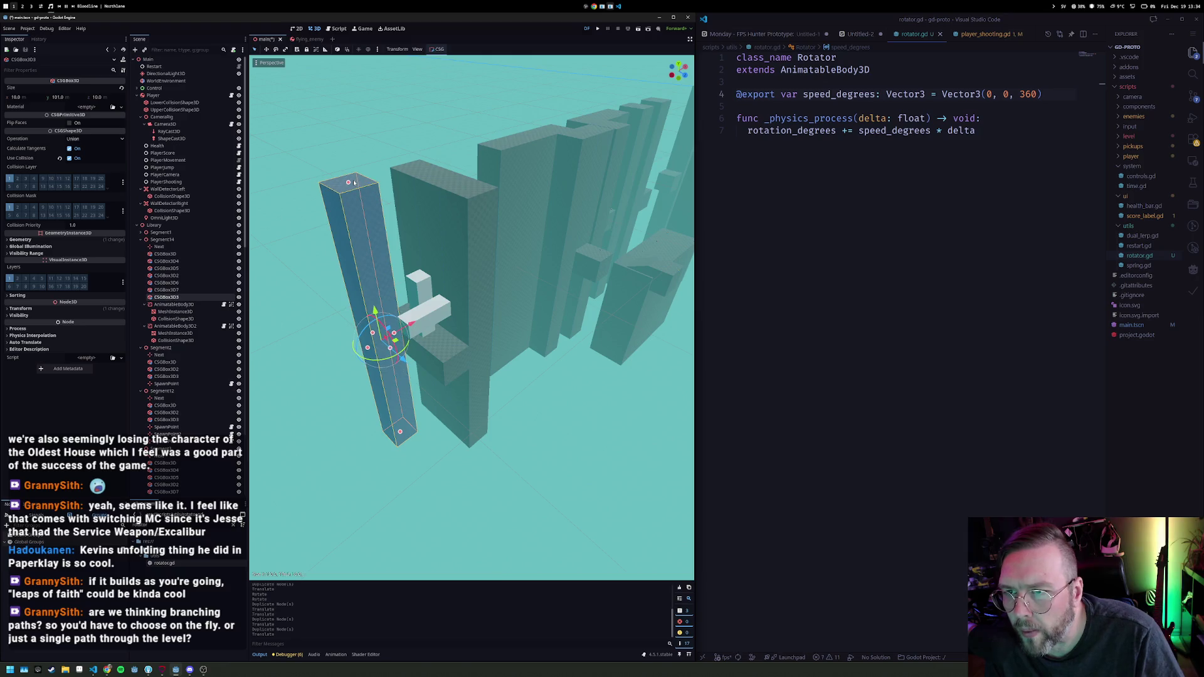
{"action": "key", "text": "ctrl+d"}
{"action": "left_click_drag", "start_coordinate": [400, 362], "coordinate": [446, 394]}
{"action": "key", "text": "ctrl+d"}
{"action": "left_click_drag", "start_coordinate": [455, 243], "coordinate": [415, 204]}
Step: Duplicate CSGBox5 into a block 36 deep between the columns, then save and run the game
{"action": "left_click", "coordinate": [452, 354]}
{"action": "key", "text": "ctrl+d"}
{"action": "mouse_move", "coordinate": [502, 347]}
{"action": "left_mouse_down"}
{"action": "mouse_move", "coordinate": [502, 259]}
{"action": "mouse_move", "coordinate": [442, 254]}
{"action": "mouse_move", "coordinate": [421, 277]}
{"action": "left_mouse_up"}
{"action": "key", "text": "KP_1"}
{"action": "left_click_drag", "start_coordinate": [515, 275], "coordinate": [607, 287]}
{"action": "key", "text": "KP_1"}
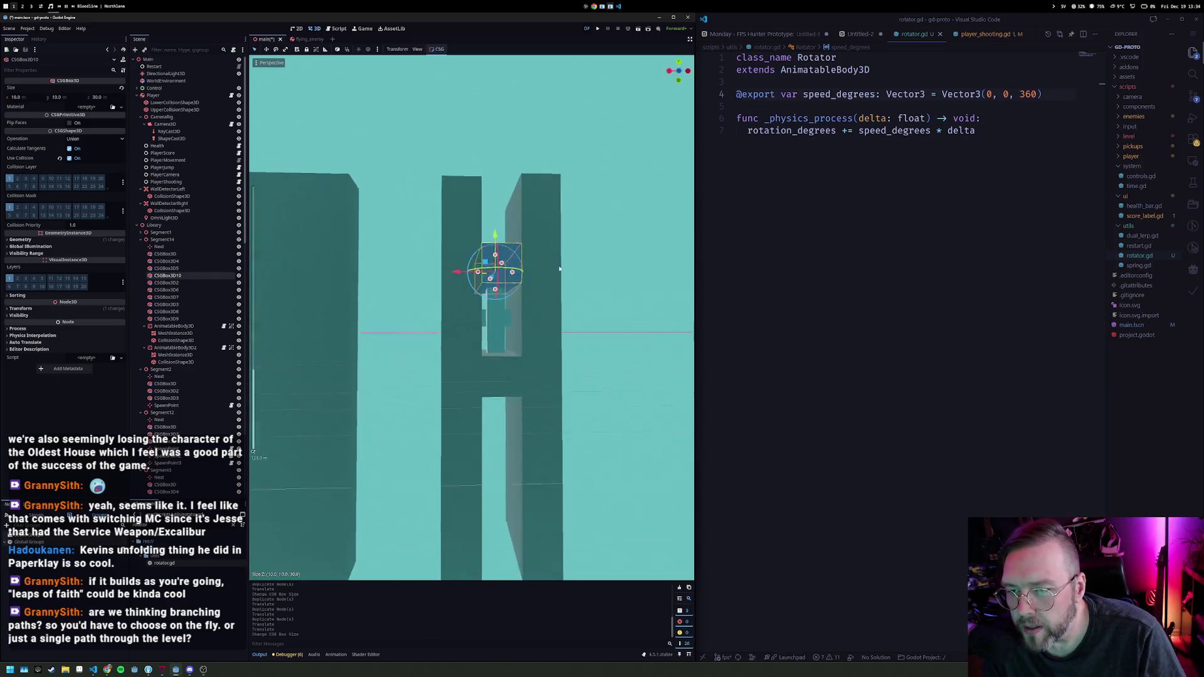
{"action": "mouse_move", "coordinate": [489, 254]}
{"action": "left_mouse_down"}
{"action": "mouse_move", "coordinate": [513, 282]}
{"action": "mouse_move", "coordinate": [502, 203]}
{"action": "mouse_move", "coordinate": [529, 214]}
{"action": "left_mouse_up"}
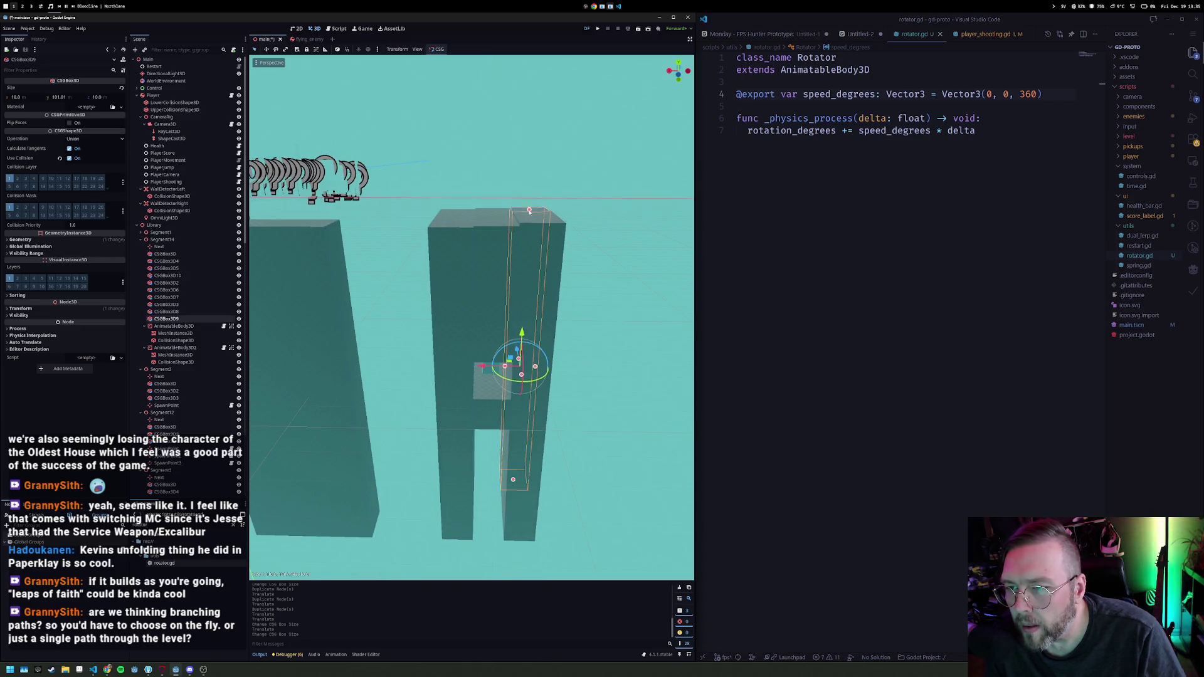
{"action": "key", "text": "F5"}
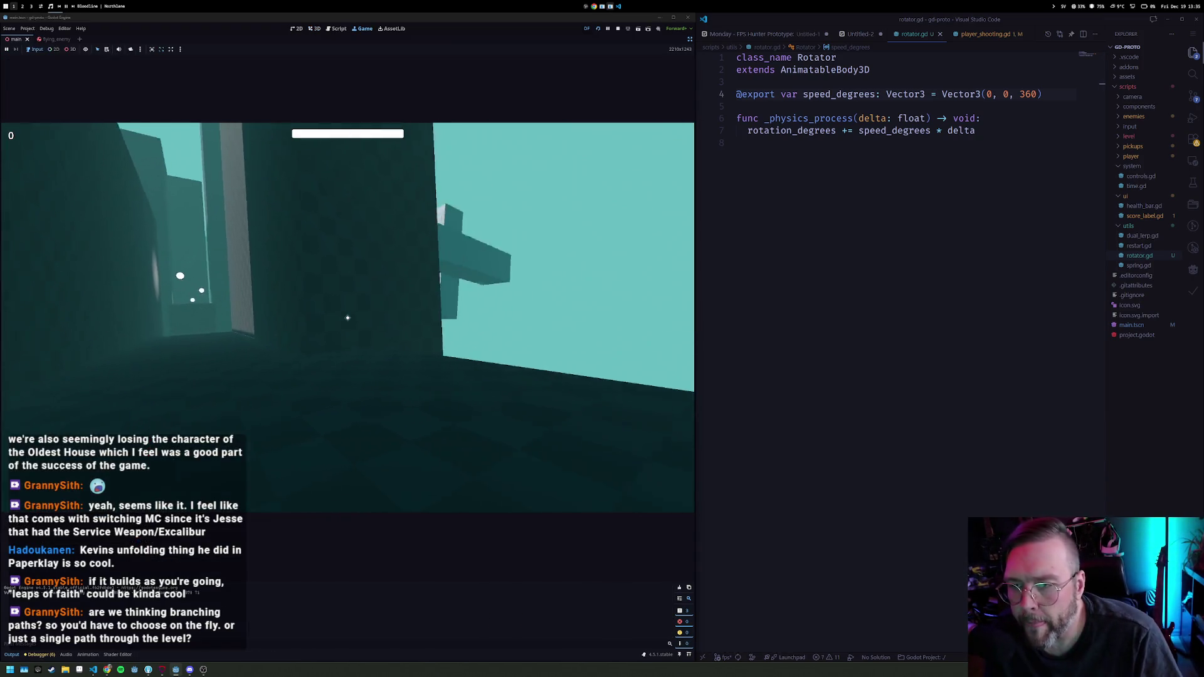
Step: Shoot the white cube targets through the corridors, the rooftop and near the tower cluster
{"action": "left_click", "coordinate": [345, 314]}
{"action": "left_click", "coordinate": [347, 317]}
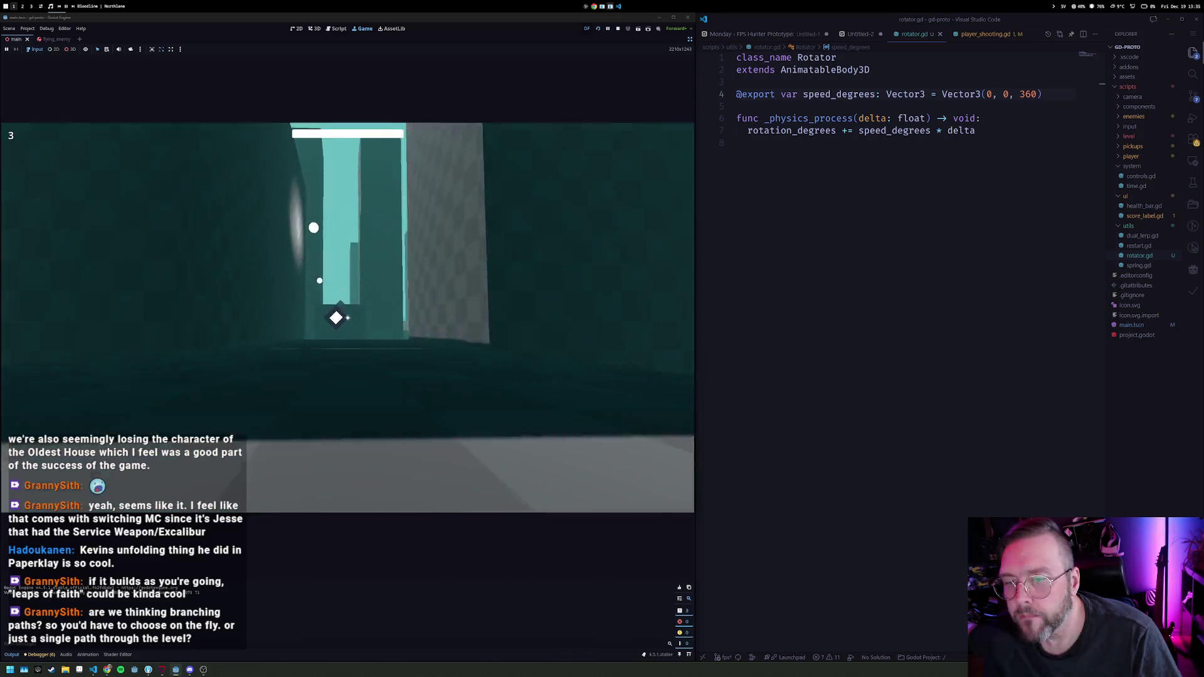
{"action": "left_click", "coordinate": [348, 318]}
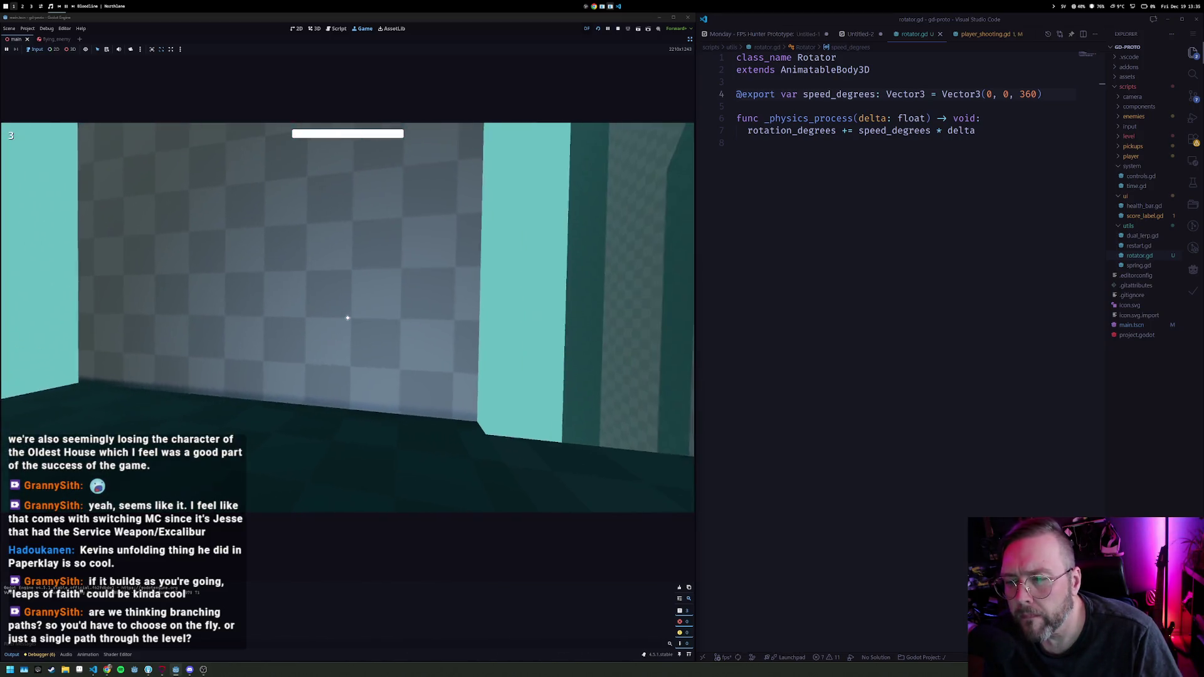
{"action": "left_click", "coordinate": [347, 317]}
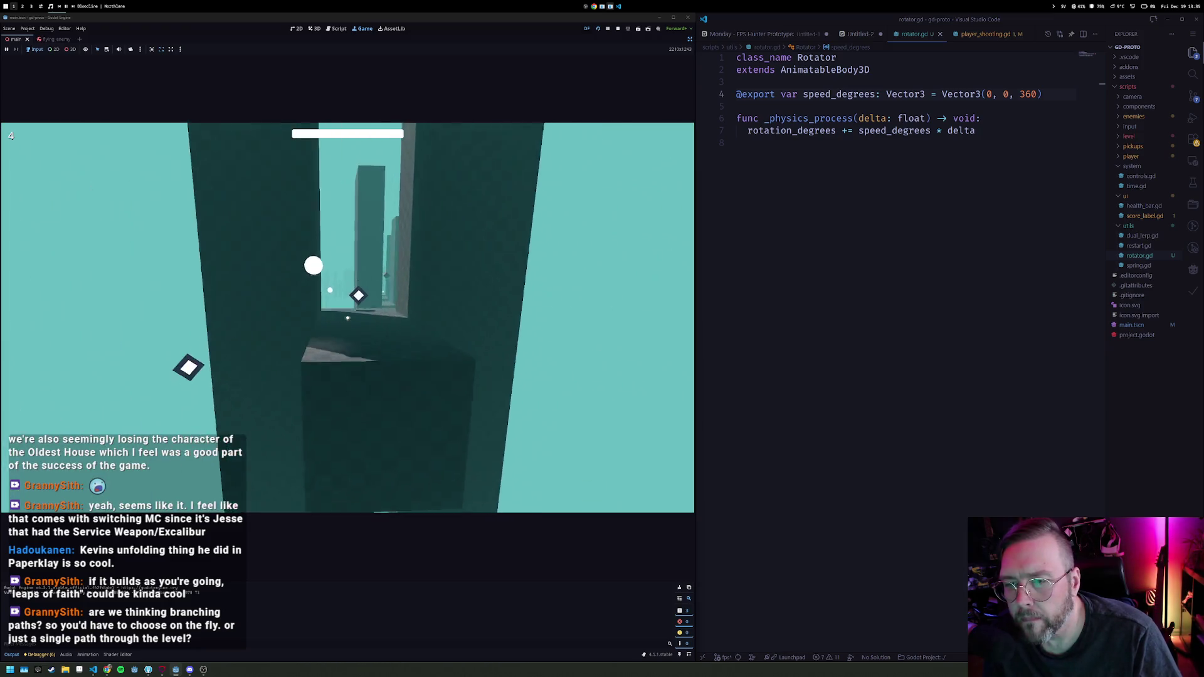
{"action": "left_click", "coordinate": [348, 317]}
{"action": "left_click", "coordinate": [347, 318]}
{"action": "left_click", "coordinate": [348, 318]}
{"action": "left_click", "coordinate": [348, 318]}
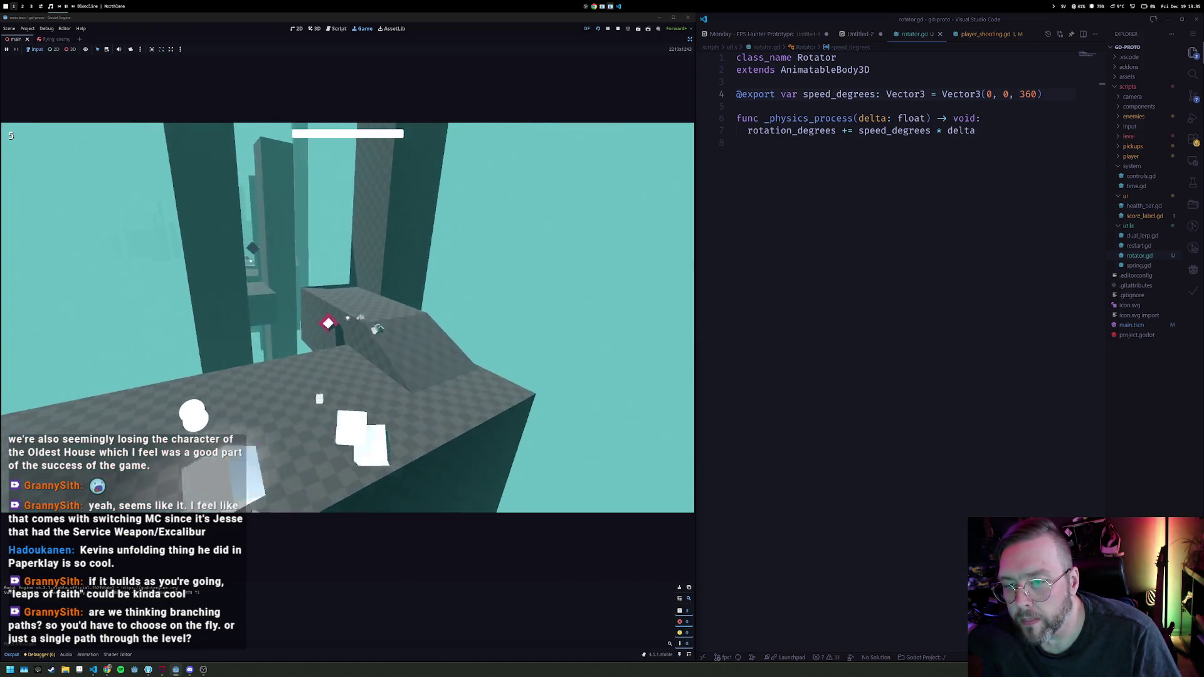
{"action": "left_click", "coordinate": [348, 318]}
{"action": "left_click", "coordinate": [347, 318]}
{"action": "left_click", "coordinate": [347, 318]}
{"action": "left_click", "coordinate": [347, 318]}
{"action": "left_click", "coordinate": [347, 318]}
{"action": "left_click", "coordinate": [348, 318]}
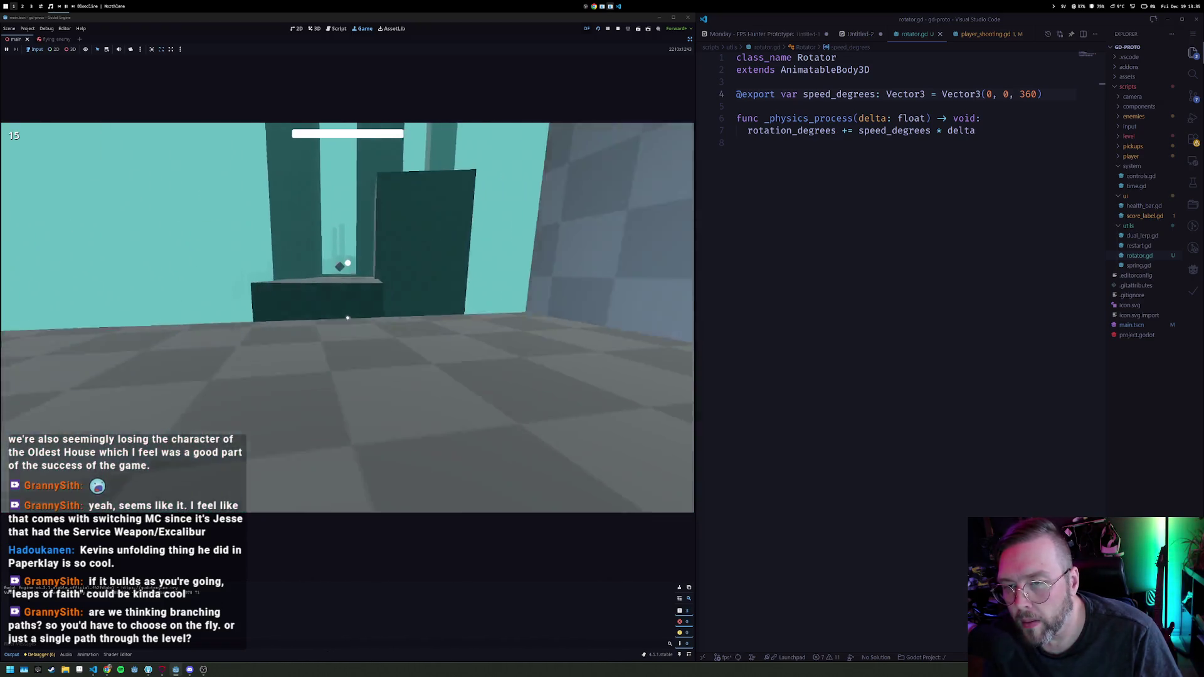
{"action": "left_click", "coordinate": [347, 318]}
{"action": "left_click", "coordinate": [347, 318]}
{"action": "left_click", "coordinate": [348, 318]}
{"action": "left_click", "coordinate": [347, 318]}
{"action": "left_click", "coordinate": [347, 318]}
{"action": "left_click", "coordinate": [347, 318]}
{"action": "left_click", "coordinate": [348, 318]}
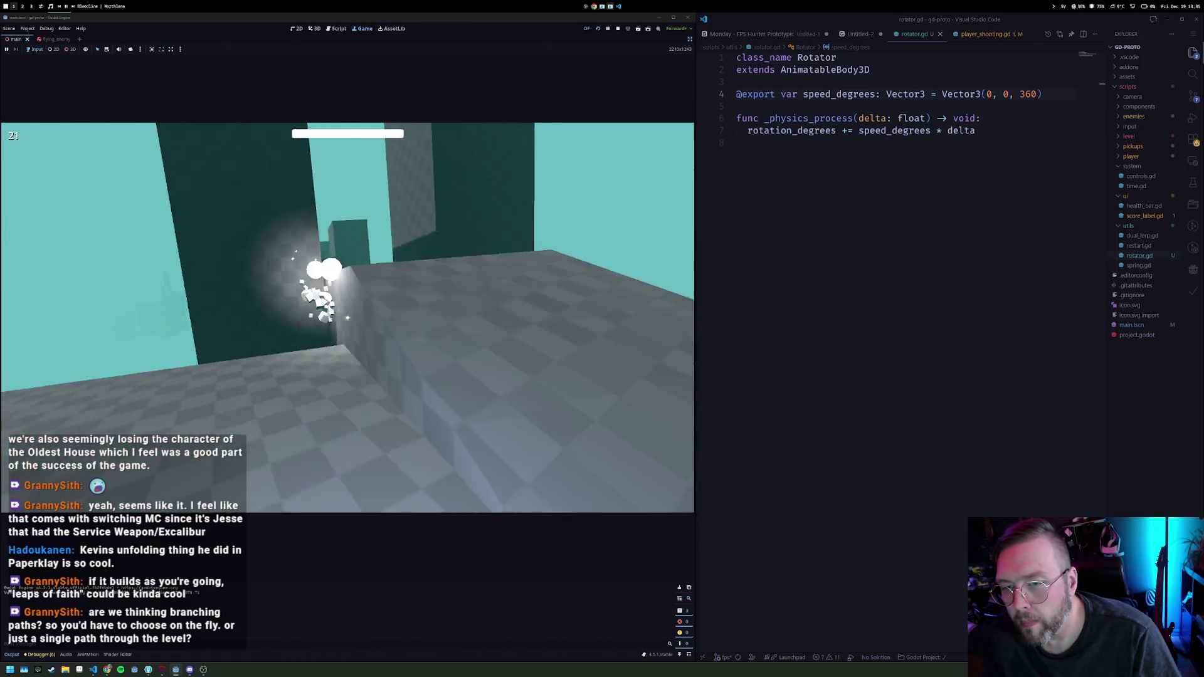
{"action": "left_click", "coordinate": [348, 318]}
{"action": "left_click", "coordinate": [348, 318]}
{"action": "left_click", "coordinate": [348, 318]}
{"action": "left_click", "coordinate": [348, 318]}
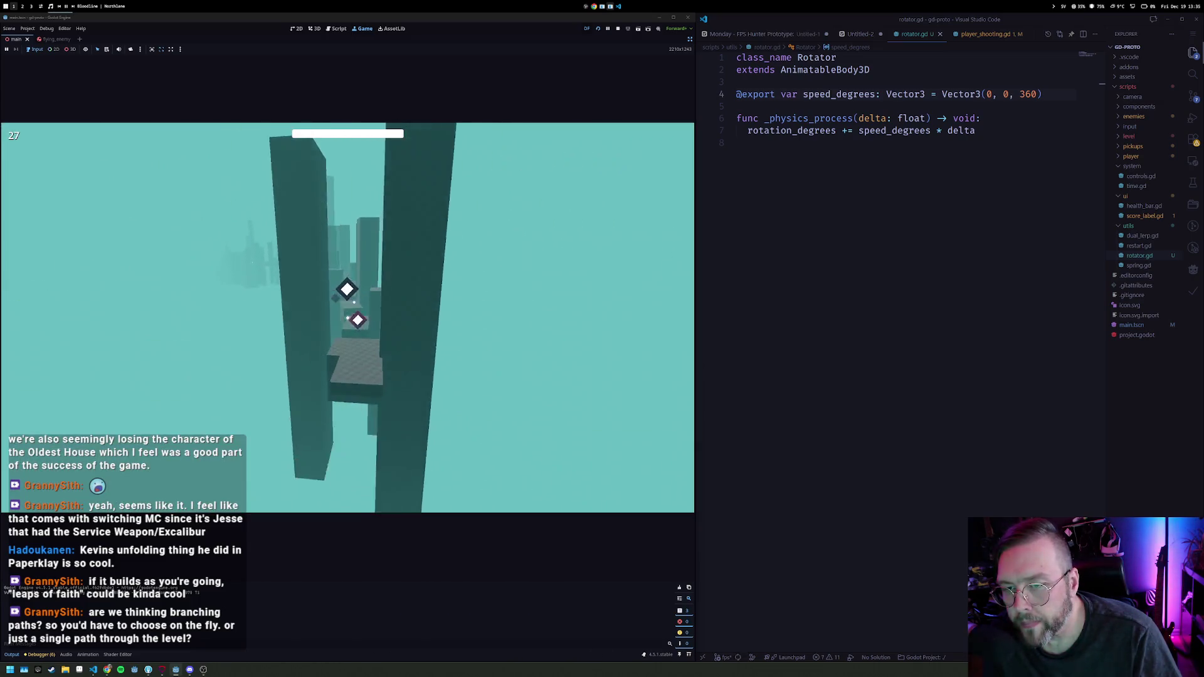
{"action": "left_click", "coordinate": [347, 318]}
{"action": "left_click", "coordinate": [348, 318]}
{"action": "left_click", "coordinate": [348, 318]}
{"action": "left_click", "coordinate": [347, 318]}
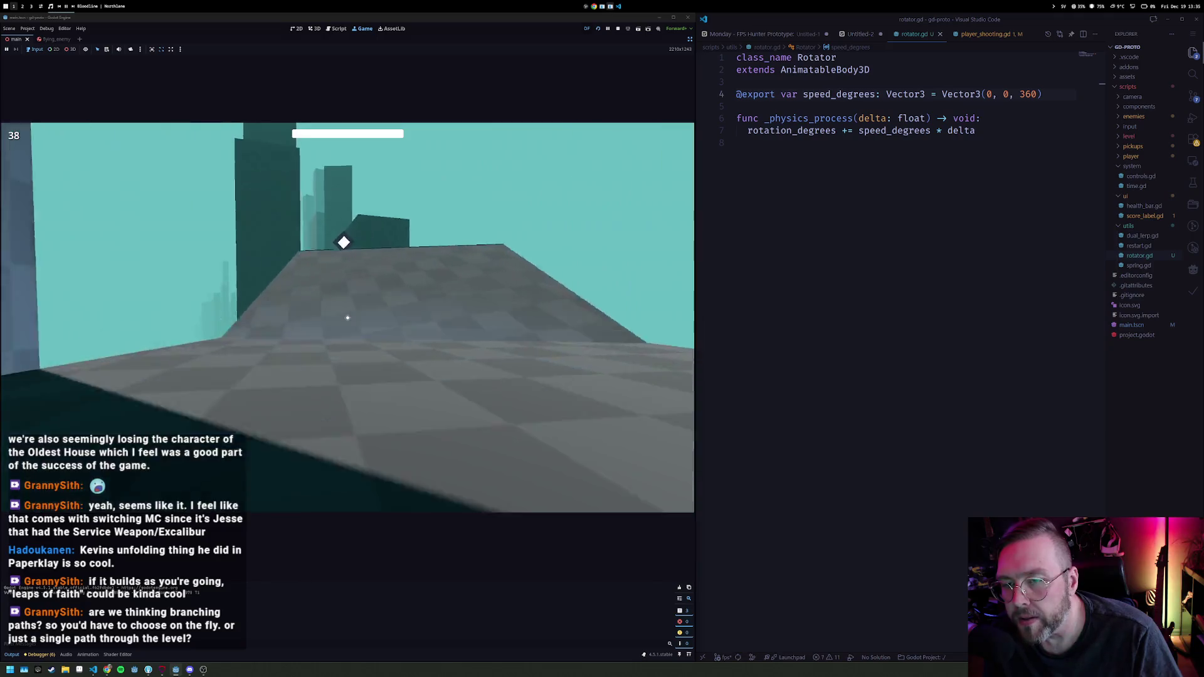
Step: Jump up toward the towers and shoot the diamond, pillar and sphere targets
{"action": "key", "text": "space"}
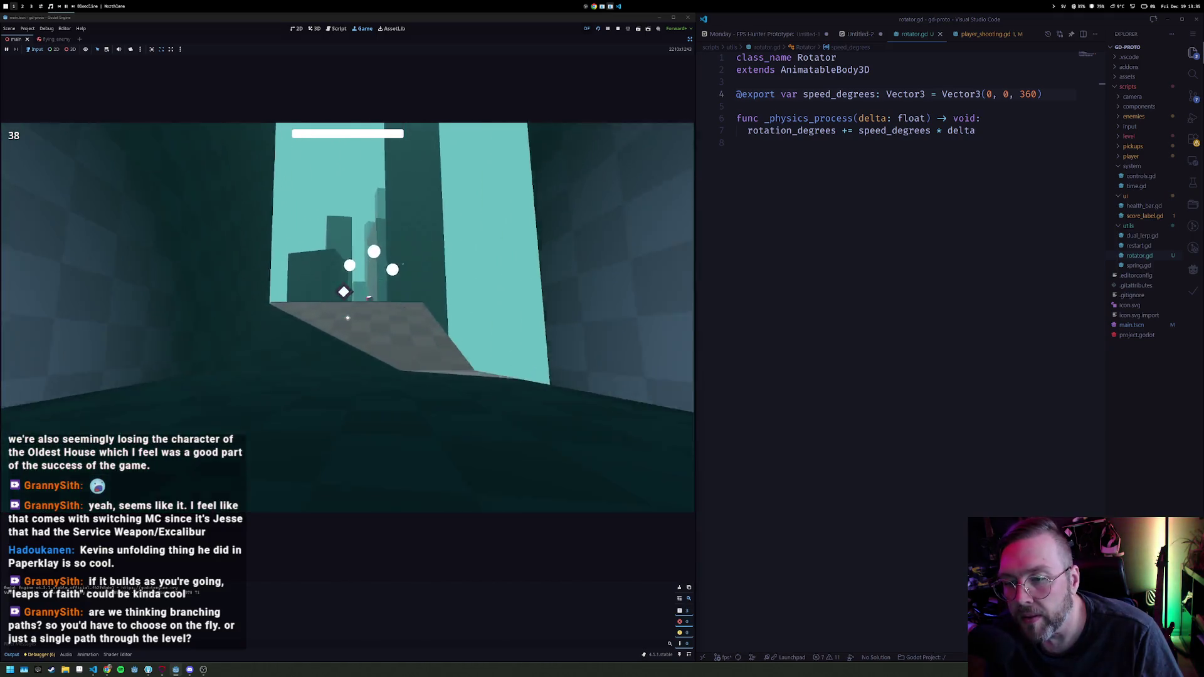
{"action": "left_click", "coordinate": [344, 349]}
{"action": "left_click", "coordinate": [347, 318]}
{"action": "left_click", "coordinate": [348, 318]}
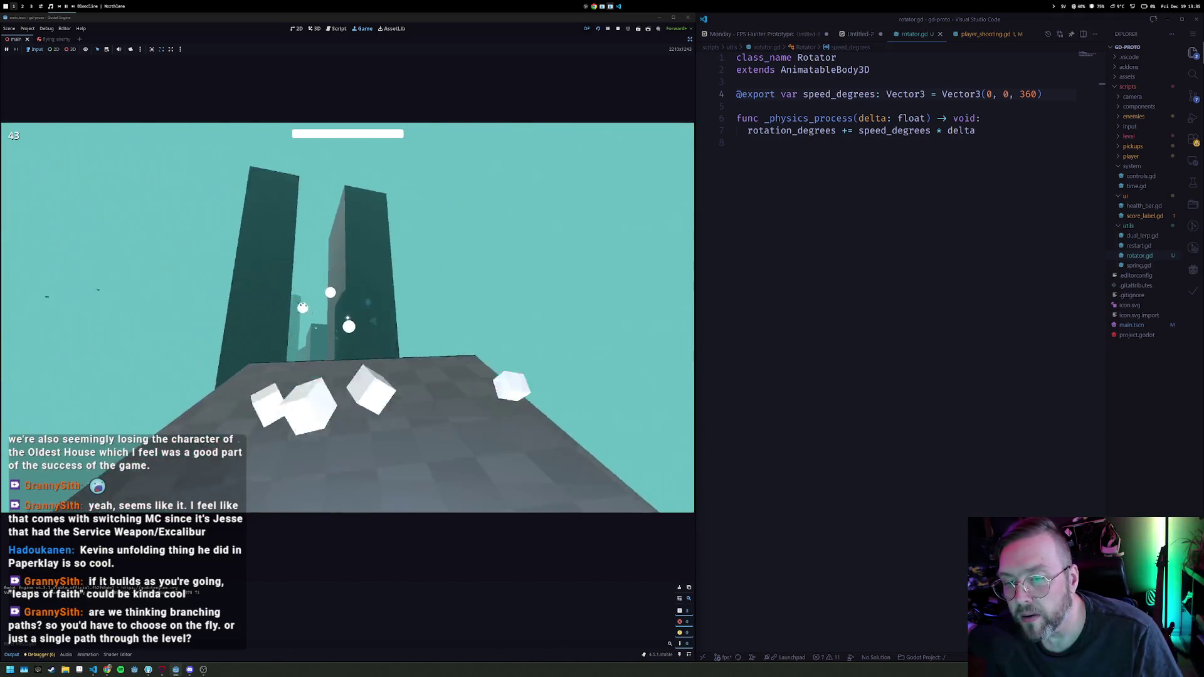
{"action": "left_click", "coordinate": [348, 318]}
{"action": "left_click", "coordinate": [348, 318]}
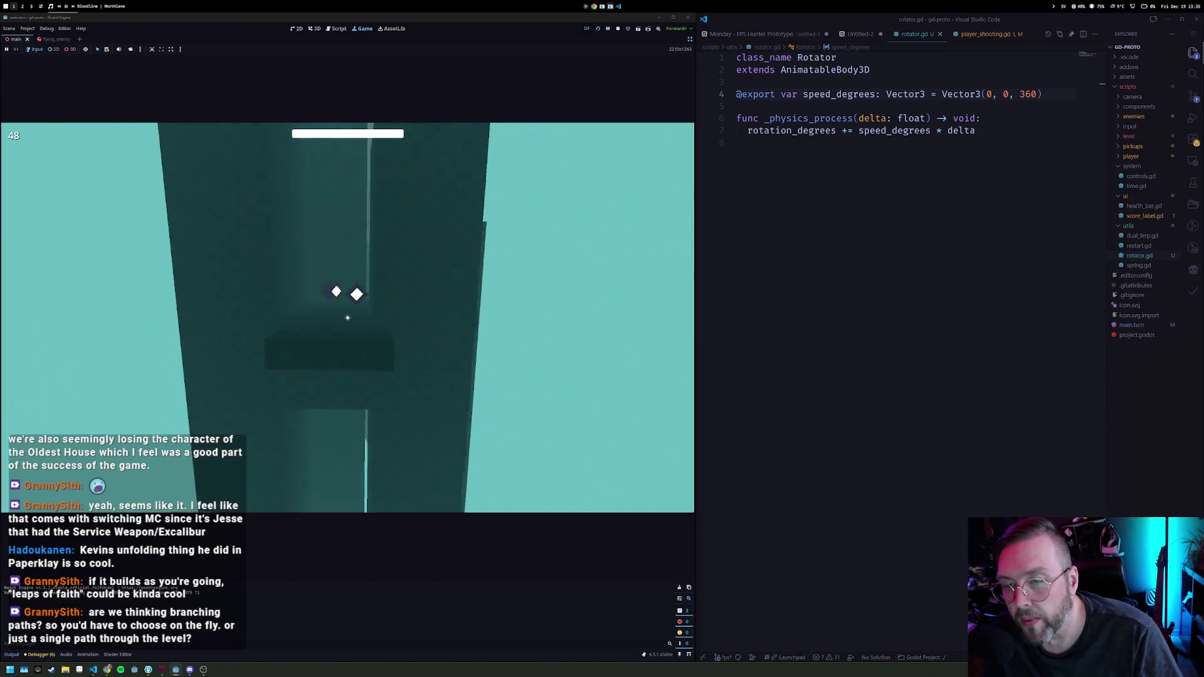
{"action": "left_click", "coordinate": [348, 318]}
{"action": "left_click", "coordinate": [348, 318]}
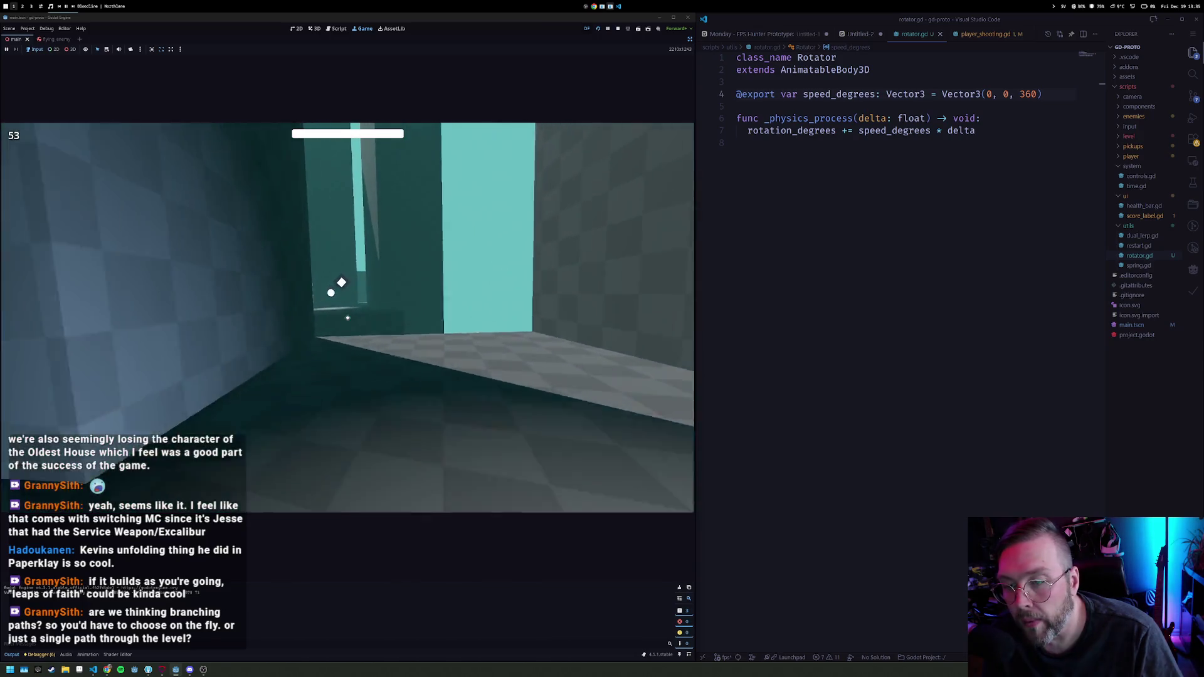
{"action": "left_click", "coordinate": [348, 318]}
{"action": "left_click", "coordinate": [347, 318]}
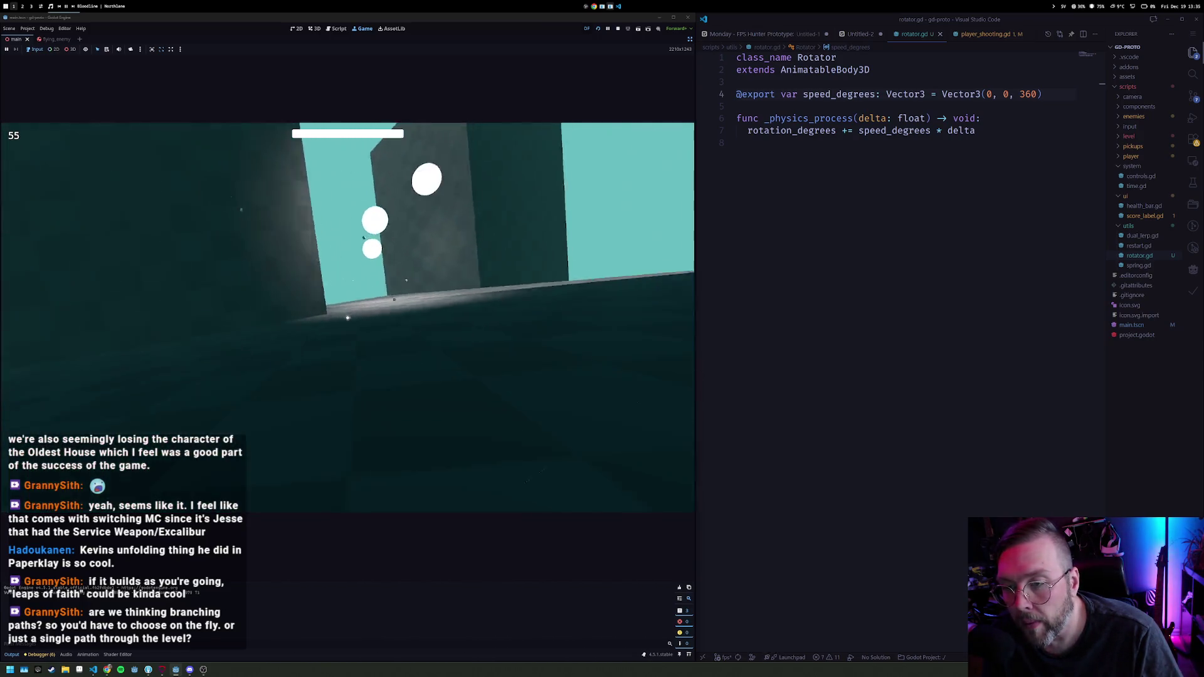
{"action": "left_click", "coordinate": [348, 318]}
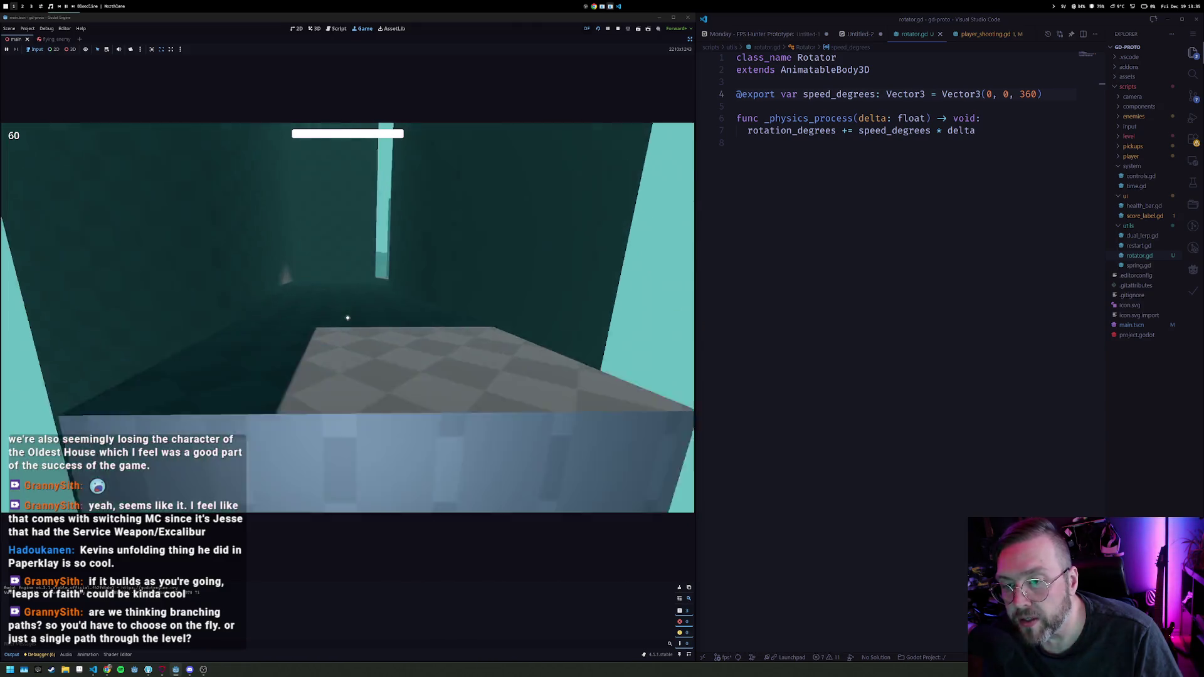
Step: Walk forward across the platforms among the pillars, then stop the running game
{"action": "key", "text": "w"}
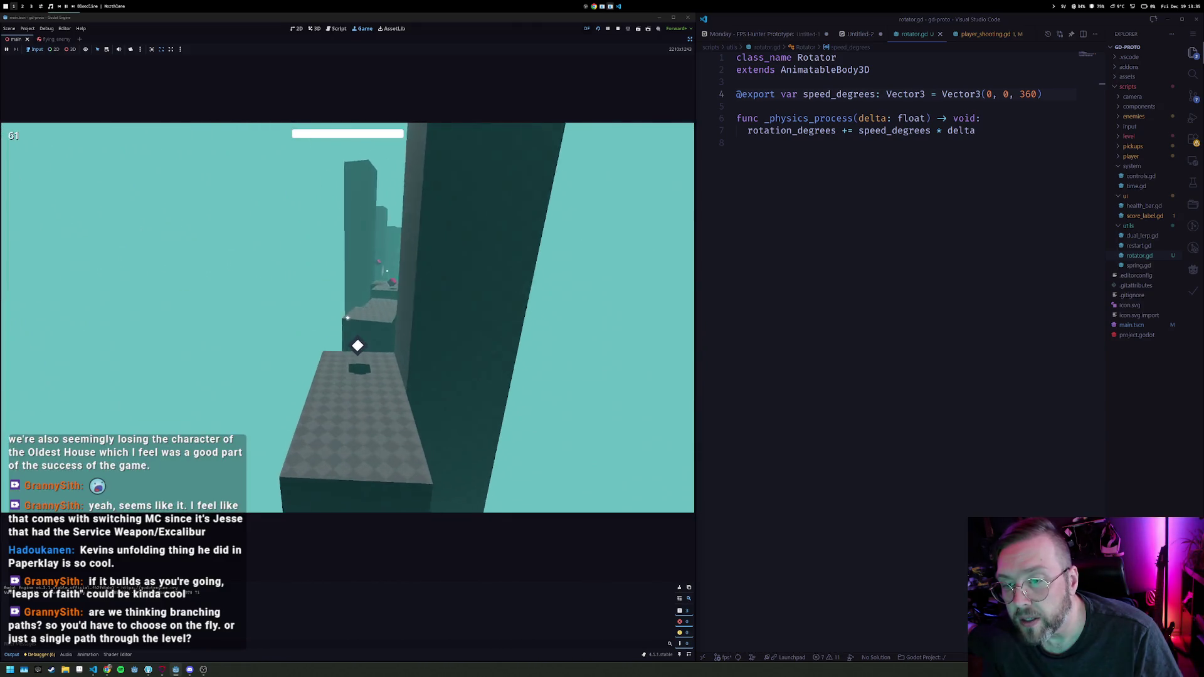
{"action": "key", "text": "w"}
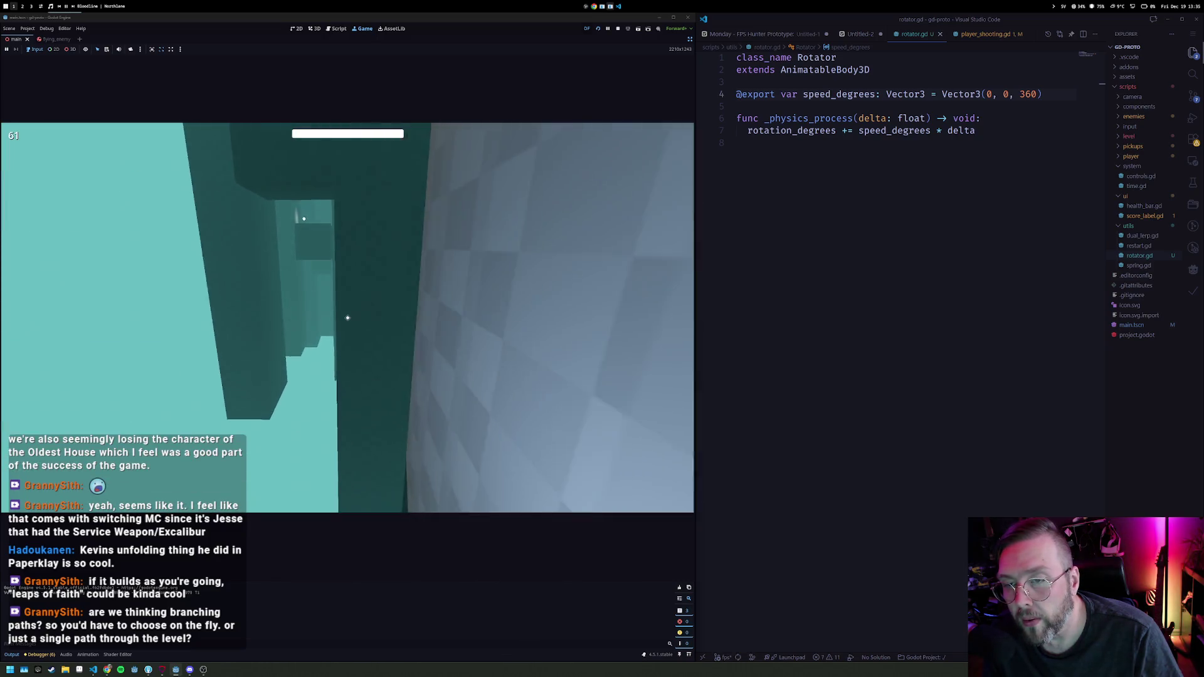
{"action": "key", "text": "w"}
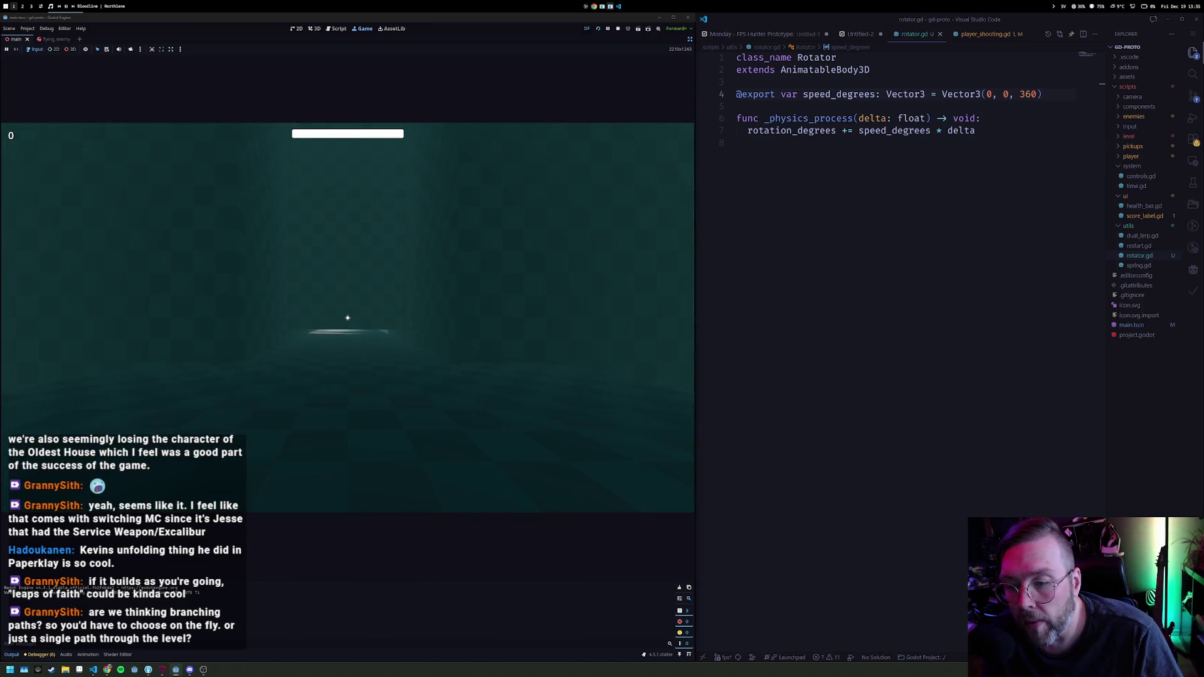
{"action": "key", "text": "w"}
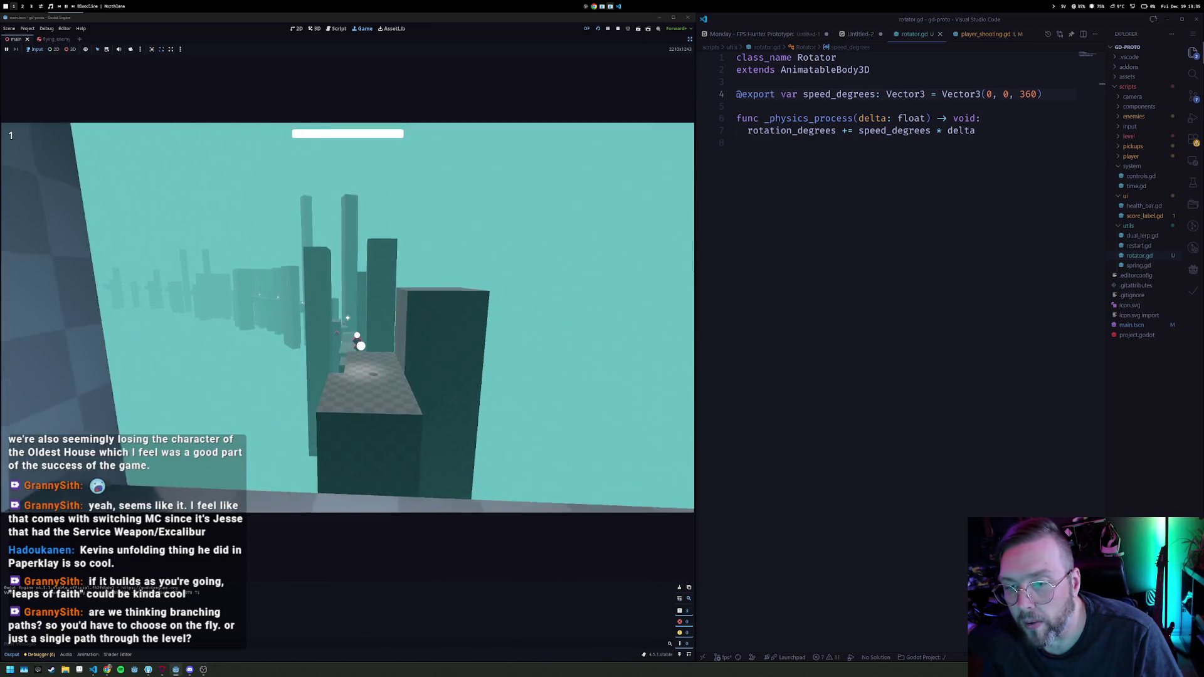
{"action": "key", "text": "w"}
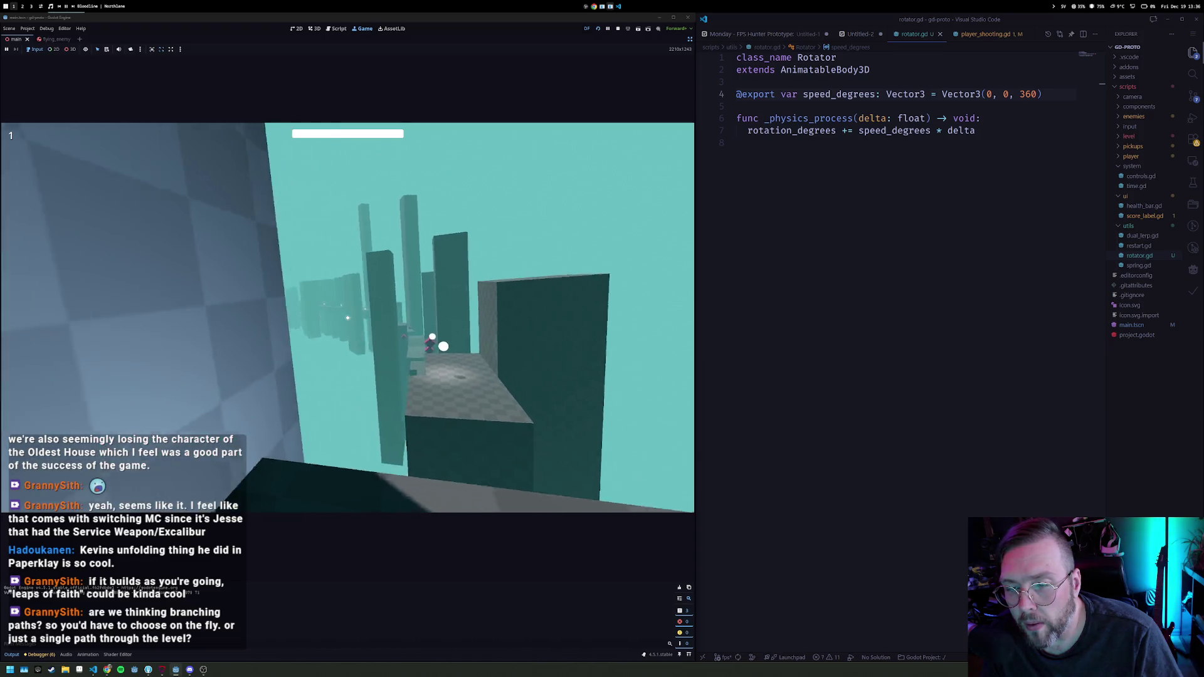
{"action": "key", "text": "w"}
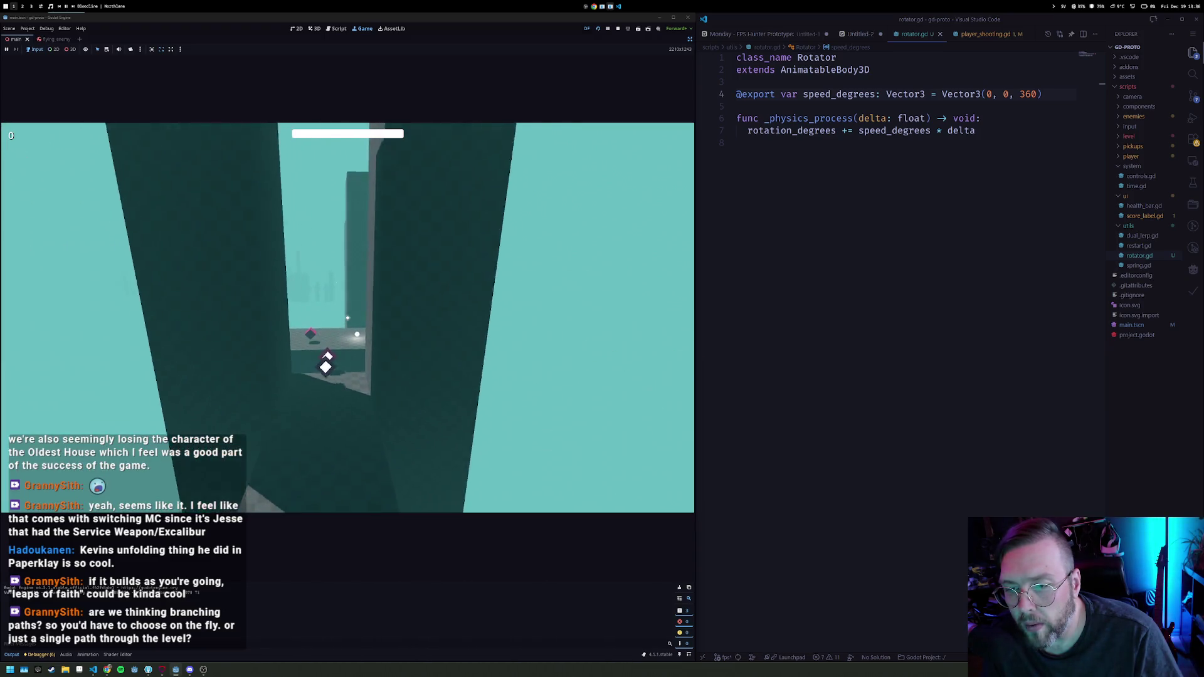
{"action": "key", "text": "w"}
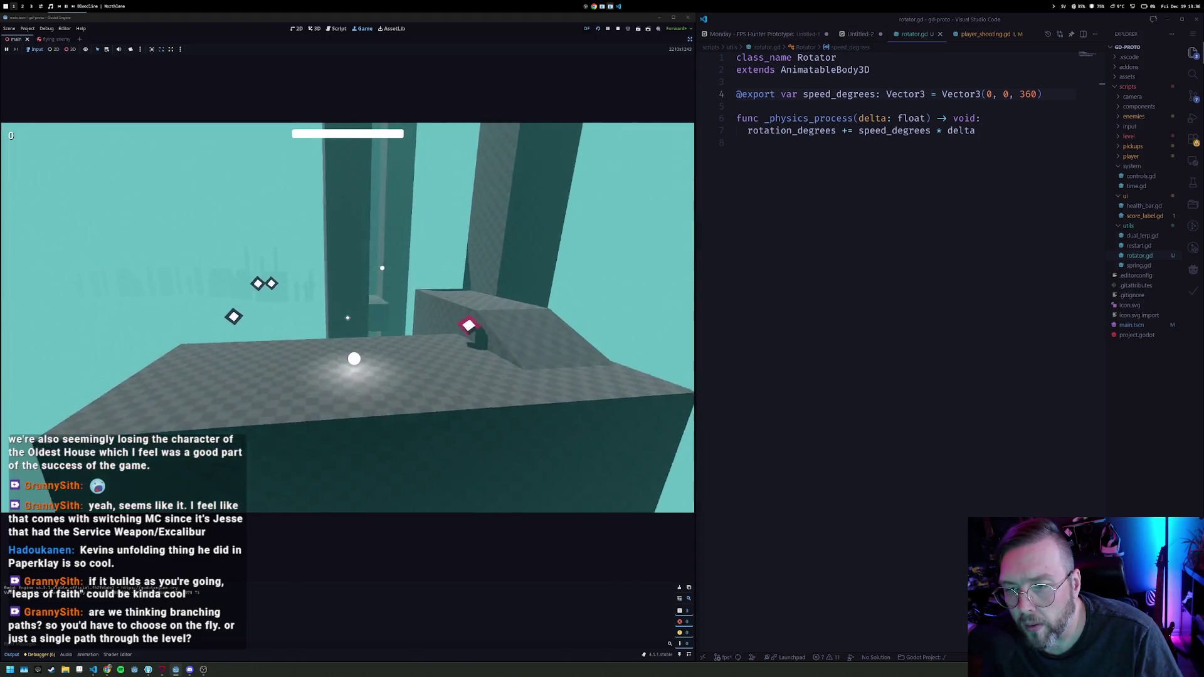
{"action": "key", "text": "w"}
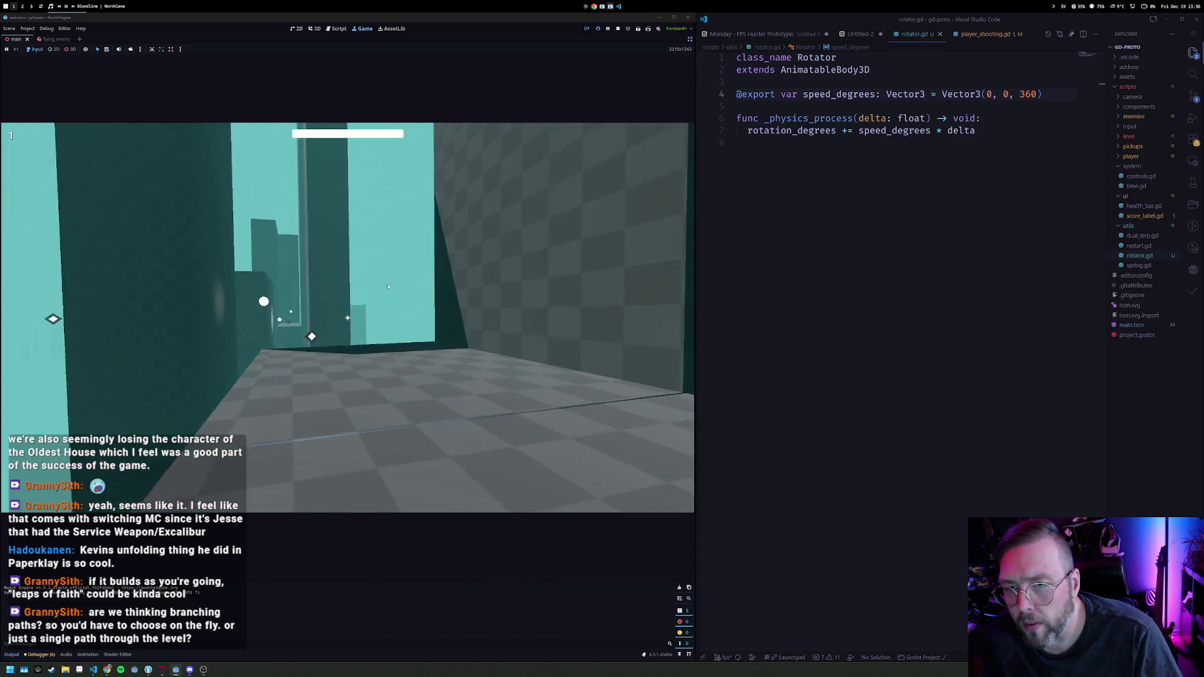
{"action": "left_click", "coordinate": [619, 29]}
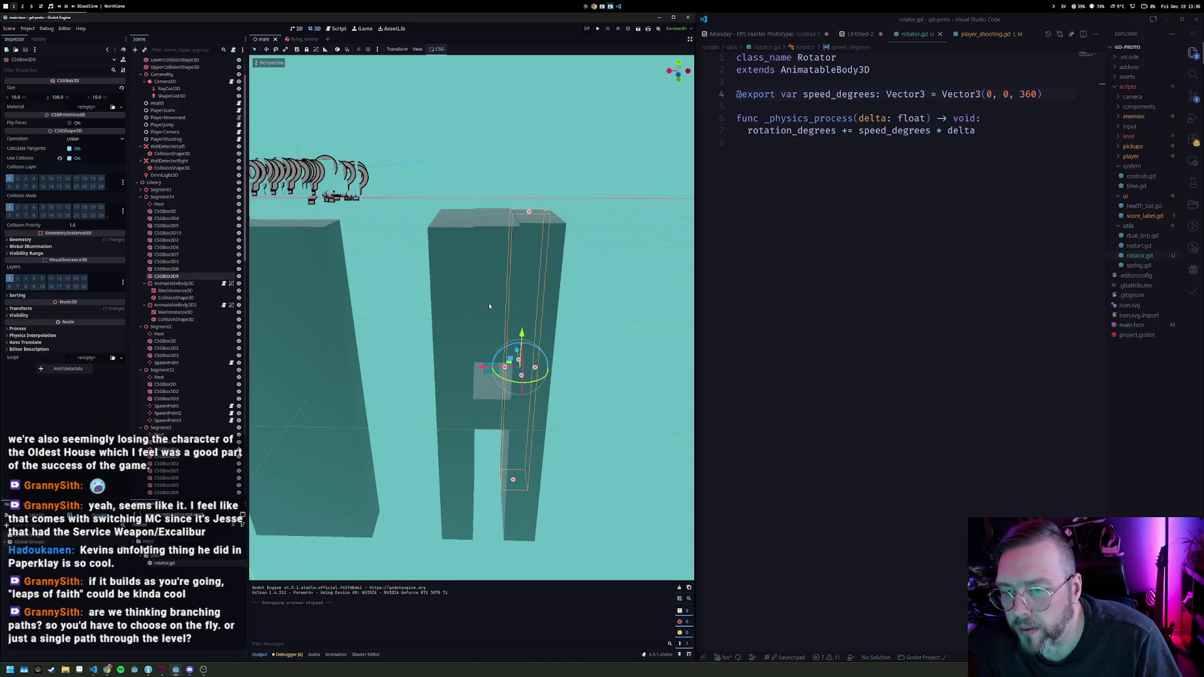
Step: Select Segment14 in the Scene dock, then open VS Code's recent-files Quick Open list
{"action": "left_click", "coordinate": [172, 198]}
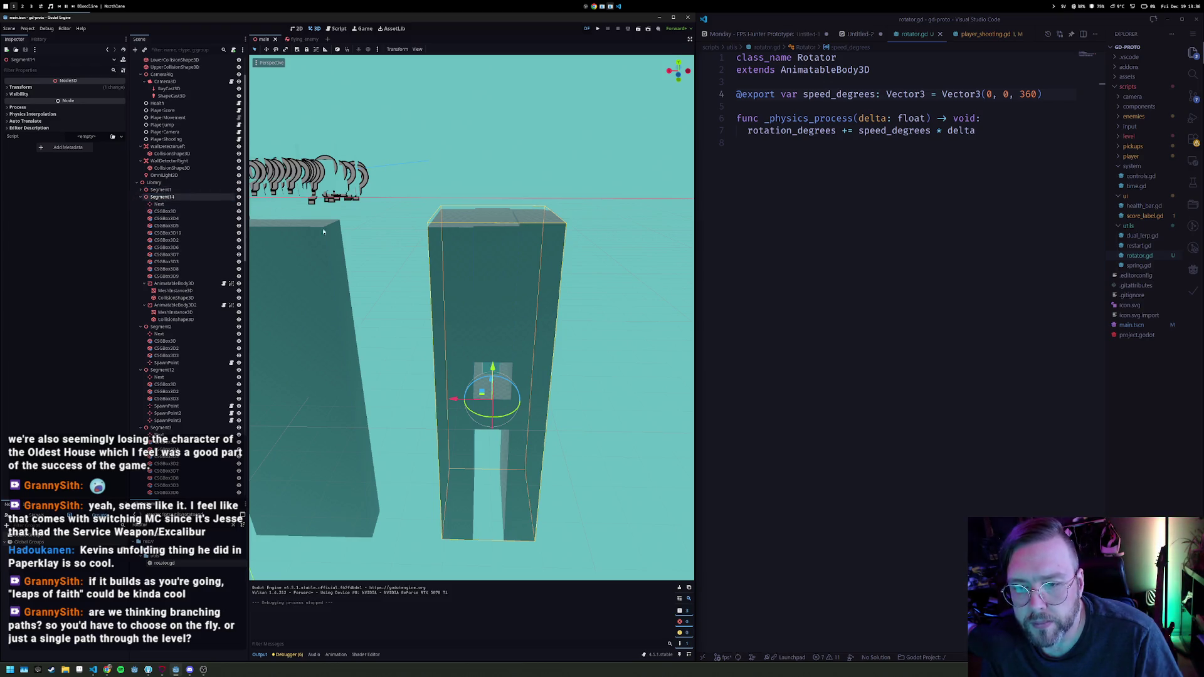
{"action": "left_click", "coordinate": [843, 242]}
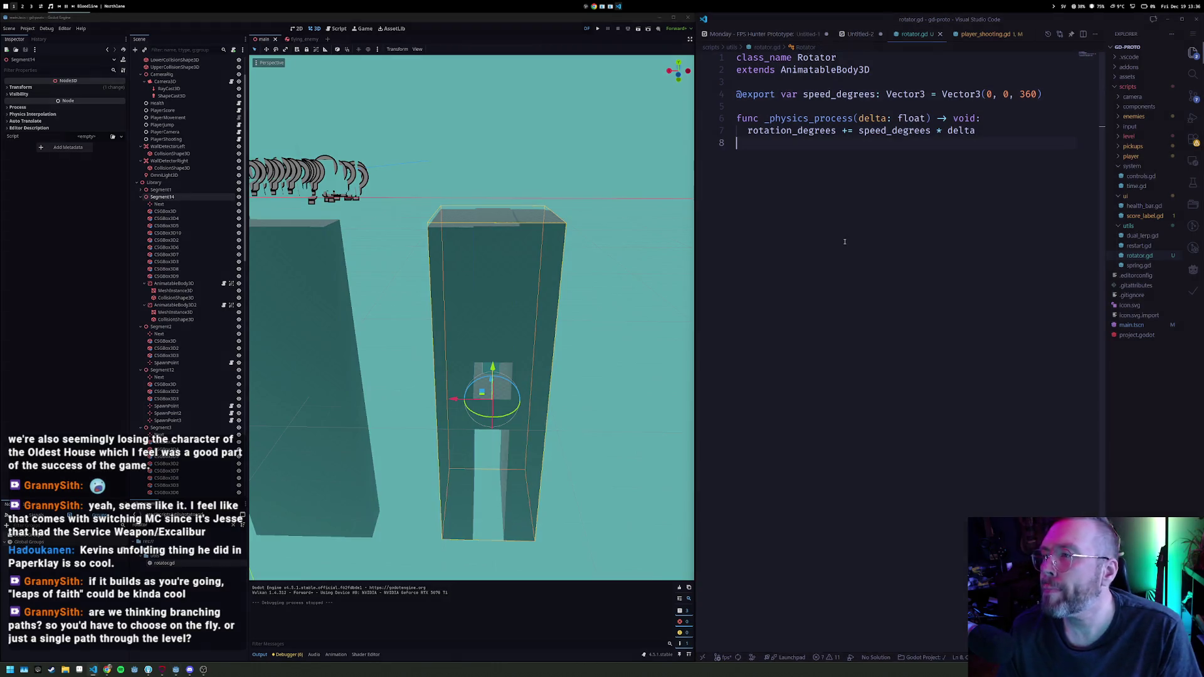
{"action": "key", "text": "ctrl+p"}
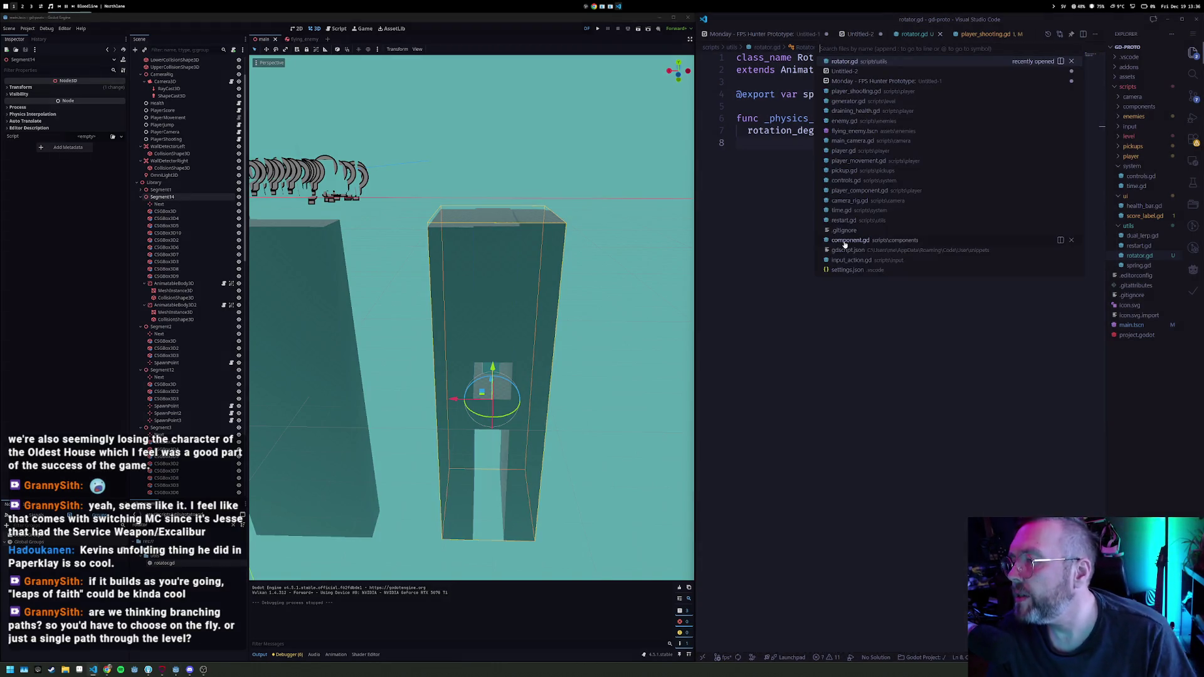
Step: Open generator.gd from the recent files and scroll down to the segment loop
{"action": "key", "text": "Down"}
{"action": "key", "text": "Down"}
{"action": "key", "text": "Down"}
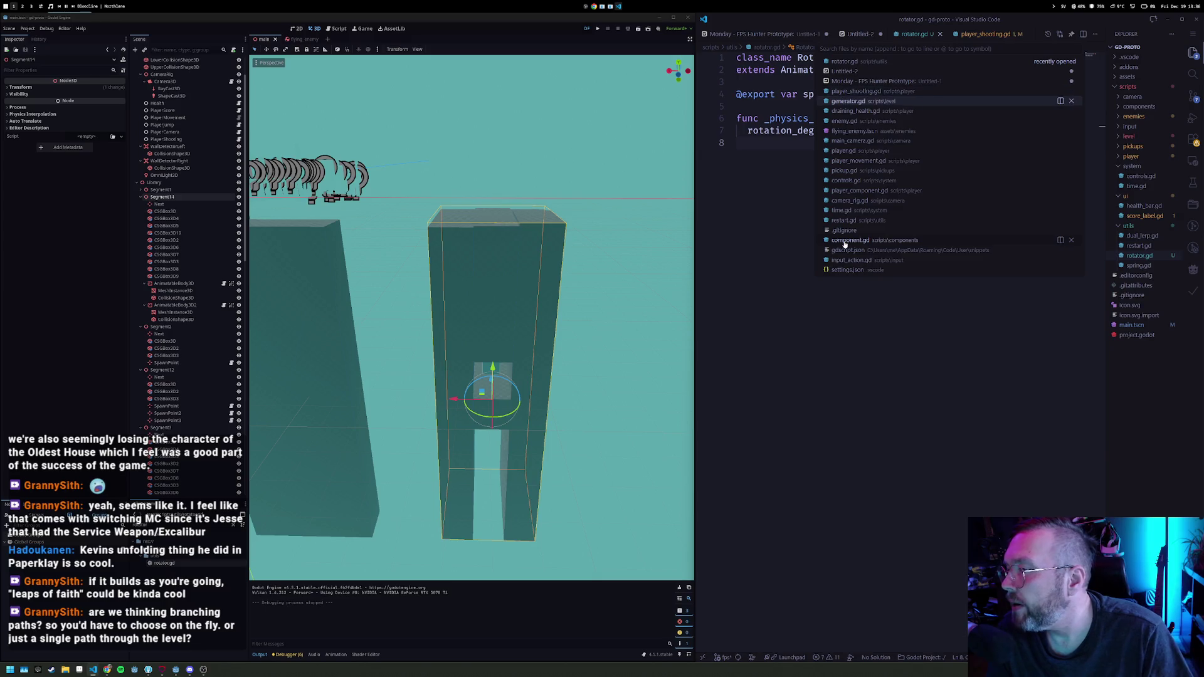
{"action": "key", "text": "Return"}
{"action": "key", "text": "Down"}
{"action": "scroll", "coordinate": [832, 284], "scroll_direction": "down", "scroll_amount": 2}
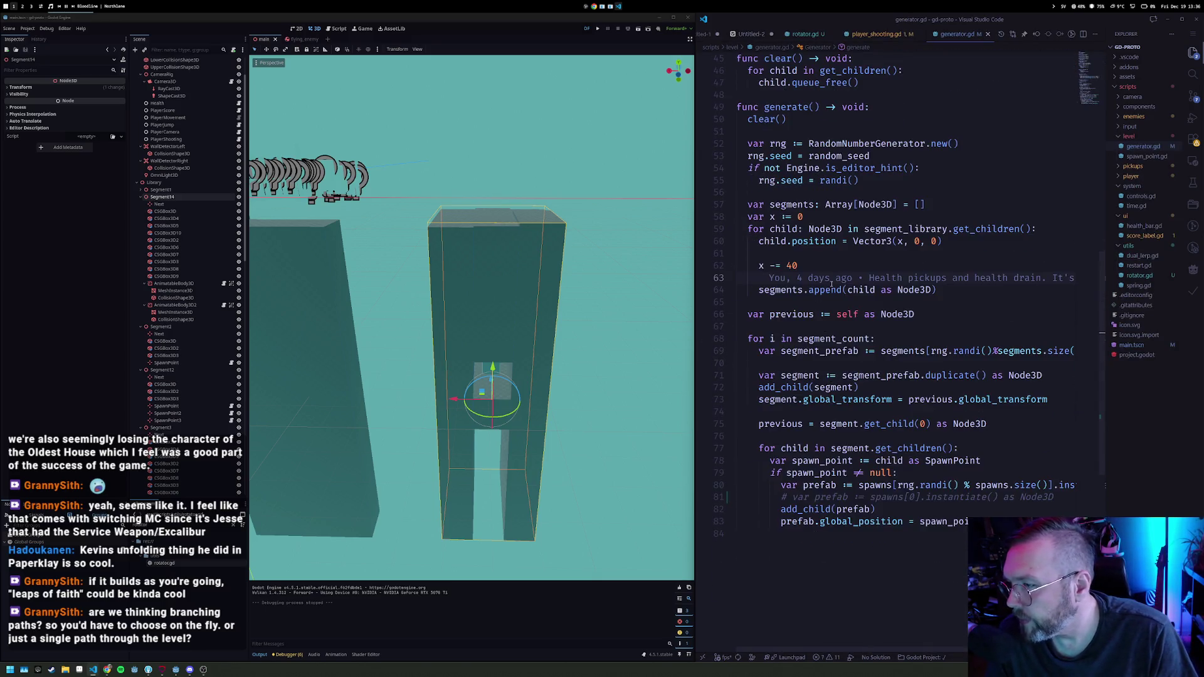
{"action": "left_click", "coordinate": [804, 290]}
Step: Review the child loop variable and the segments append and usage on lines 59–69
{"action": "scroll", "coordinate": [799, 301], "scroll_direction": "up", "scroll_amount": 5}
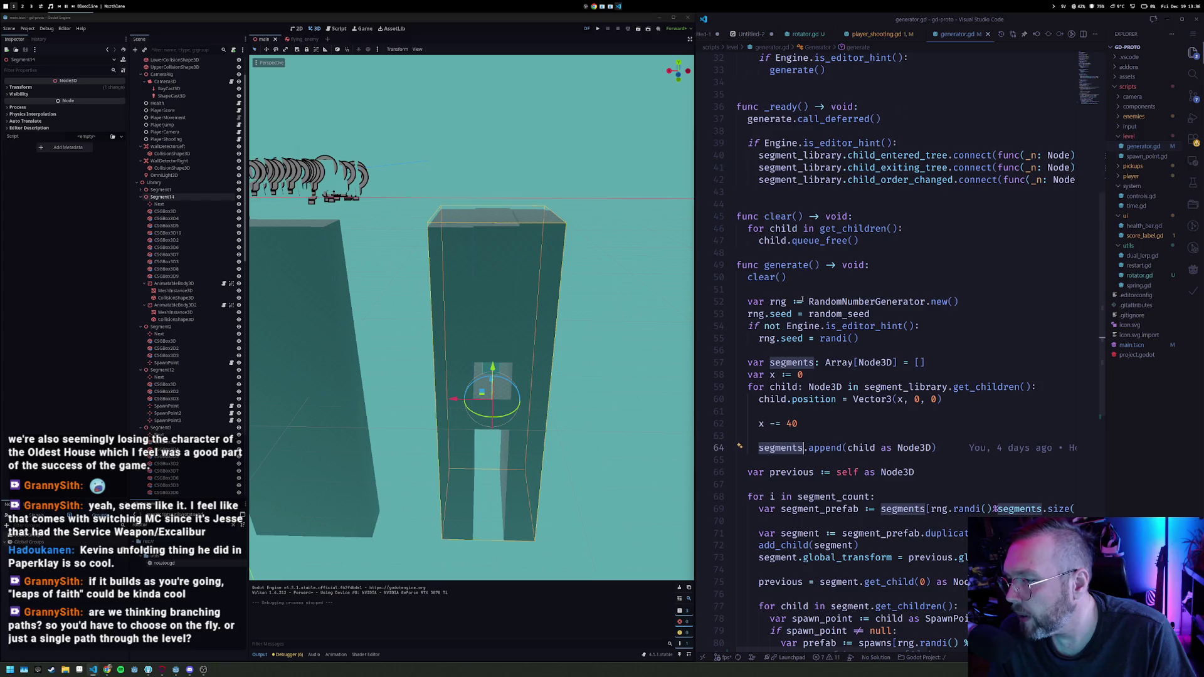
{"action": "scroll", "coordinate": [814, 363], "scroll_direction": "down", "scroll_amount": 2}
{"action": "left_click", "coordinate": [788, 339]}
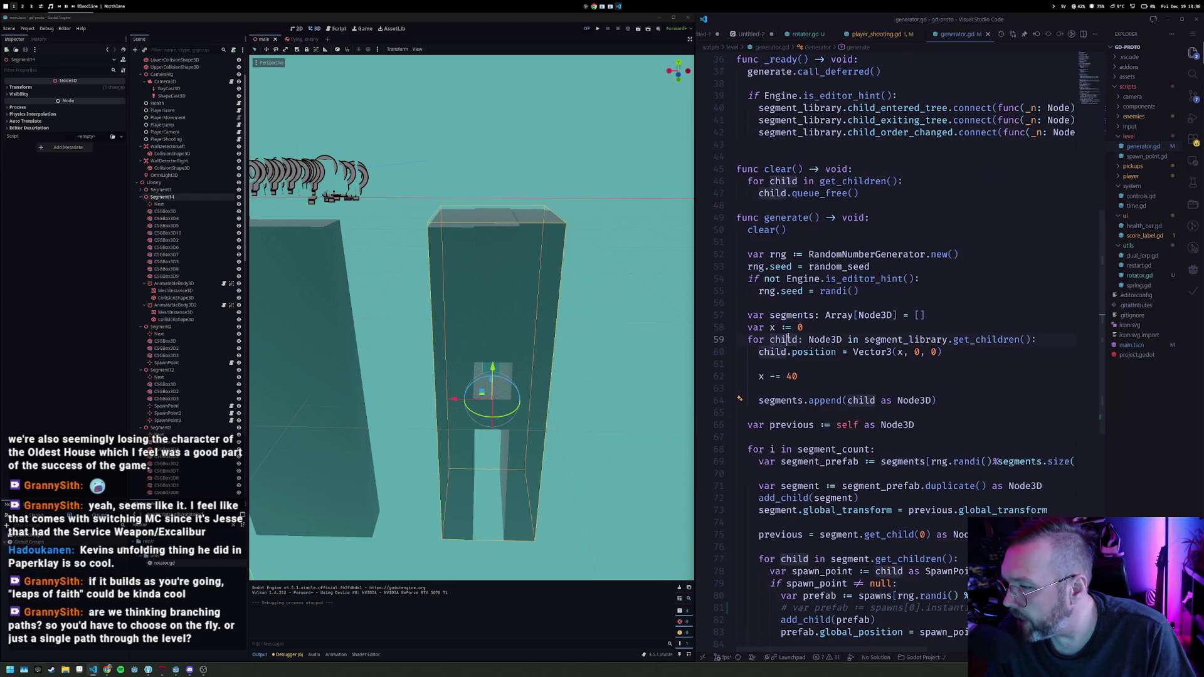
{"action": "scroll", "coordinate": [828, 394], "scroll_direction": "down", "scroll_amount": 3}
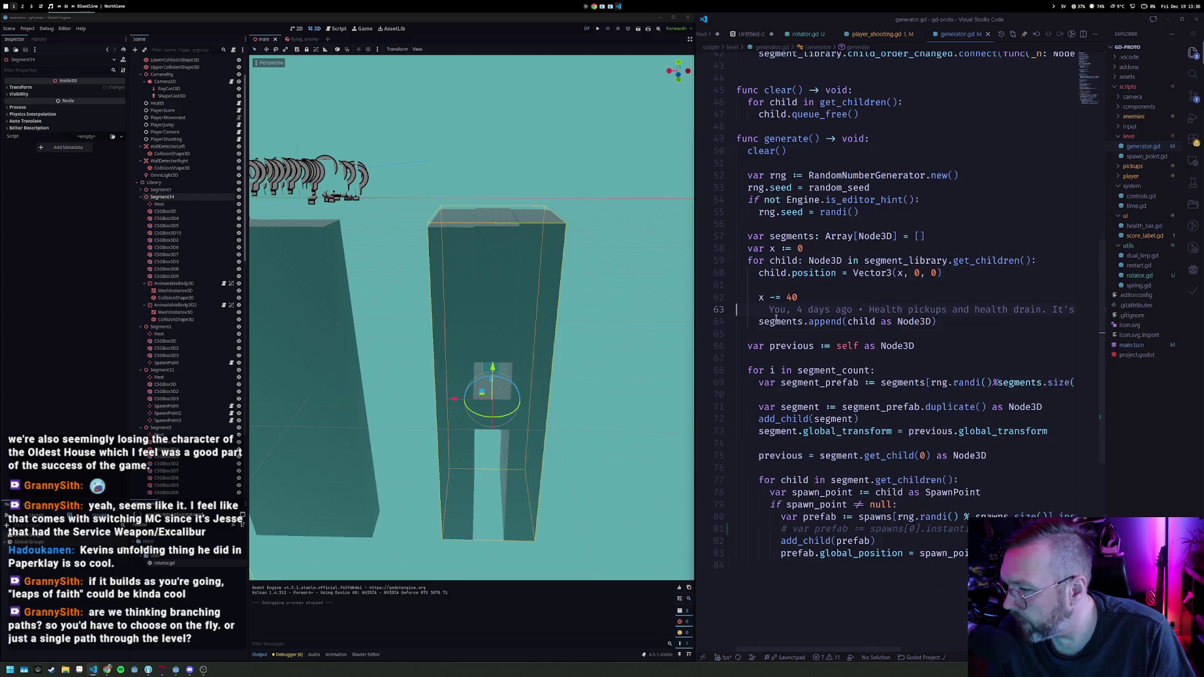
{"action": "left_click", "coordinate": [777, 325]}
{"action": "scroll", "coordinate": [841, 286], "scroll_direction": "down", "scroll_amount": 3}
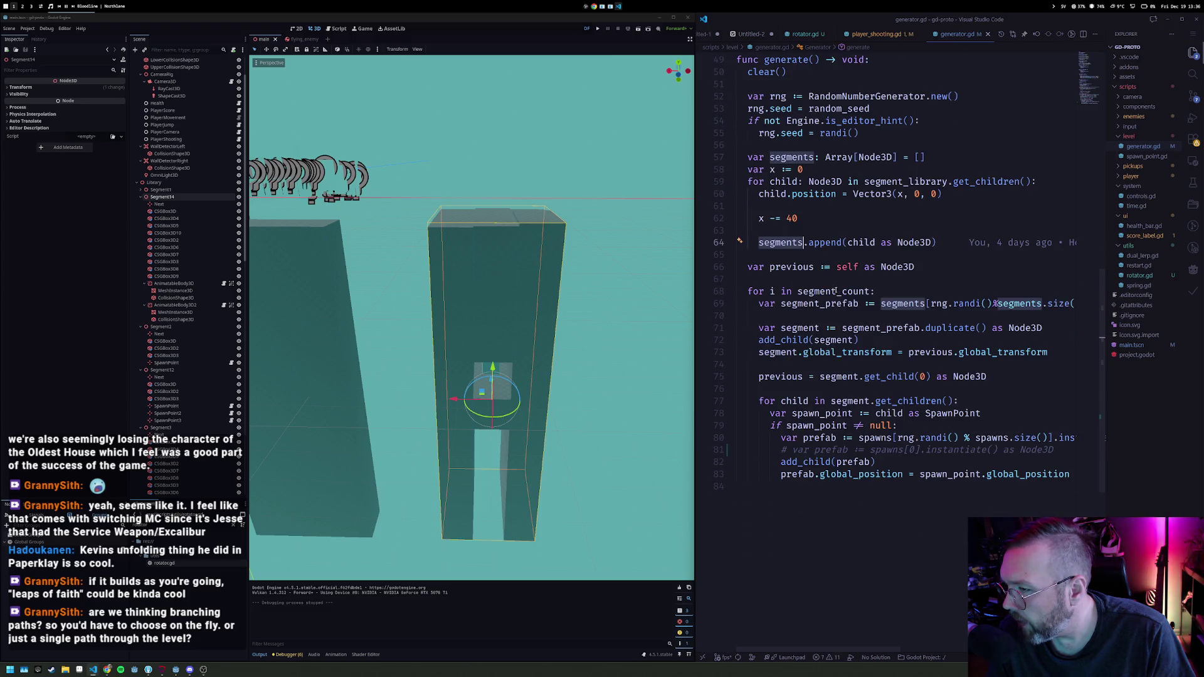
{"action": "double_click", "coordinate": [899, 305]}
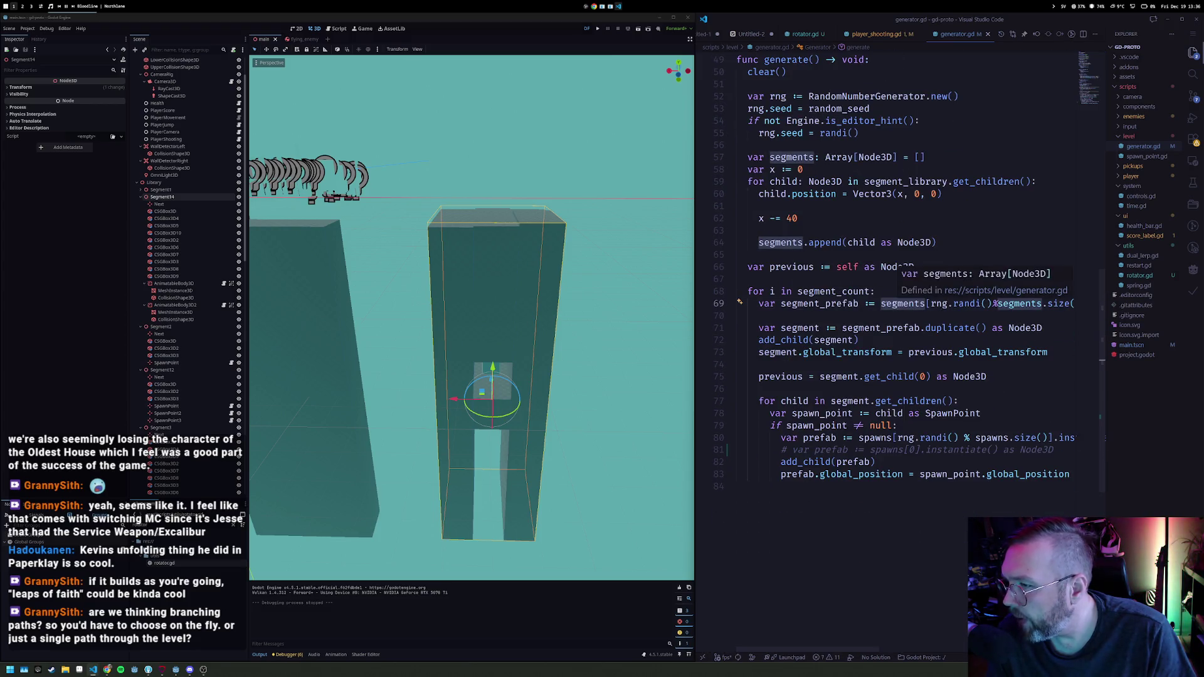
{"action": "left_click", "coordinate": [777, 243]}
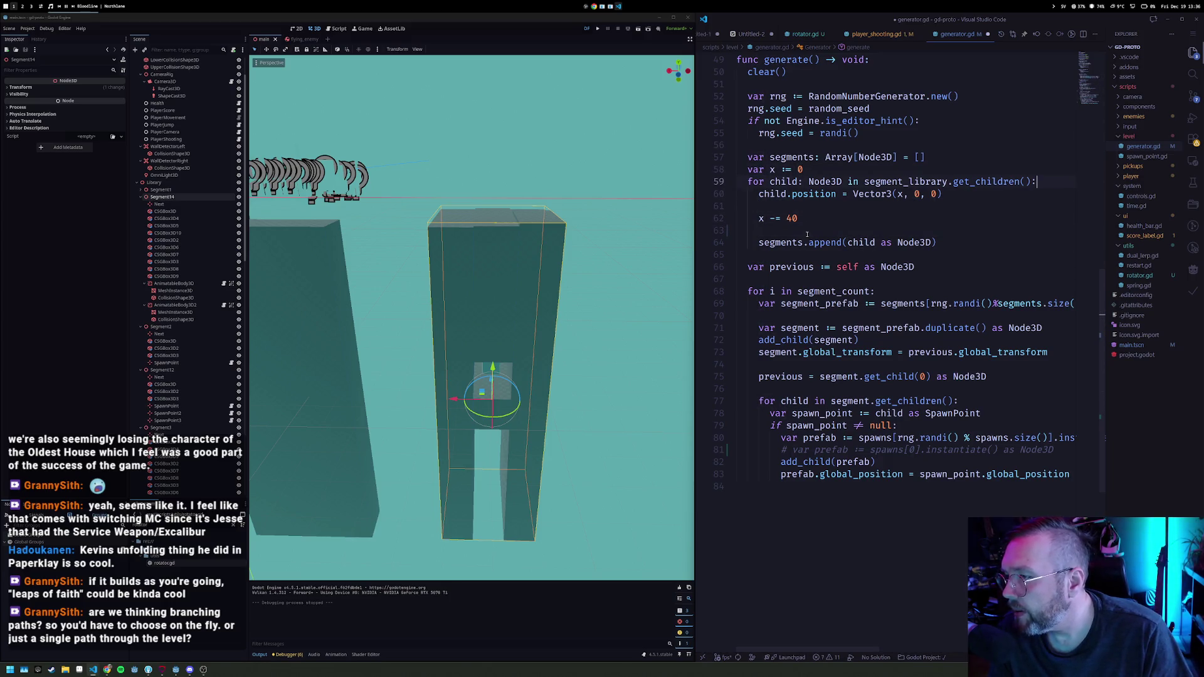
Step: Add an 'if not child.visible: continue' guard at the top of the segment loop
{"action": "key", "text": "Return"}
{"action": "type", "text": "if child.is"}
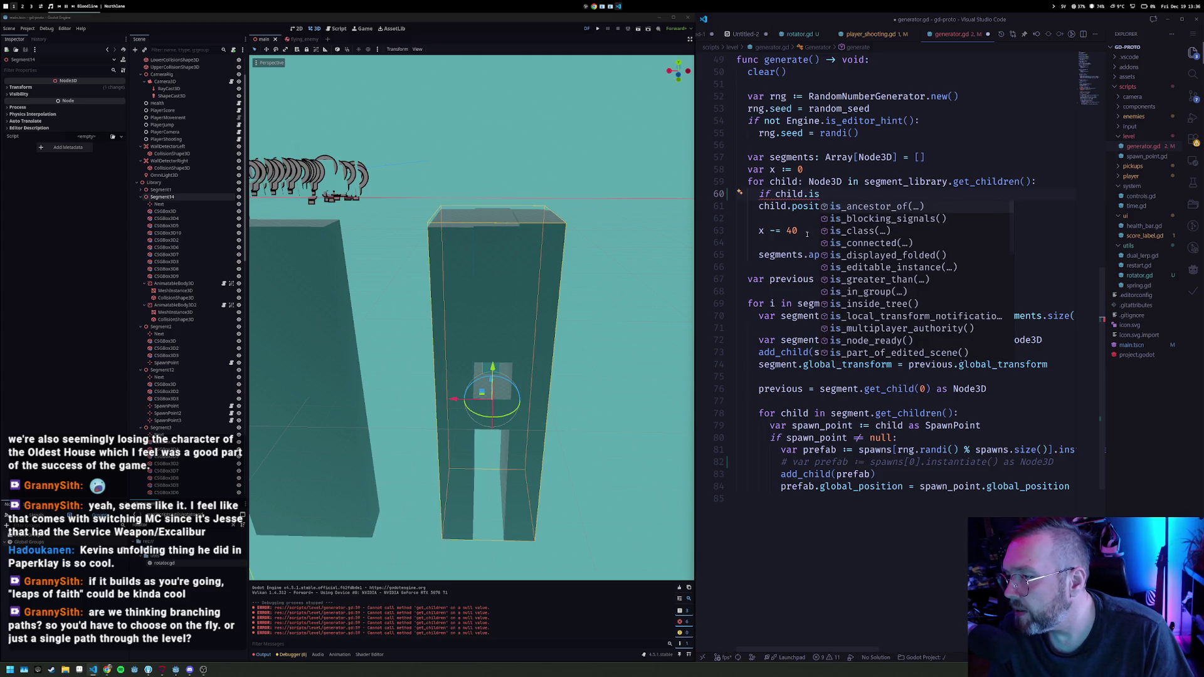
{"action": "type", "text": "_vis"}
{"action": "key", "text": "Delete"}
{"action": "key", "text": "Delete"}
{"action": "key", "text": "Delete"}
{"action": "key", "text": "Return"}
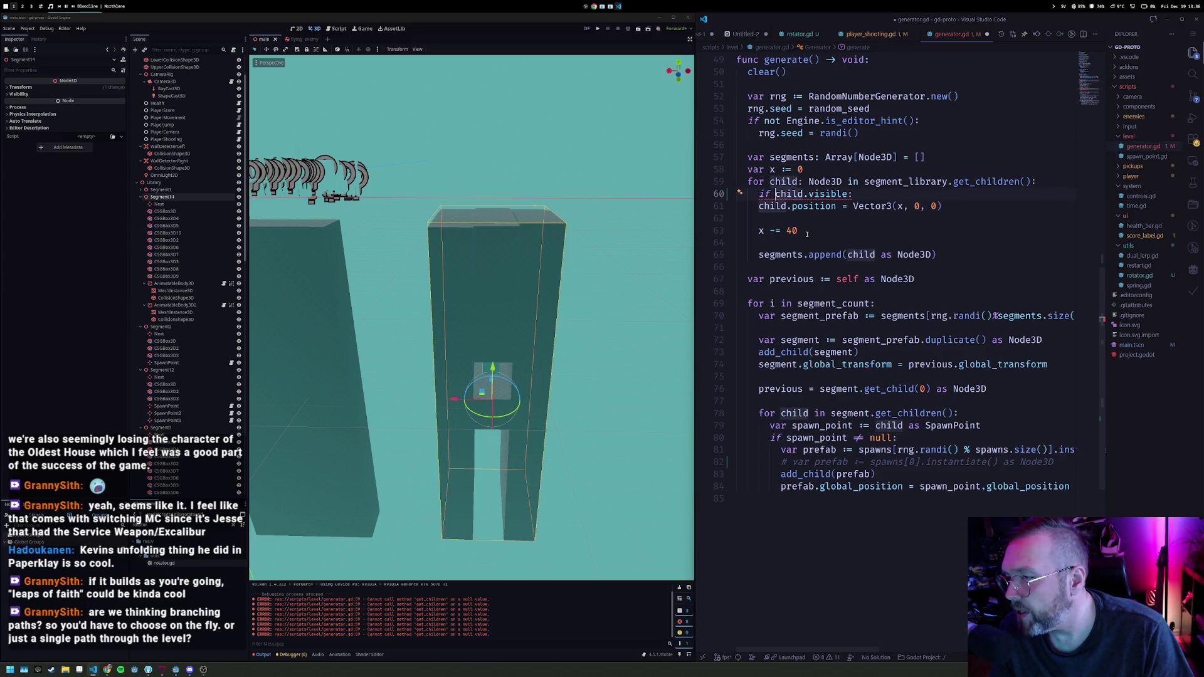
{"action": "type", "text": "not"}
{"action": "key", "text": "End"}
{"action": "key", "text": "Return"}
{"action": "type", "text": "continue"}
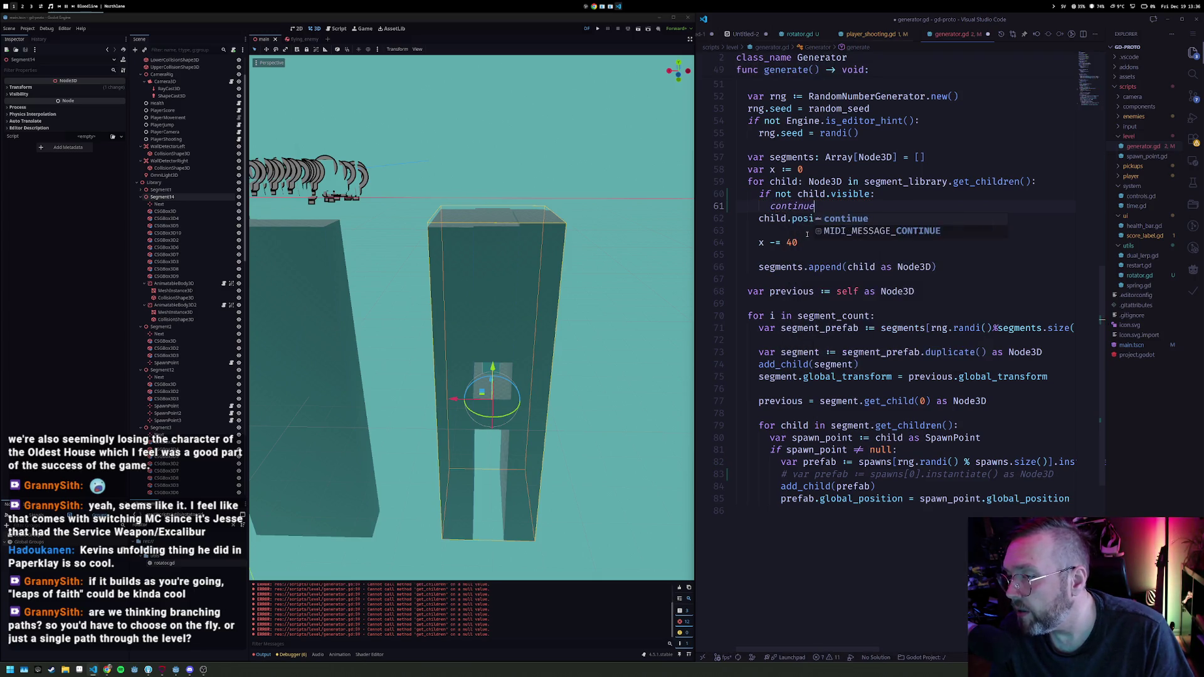
{"action": "key", "text": "Return"}
{"action": "key", "text": "Return"}
Step: Collapse the Segment14, Segment2, Segment12 and Segment3 nodes in the Scene dock
{"action": "left_click", "coordinate": [140, 197]}
{"action": "left_click", "coordinate": [143, 205]}
{"action": "left_click", "coordinate": [140, 212]}
{"action": "left_click", "coordinate": [140, 219]}
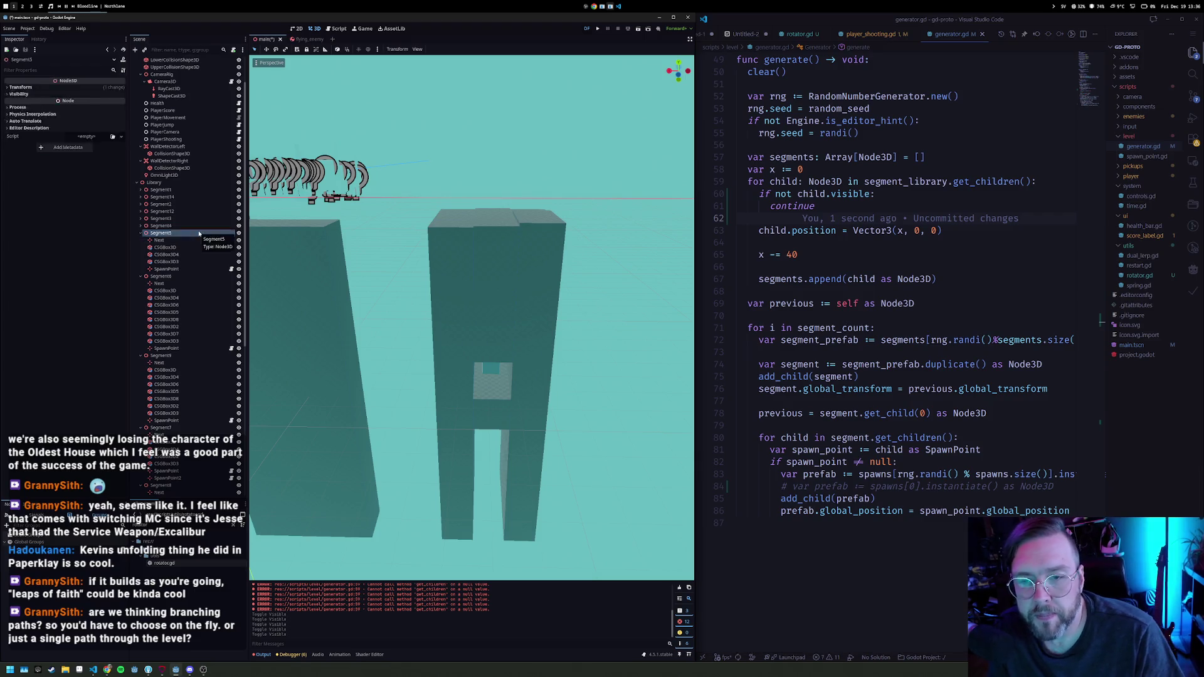
Step: Collapse Segment5, duplicate Segment14 into Segment15 with Ctrl+D, and run the game
{"action": "key", "text": "Left"}
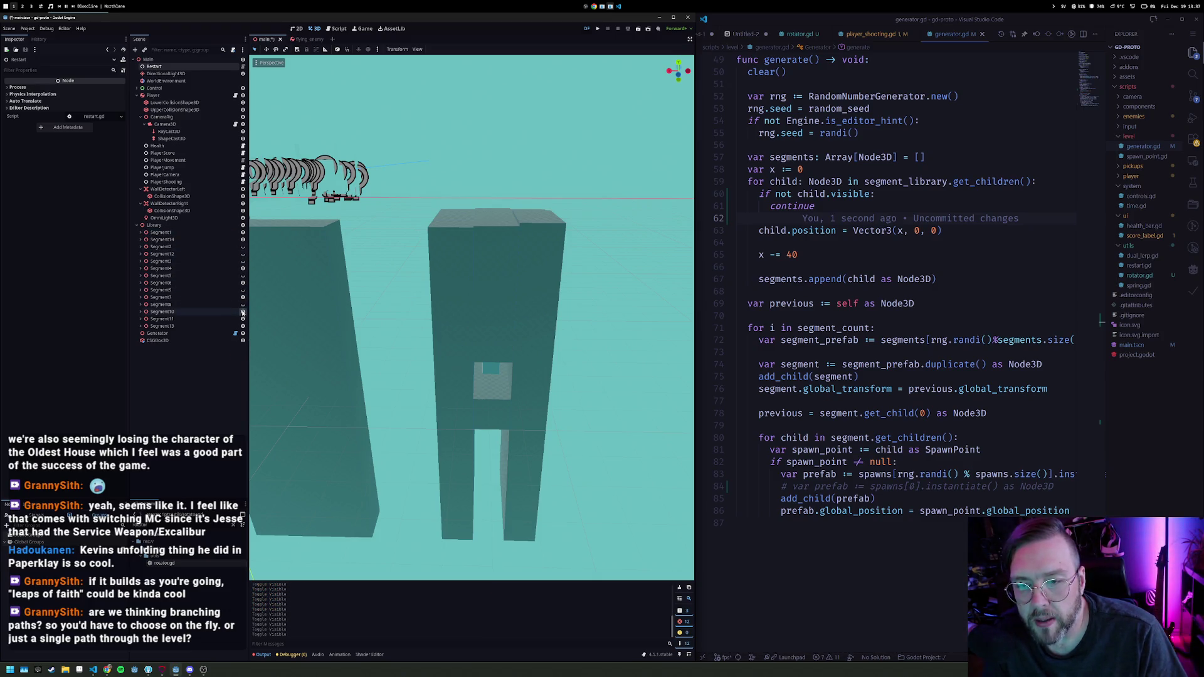
{"action": "left_click", "coordinate": [174, 241]}
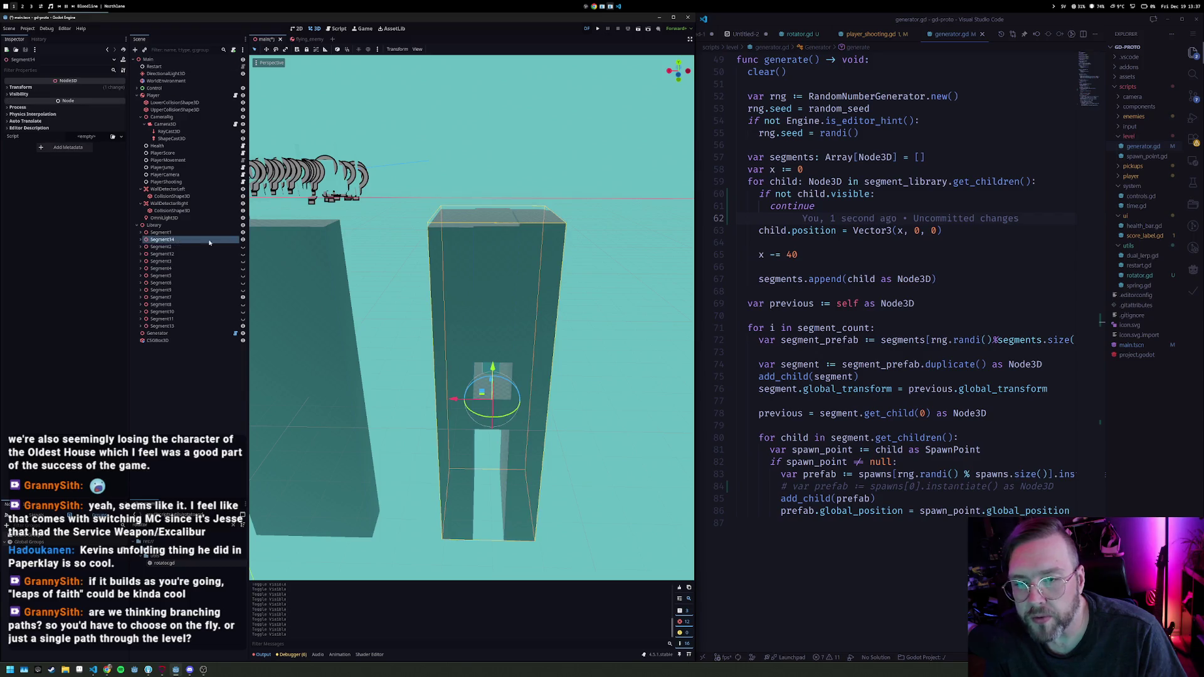
{"action": "key", "text": "ctrl+d"}
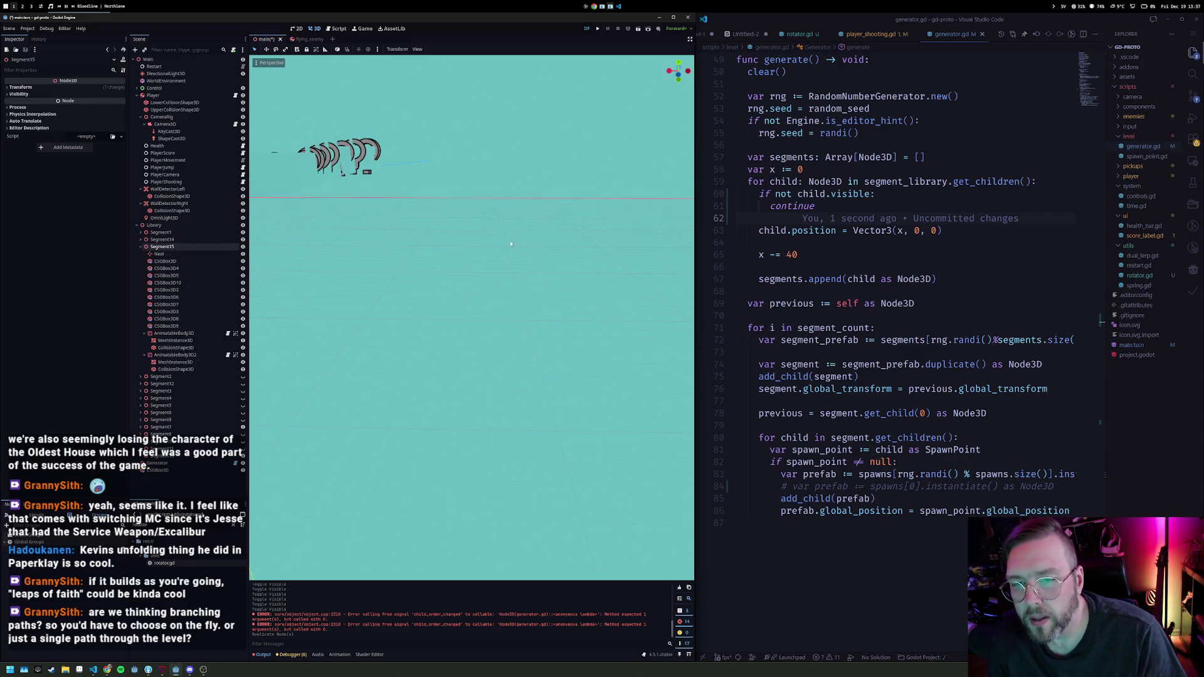
{"action": "key", "text": "F5"}
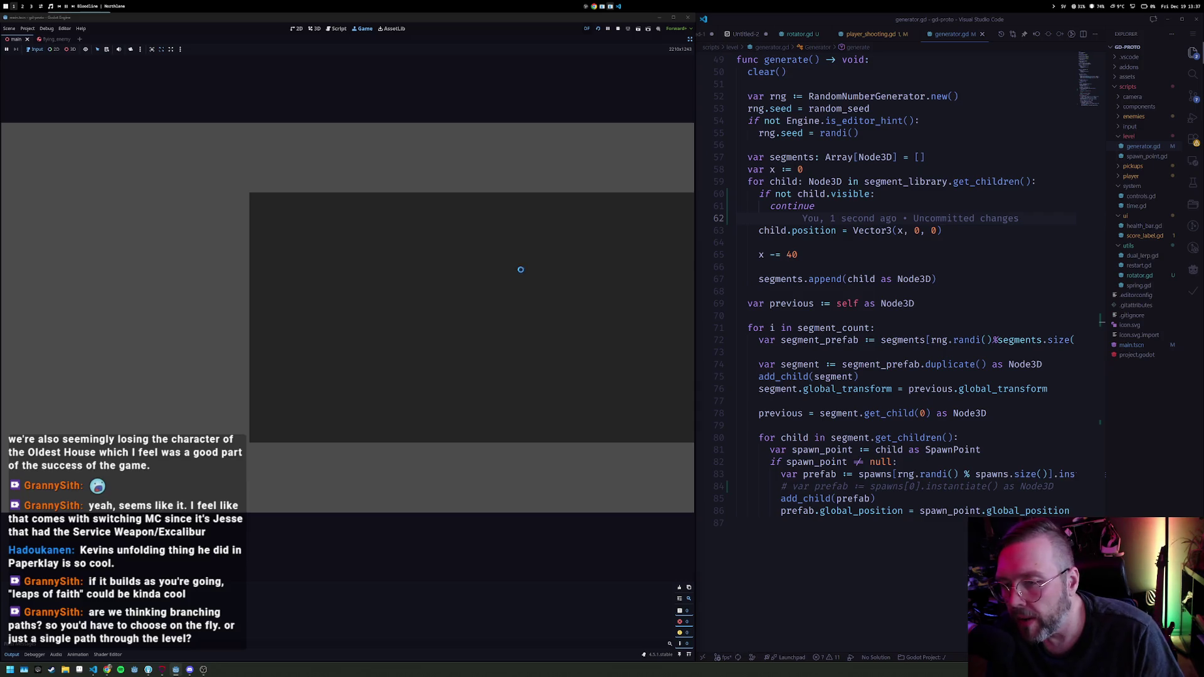
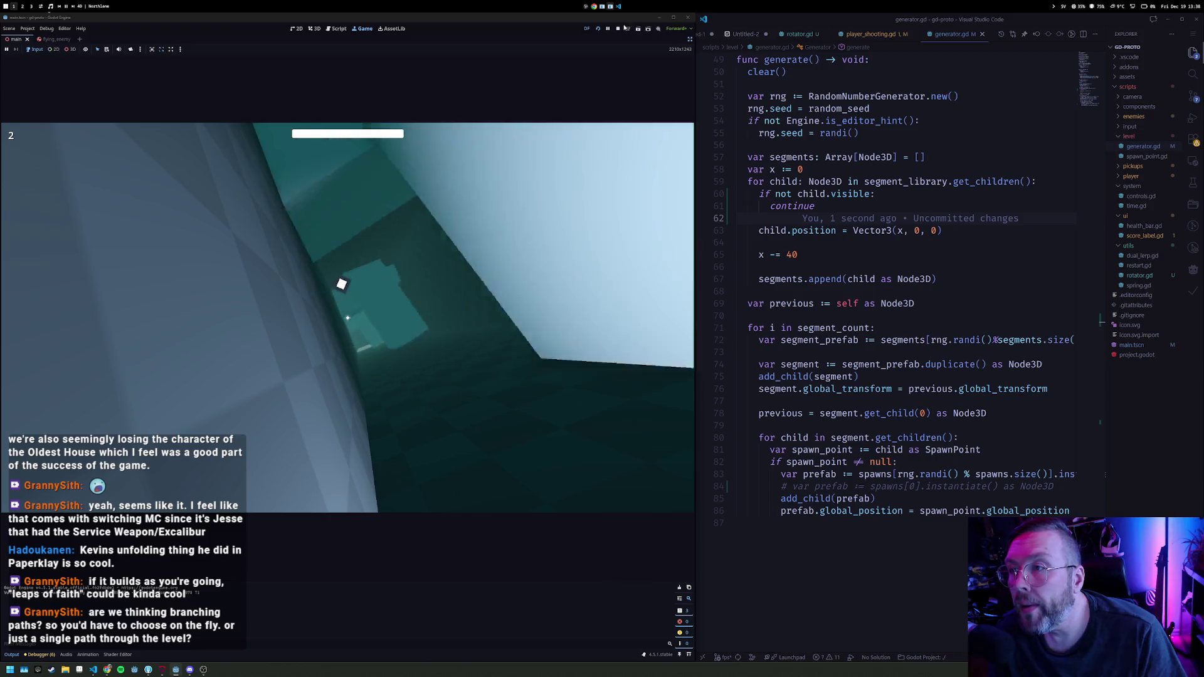
Step: Stop the running test play so the main scene's 3D editor returns
{"action": "left_click", "coordinate": [618, 29]}
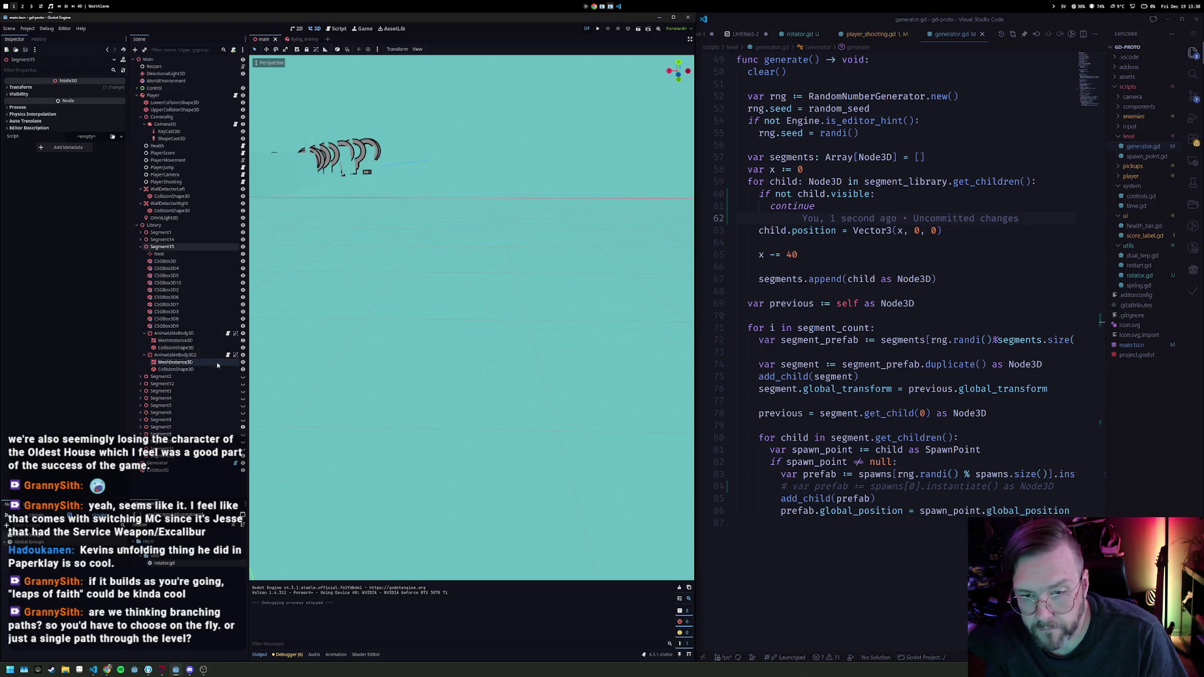
Step: Delete the AnimatableBody3D2 node and its children from Segment15
{"action": "right_click", "coordinate": [187, 357]}
{"action": "left_click", "coordinate": [259, 519]}
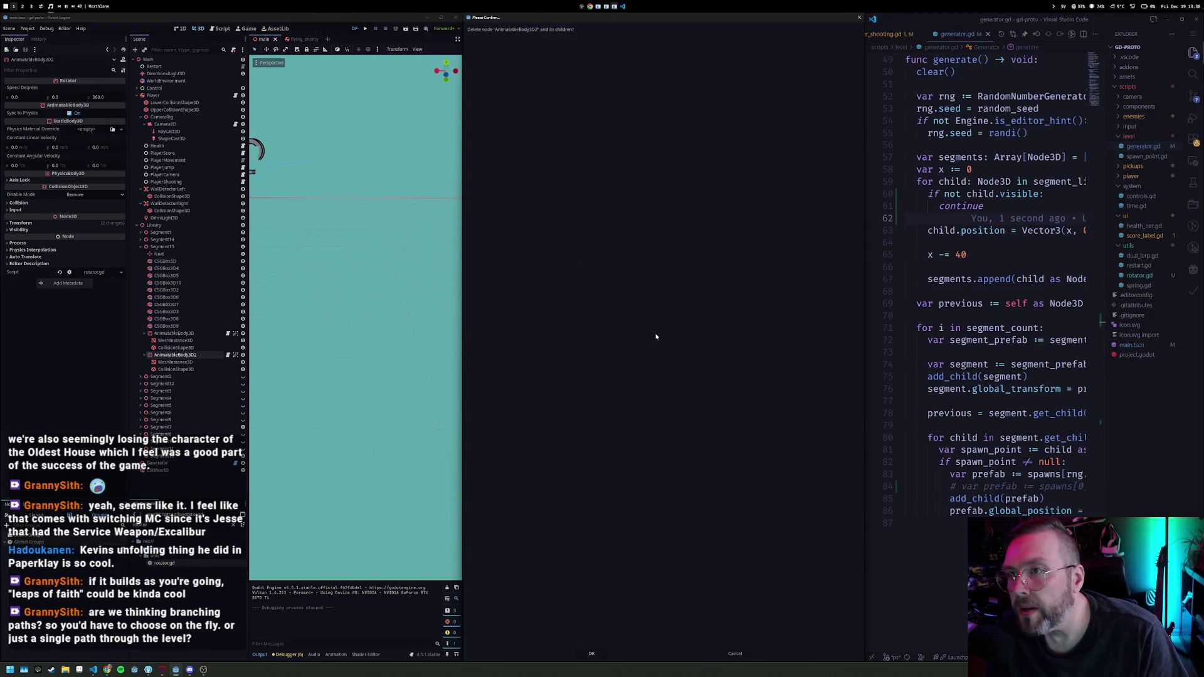
{"action": "left_click", "coordinate": [591, 654]}
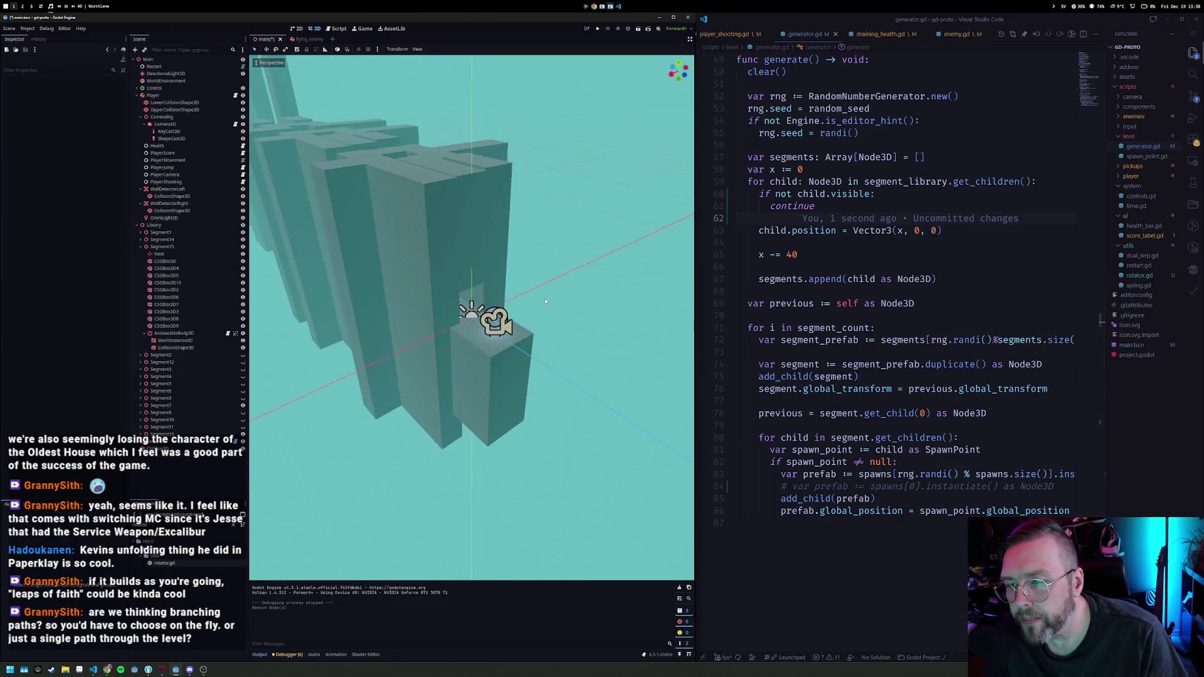
Step: Select and frame Segment14, toggling its boxes' visibility to inspect it
{"action": "left_click_drag", "start_coordinate": [552, 302], "coordinate": [487, 263]}
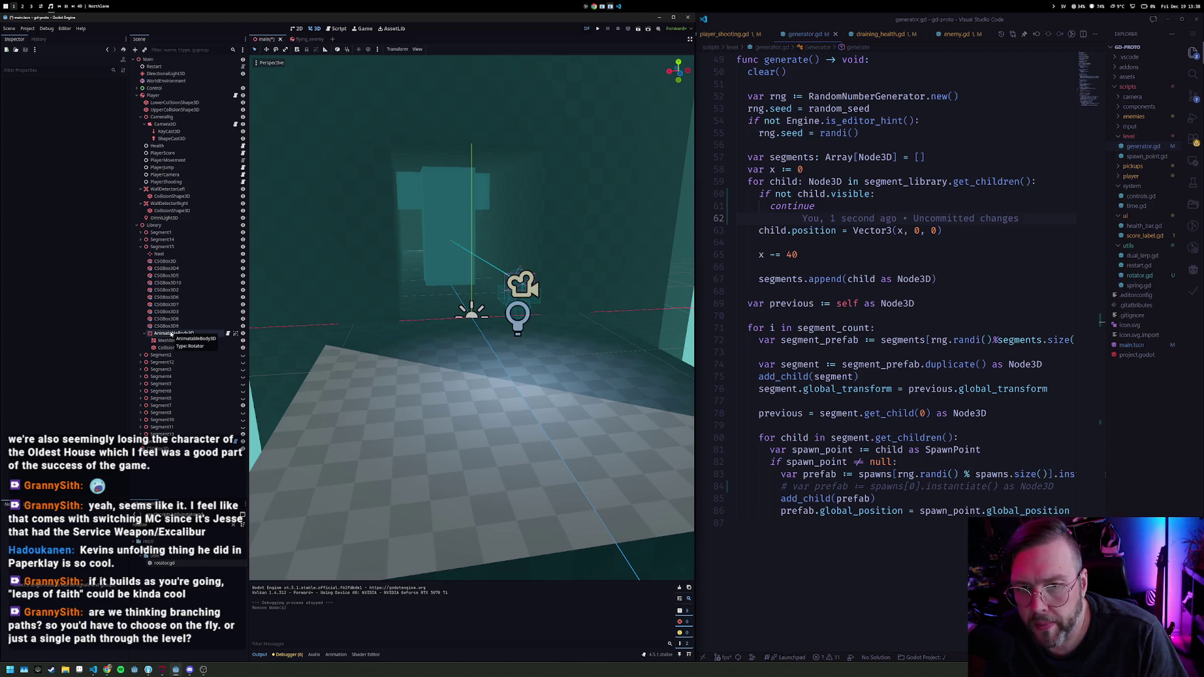
{"action": "left_click", "coordinate": [149, 241]}
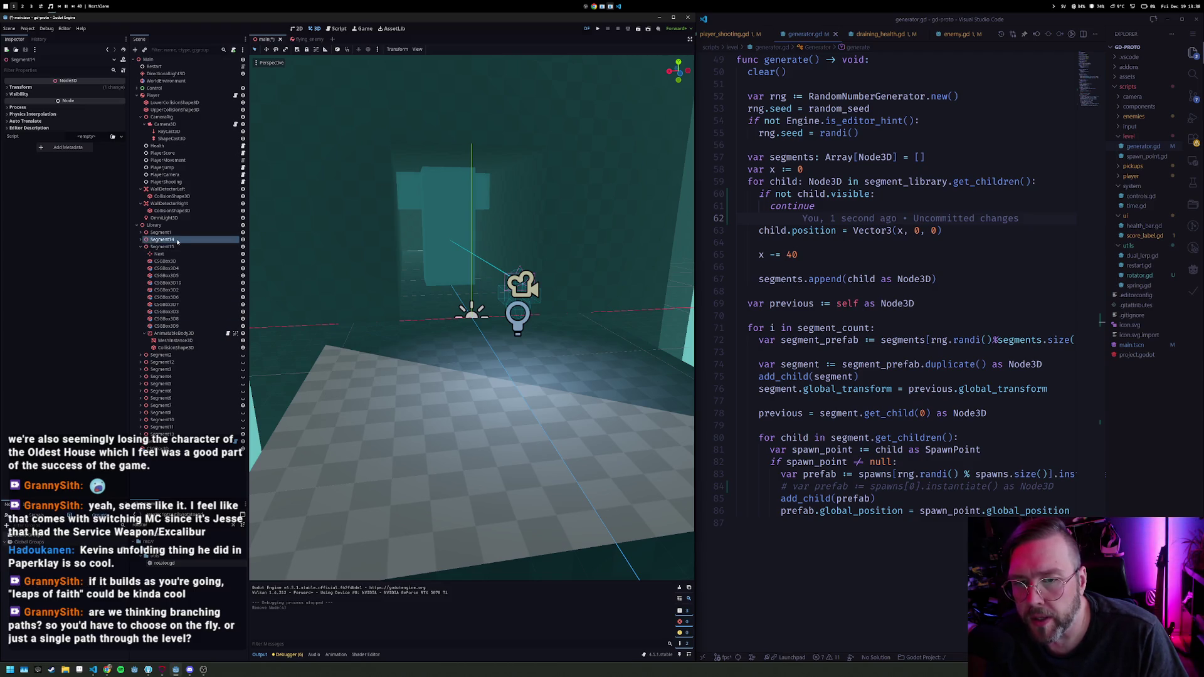
{"action": "left_click", "coordinate": [244, 241]}
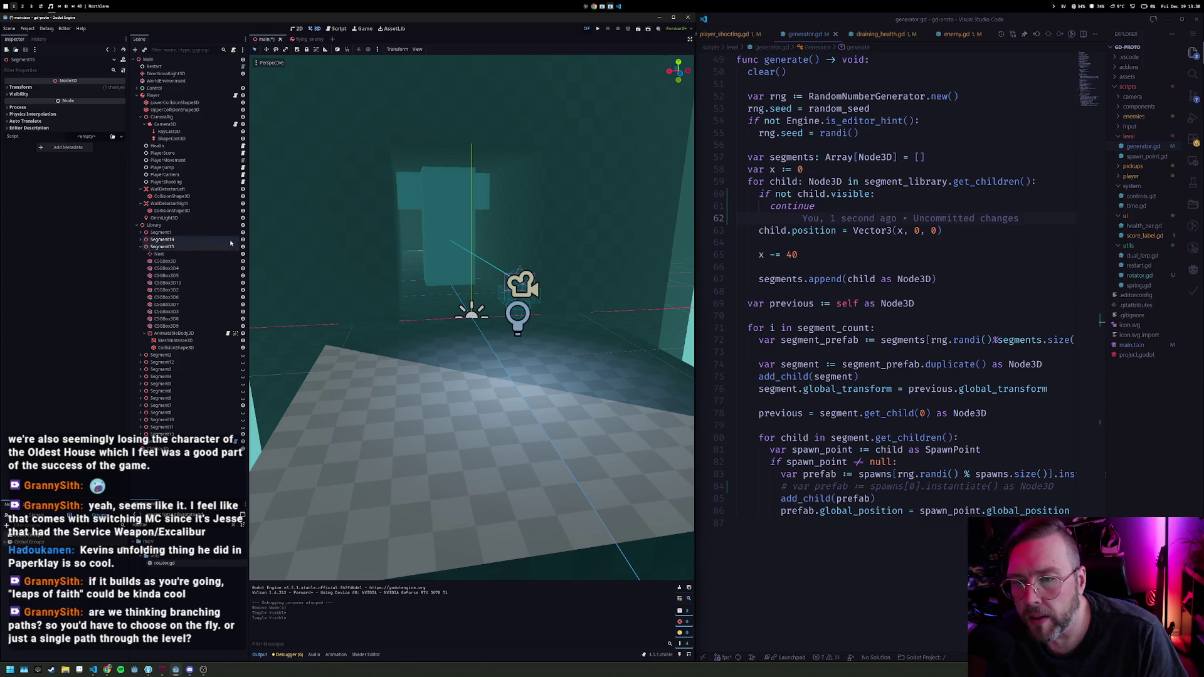
{"action": "left_click", "coordinate": [244, 240]}
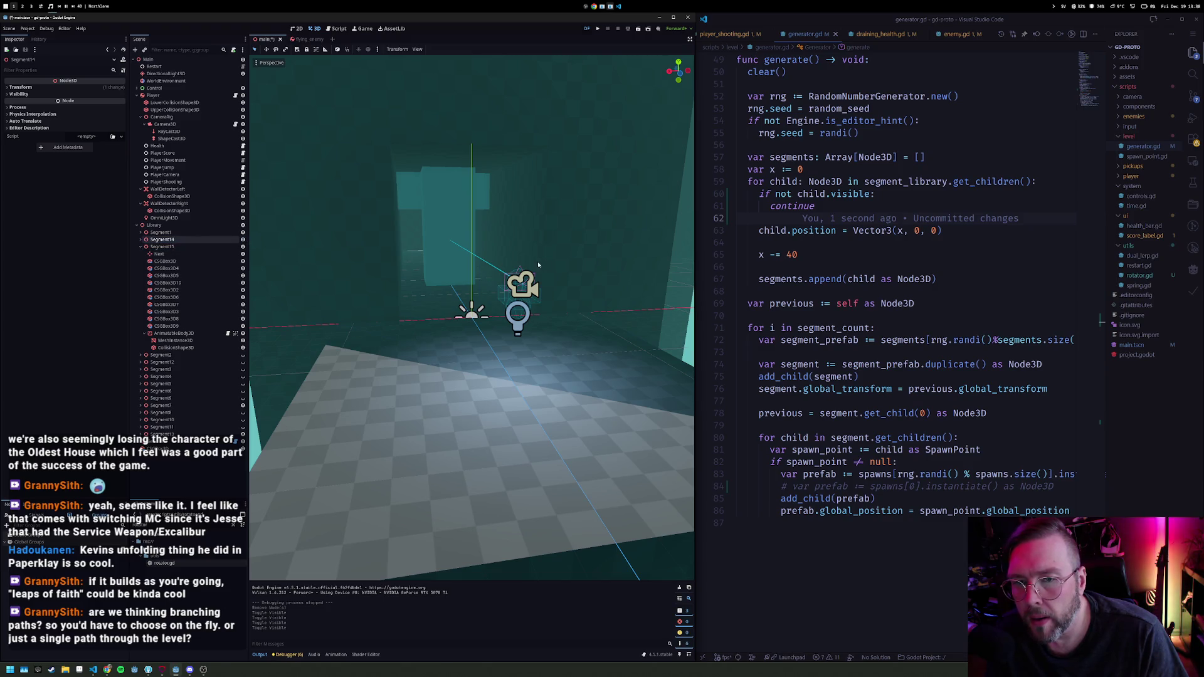
{"action": "key", "text": "f"}
{"action": "left_click_drag", "start_coordinate": [564, 265], "coordinate": [543, 290]}
{"action": "scroll", "coordinate": [543, 290], "scroll_direction": "up", "scroll_amount": 5}
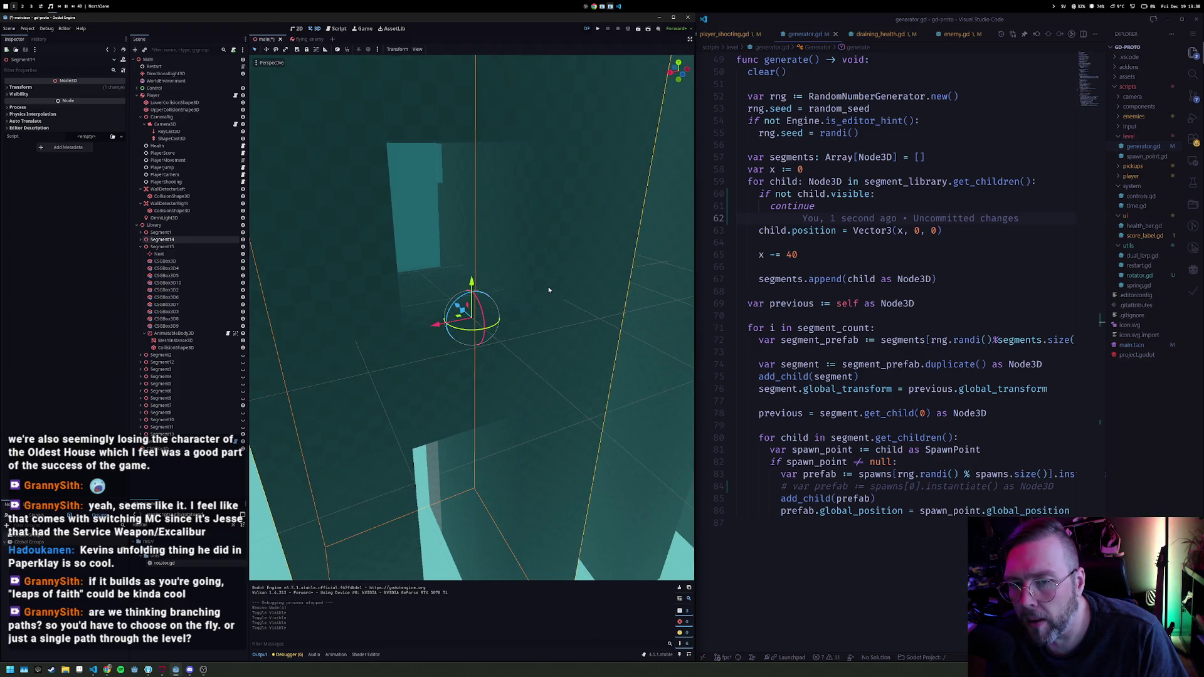
{"action": "scroll", "coordinate": [486, 326], "scroll_direction": "down", "scroll_amount": 5}
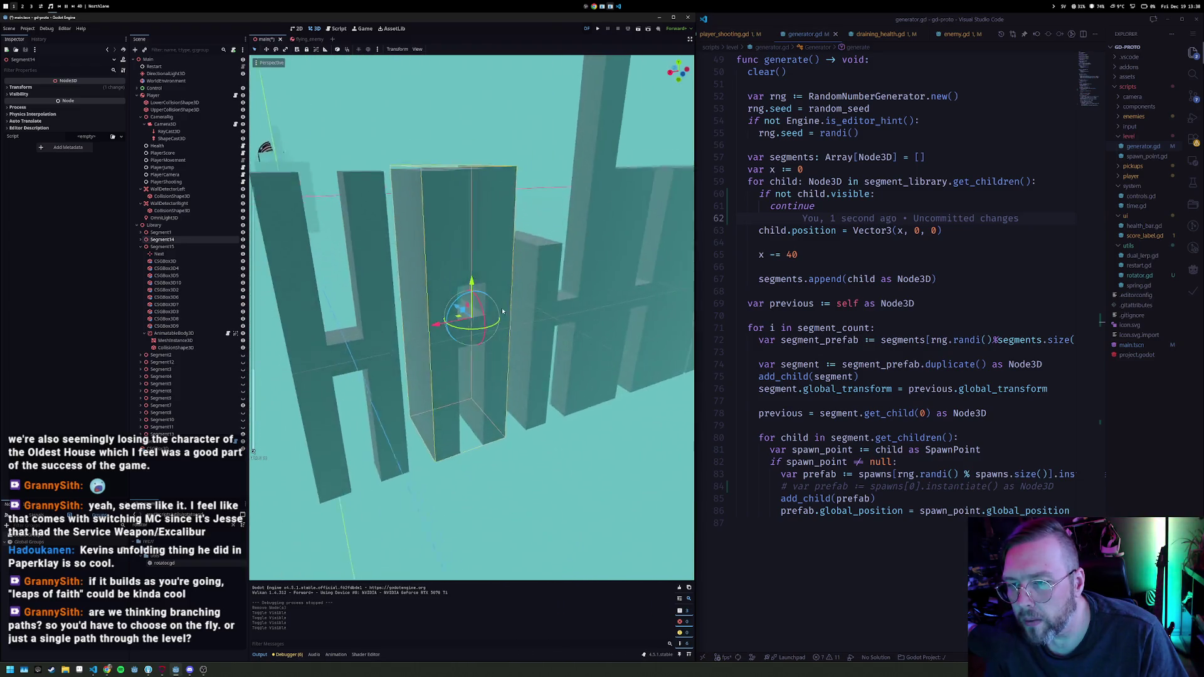
{"action": "left_click", "coordinate": [243, 240]}
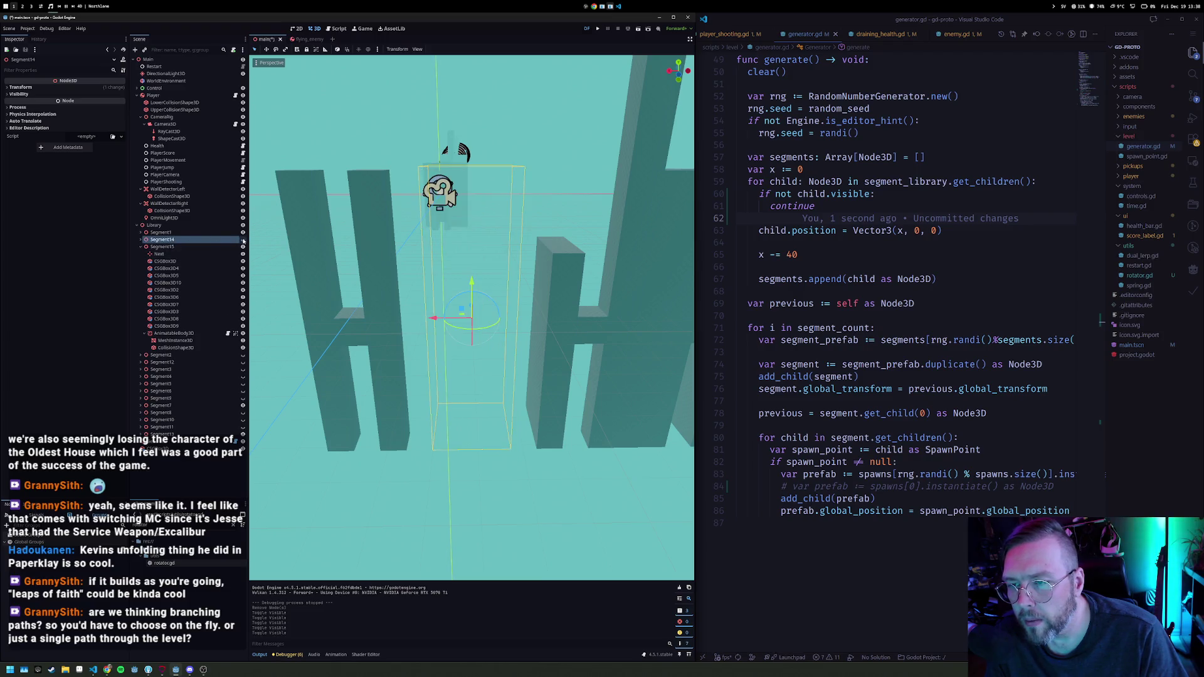
{"action": "left_click", "coordinate": [243, 240]}
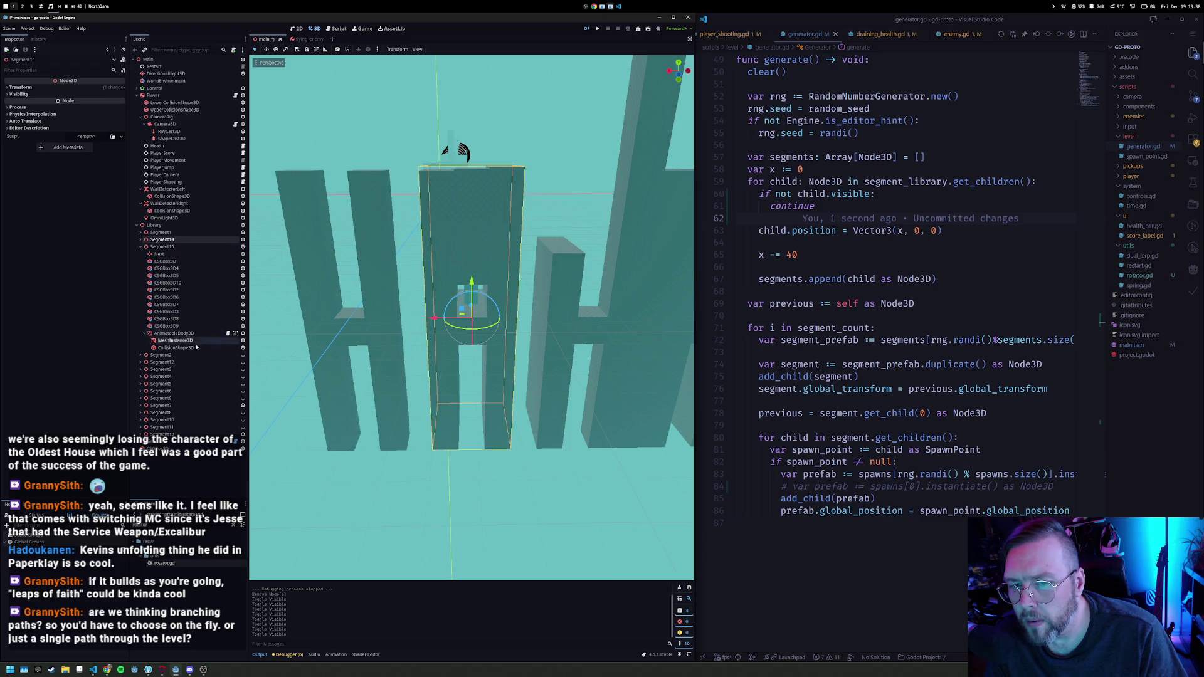
Step: Frame Segment15 and delete it from the segment library
{"action": "left_click", "coordinate": [180, 249]}
{"action": "key", "text": "f"}
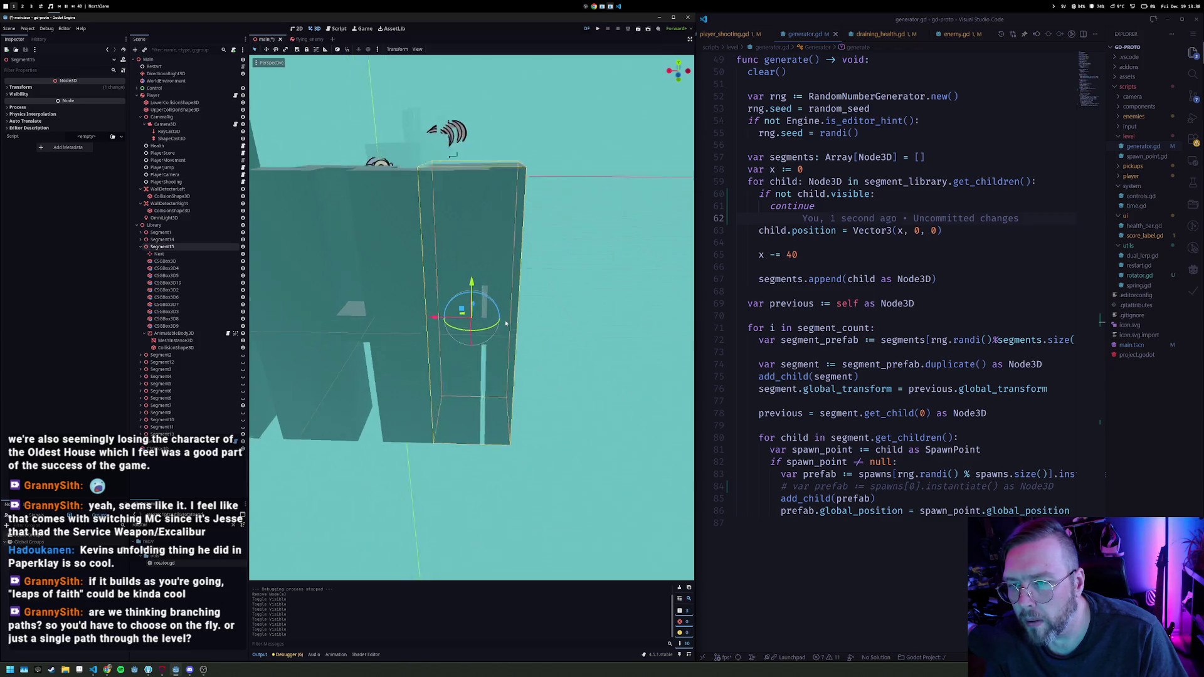
{"action": "left_click_drag", "start_coordinate": [456, 317], "coordinate": [526, 324]}
{"action": "key", "text": "Delete"}
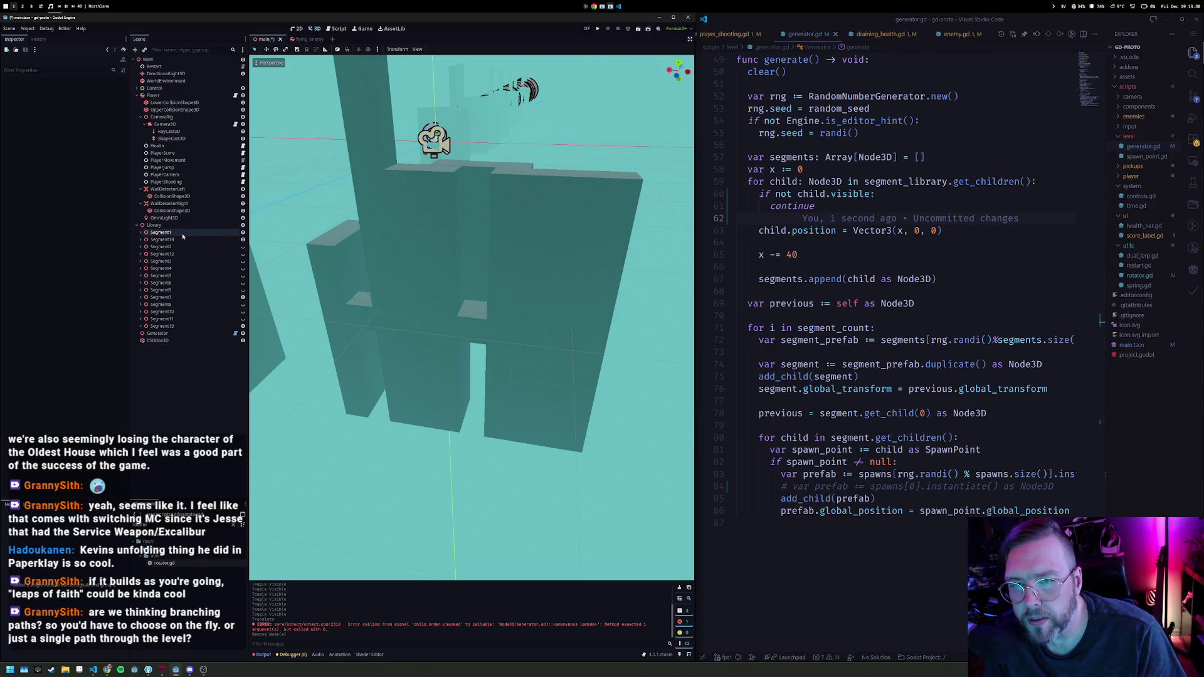
Step: Delete the extra AnimatableBody3D2 and its children inside Segment14
{"action": "left_click", "coordinate": [162, 240]}
{"action": "left_click", "coordinate": [141, 239]}
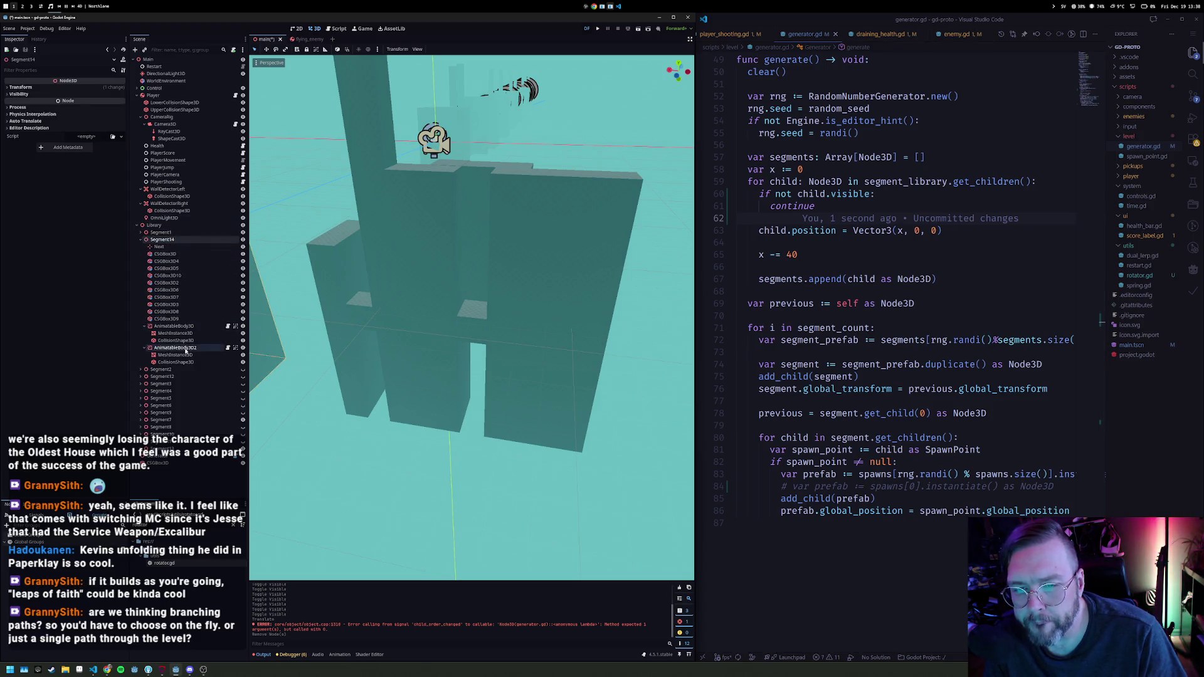
{"action": "left_click", "coordinate": [184, 349]}
{"action": "left_click", "coordinate": [195, 348]}
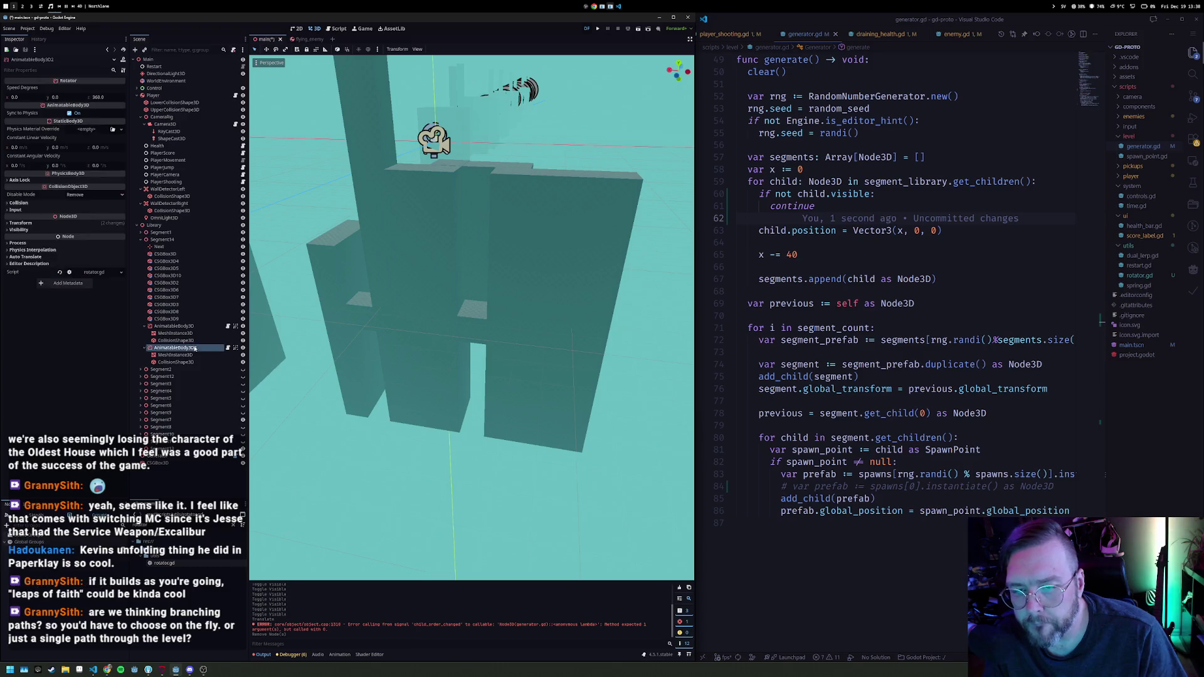
{"action": "right_click", "coordinate": [184, 347]}
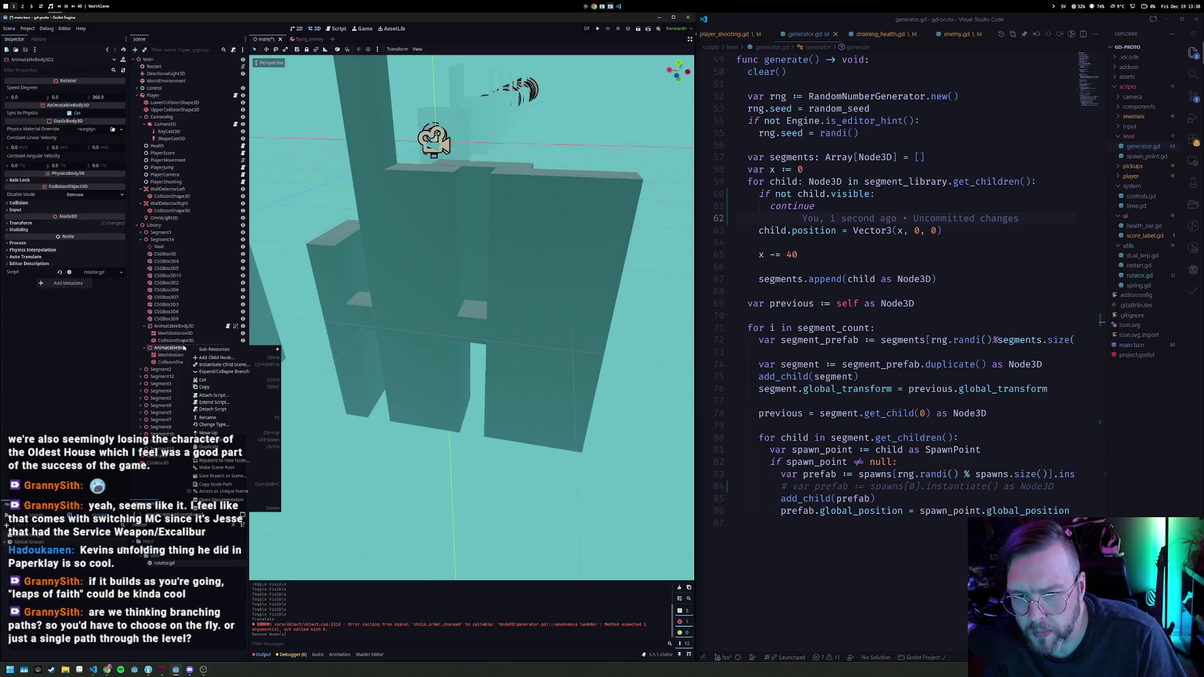
{"action": "left_click", "coordinate": [226, 426]}
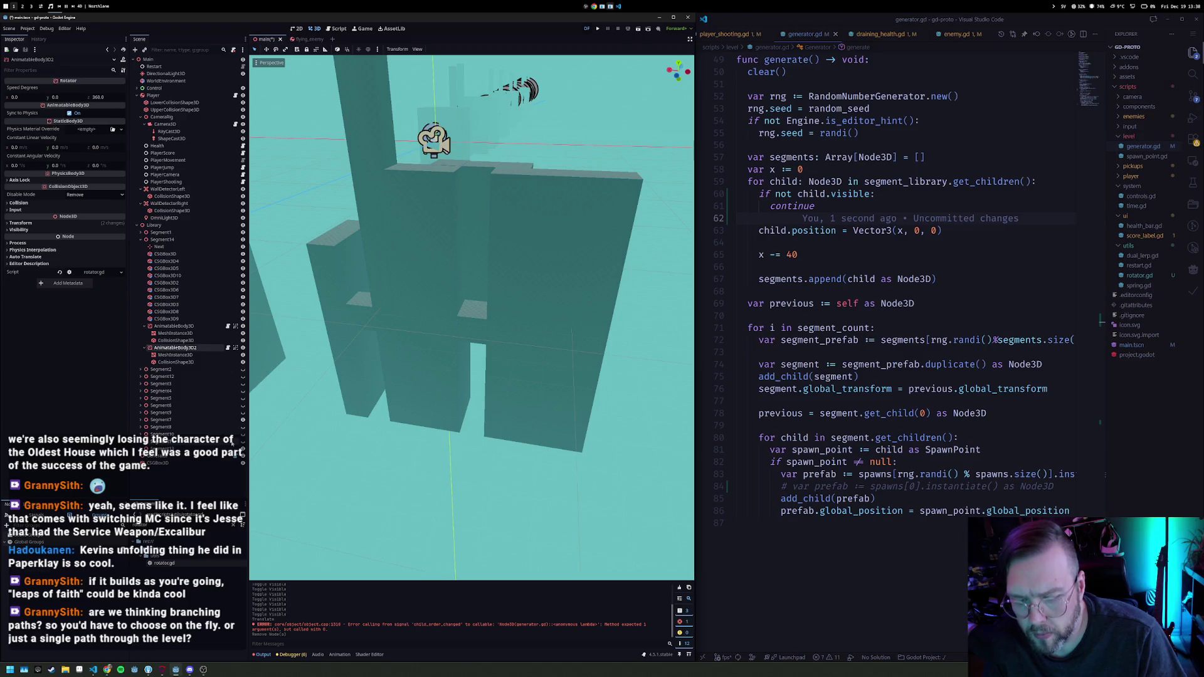
{"action": "key", "text": "Delete"}
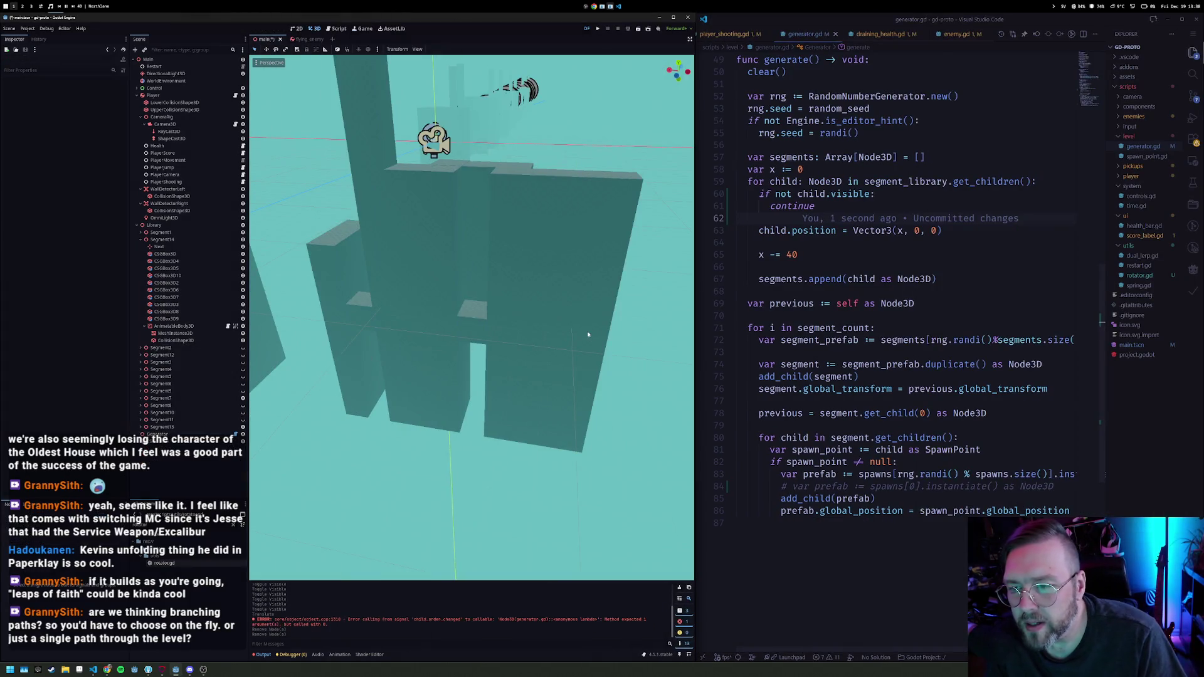
{"action": "mouse_move", "coordinate": [587, 335]}
{"action": "left_mouse_down"}
{"action": "mouse_move", "coordinate": [569, 423]}
{"action": "mouse_move", "coordinate": [658, 337]}
{"action": "mouse_move", "coordinate": [274, 309]}
{"action": "left_mouse_up"}
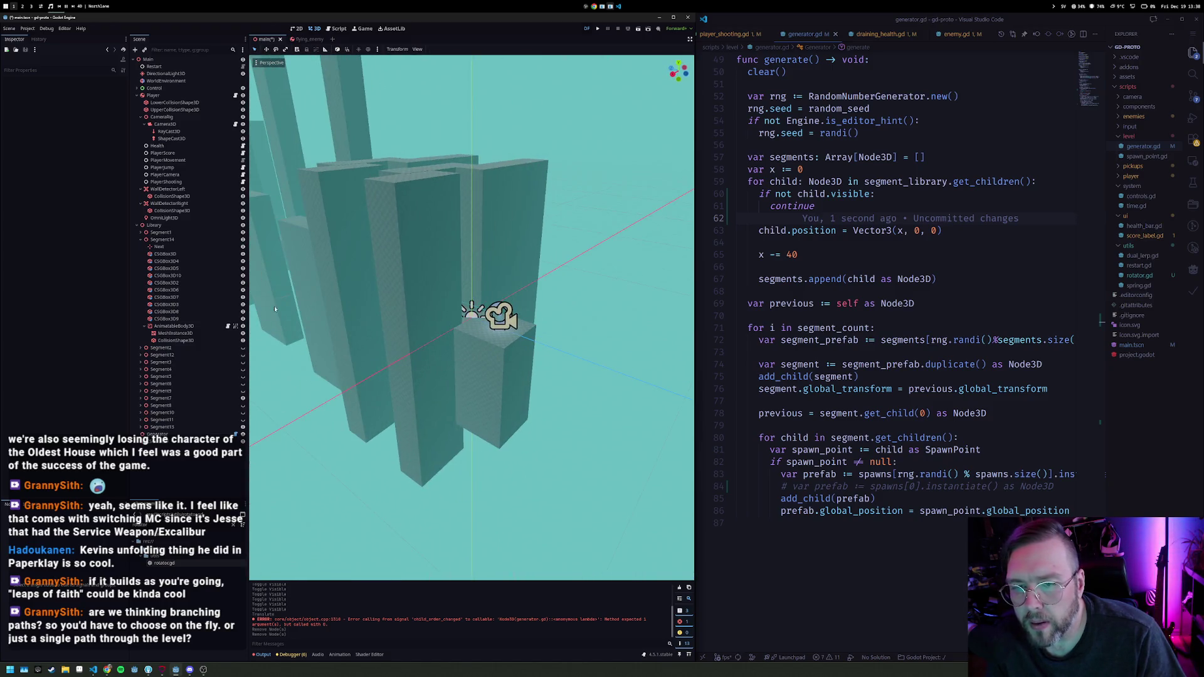
Step: Shorten wall box CSGBox3D10 in Segment14 to a height of 29.8
{"action": "double_click", "coordinate": [177, 242]}
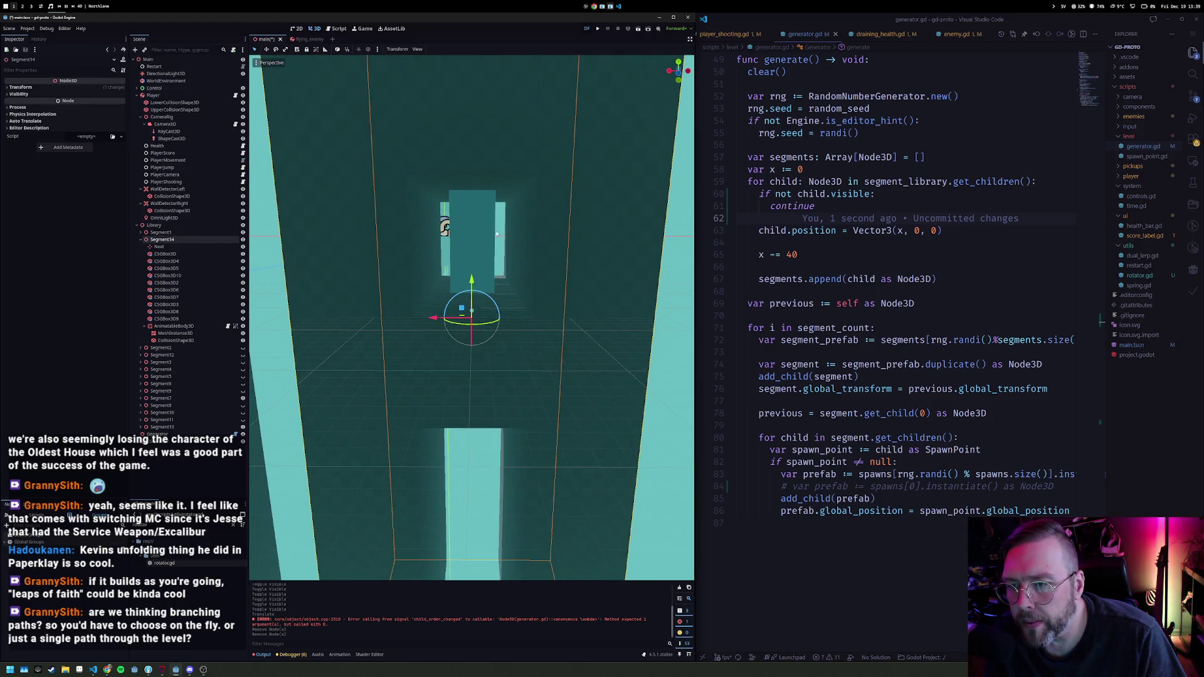
{"action": "left_click", "coordinate": [493, 172]}
{"action": "mouse_move", "coordinate": [489, 168]}
{"action": "left_mouse_down"}
{"action": "mouse_move", "coordinate": [486, 151]}
{"action": "mouse_move", "coordinate": [477, 188]}
{"action": "mouse_move", "coordinate": [477, 137]}
{"action": "mouse_move", "coordinate": [479, 148]}
{"action": "left_mouse_up"}
{"action": "left_click", "coordinate": [474, 199]}
{"action": "left_click", "coordinate": [501, 118]}
{"action": "scroll", "coordinate": [479, 148], "scroll_direction": "down", "scroll_amount": 5}
Step: Shorten wall box CSGBox3D8 from 101 to about 33.5 high
{"action": "left_click", "coordinate": [597, 209]}
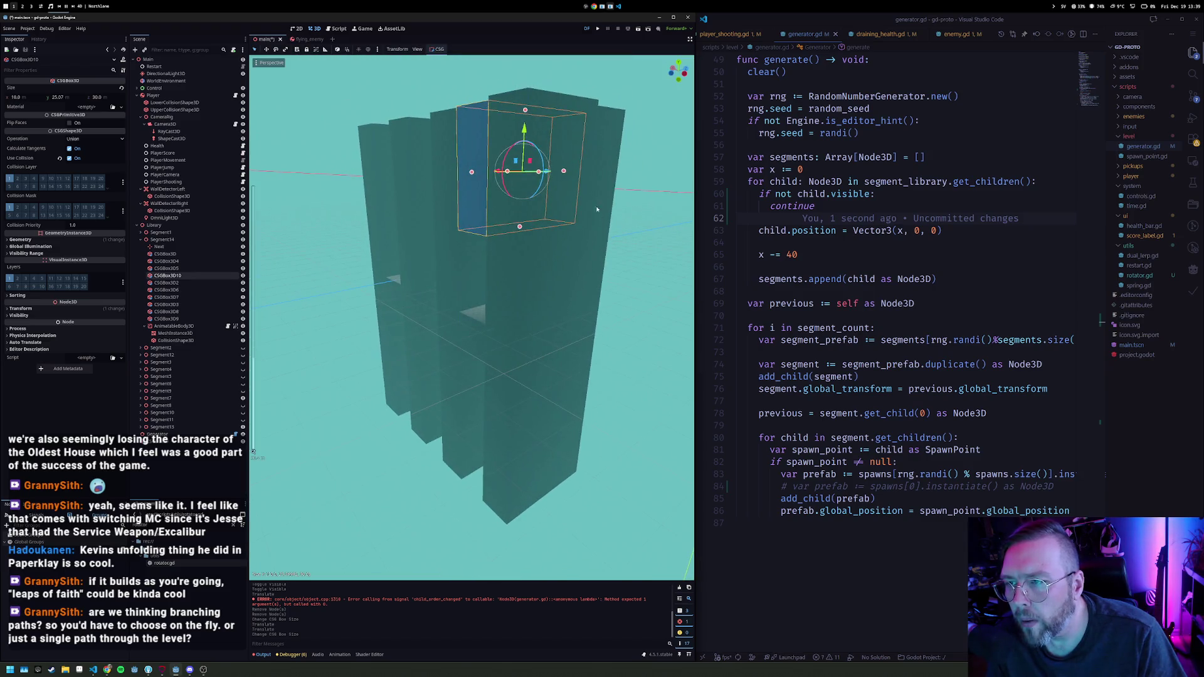
{"action": "left_click_drag", "start_coordinate": [532, 485], "coordinate": [544, 263]}
{"action": "scroll", "coordinate": [607, 239], "scroll_direction": "up", "scroll_amount": 3}
{"action": "scroll", "coordinate": [608, 239], "scroll_direction": "down", "scroll_amount": 3}
Step: Shorten the tall wall box CSGBox3D6 to about 28.7 high
{"action": "left_click", "coordinate": [371, 170]}
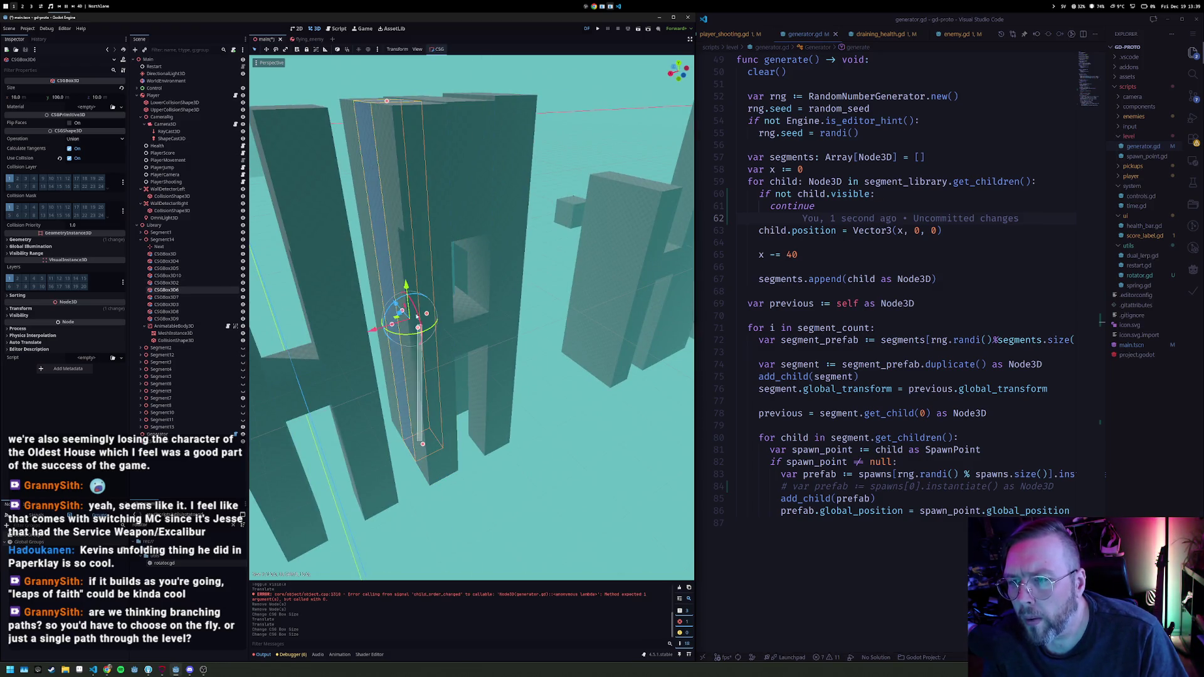
{"action": "left_click", "coordinate": [427, 362]}
{"action": "left_click", "coordinate": [434, 433]}
{"action": "mouse_move", "coordinate": [423, 444]}
{"action": "left_mouse_down"}
{"action": "mouse_move", "coordinate": [533, 276]}
{"action": "mouse_move", "coordinate": [523, 274]}
{"action": "mouse_move", "coordinate": [538, 261]}
{"action": "mouse_move", "coordinate": [551, 275]}
{"action": "left_mouse_up"}
{"action": "mouse_move", "coordinate": [521, 222]}
{"action": "left_mouse_down"}
{"action": "mouse_move", "coordinate": [443, 242]}
{"action": "mouse_move", "coordinate": [443, 182]}
{"action": "left_mouse_up"}
{"action": "left_click", "coordinate": [471, 178]}
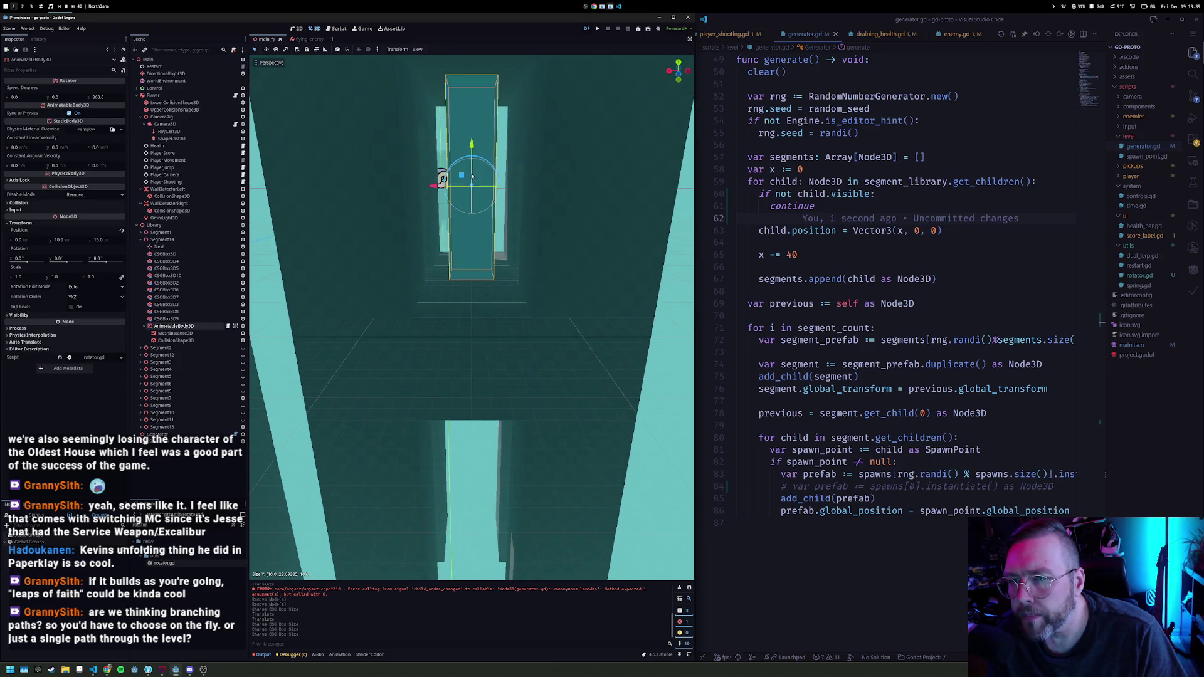
Step: Duplicate the platform's MeshInstance3D, rotate and shrink the copy, then run the game
{"action": "left_click", "coordinate": [182, 336]}
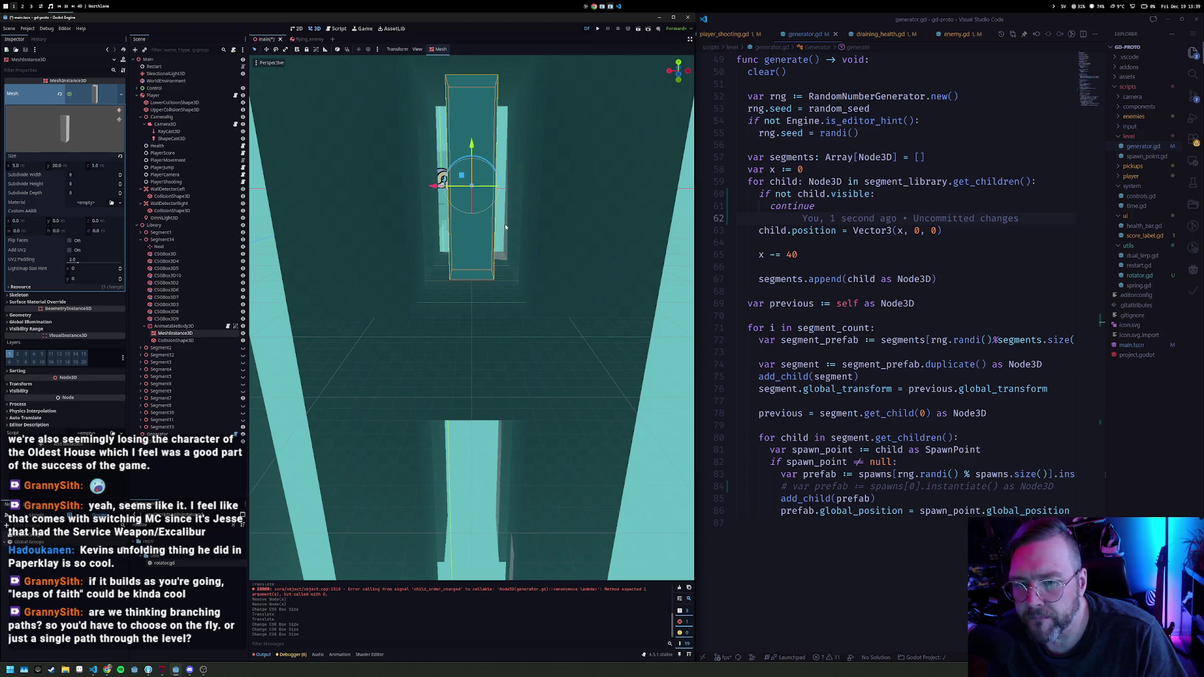
{"action": "key", "text": "ctrl+d"}
{"action": "mouse_move", "coordinate": [471, 202]}
{"action": "left_mouse_down"}
{"action": "mouse_move", "coordinate": [474, 172]}
{"action": "mouse_move", "coordinate": [346, 194]}
{"action": "mouse_move", "coordinate": [272, 180]}
{"action": "mouse_move", "coordinate": [303, 210]}
{"action": "mouse_move", "coordinate": [478, 281]}
{"action": "left_mouse_up"}
{"action": "key", "text": "s"}
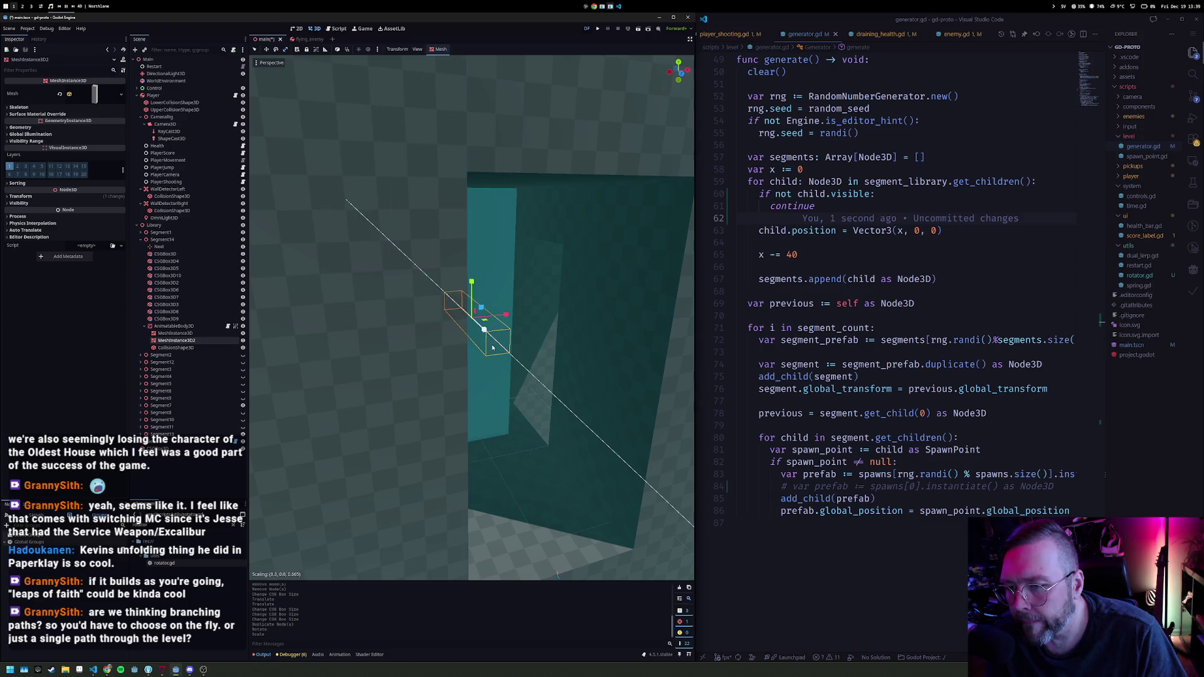
{"action": "mouse_move", "coordinate": [484, 329]}
{"action": "left_mouse_down"}
{"action": "mouse_move", "coordinate": [522, 275]}
{"action": "mouse_move", "coordinate": [516, 311]}
{"action": "mouse_move", "coordinate": [532, 319]}
{"action": "left_mouse_up"}
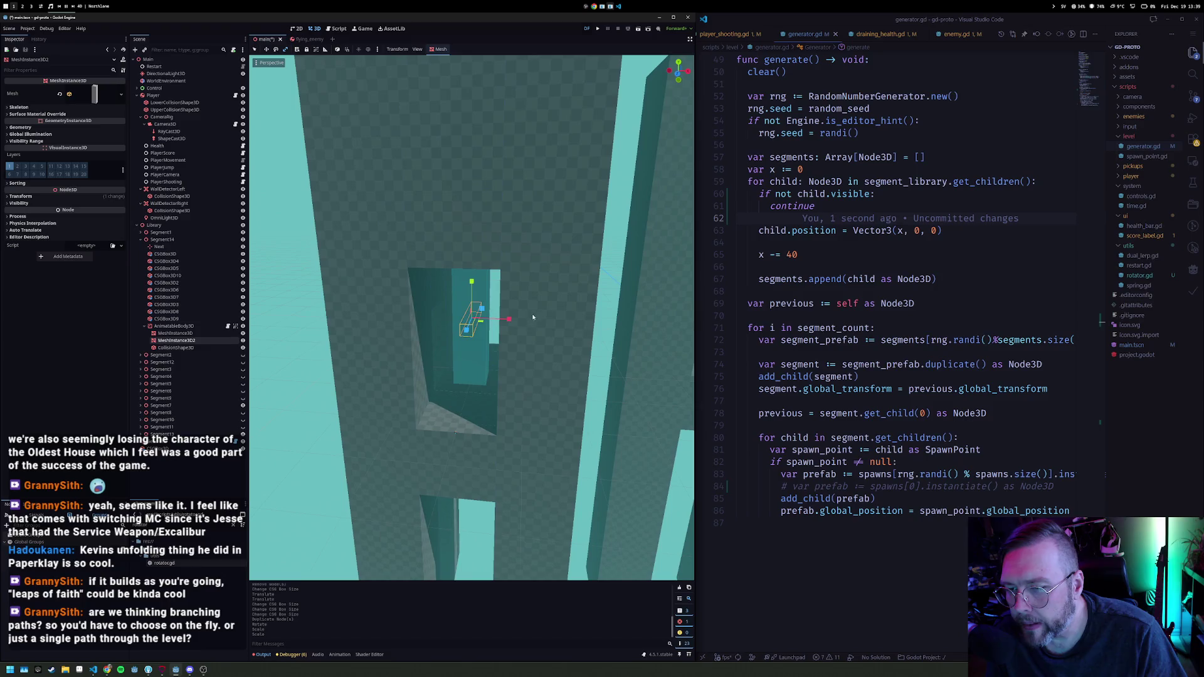
{"action": "key", "text": "F5"}
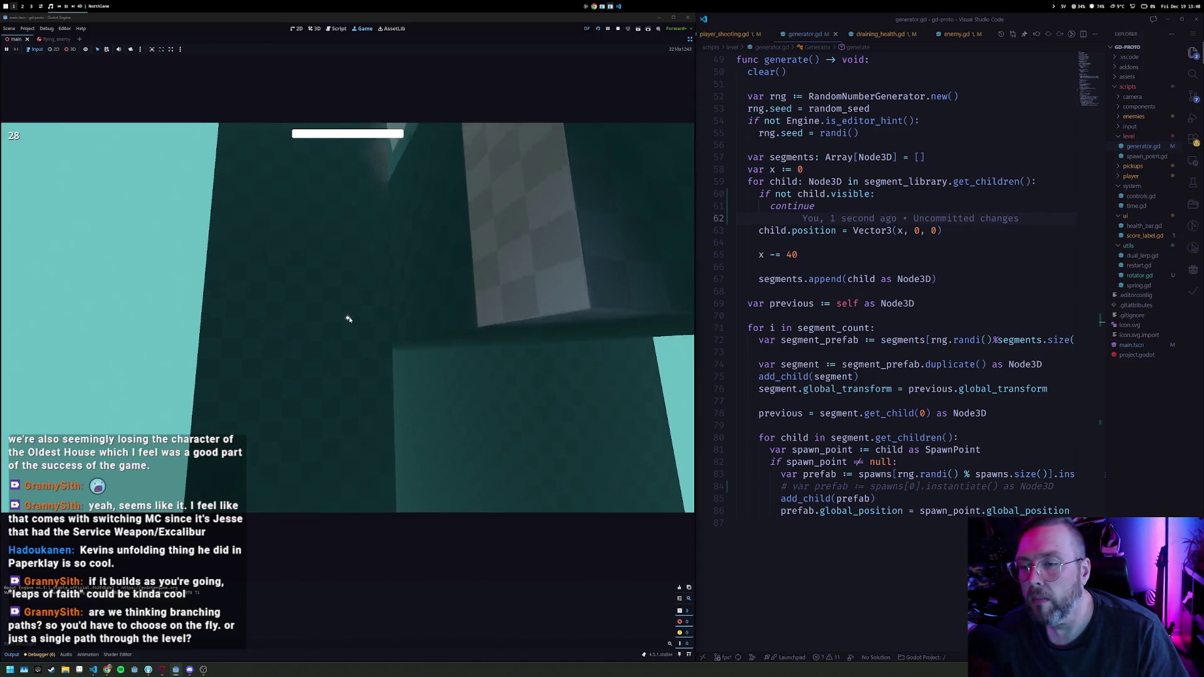
Step: Finish play-testing the level and stop the game with F8
{"action": "key", "text": "F8"}
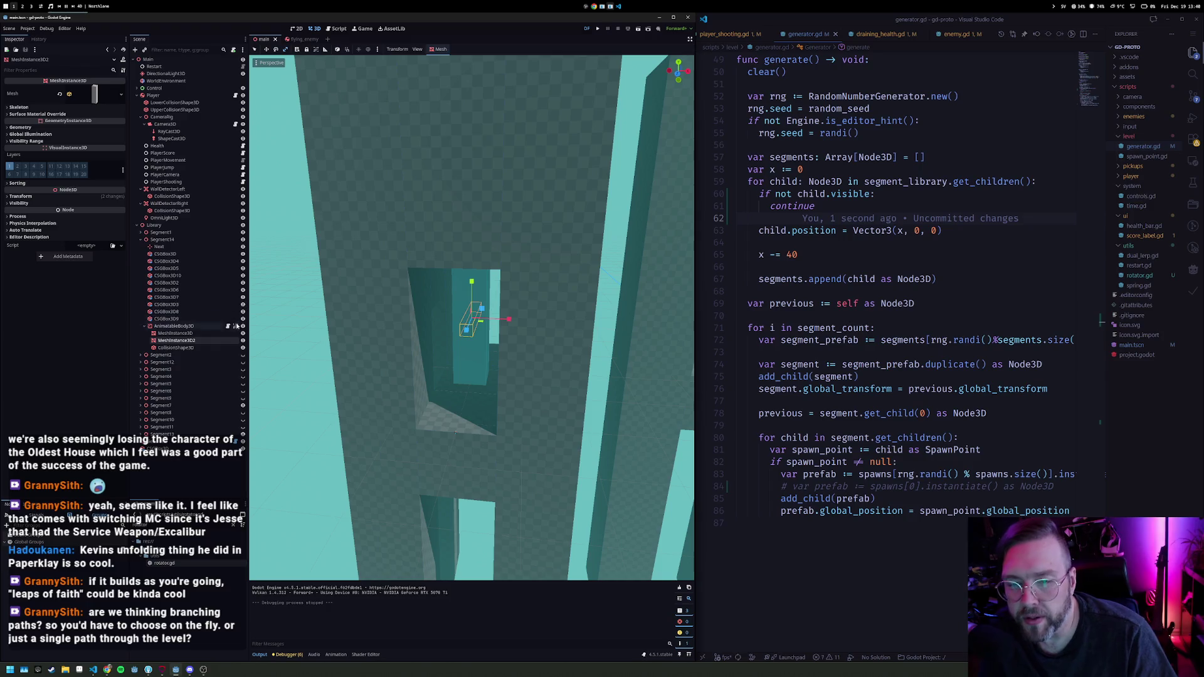
Step: Expand the platform AnimatableBody3D's Physics Material Override, then run the game
{"action": "left_click", "coordinate": [174, 326]}
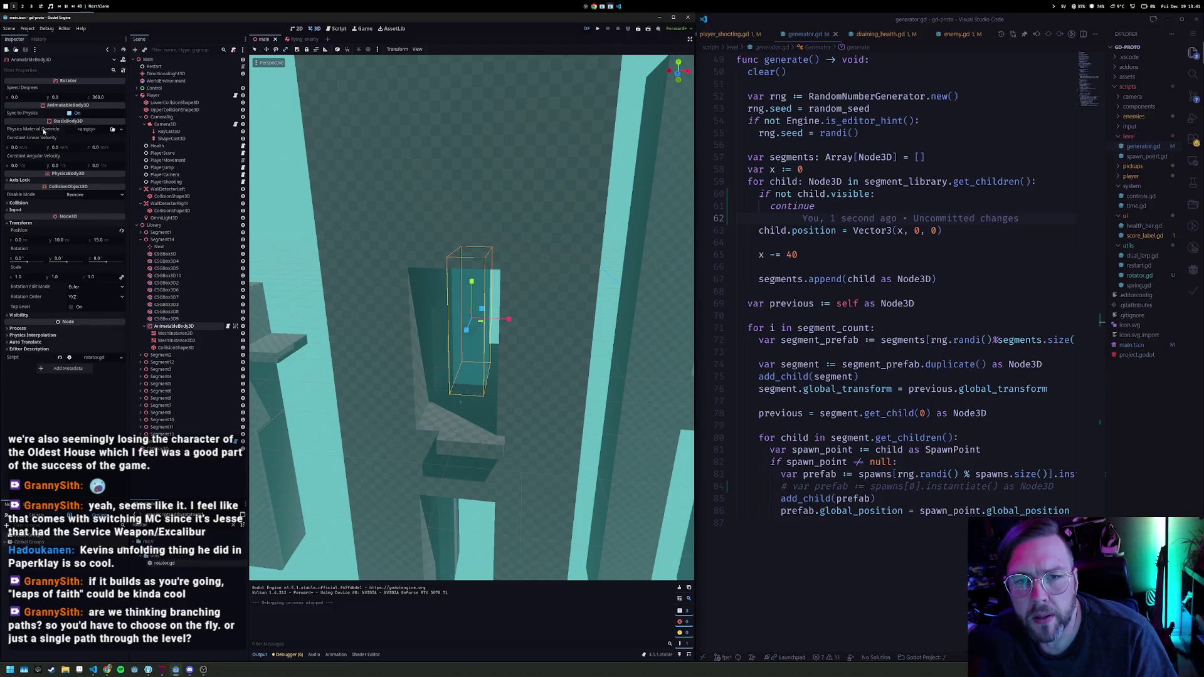
{"action": "left_click", "coordinate": [19, 203]}
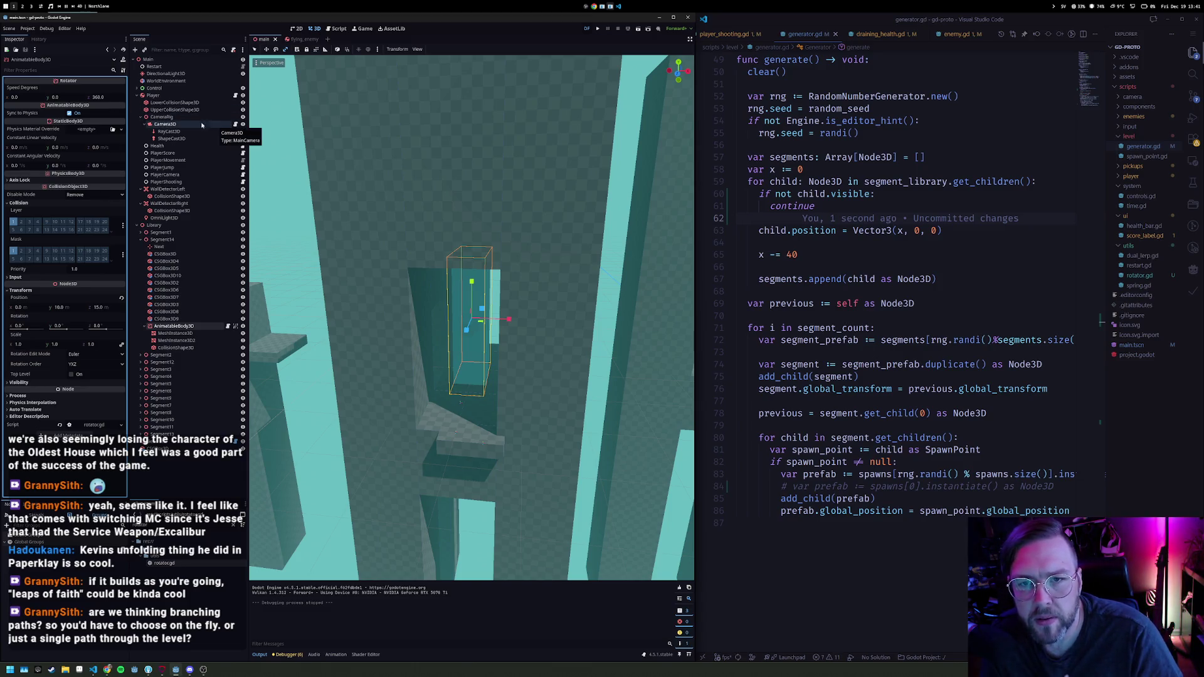
{"action": "key", "text": "F5"}
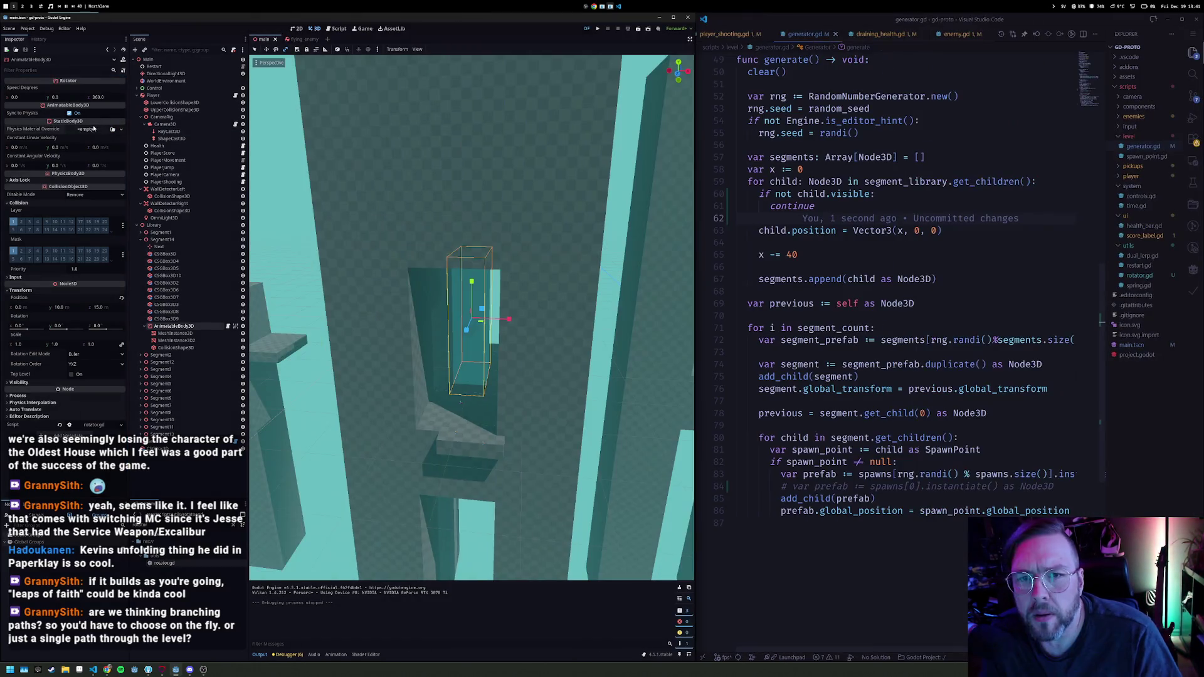
{"action": "left_click", "coordinate": [91, 130]}
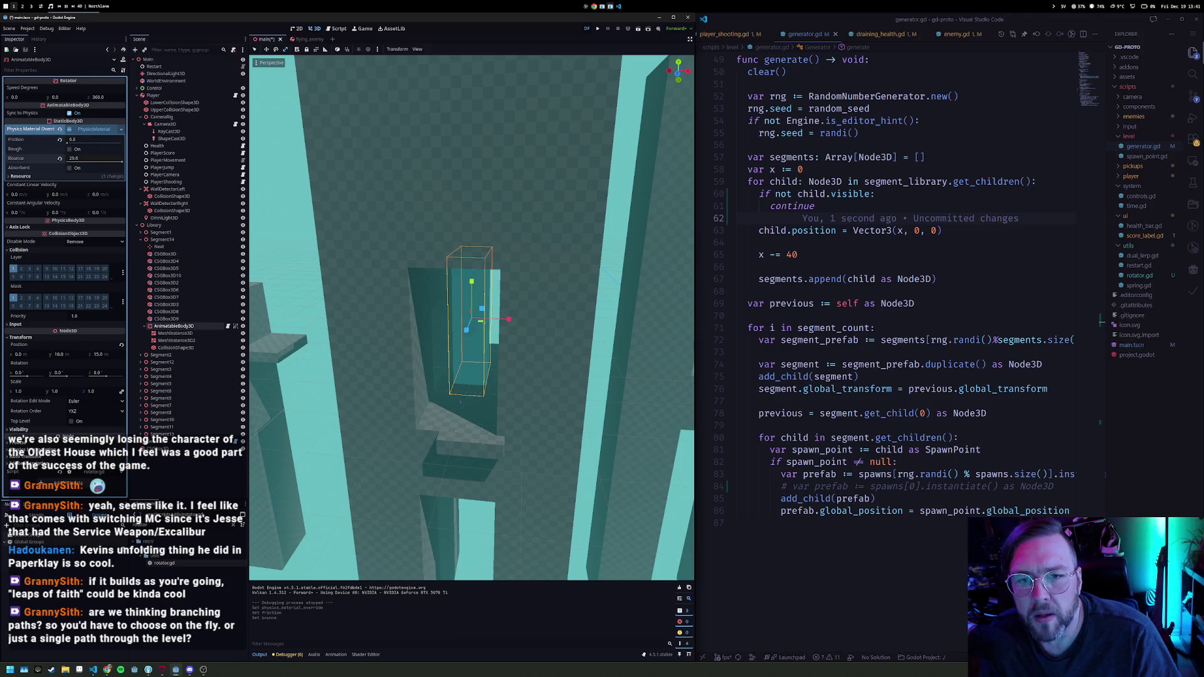
{"action": "key", "text": "F5"}
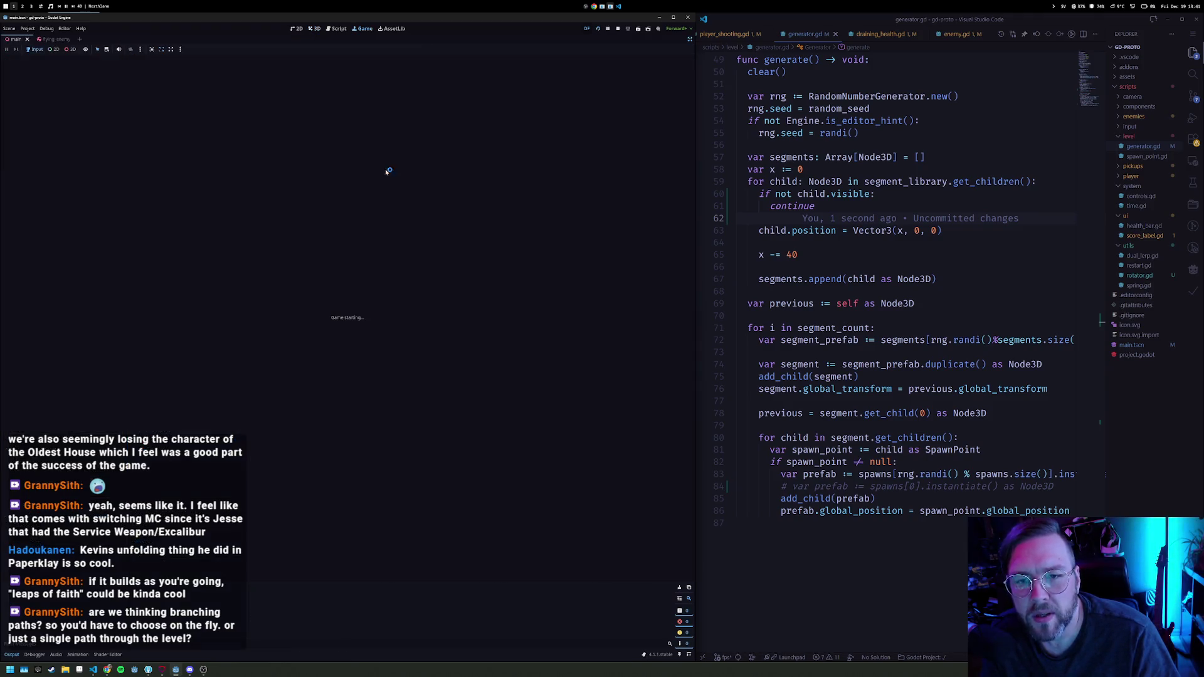
Step: Walk the generated corridors shooting enemies until the score reaches 39, then stop
{"action": "key", "text": "w"}
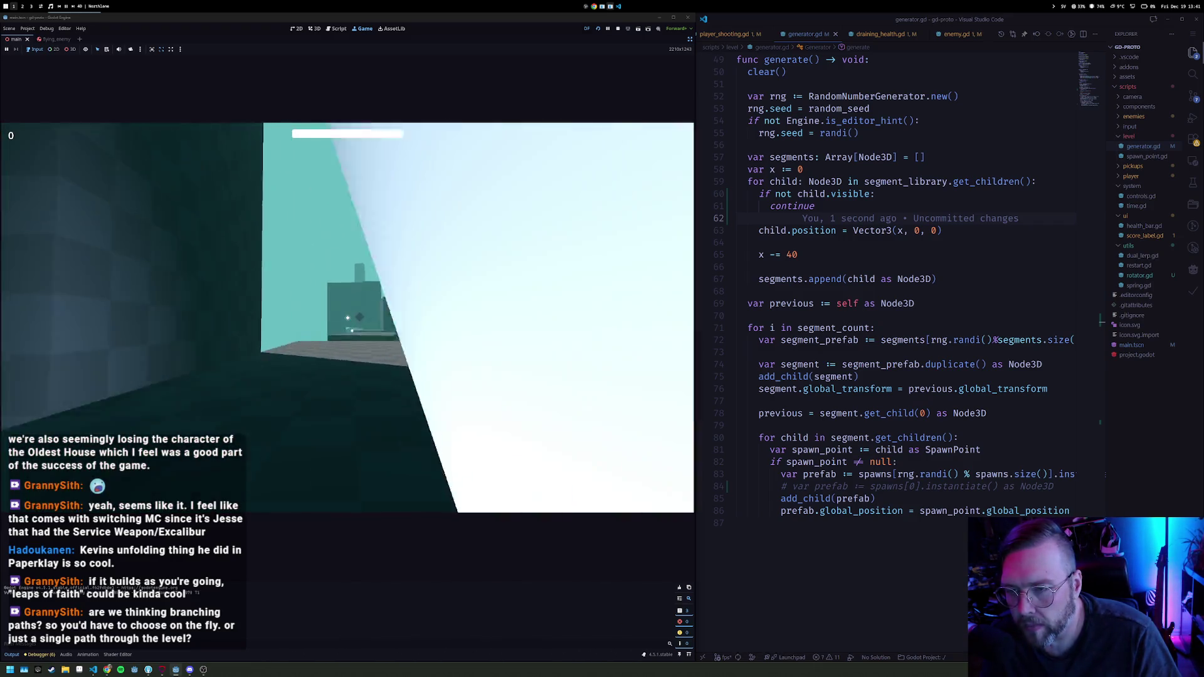
{"action": "key", "text": "w"}
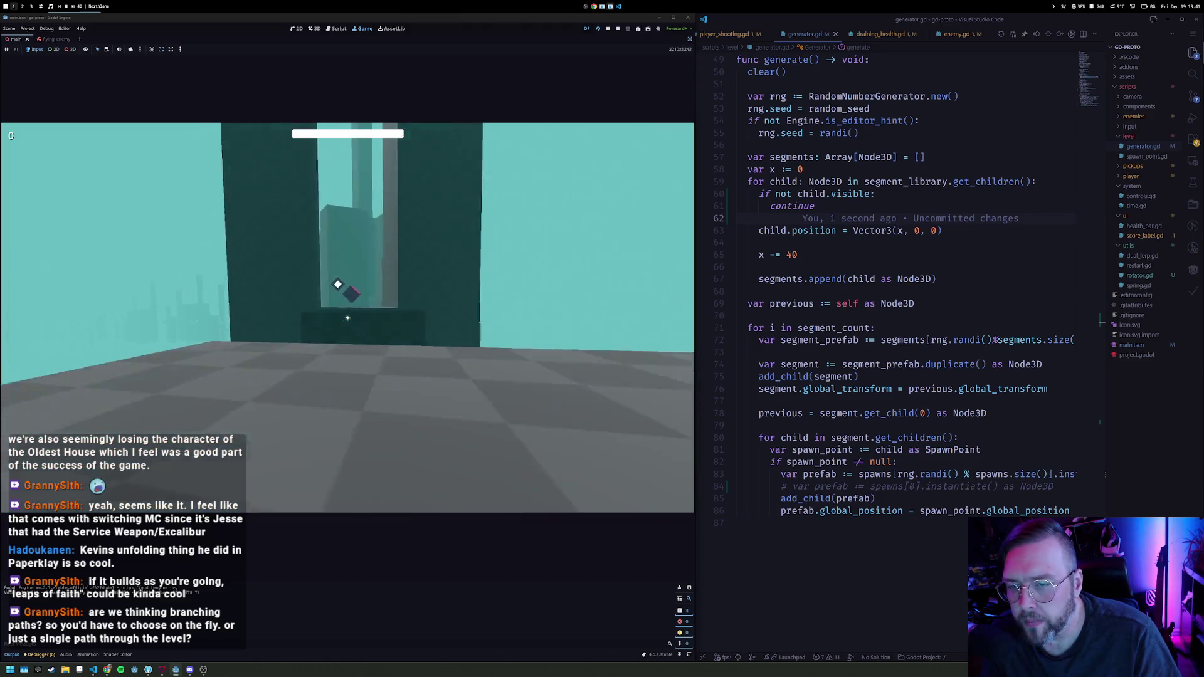
{"action": "key", "text": "w"}
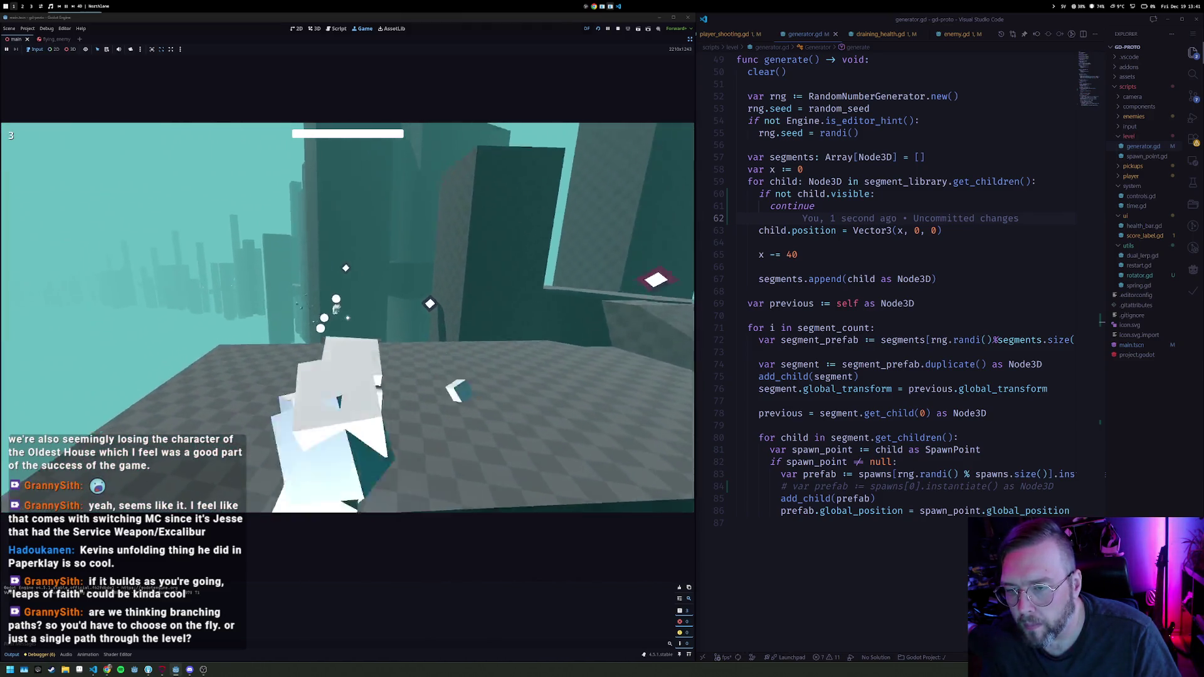
{"action": "key", "text": "w"}
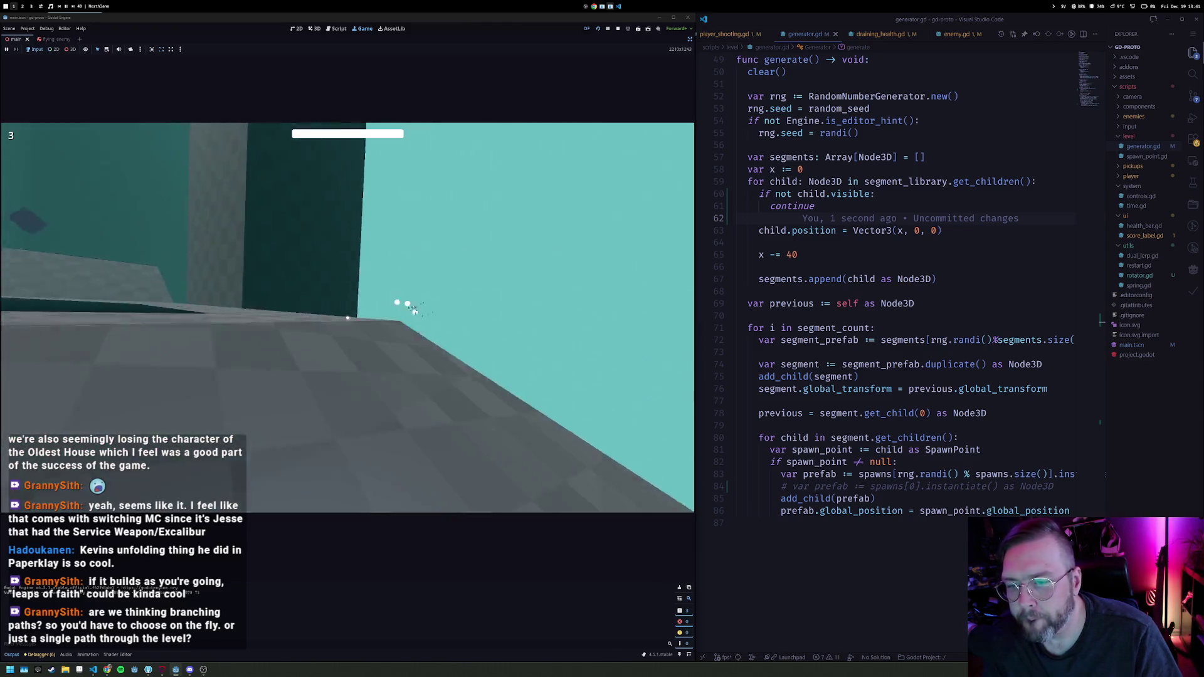
{"action": "key", "text": "w"}
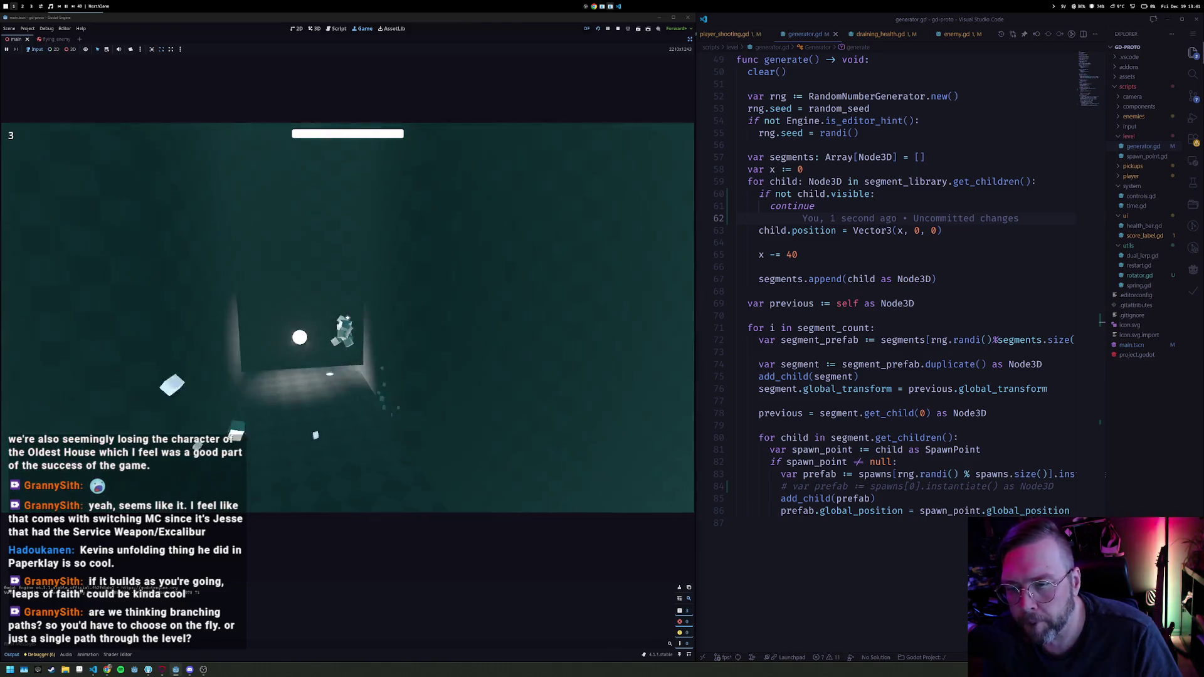
{"action": "key", "text": "w"}
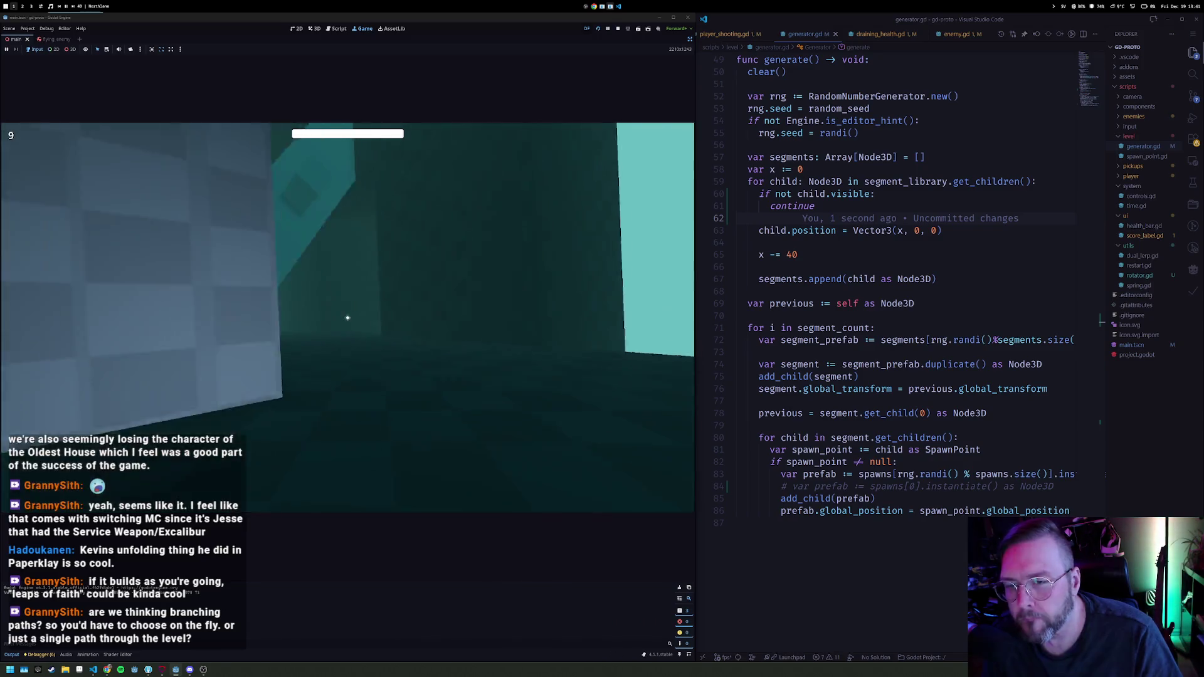
{"action": "key", "text": "w"}
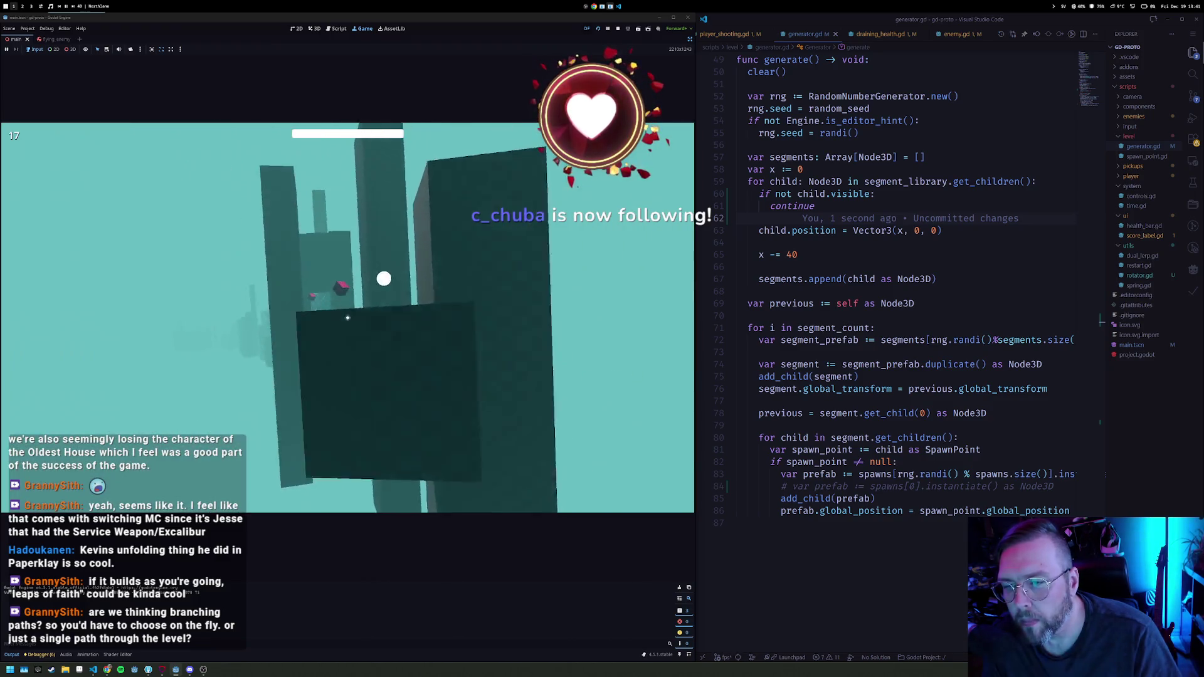
{"action": "key", "text": "w"}
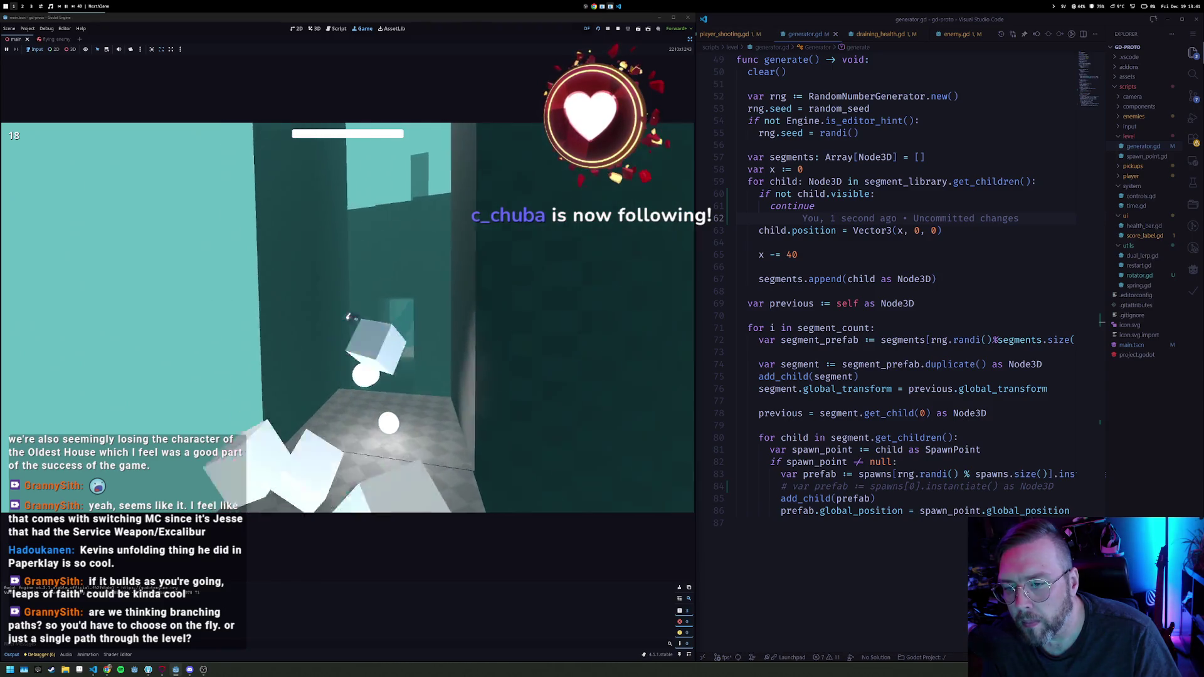
{"action": "key", "text": "w"}
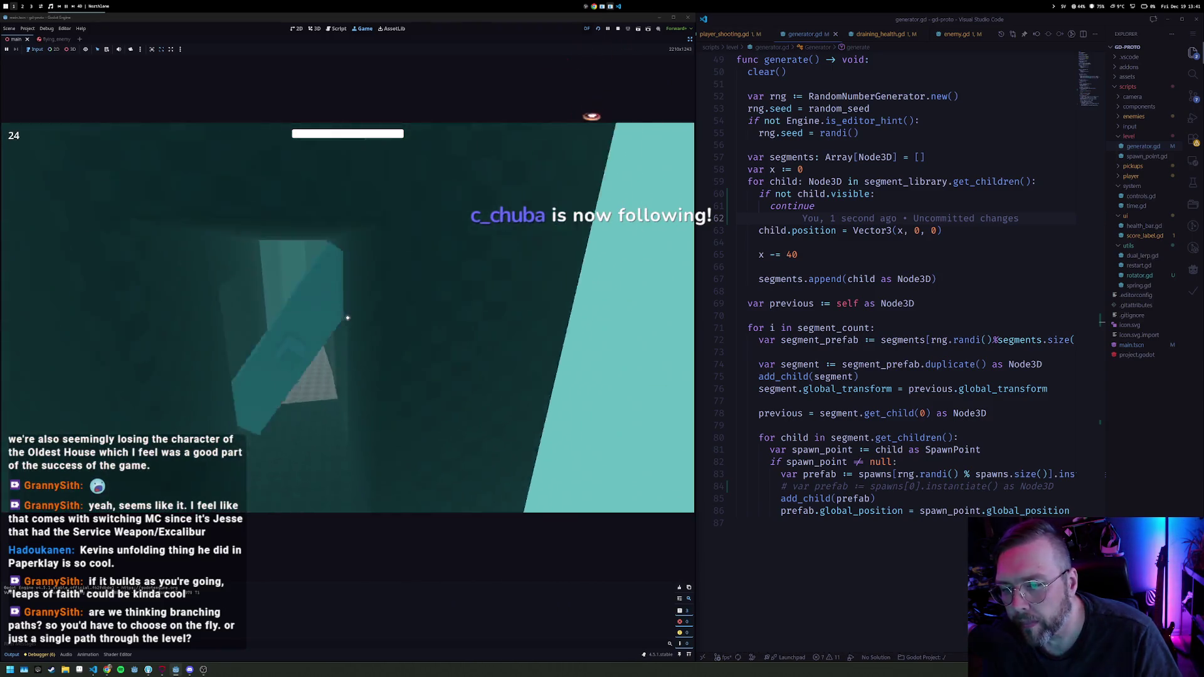
{"action": "key", "text": "w"}
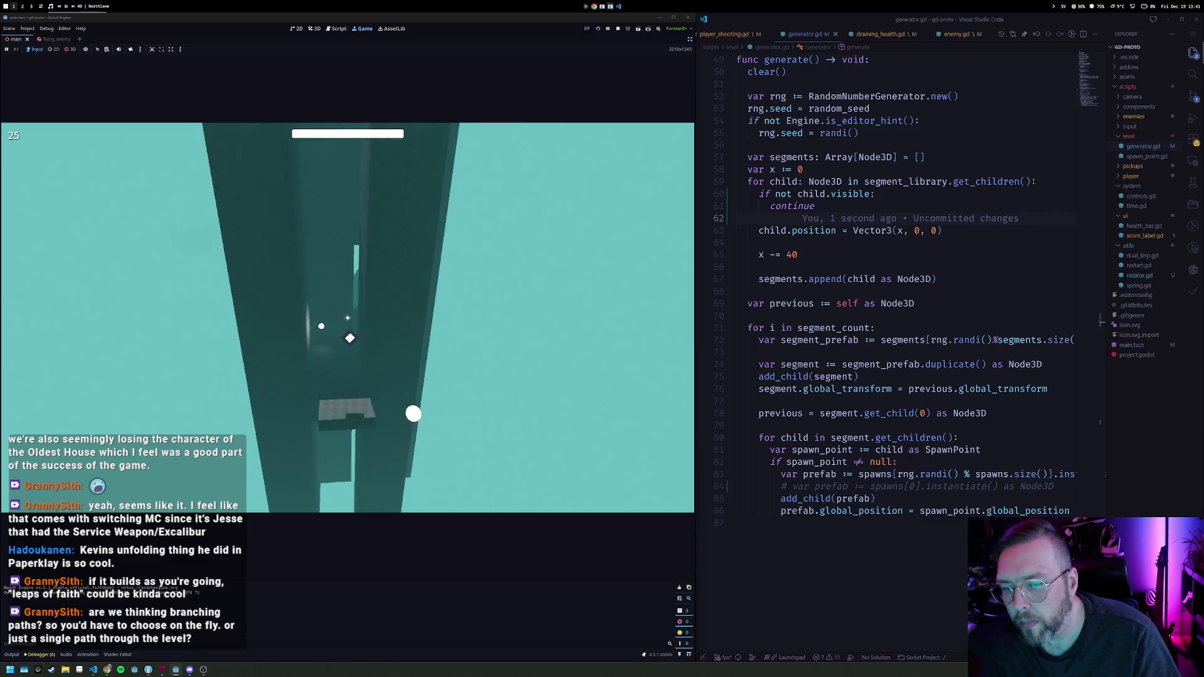
{"action": "key", "text": "w"}
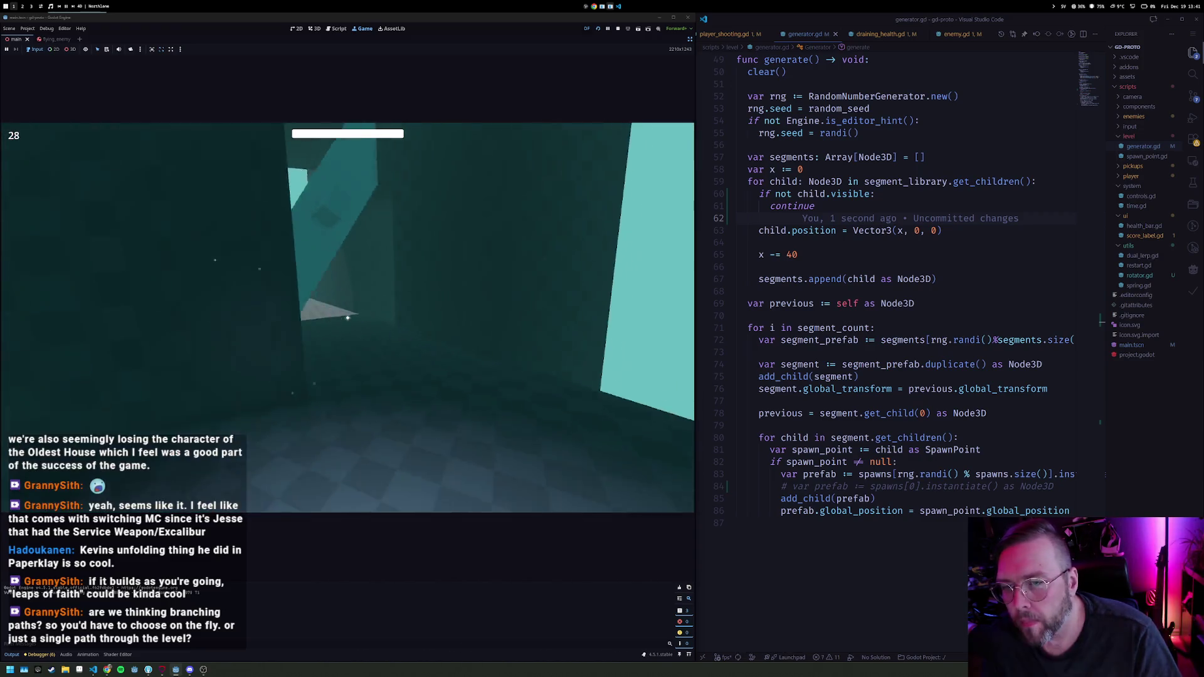
{"action": "key", "text": "w"}
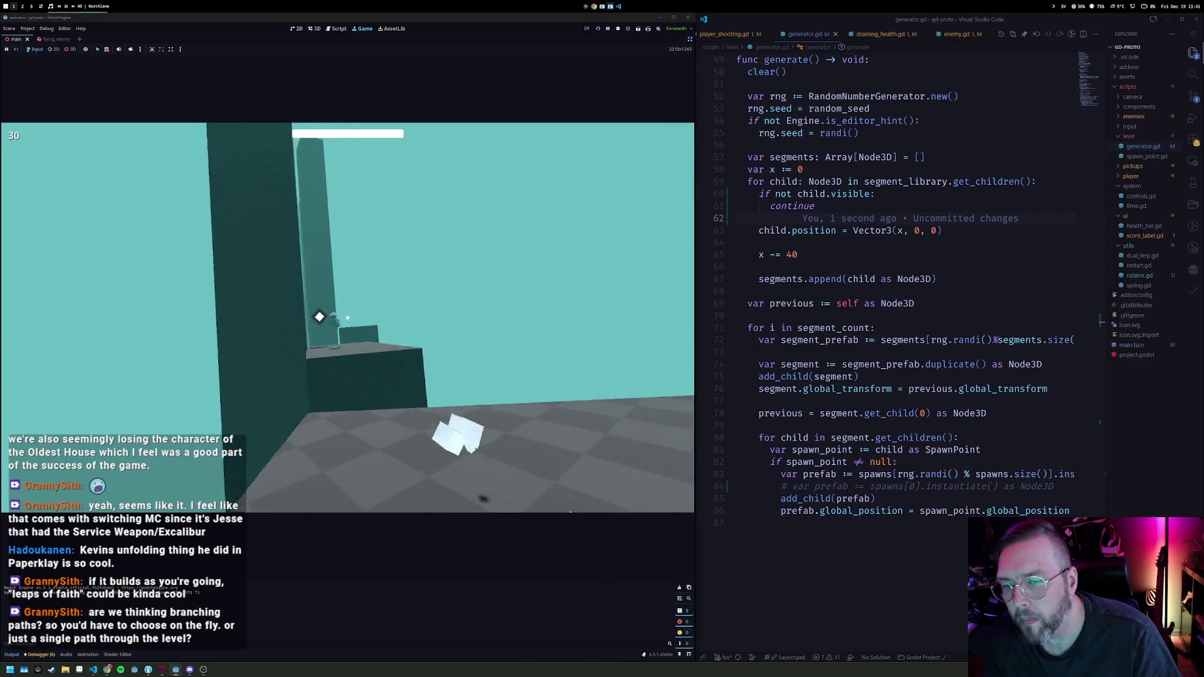
{"action": "key", "text": "w"}
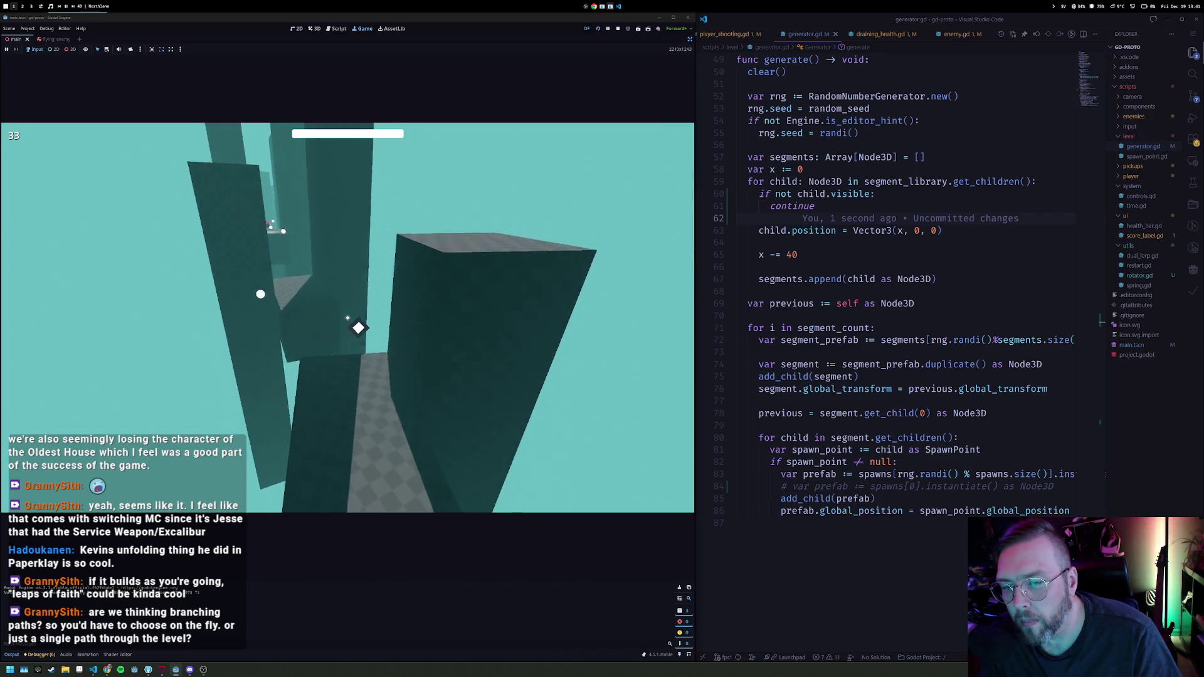
{"action": "key", "text": "w"}
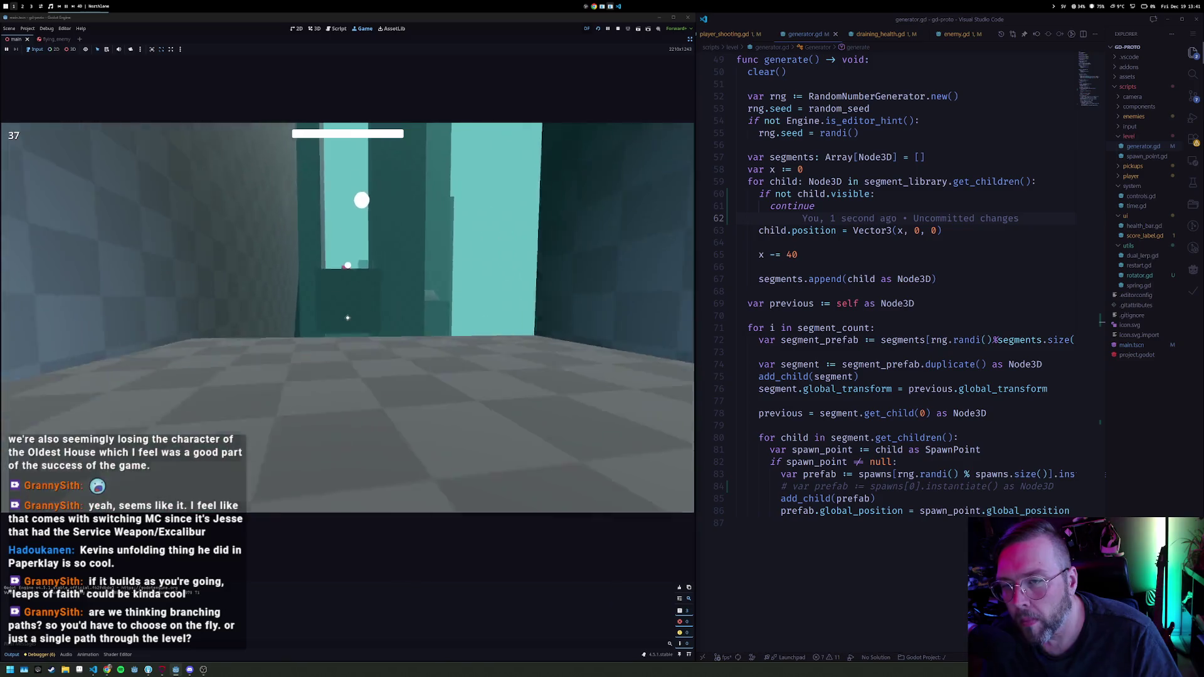
{"action": "key", "text": "w"}
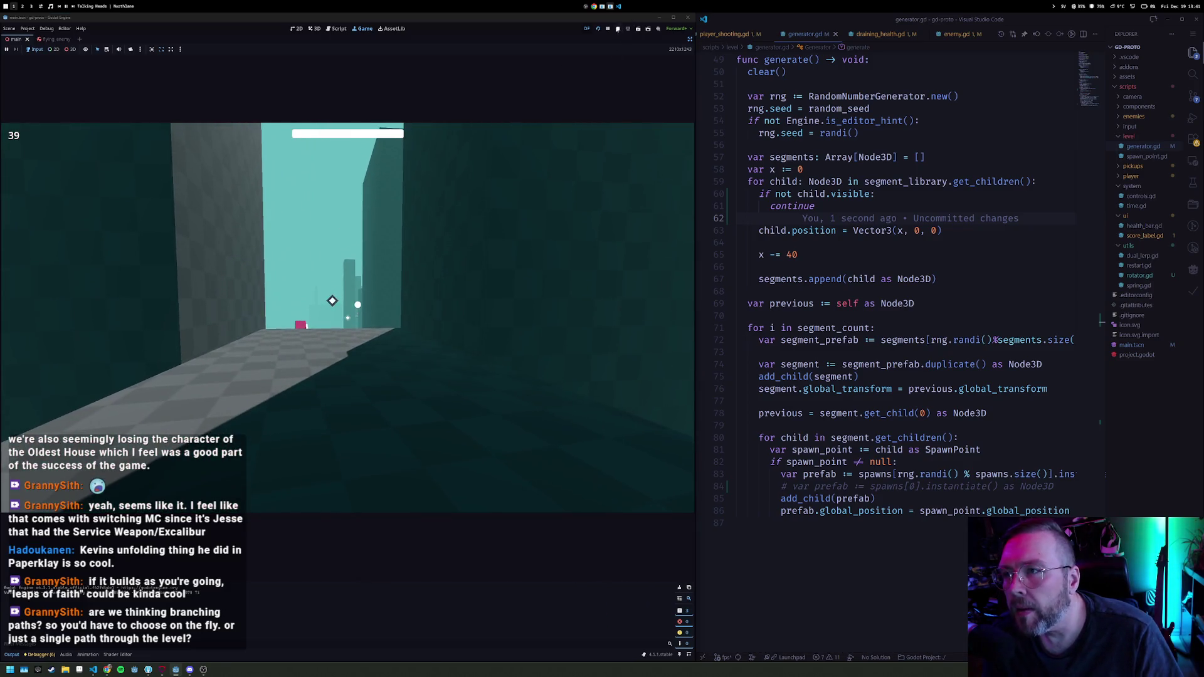
{"action": "left_click", "coordinate": [616, 32]}
Step: Make two copies of the AnimatableBody3D platform shifted along X
{"action": "mouse_move", "coordinate": [352, 209]}
{"action": "left_mouse_down"}
{"action": "mouse_move", "coordinate": [421, 287]}
{"action": "mouse_move", "coordinate": [562, 303]}
{"action": "mouse_move", "coordinate": [358, 311]}
{"action": "mouse_move", "coordinate": [326, 295]}
{"action": "left_mouse_up"}
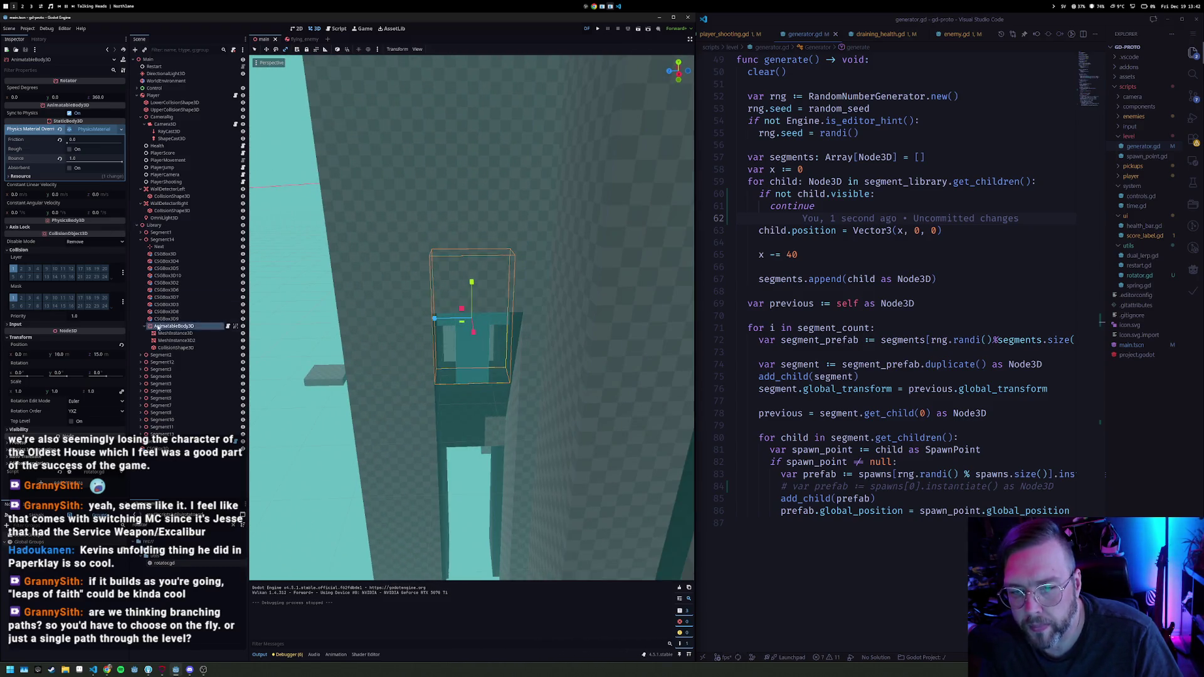
{"action": "key", "text": "ctrl+d"}
{"action": "mouse_move", "coordinate": [484, 331]}
{"action": "left_mouse_down"}
{"action": "mouse_move", "coordinate": [367, 320]}
{"action": "mouse_move", "coordinate": [506, 319]}
{"action": "mouse_move", "coordinate": [481, 320]}
{"action": "left_mouse_up"}
{"action": "key", "text": "ctrl+d"}
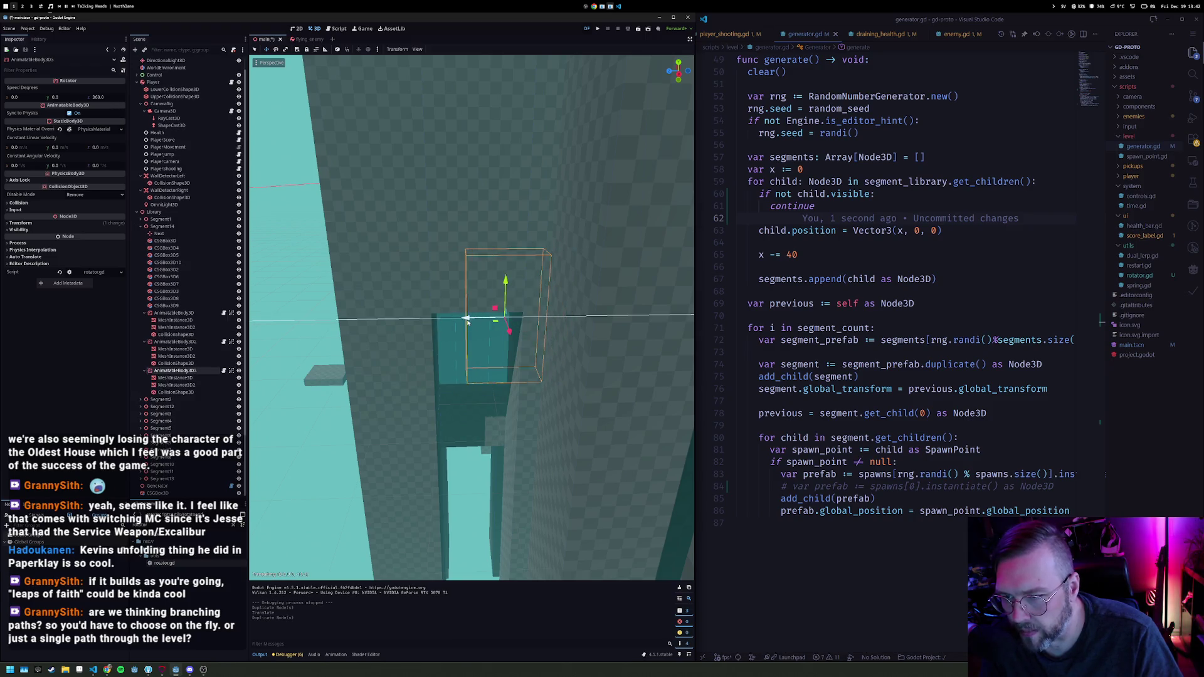
Step: Delete the three tall wall columns, including CSGBox3D7 and those in Segment2 and Segment14
{"action": "left_click", "coordinate": [424, 311]}
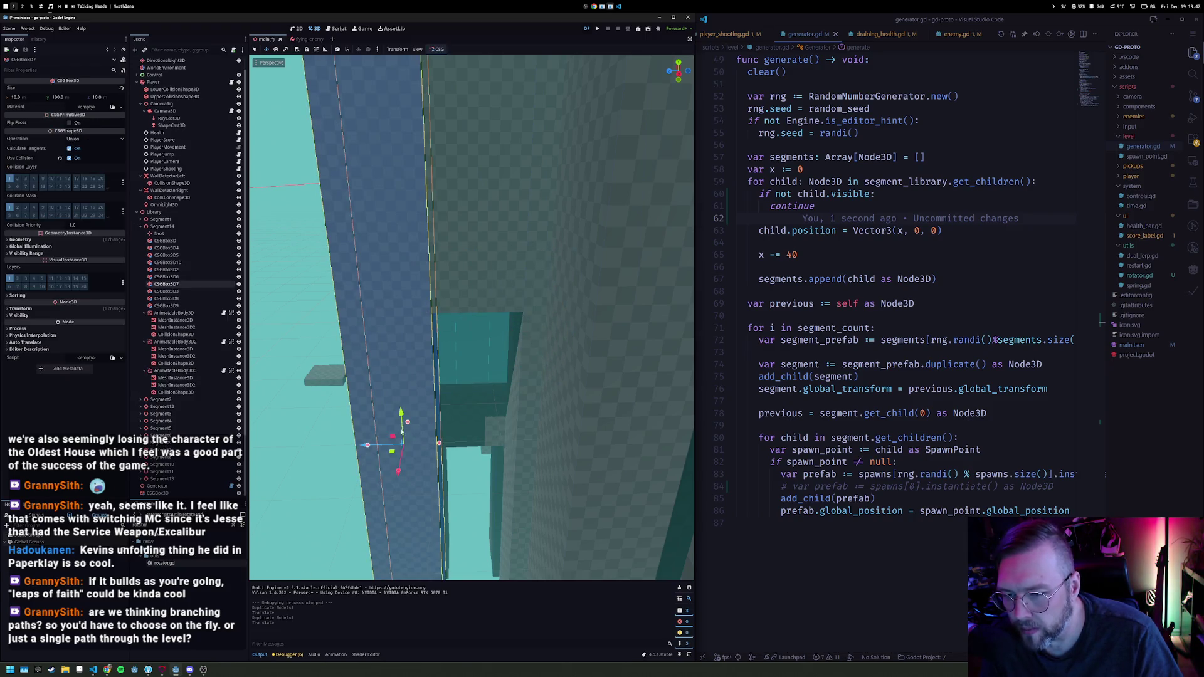
{"action": "scroll", "coordinate": [401, 430], "scroll_direction": "down", "scroll_amount": 5}
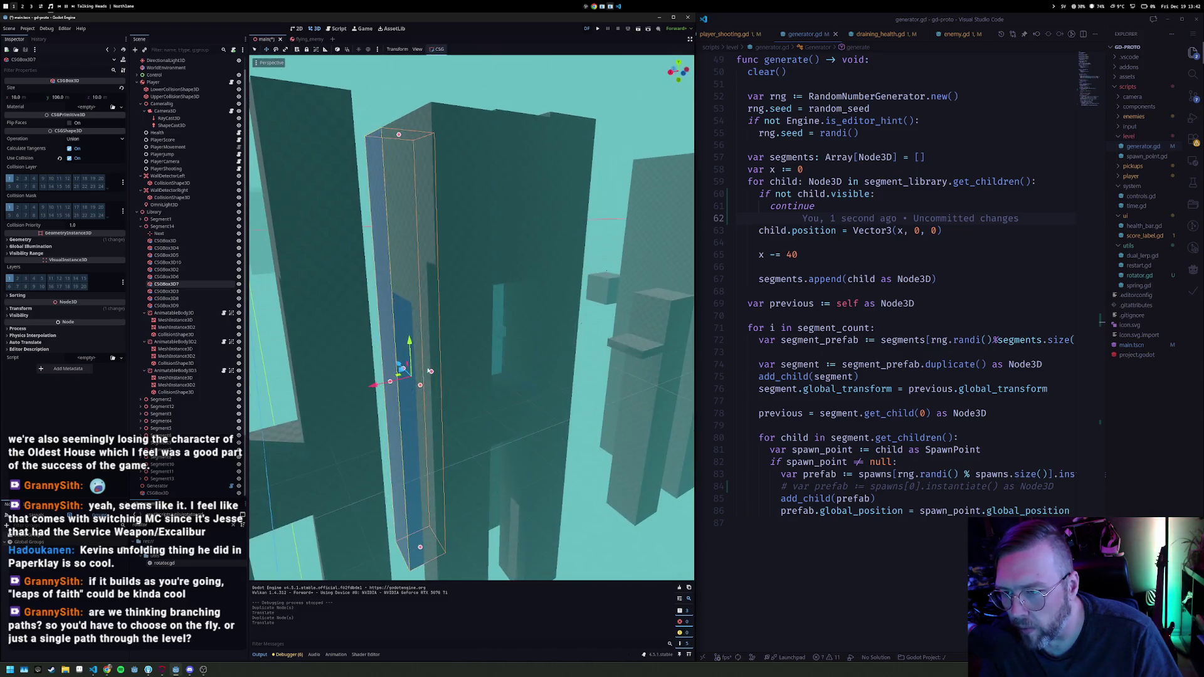
{"action": "key", "text": "Delete"}
{"action": "key", "text": "Return"}
{"action": "left_click", "coordinate": [563, 324]}
{"action": "key", "text": "Delete"}
{"action": "key", "text": "Return"}
{"action": "left_click", "coordinate": [529, 336]}
{"action": "key", "text": "Delete"}
{"action": "key", "text": "Return"}
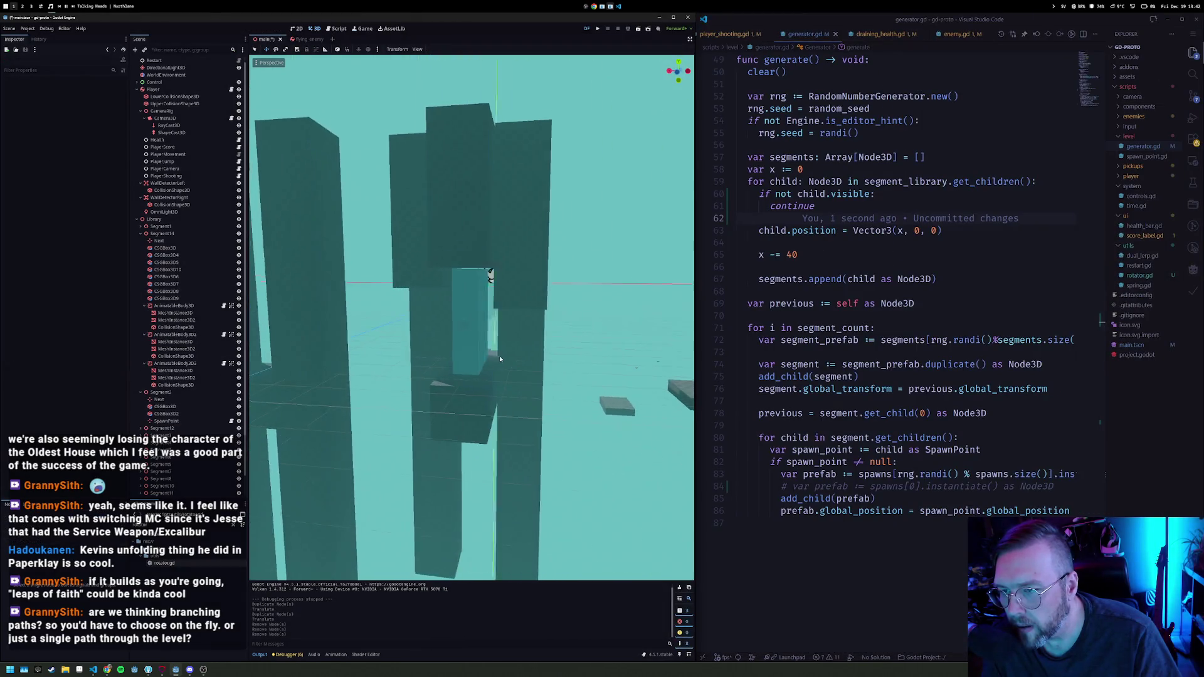
Step: Trim CSGBox3D8 slightly, widen CSGBox3D9 and CSGBox3D7, and relaunch the game
{"action": "left_click", "coordinate": [522, 292]}
{"action": "left_click_drag", "start_coordinate": [524, 295], "coordinate": [523, 292]}
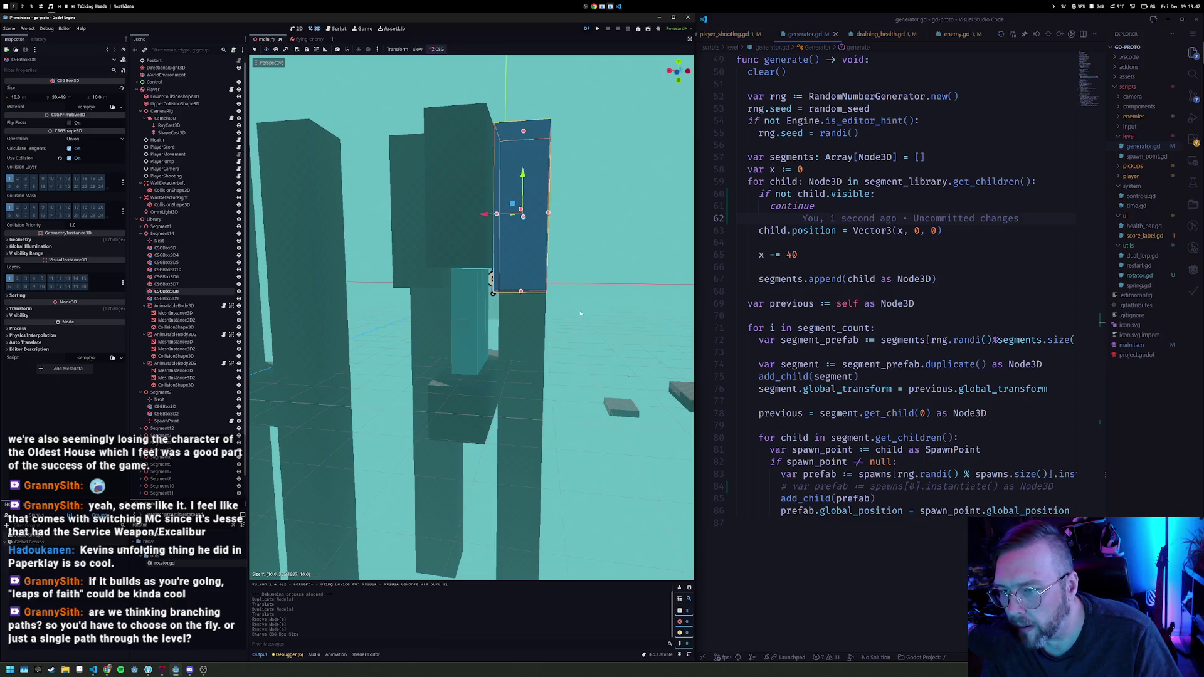
{"action": "left_click", "coordinate": [462, 384]}
{"action": "left_click_drag", "start_coordinate": [430, 430], "coordinate": [301, 433]}
{"action": "left_click", "coordinate": [578, 350]}
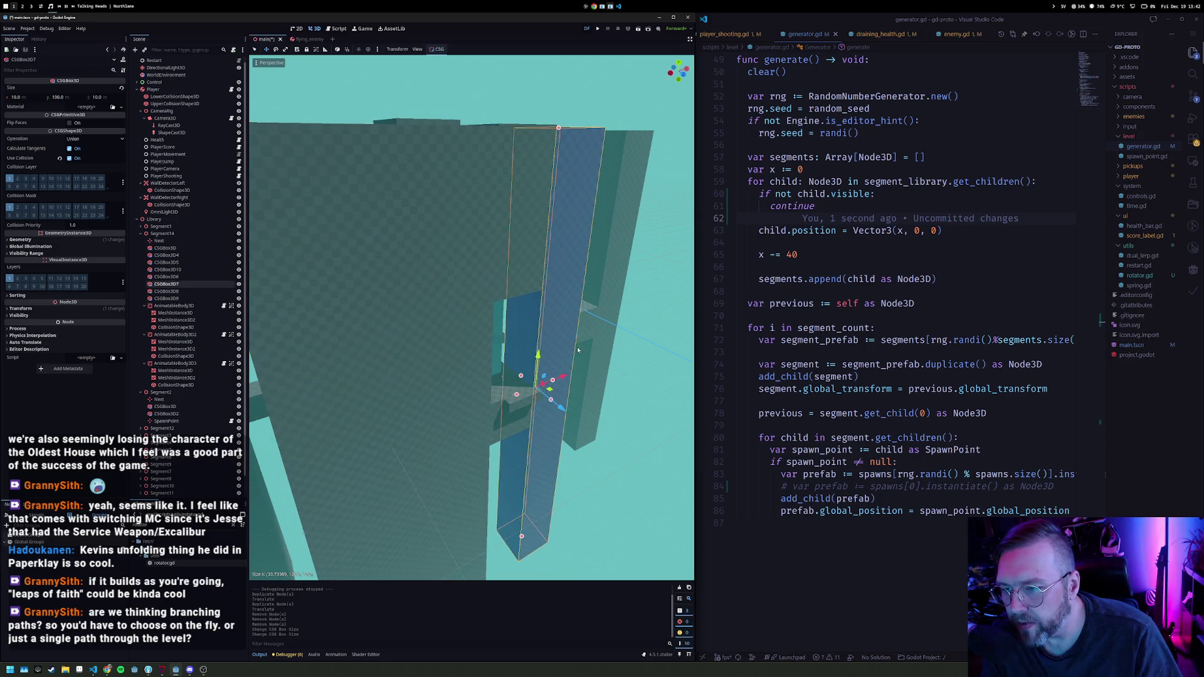
{"action": "left_click_drag", "start_coordinate": [561, 383], "coordinate": [503, 218]}
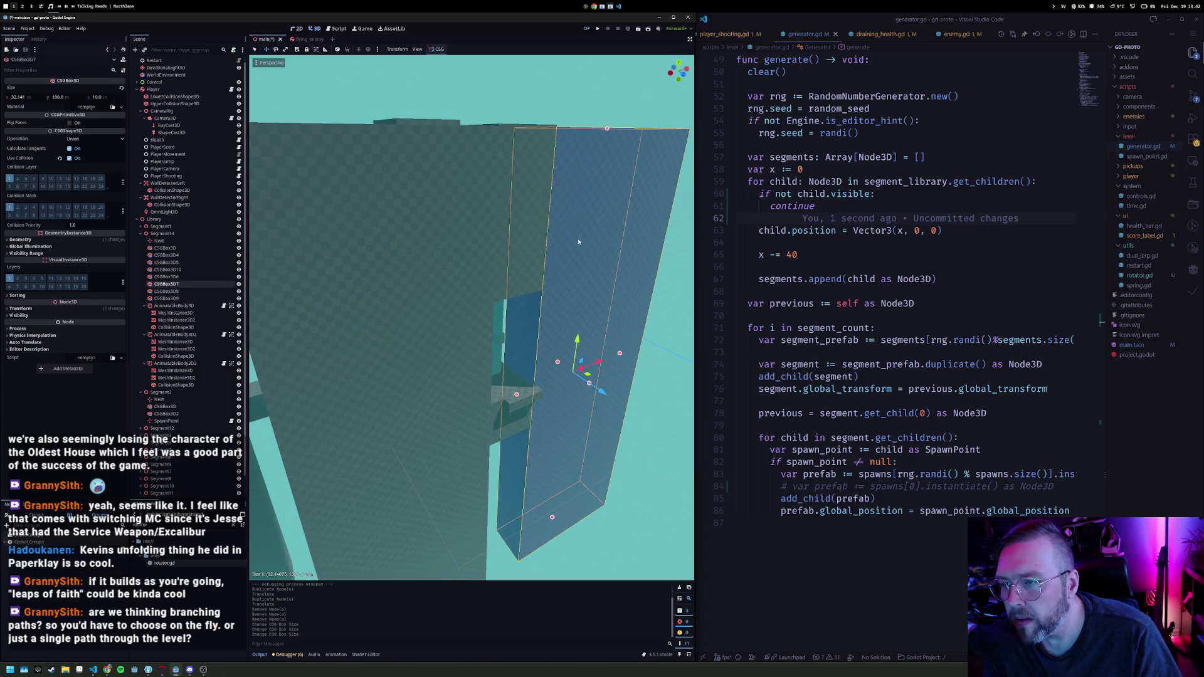
{"action": "key", "text": "F5"}
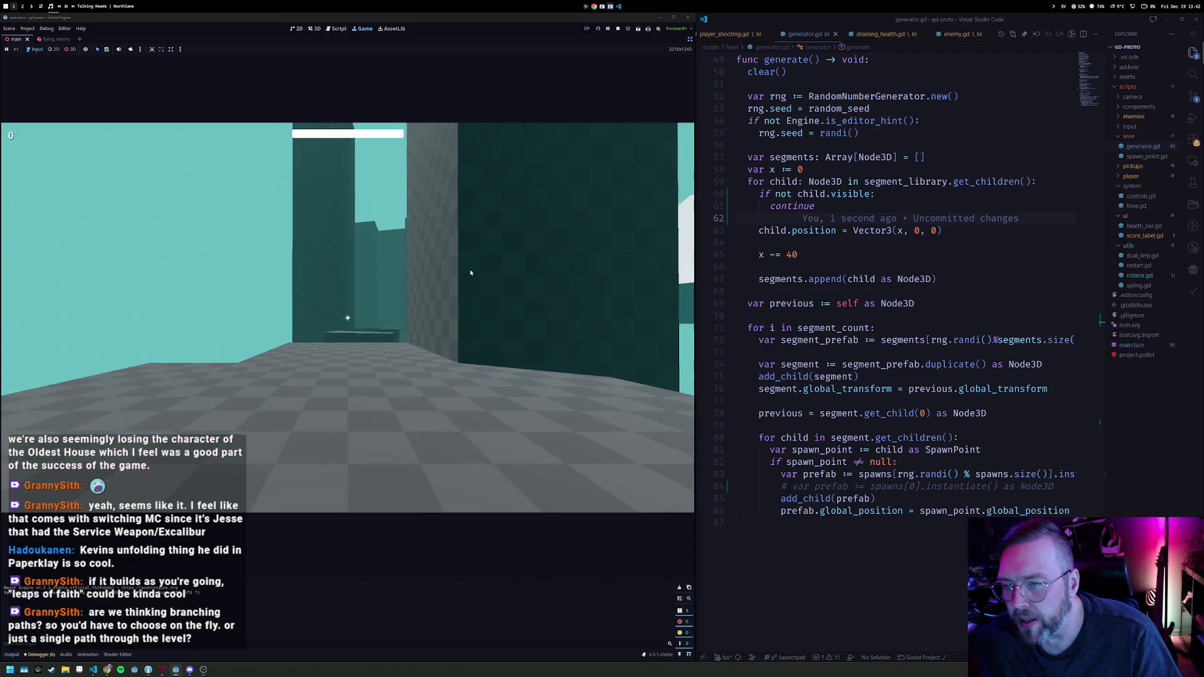
Step: Briefly move and shoot in the test run, then stop the game
{"action": "left_click", "coordinate": [470, 272]}
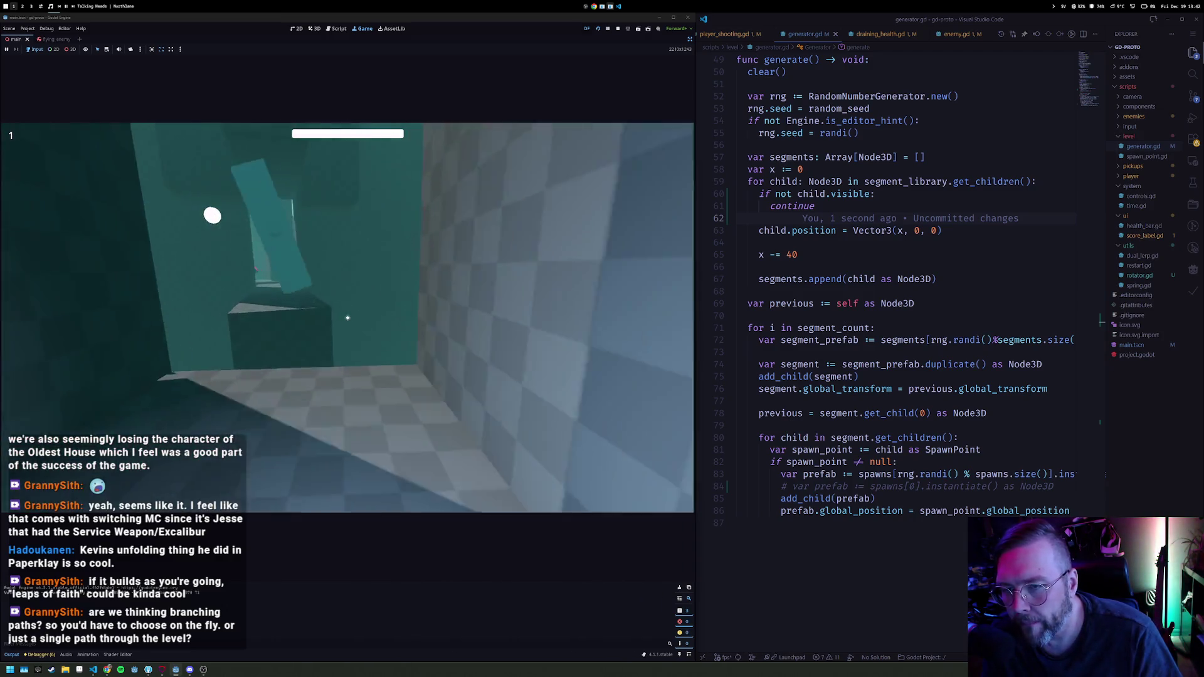
{"action": "key", "text": "w"}
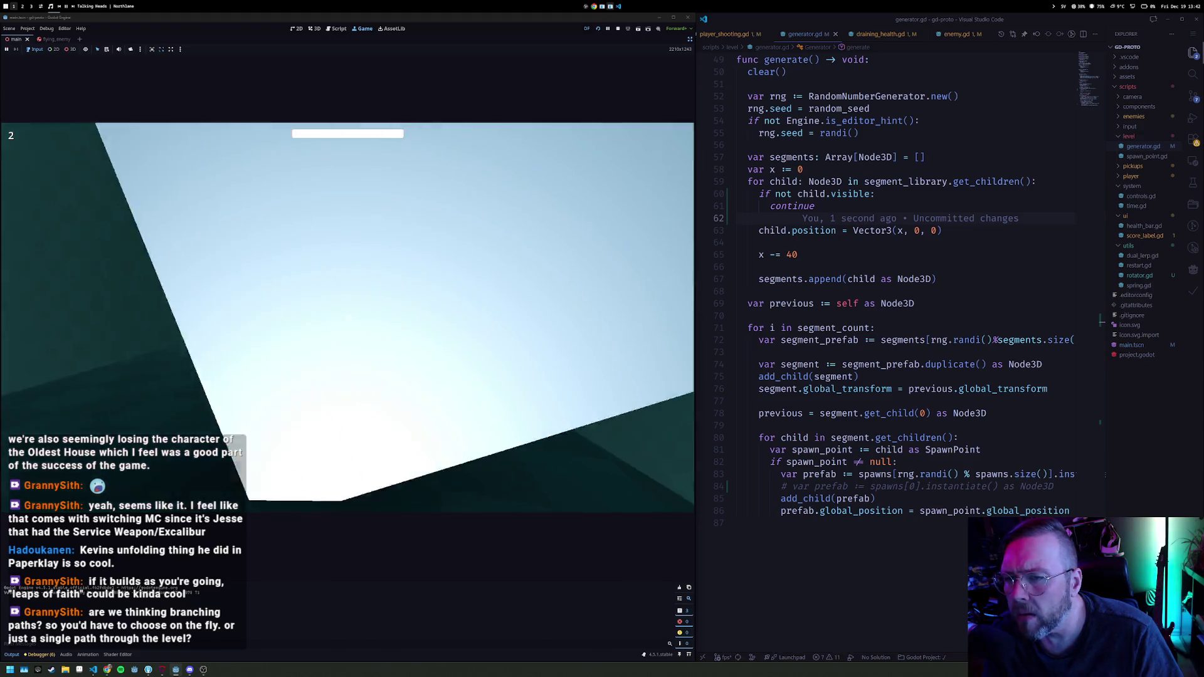
{"action": "left_click", "coordinate": [618, 29]}
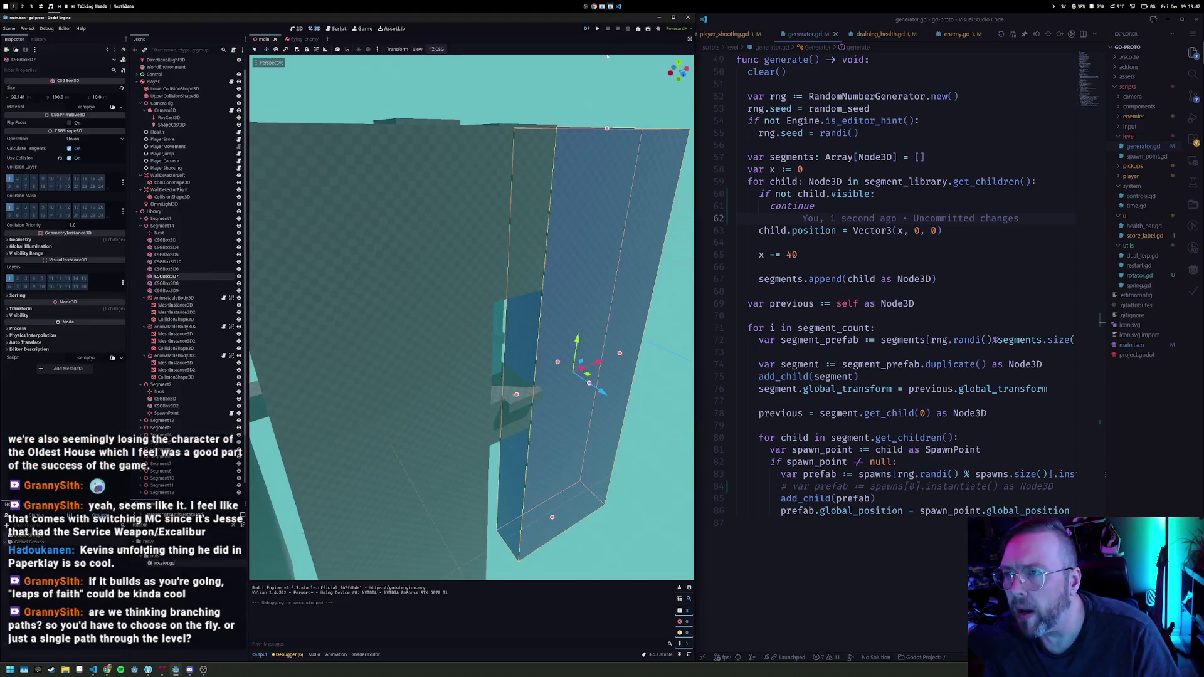
Step: Move both tall wall boxes together along one axis and run the game again
{"action": "scroll", "coordinate": [382, 354], "scroll_direction": "down", "scroll_amount": 5}
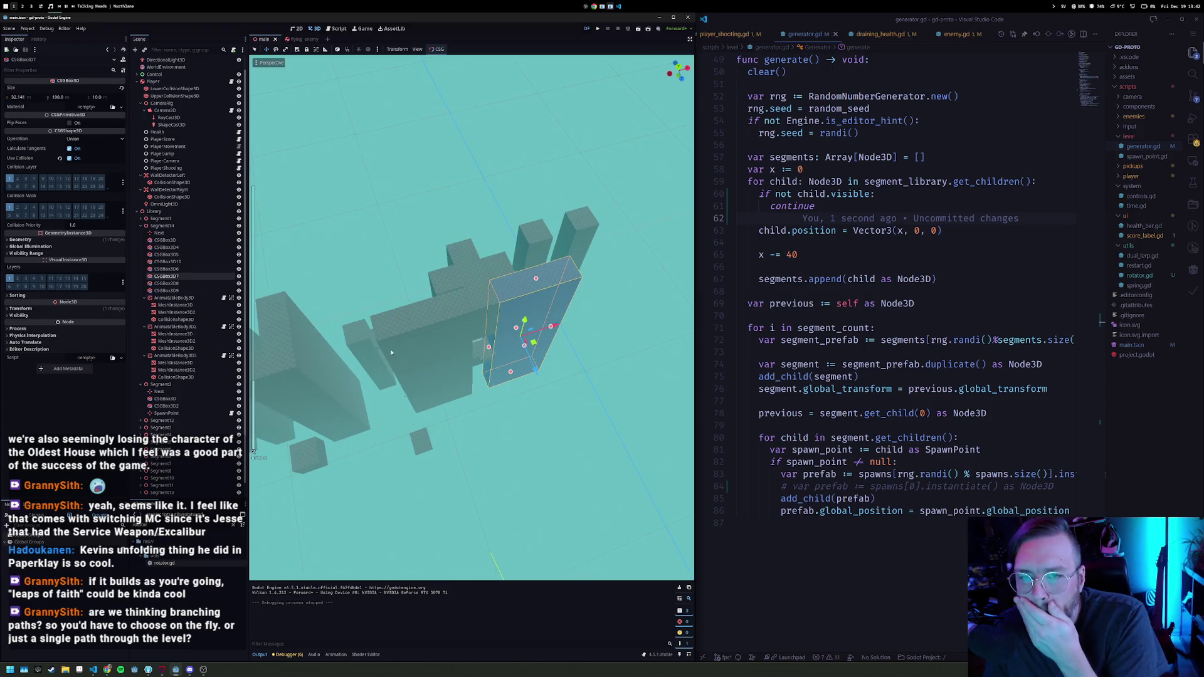
{"action": "key", "text": "KP_1"}
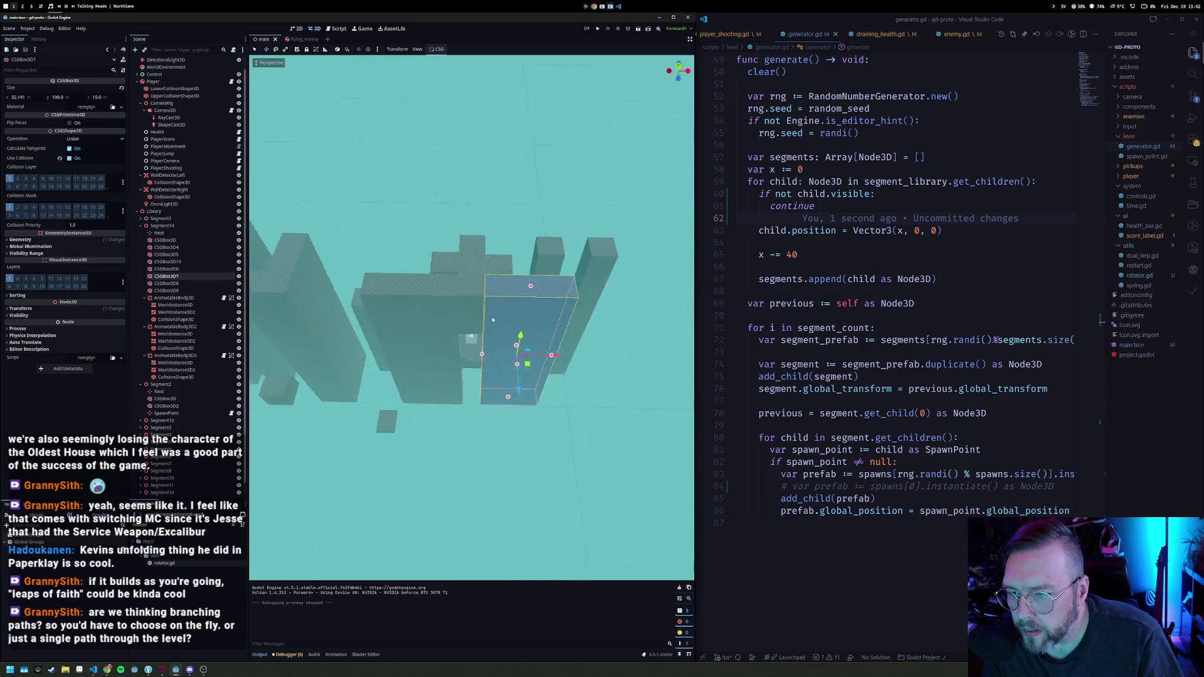
{"action": "mouse_move", "coordinate": [518, 219]}
{"action": "left_mouse_down"}
{"action": "mouse_move", "coordinate": [495, 270]}
{"action": "mouse_move", "coordinate": [518, 285]}
{"action": "mouse_move", "coordinate": [458, 277]}
{"action": "mouse_move", "coordinate": [598, 240]}
{"action": "mouse_move", "coordinate": [631, 289]}
{"action": "left_mouse_up"}
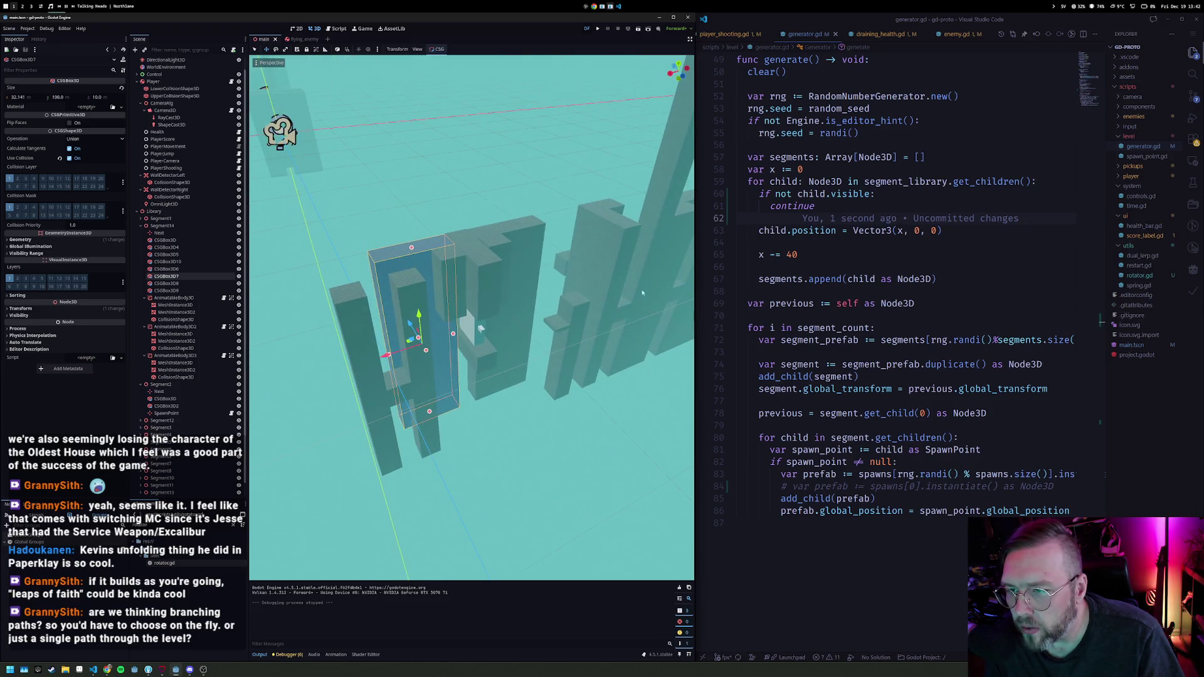
{"action": "left_click", "coordinate": [509, 297], "text": "shift"}
{"action": "mouse_move", "coordinate": [451, 326]}
{"action": "left_mouse_down"}
{"action": "mouse_move", "coordinate": [480, 350]}
{"action": "mouse_move", "coordinate": [465, 336]}
{"action": "left_mouse_up"}
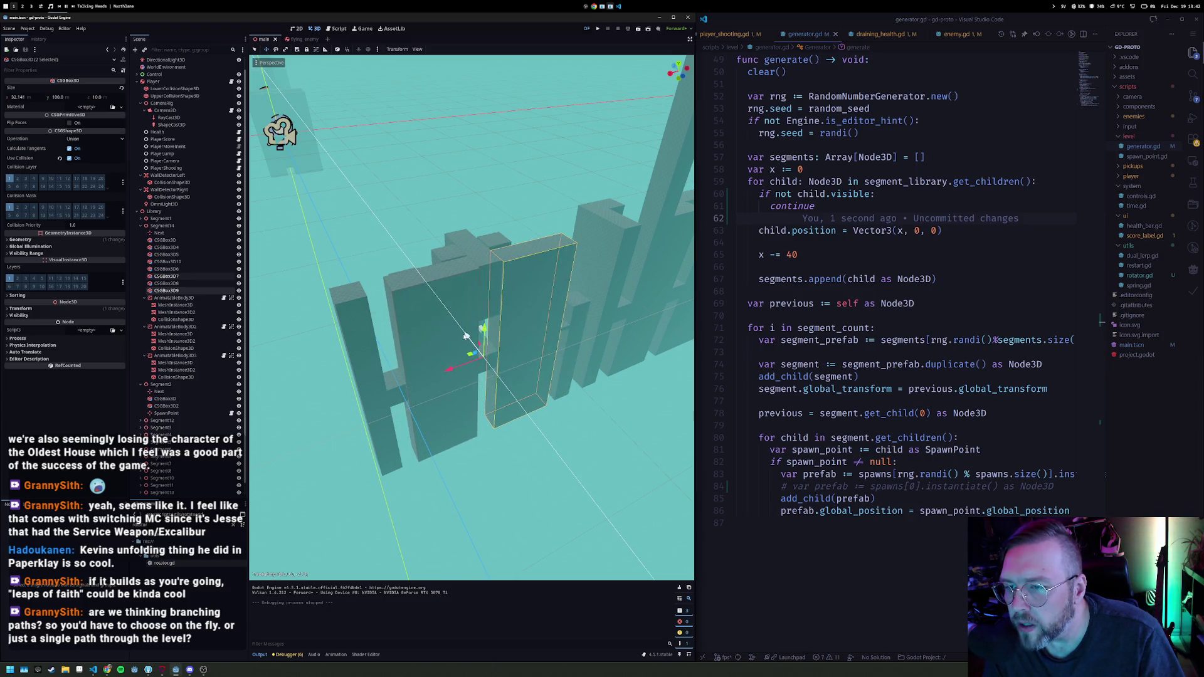
{"action": "key", "text": "F5"}
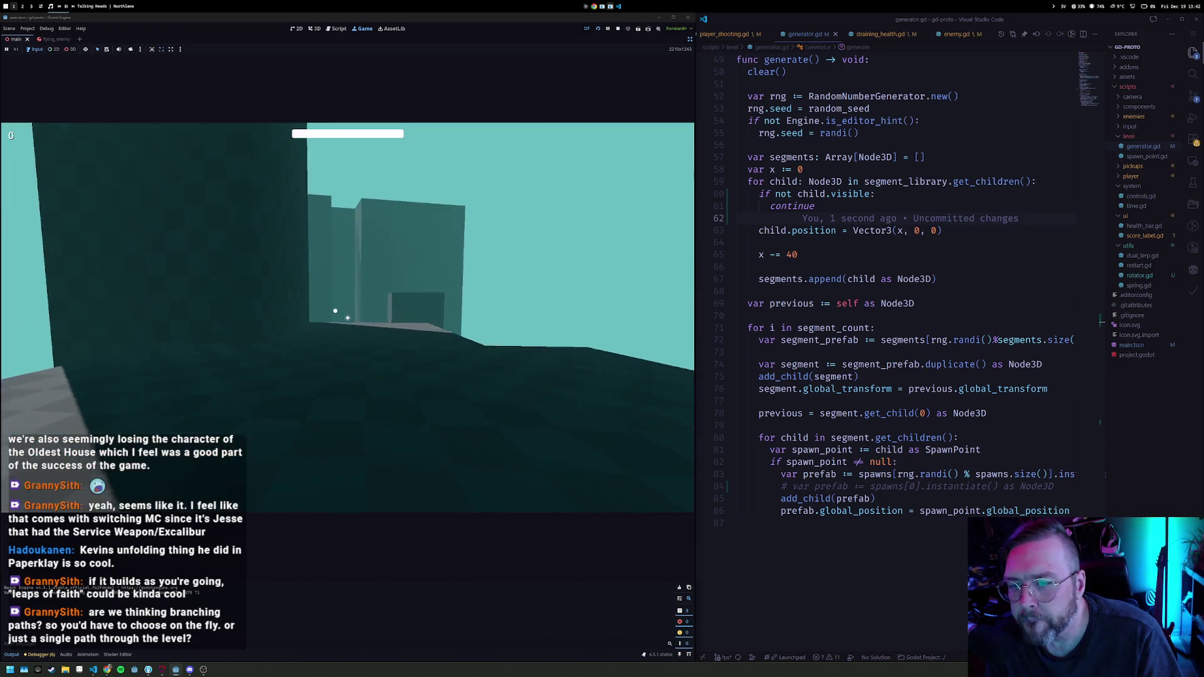
Step: Shoot targets by the wall, down the corridor and near the pillars, raising the score to 42
{"action": "left_click", "coordinate": [347, 318]}
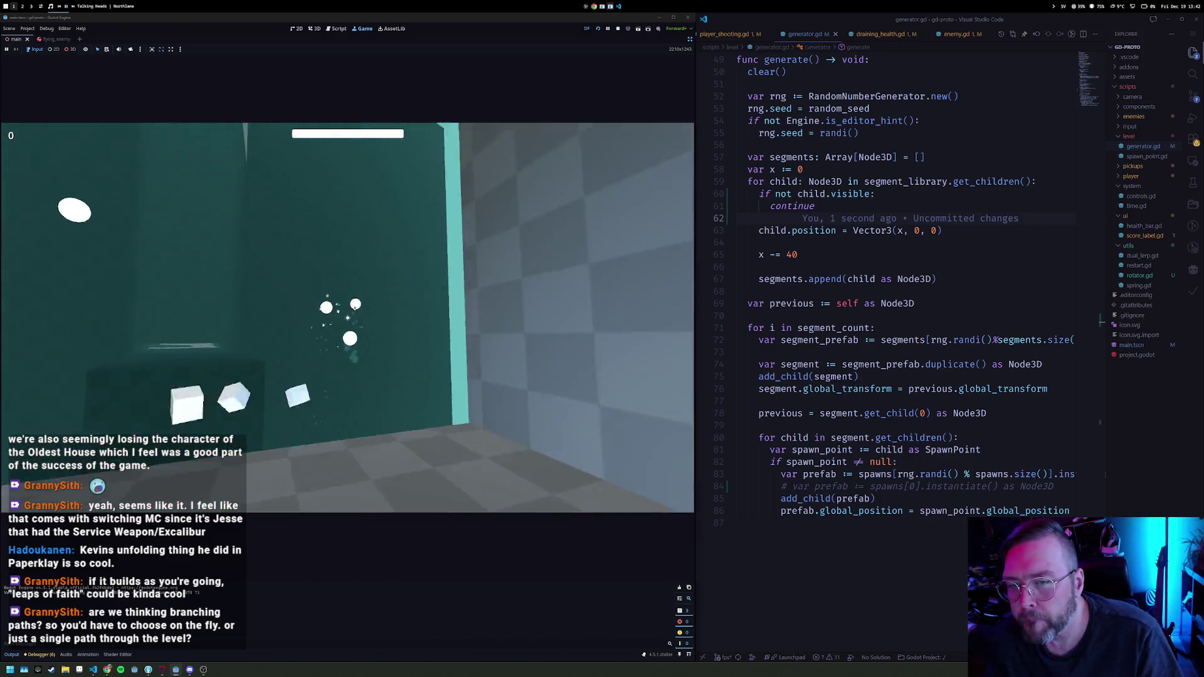
{"action": "left_click", "coordinate": [348, 318]}
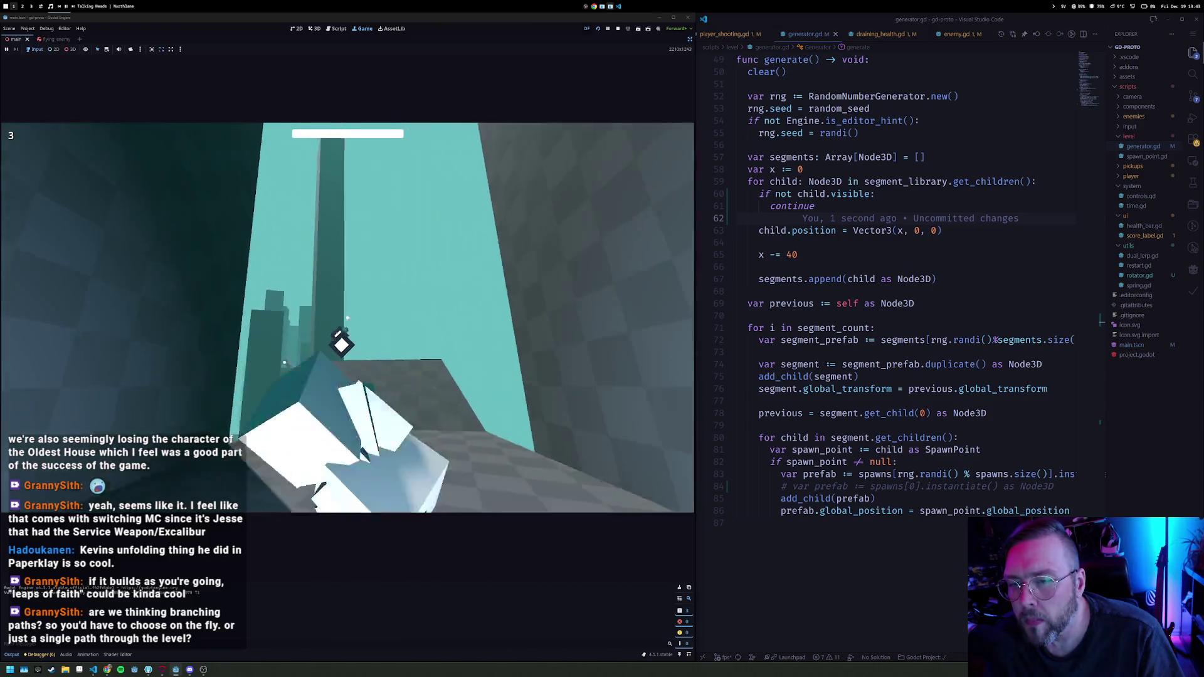
{"action": "left_click", "coordinate": [305, 324]}
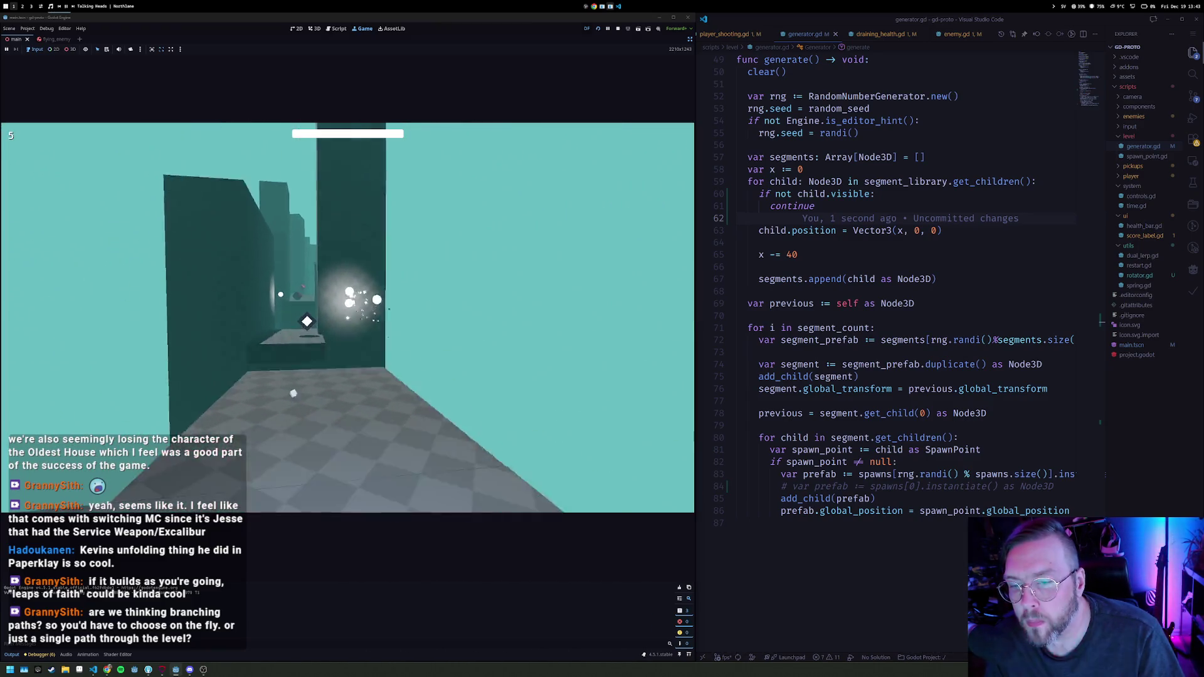
{"action": "left_click", "coordinate": [348, 318]}
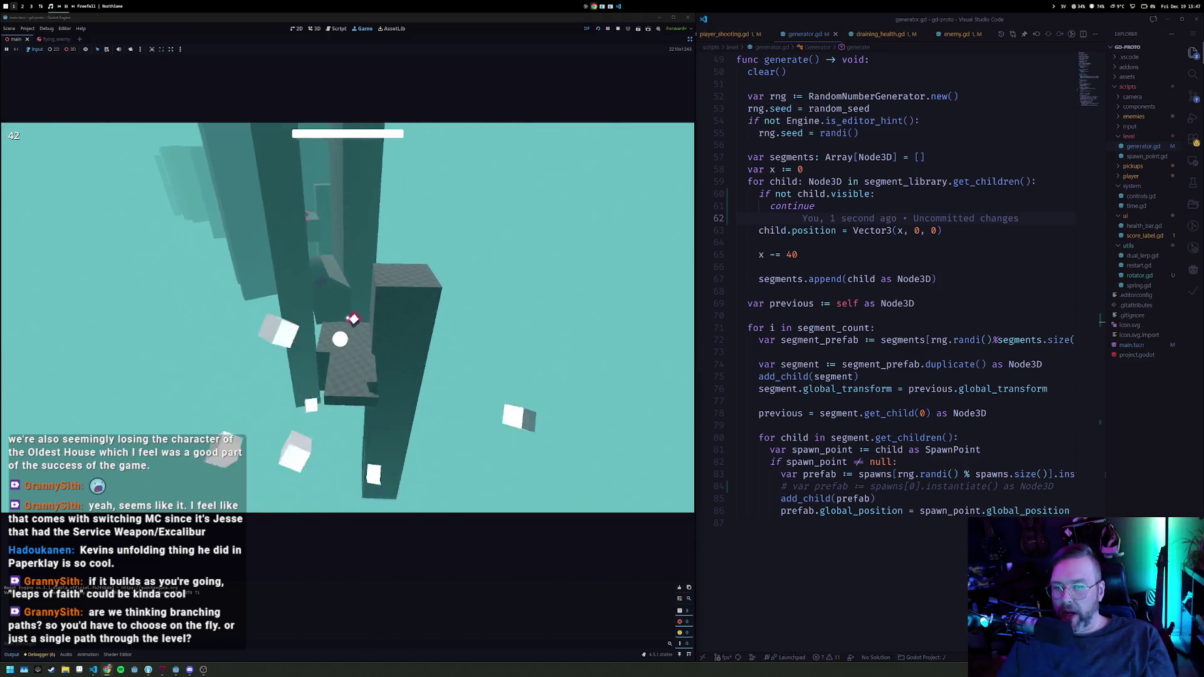
Step: Stop the game, then duplicate the segment as Segment15 and shift it along X
{"action": "left_click", "coordinate": [617, 29]}
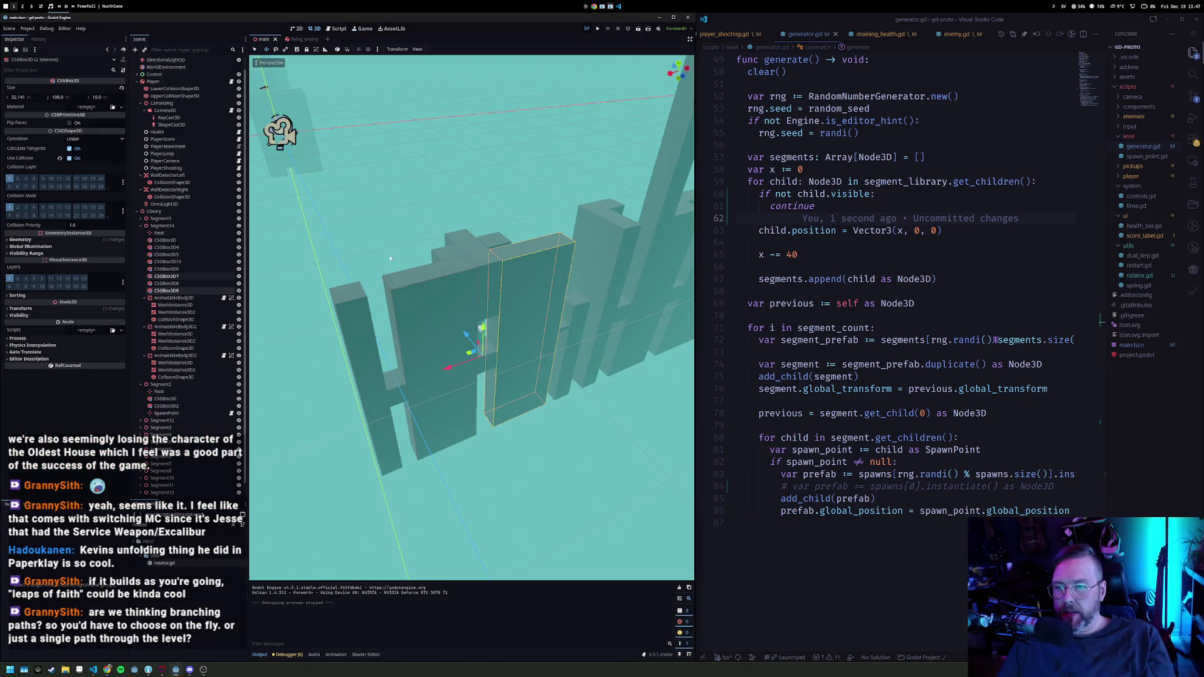
{"action": "scroll", "coordinate": [390, 259], "scroll_direction": "down", "scroll_amount": 5}
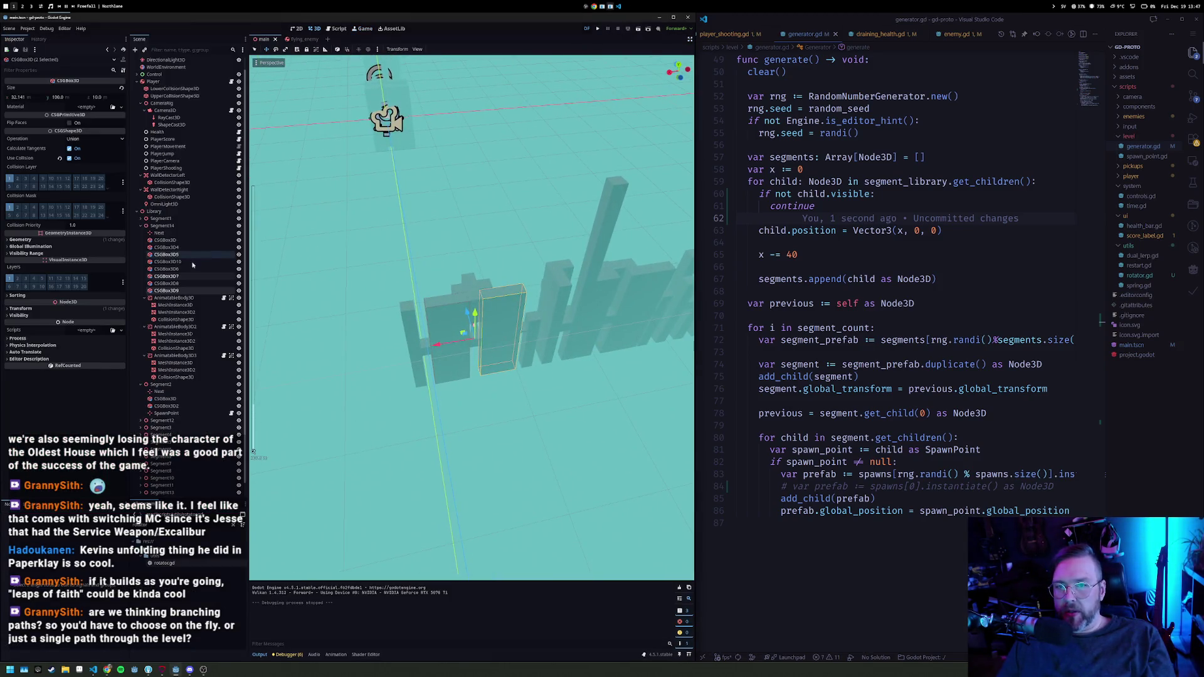
{"action": "scroll", "coordinate": [181, 434], "scroll_direction": "down", "scroll_amount": 1}
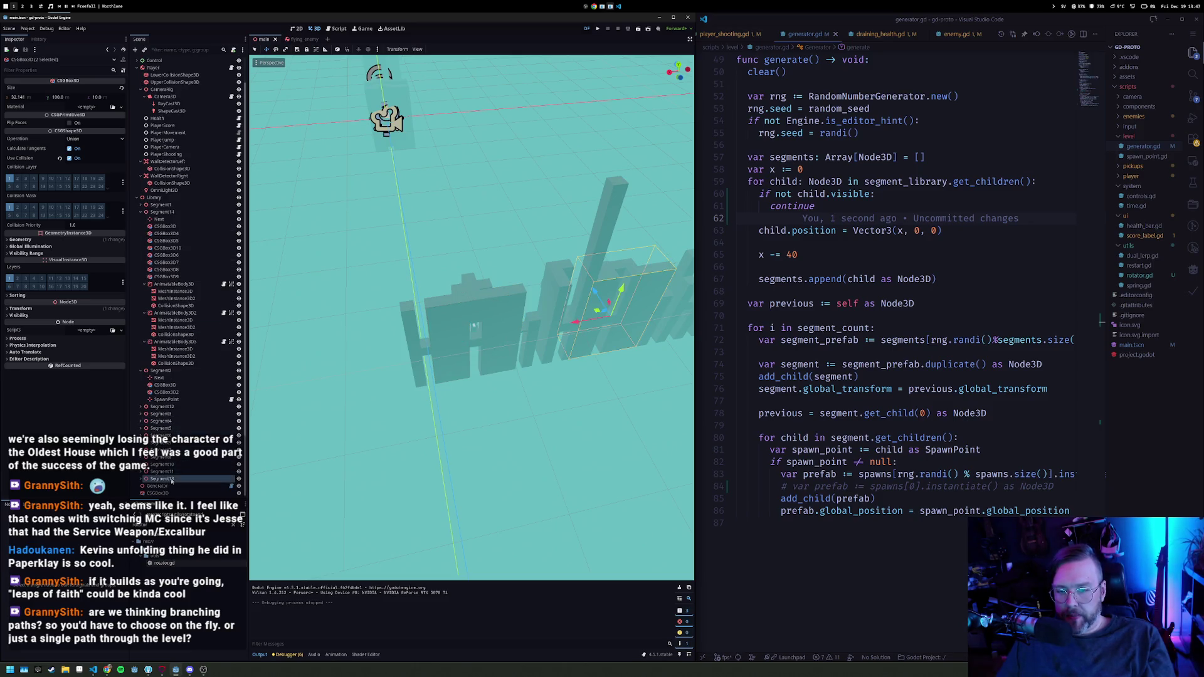
{"action": "key", "text": "ctrl+d"}
{"action": "key", "text": "f"}
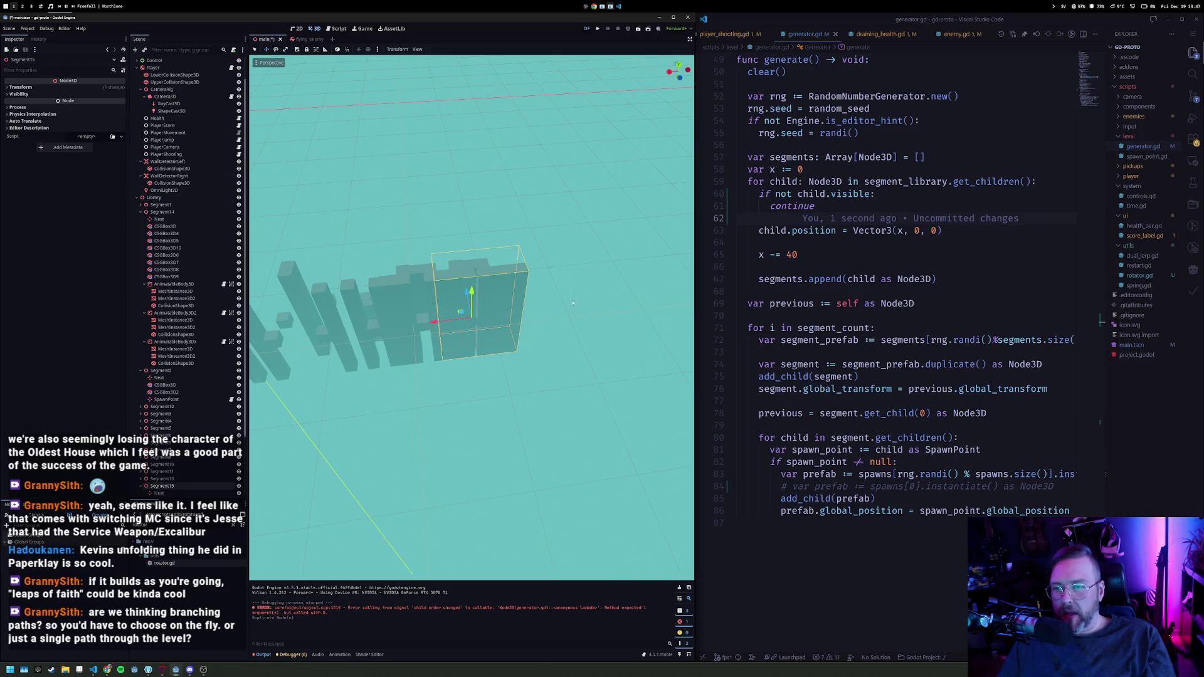
{"action": "mouse_move", "coordinate": [428, 321]}
{"action": "left_mouse_down"}
{"action": "mouse_move", "coordinate": [527, 319]}
{"action": "mouse_move", "coordinate": [489, 321]}
{"action": "left_mouse_up"}
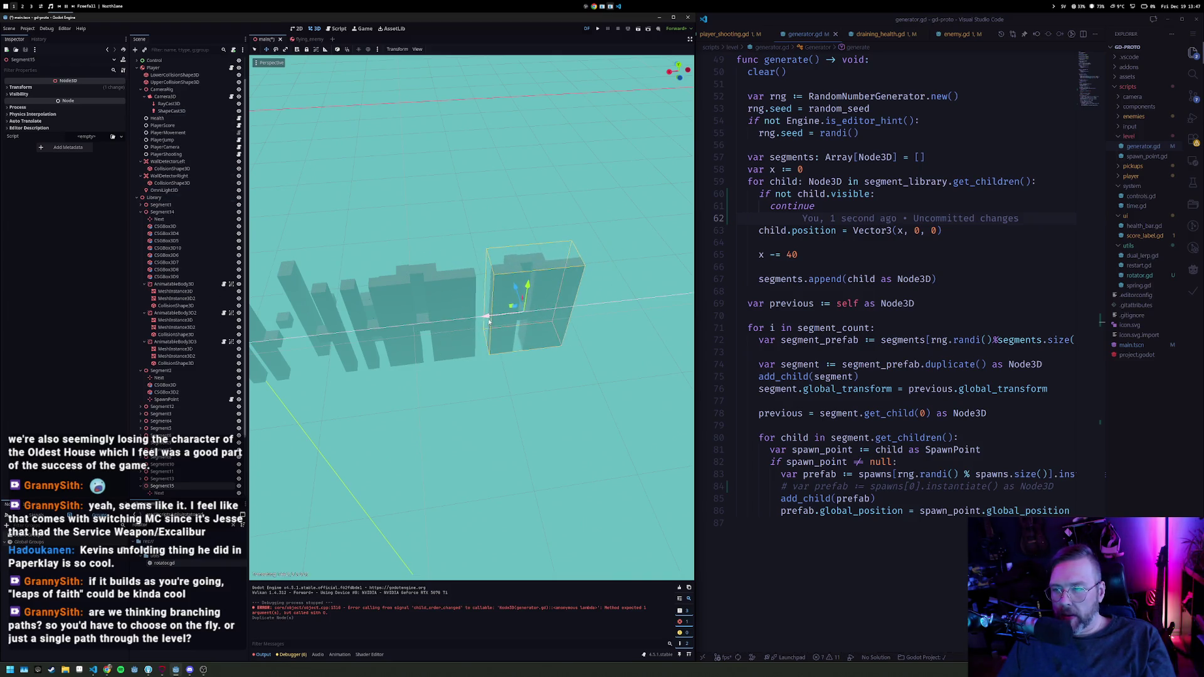
Step: Narrow a wall box in Segment15 from 38.179 to 19.421 wide
{"action": "scroll", "coordinate": [596, 312], "scroll_direction": "up", "scroll_amount": 5}
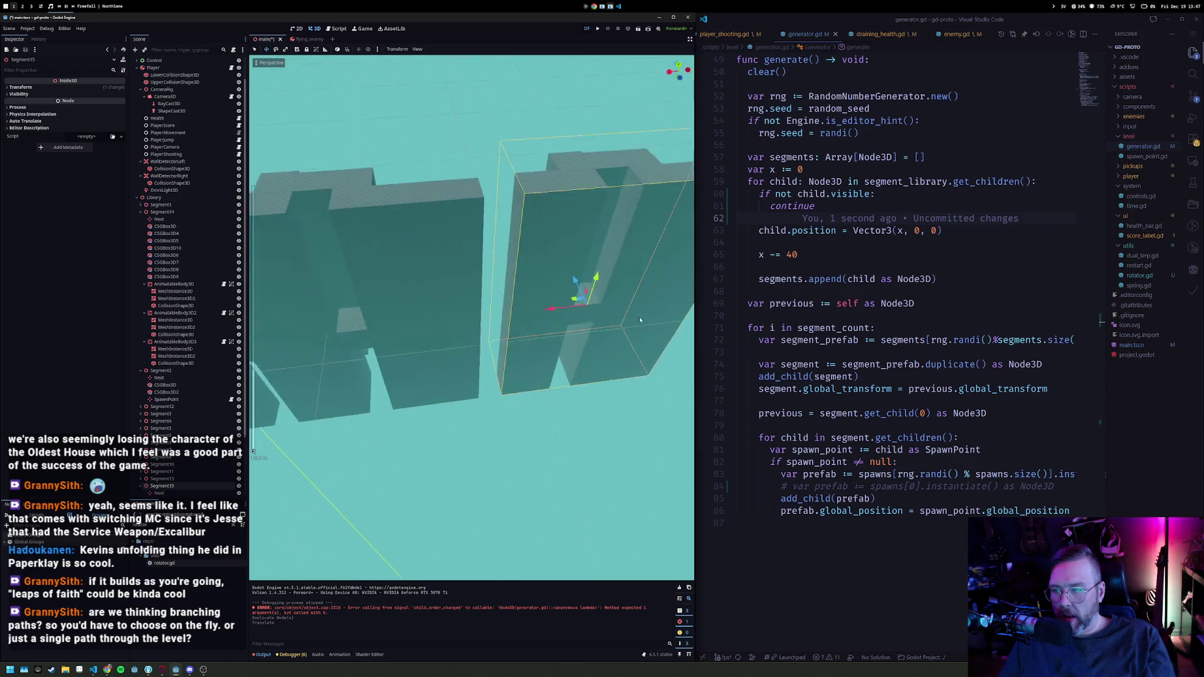
{"action": "left_click", "coordinate": [390, 326]}
{"action": "left_click_drag", "start_coordinate": [388, 326], "coordinate": [292, 337]}
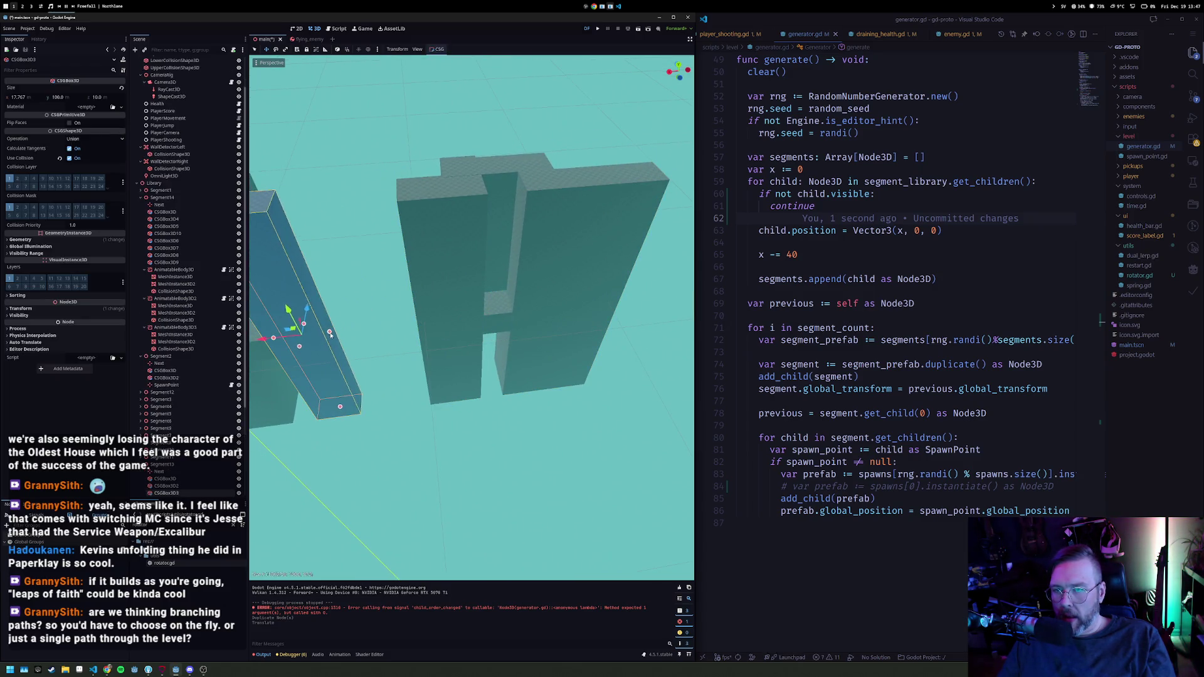
Step: Select Segment13 in the scene tree and delete it
{"action": "scroll", "coordinate": [292, 336], "scroll_direction": "down", "scroll_amount": 3}
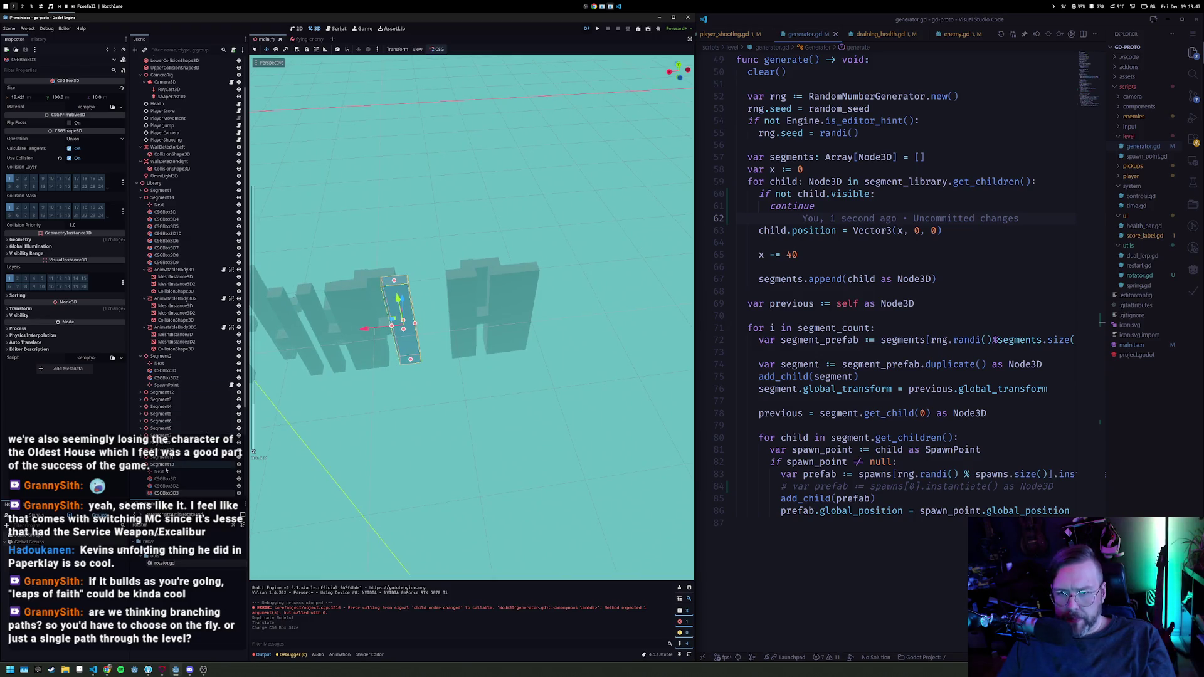
{"action": "left_click", "coordinate": [165, 466]}
{"action": "left_click", "coordinate": [139, 198]}
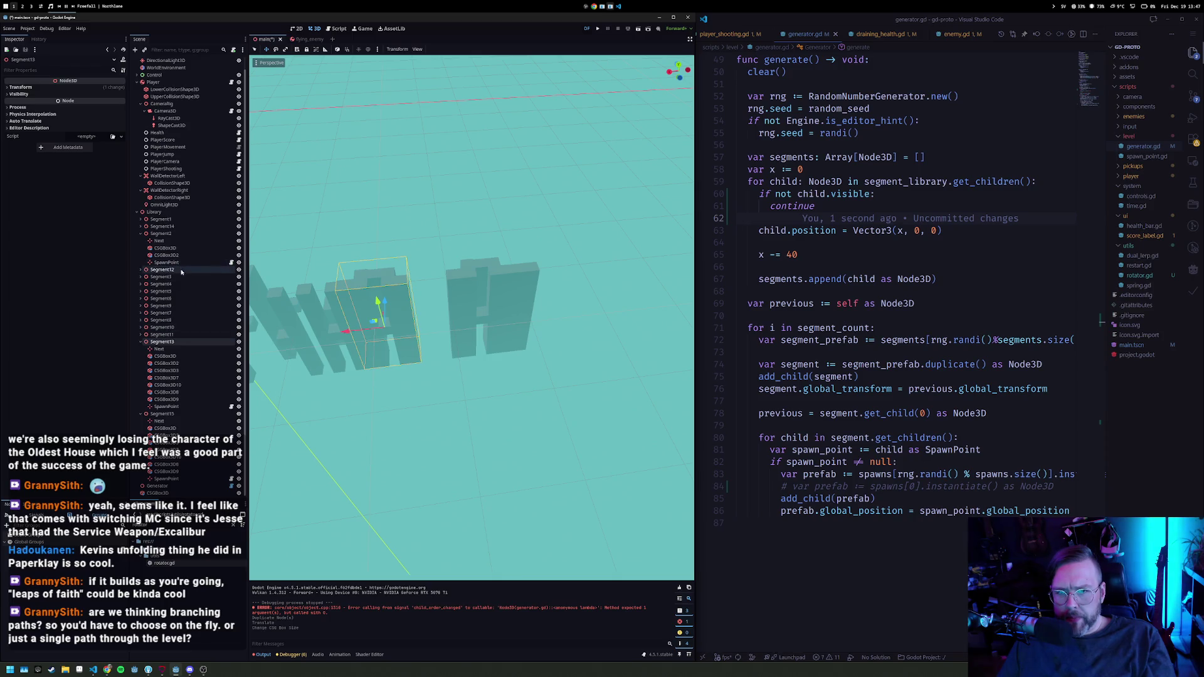
{"action": "left_click", "coordinate": [139, 233]}
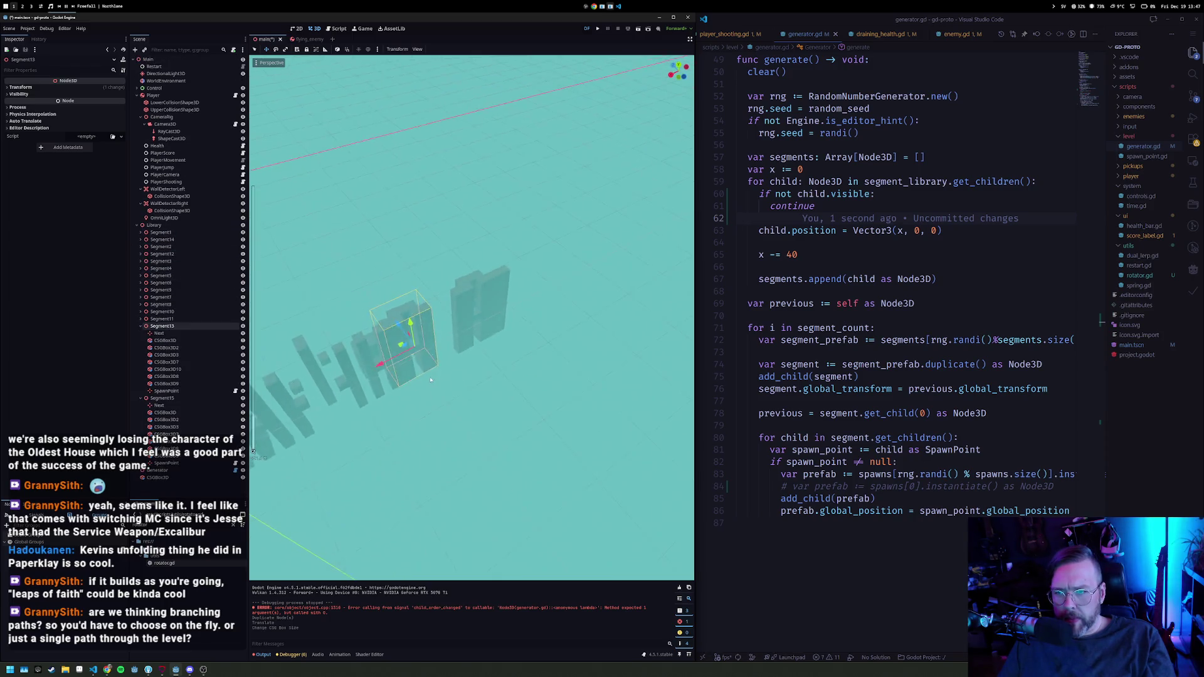
{"action": "key", "text": "f"}
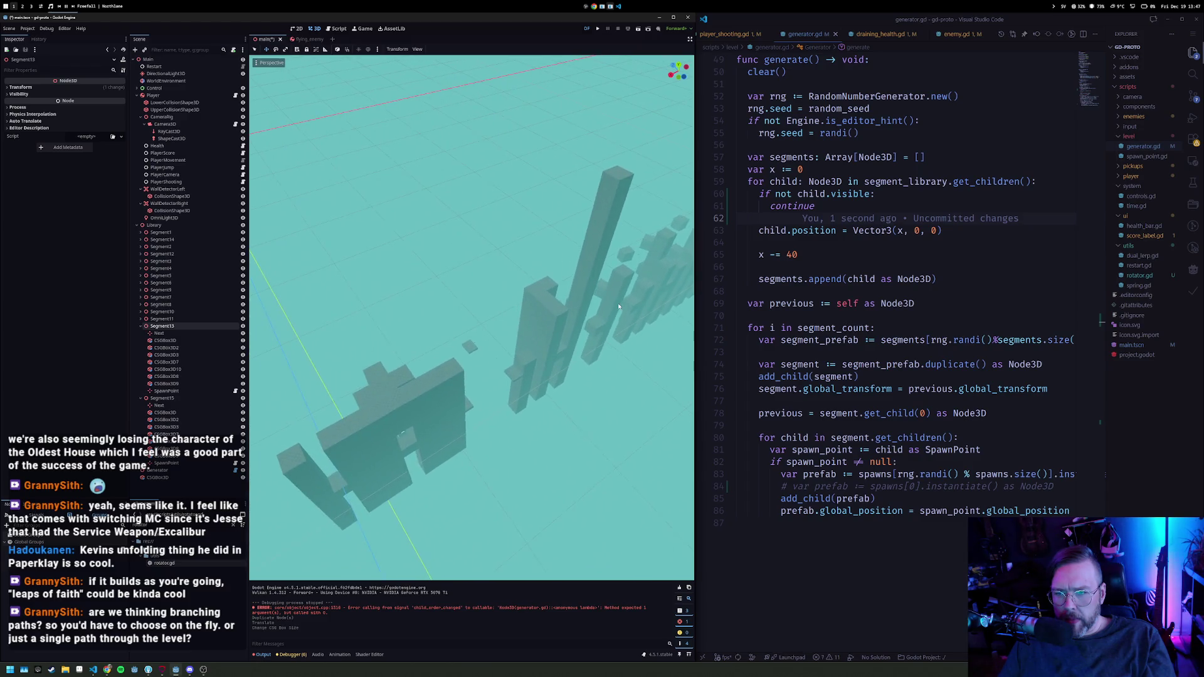
{"action": "left_click_drag", "start_coordinate": [459, 363], "coordinate": [419, 407]}
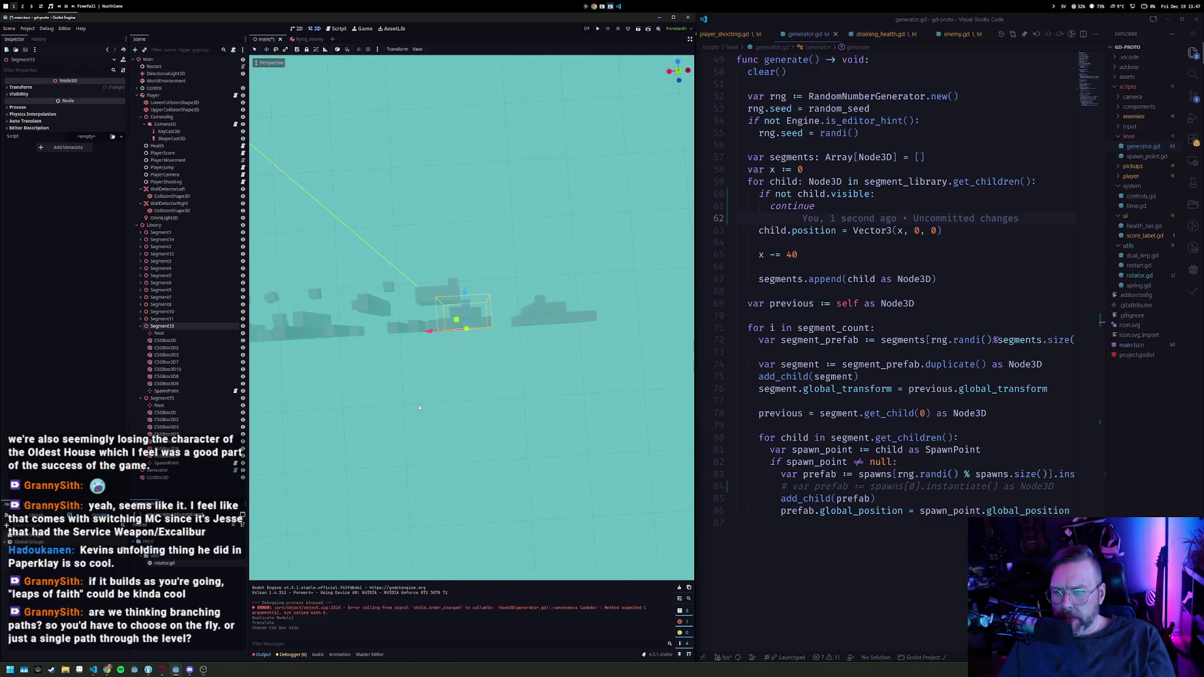
{"action": "left_click_drag", "start_coordinate": [448, 338], "coordinate": [438, 338]}
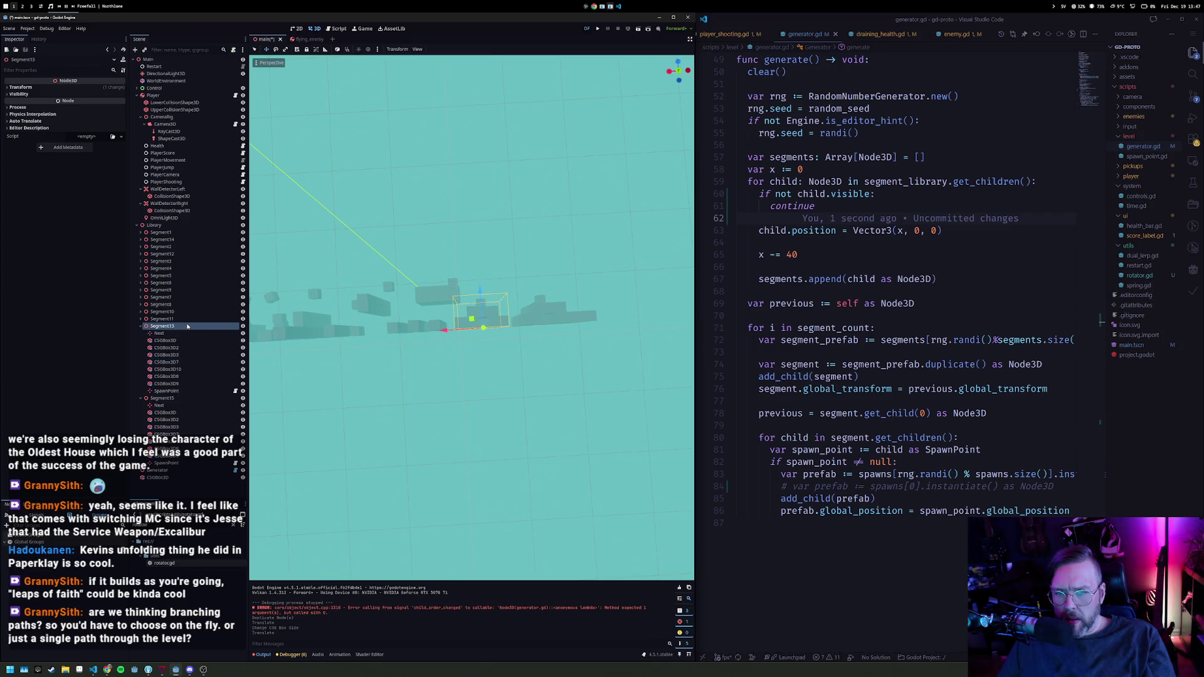
{"action": "key", "text": "Delete"}
{"action": "key", "text": "Return"}
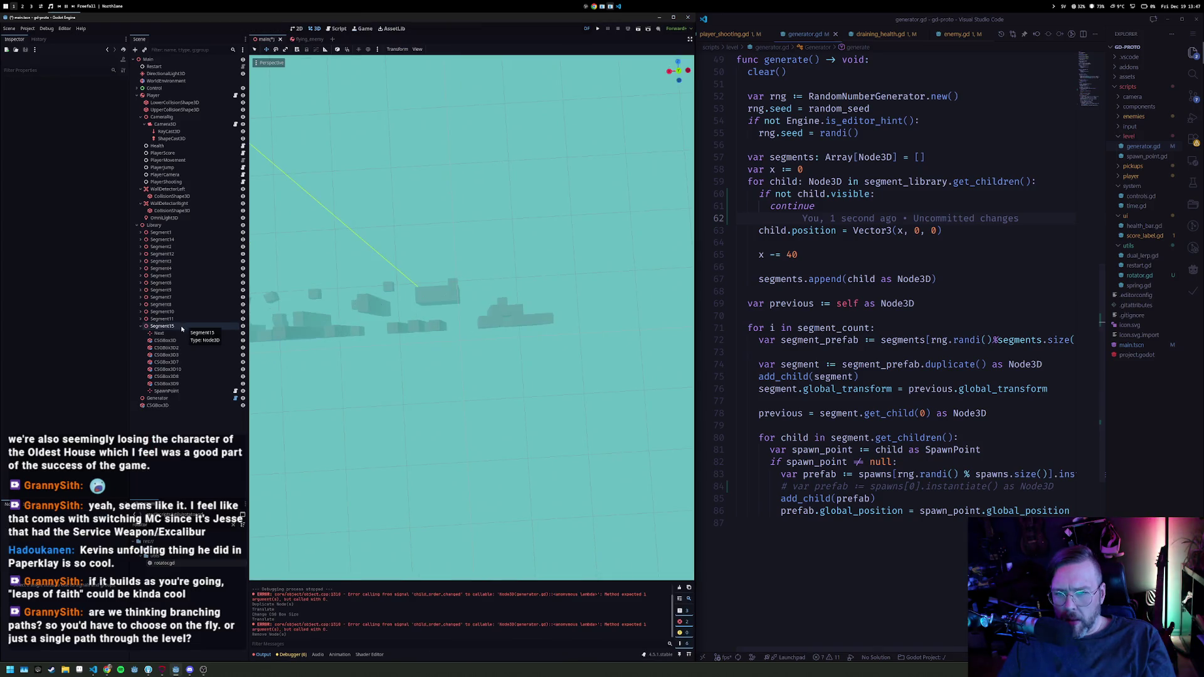
Step: Confirm removing Segment13, then delete Segment15 as well
{"action": "left_click", "coordinate": [182, 327]}
{"action": "key", "text": "Delete"}
{"action": "key", "text": "Return"}
{"action": "left_click_drag", "start_coordinate": [452, 282], "coordinate": [442, 306]}
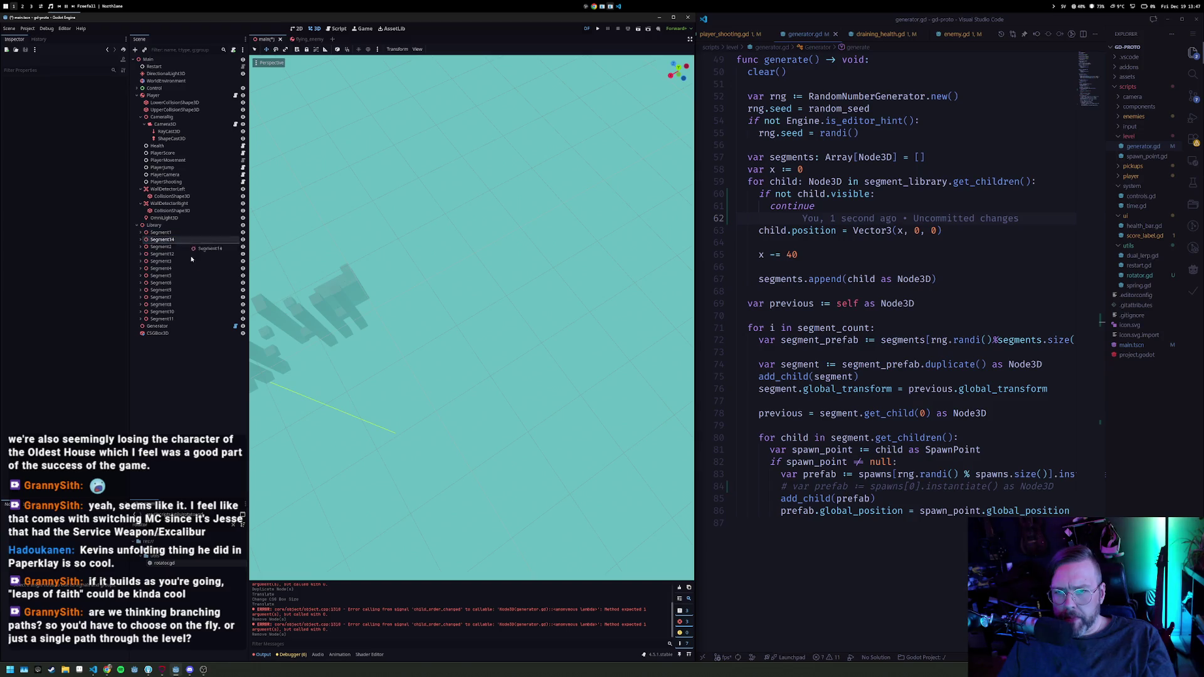
Step: Move Segment14 to the end of the segment library, after Segment11
{"action": "left_click_drag", "start_coordinate": [193, 326], "coordinate": [193, 326]}
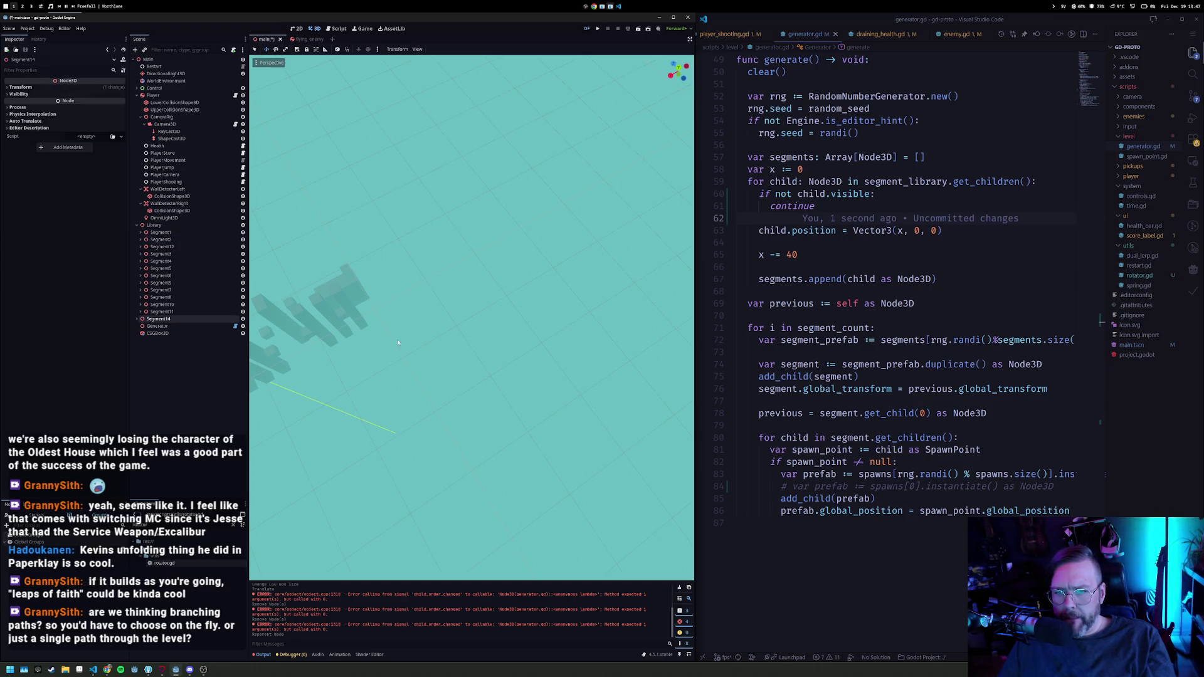
{"action": "key", "text": "ctrl+z"}
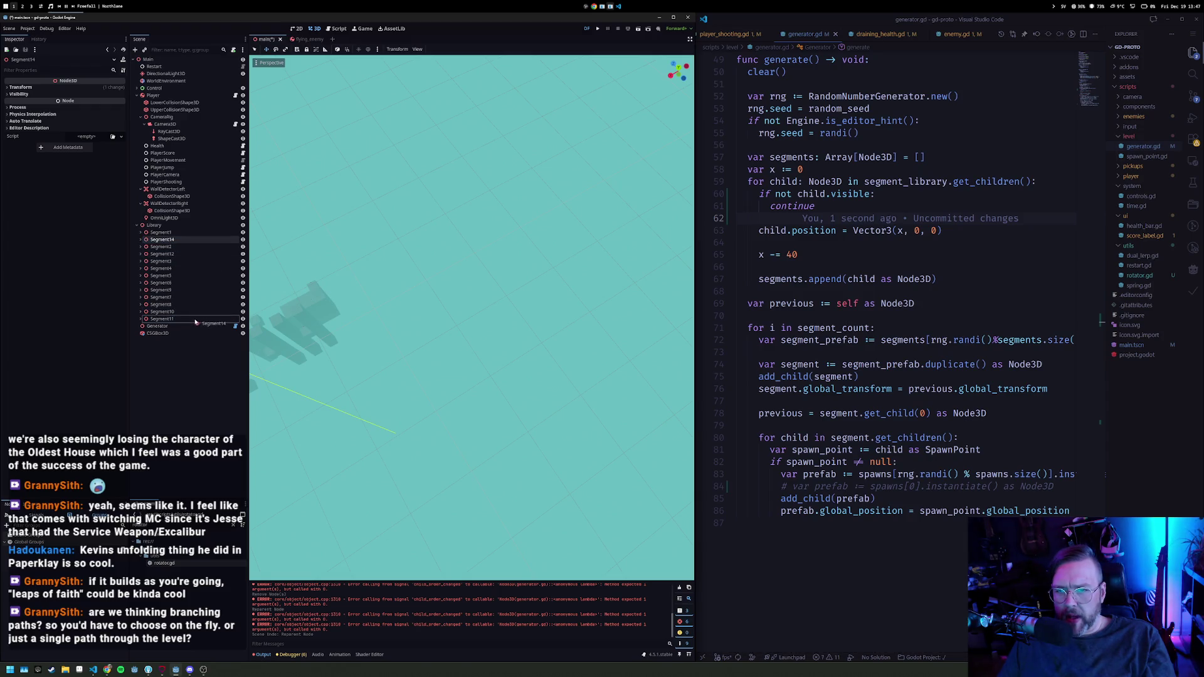
{"action": "left_click_drag", "start_coordinate": [197, 327], "coordinate": [199, 323]}
{"action": "key", "text": "f"}
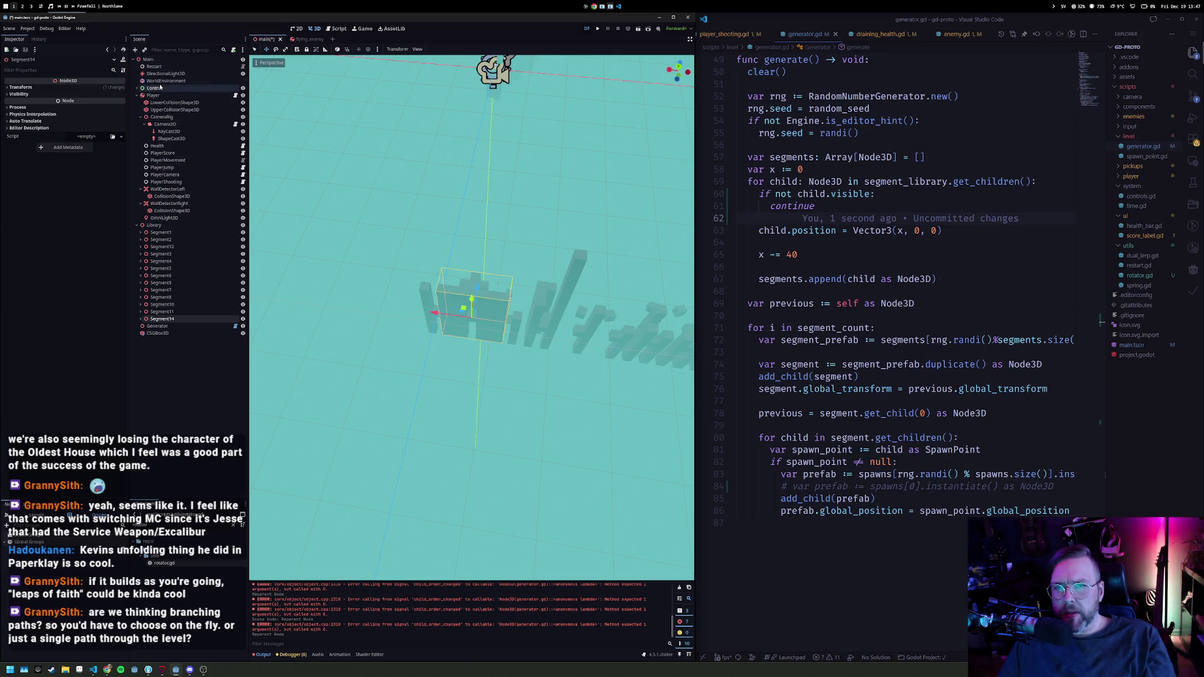
Step: Regenerate the level layout from the Generator and focus on wall box CSGBox3D9
{"action": "left_click", "coordinate": [141, 95]}
{"action": "left_click", "coordinate": [145, 103]}
{"action": "left_click", "coordinate": [157, 205]}
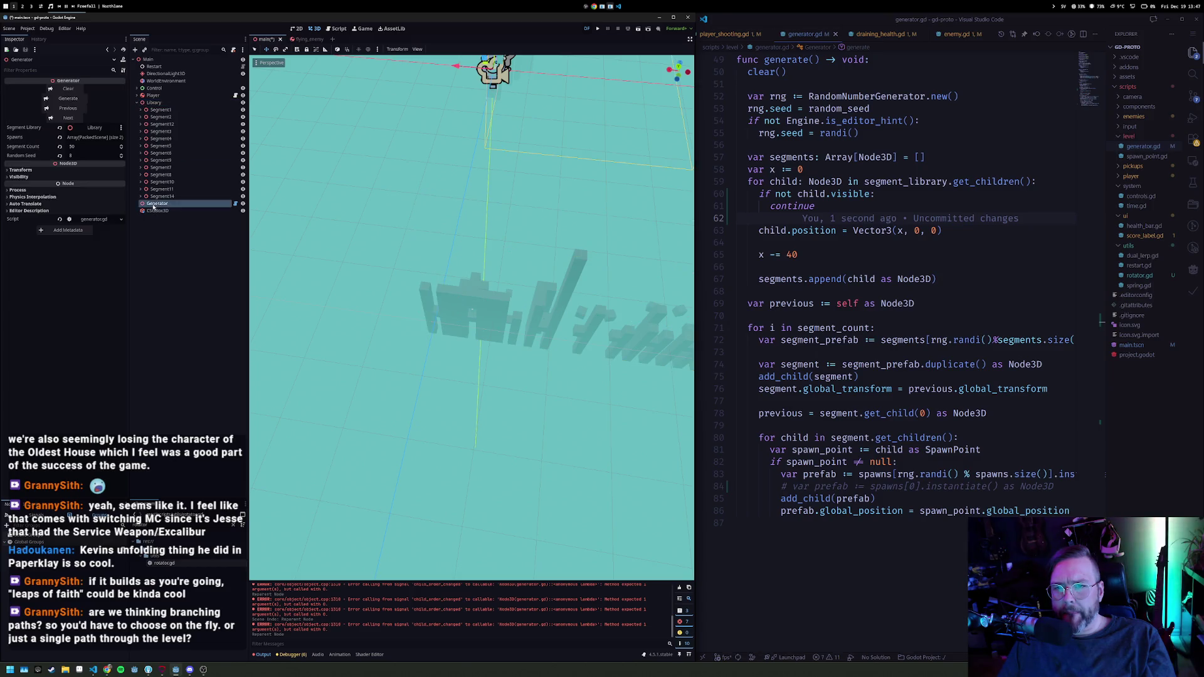
{"action": "left_click", "coordinate": [73, 99]}
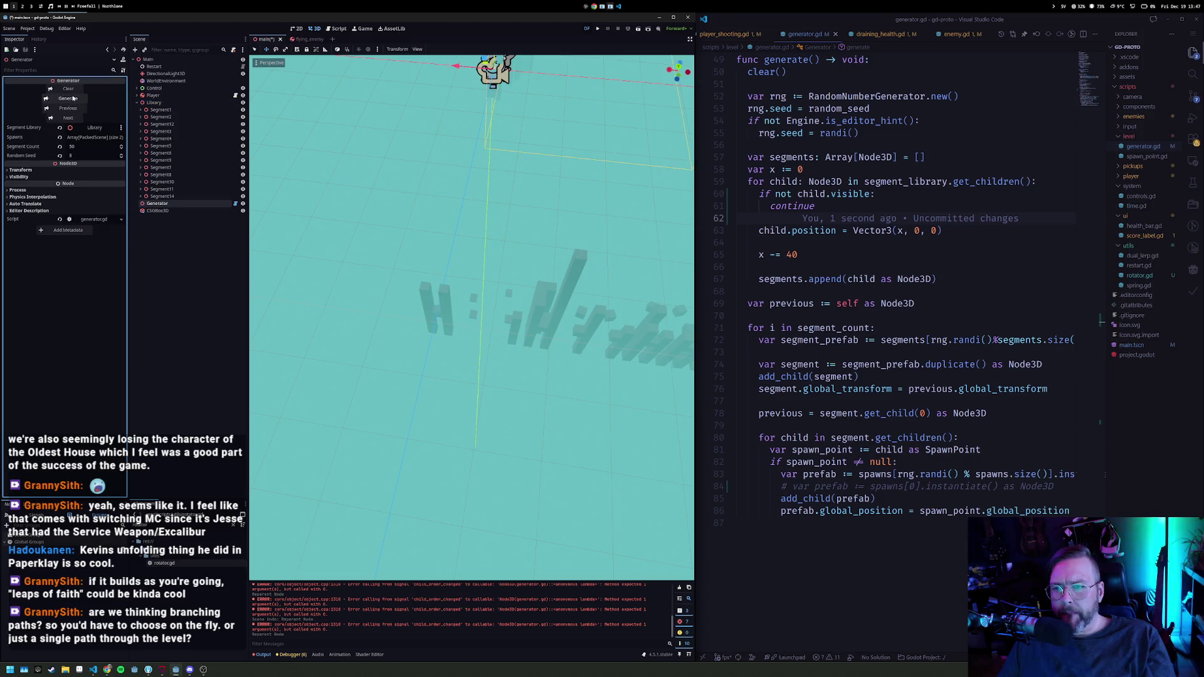
{"action": "mouse_move", "coordinate": [494, 324]}
{"action": "left_mouse_down"}
{"action": "mouse_move", "coordinate": [479, 293]}
{"action": "mouse_move", "coordinate": [525, 295]}
{"action": "mouse_move", "coordinate": [486, 292]}
{"action": "left_mouse_up"}
{"action": "left_click", "coordinate": [479, 294]}
{"action": "key", "text": "f"}
Step: Narrow wall box CSGBox3D7 to a size X of 12.541
{"action": "left_click", "coordinate": [387, 285]}
{"action": "left_click", "coordinate": [406, 268]}
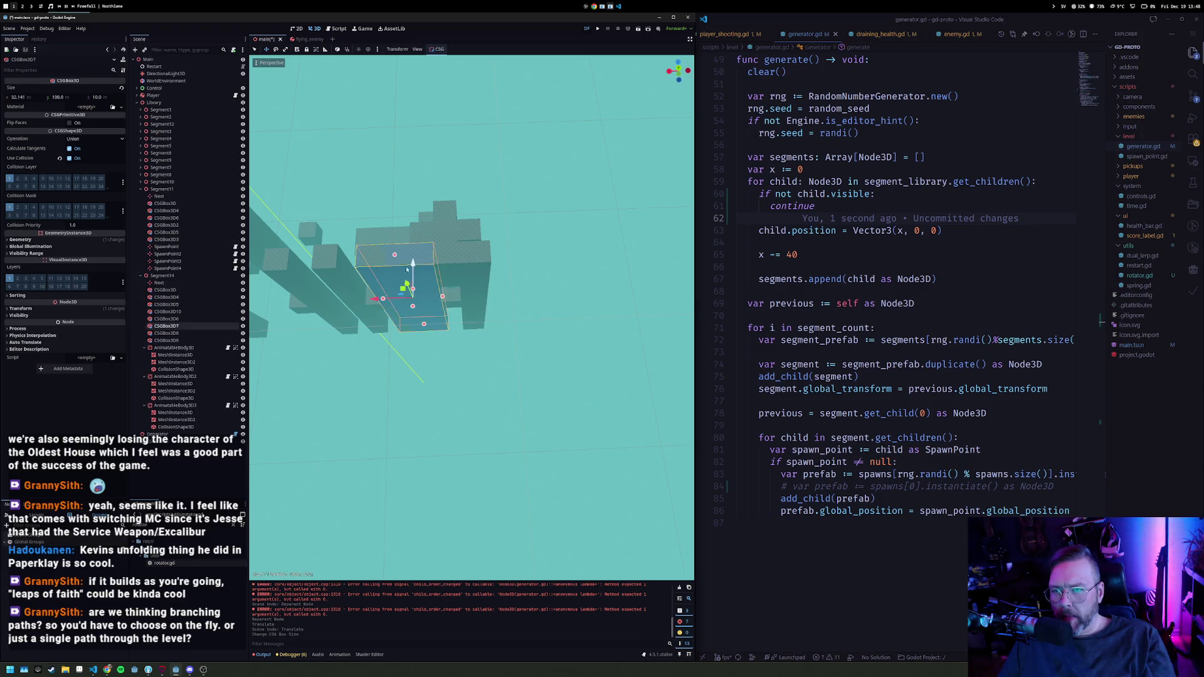
{"action": "left_click_drag", "start_coordinate": [418, 297], "coordinate": [419, 298]}
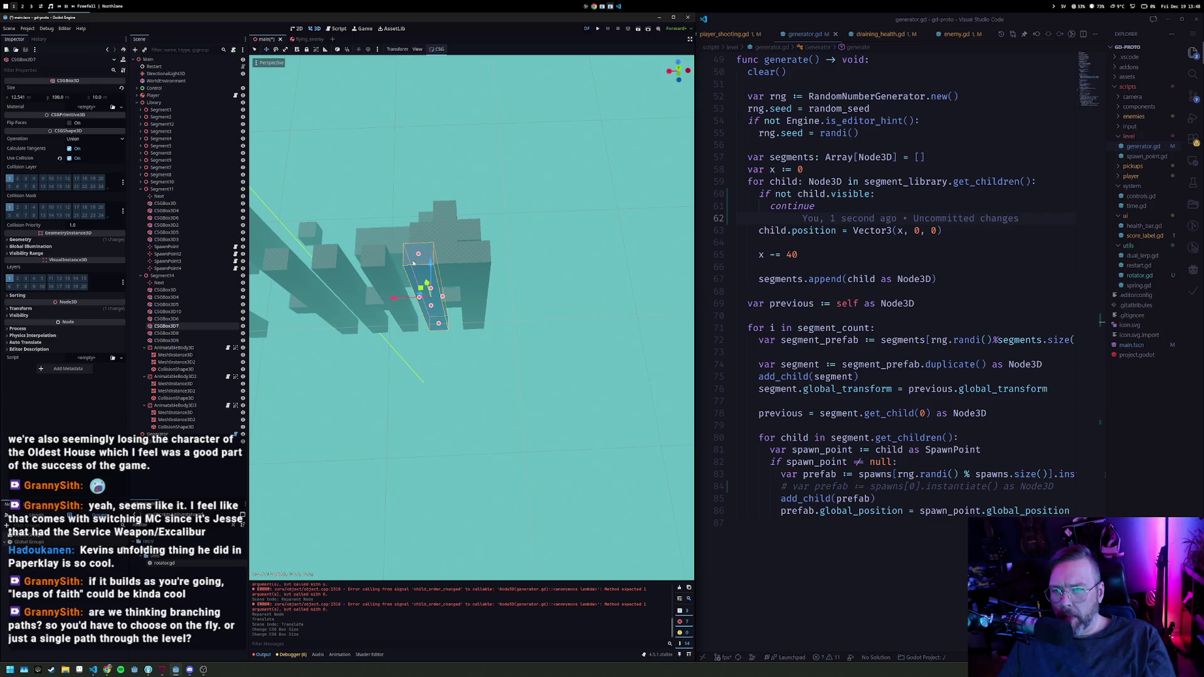
Step: Duplicate Segment11 into a new Segment13 and delete its CSGBox3D5 block
{"action": "left_click", "coordinate": [164, 189]}
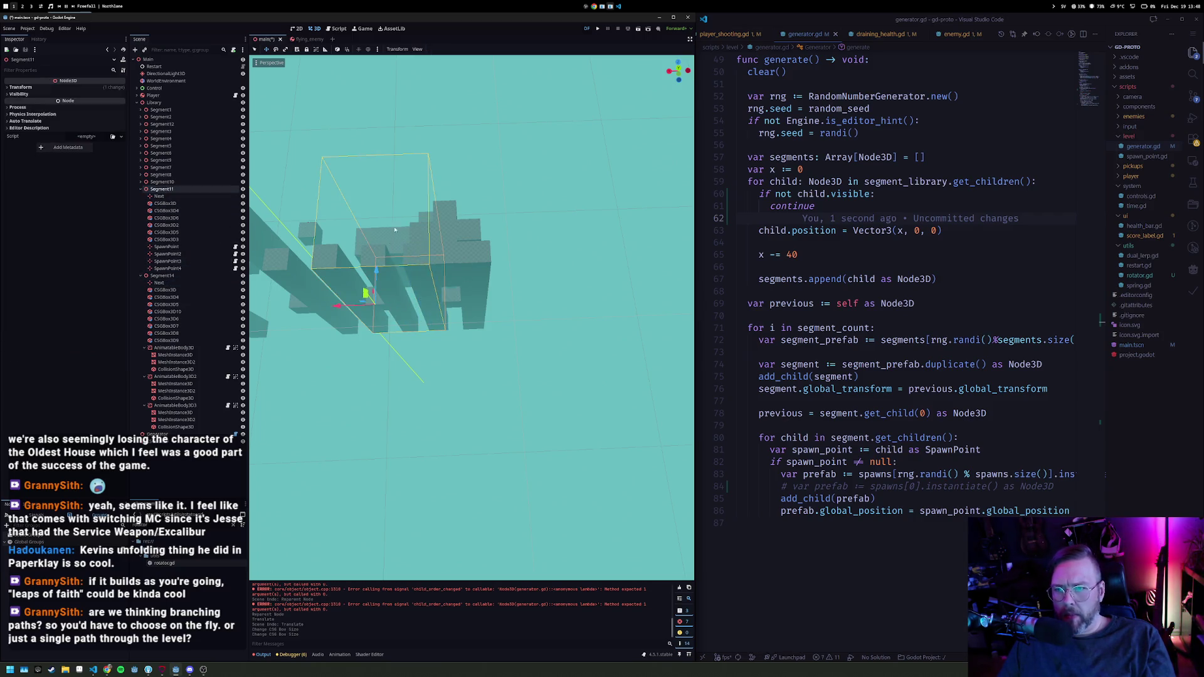
{"action": "key", "text": "ctrl+d"}
{"action": "left_click_drag", "start_coordinate": [577, 303], "coordinate": [453, 249]}
{"action": "scroll", "coordinate": [453, 249], "scroll_direction": "up", "scroll_amount": 6}
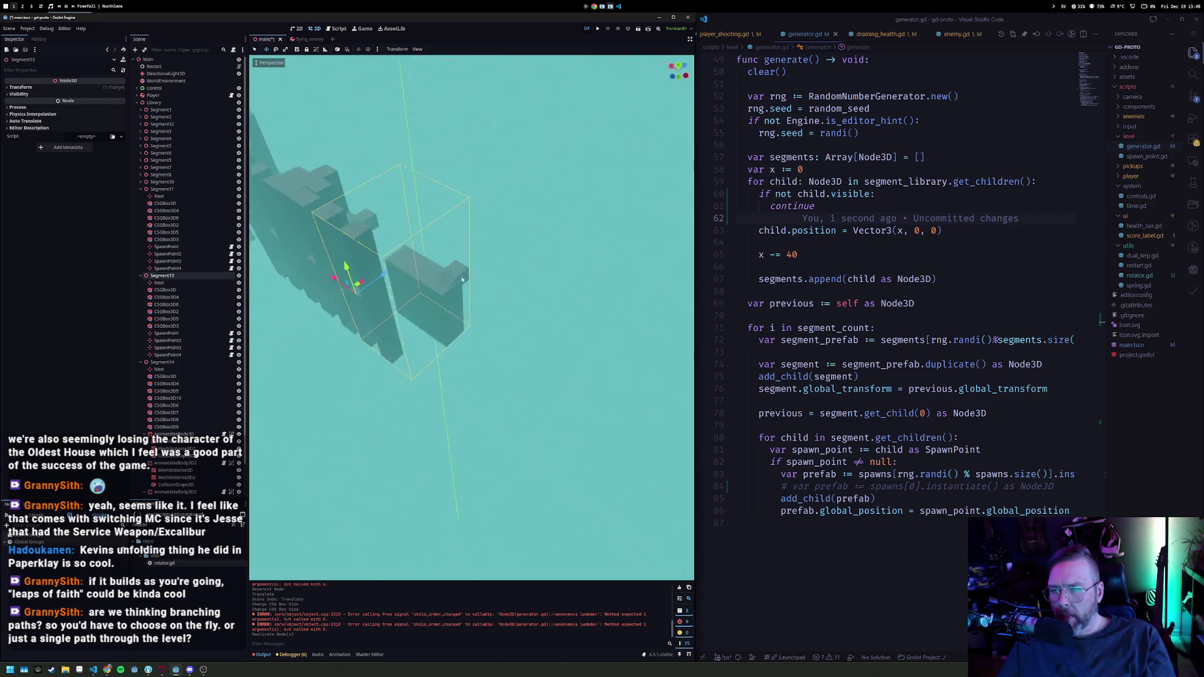
{"action": "scroll", "coordinate": [534, 287], "scroll_direction": "up", "scroll_amount": 3}
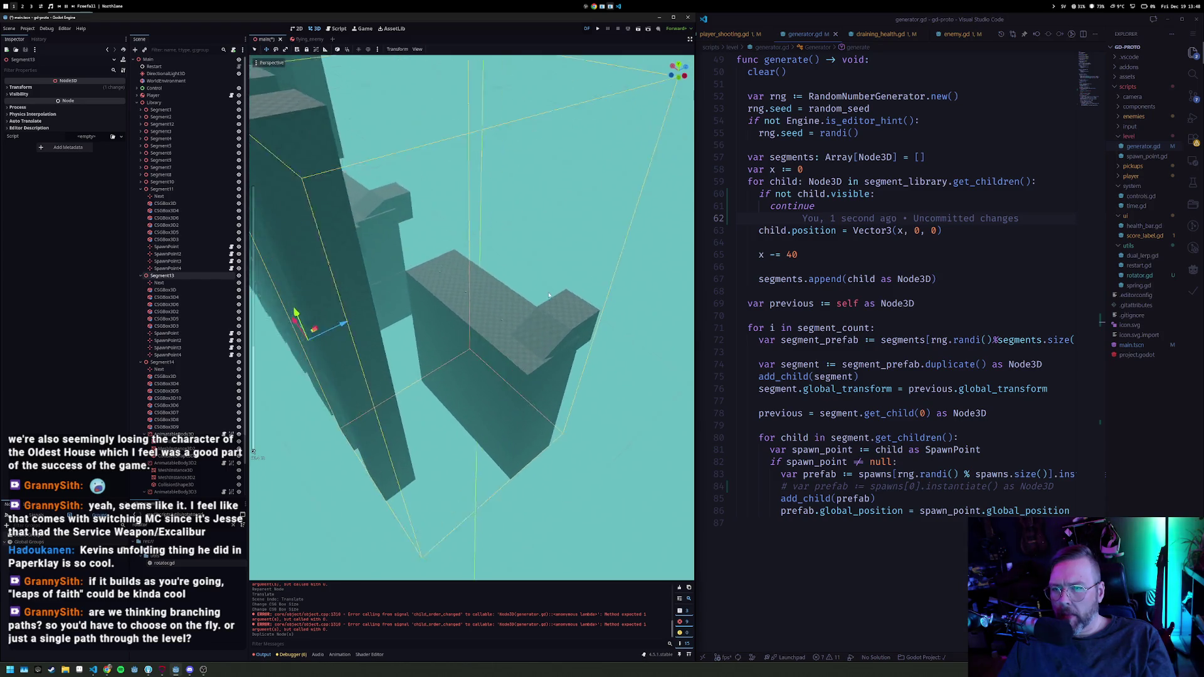
{"action": "left_click", "coordinate": [504, 311]}
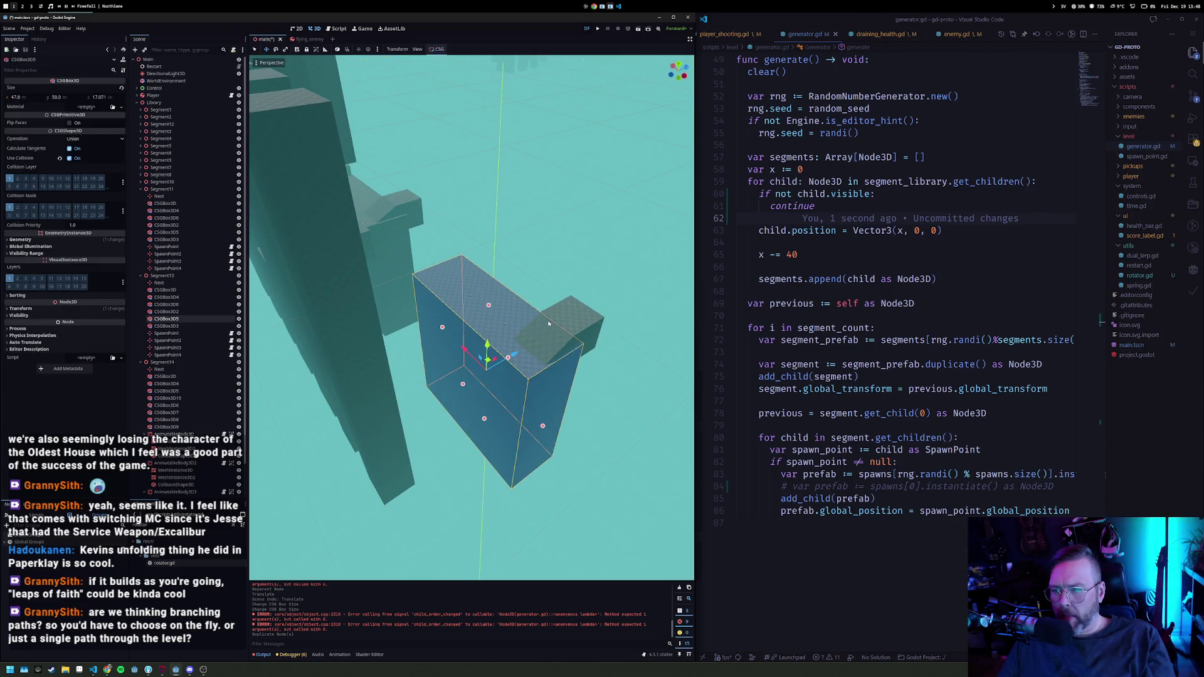
{"action": "key", "text": "Delete"}
{"action": "key", "text": "Return"}
Step: Select the cube's two boxes together with Segment13's Next marker
{"action": "left_click", "coordinate": [571, 327]}
{"action": "left_click", "coordinate": [586, 310], "text": "shift"}
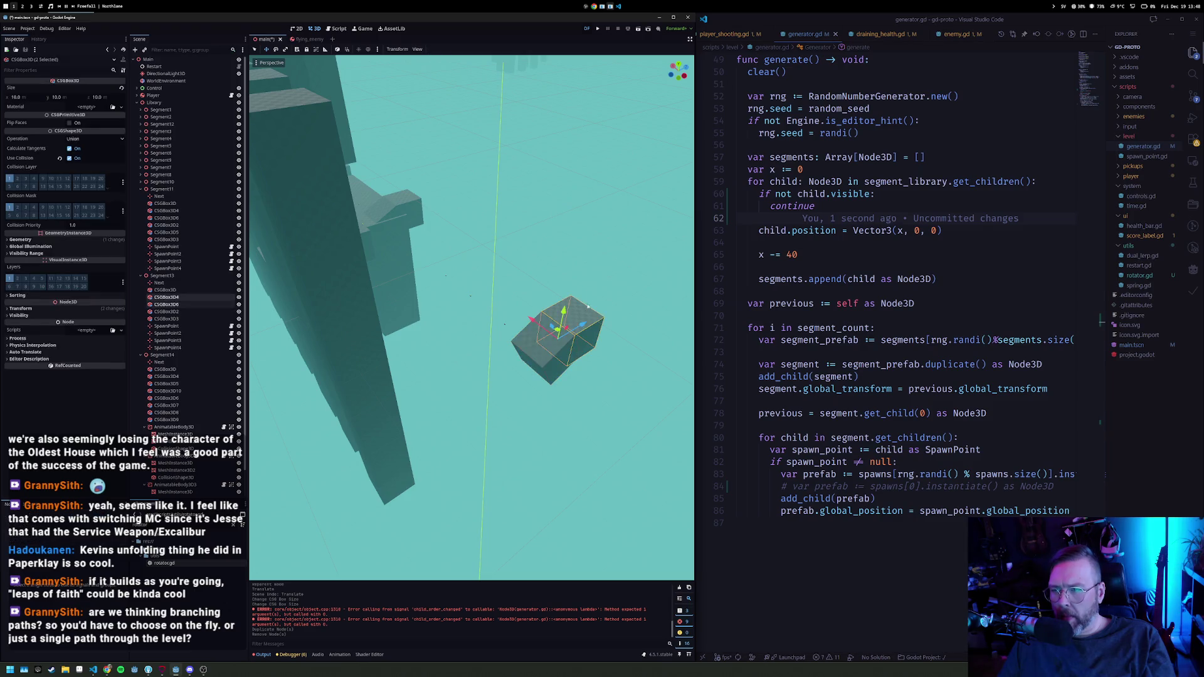
{"action": "left_click", "coordinate": [603, 321], "text": "shift"}
{"action": "mouse_move", "coordinate": [568, 323]}
{"action": "left_mouse_down"}
{"action": "mouse_move", "coordinate": [587, 324]}
{"action": "mouse_move", "coordinate": [428, 341]}
{"action": "mouse_move", "coordinate": [519, 309]}
{"action": "mouse_move", "coordinate": [430, 257]}
{"action": "left_mouse_up"}
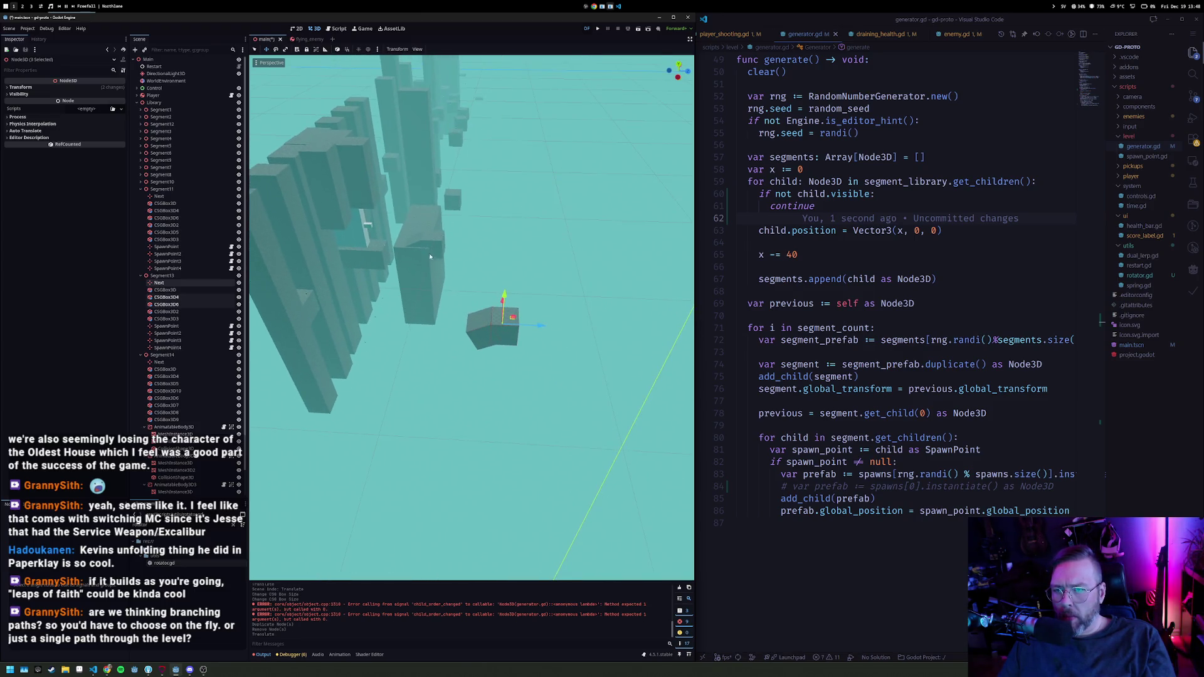
Step: Duplicate a tall column and resize it to 2.243 wide by 40.488 tall
{"action": "left_click", "coordinate": [291, 267]}
{"action": "key", "text": "ctrl+d"}
{"action": "mouse_move", "coordinate": [292, 267]}
{"action": "left_mouse_down"}
{"action": "mouse_move", "coordinate": [377, 291]}
{"action": "mouse_move", "coordinate": [406, 329]}
{"action": "mouse_move", "coordinate": [382, 225]}
{"action": "left_mouse_up"}
{"action": "key", "text": "ctrl+z"}
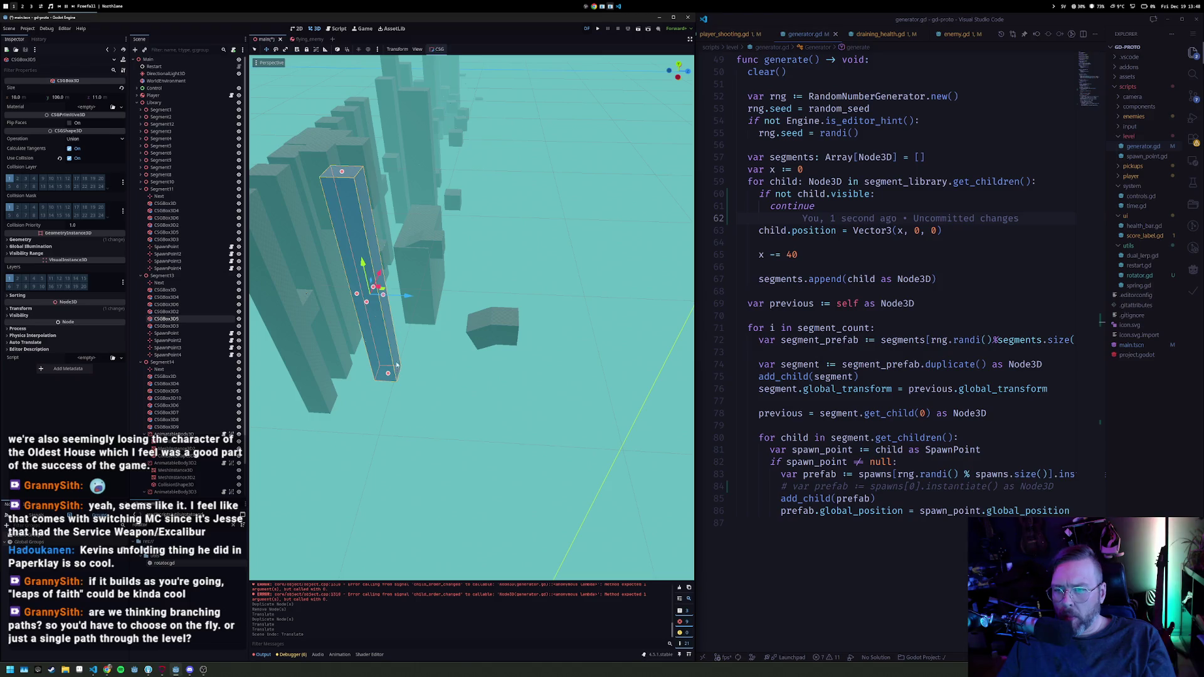
{"action": "left_click_drag", "start_coordinate": [380, 333], "coordinate": [358, 238]}
{"action": "key", "text": "f"}
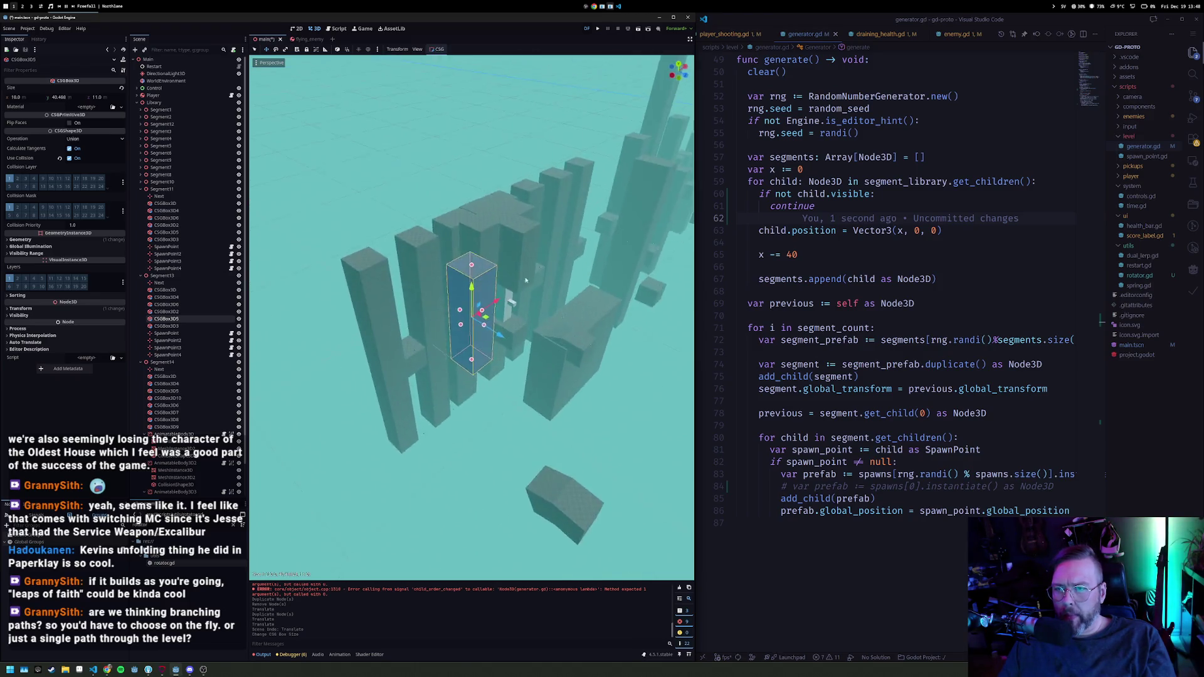
{"action": "mouse_move", "coordinate": [510, 310]}
{"action": "left_mouse_down"}
{"action": "mouse_move", "coordinate": [466, 313]}
{"action": "mouse_move", "coordinate": [574, 336]}
{"action": "mouse_move", "coordinate": [486, 321]}
{"action": "mouse_move", "coordinate": [520, 323]}
{"action": "left_mouse_up"}
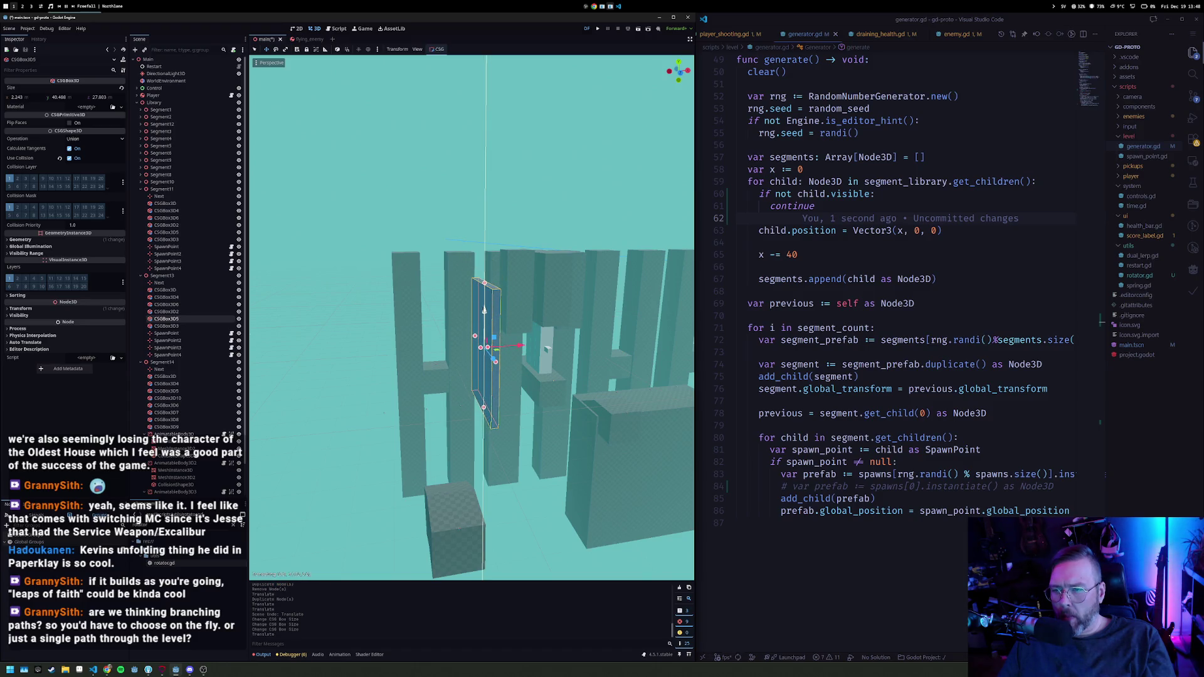
Step: Place two more copies of the thin column along the level, then launch the game
{"action": "key", "text": "ctrl+d"}
{"action": "left_click_drag", "start_coordinate": [528, 348], "coordinate": [436, 358]}
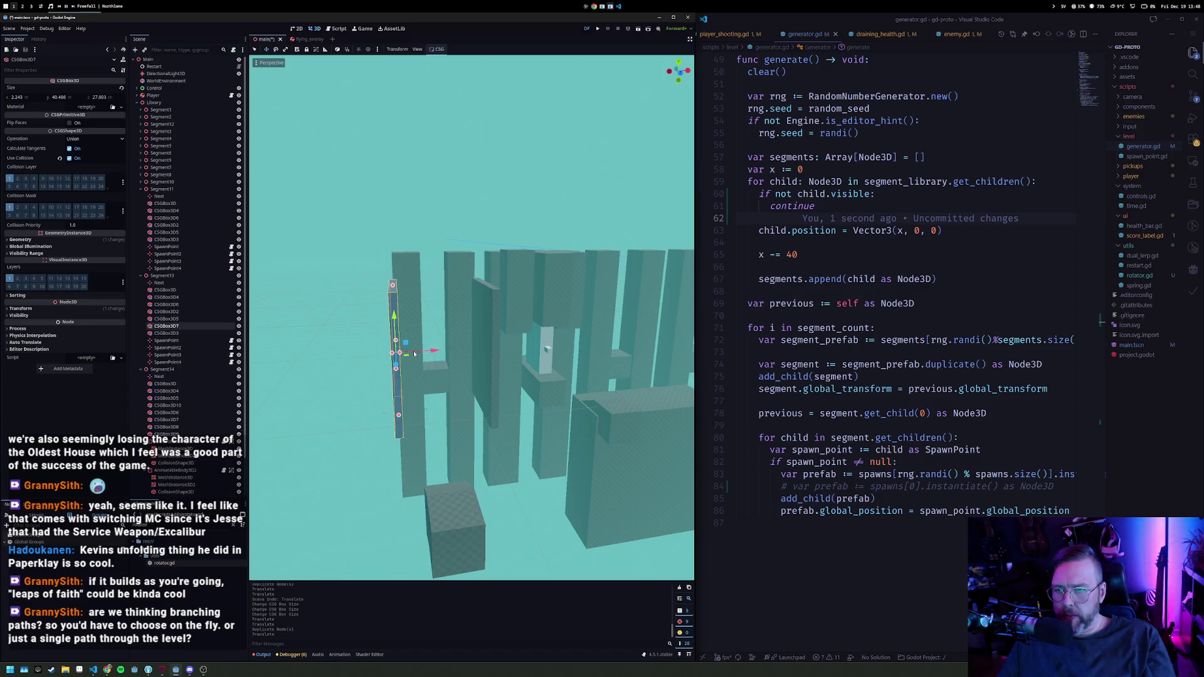
{"action": "key", "text": "KP_3"}
{"action": "mouse_move", "coordinate": [520, 340]}
{"action": "left_mouse_down"}
{"action": "mouse_move", "coordinate": [639, 387]}
{"action": "mouse_move", "coordinate": [511, 413]}
{"action": "left_mouse_up"}
{"action": "key", "text": "ctrl+d"}
{"action": "mouse_move", "coordinate": [461, 383]}
{"action": "left_mouse_down"}
{"action": "mouse_move", "coordinate": [570, 387]}
{"action": "mouse_move", "coordinate": [508, 423]}
{"action": "mouse_move", "coordinate": [487, 456]}
{"action": "mouse_move", "coordinate": [486, 487]}
{"action": "left_mouse_up"}
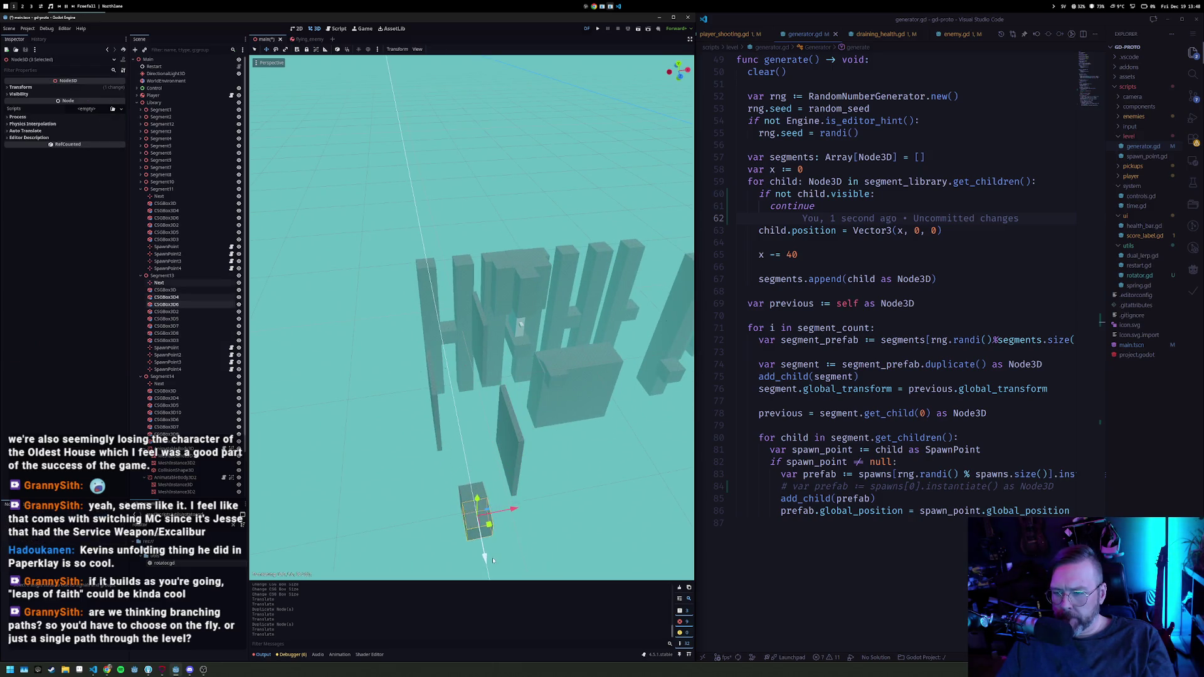
{"action": "scroll", "coordinate": [491, 500], "scroll_direction": "down", "scroll_amount": 2}
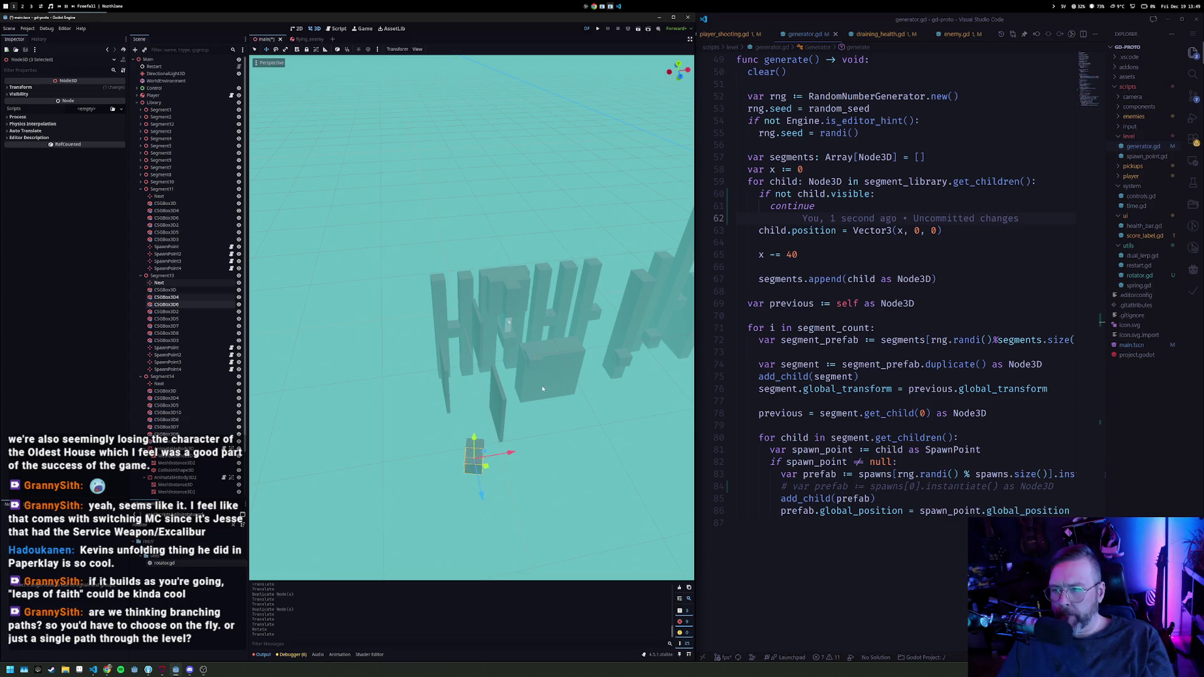
{"action": "key", "text": "F5"}
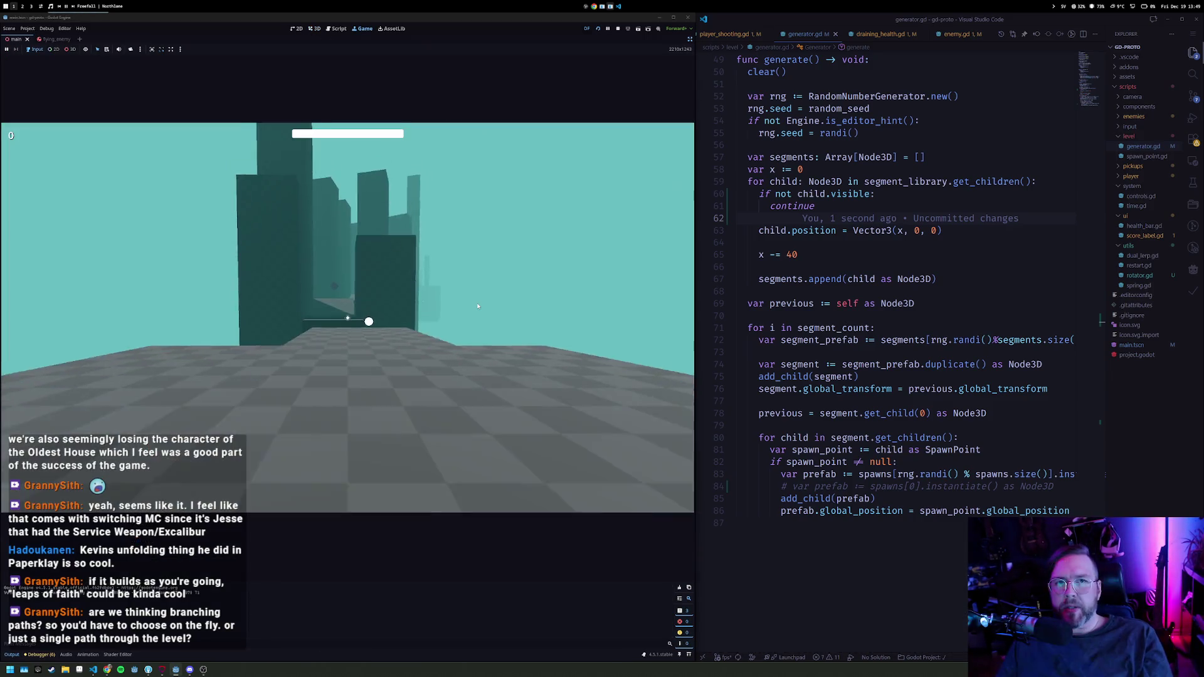
Step: Walk forward through the regenerated pillar level to a score of 5, then stop the game
{"action": "left_click", "coordinate": [478, 306]}
{"action": "key", "text": "w"}
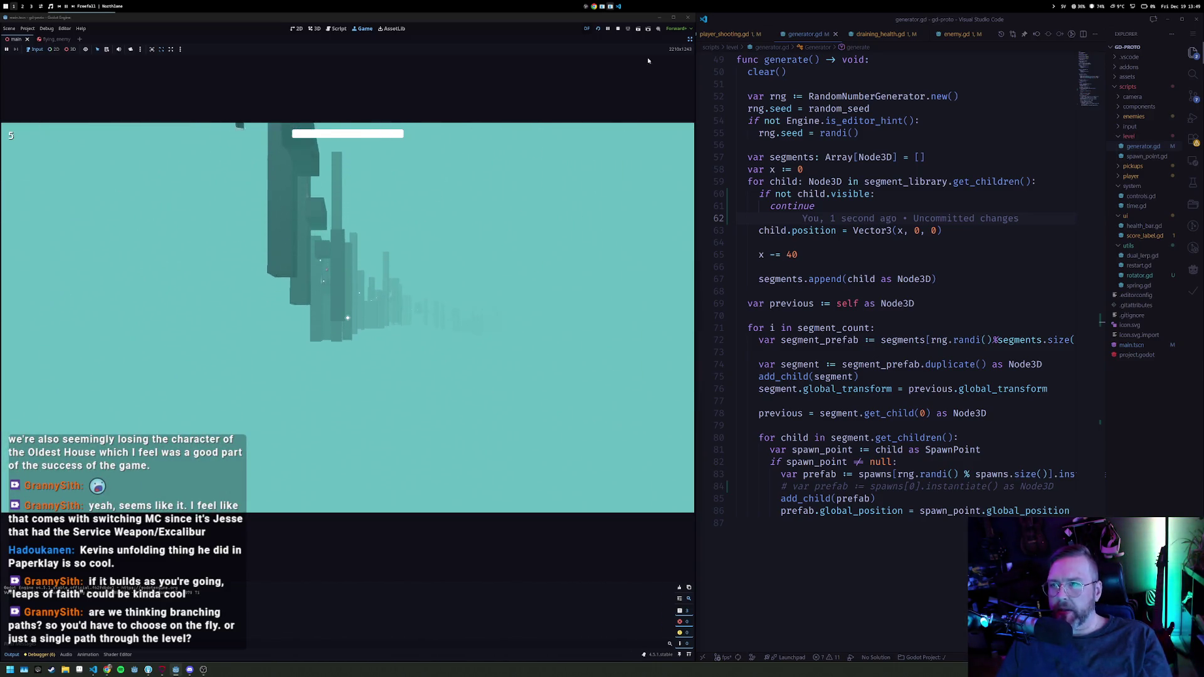
{"action": "key", "text": "F8"}
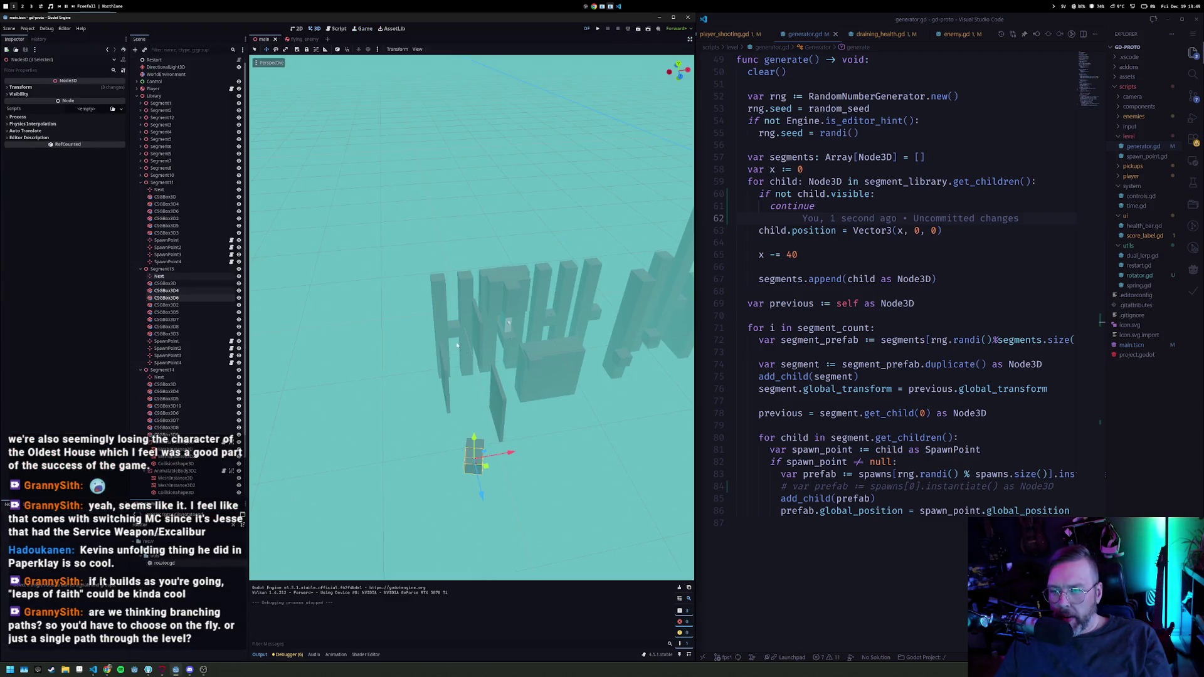
Step: Select Segment13 in the scene tree and frame it in the view
{"action": "scroll", "coordinate": [456, 345], "scroll_direction": "up", "scroll_amount": 6}
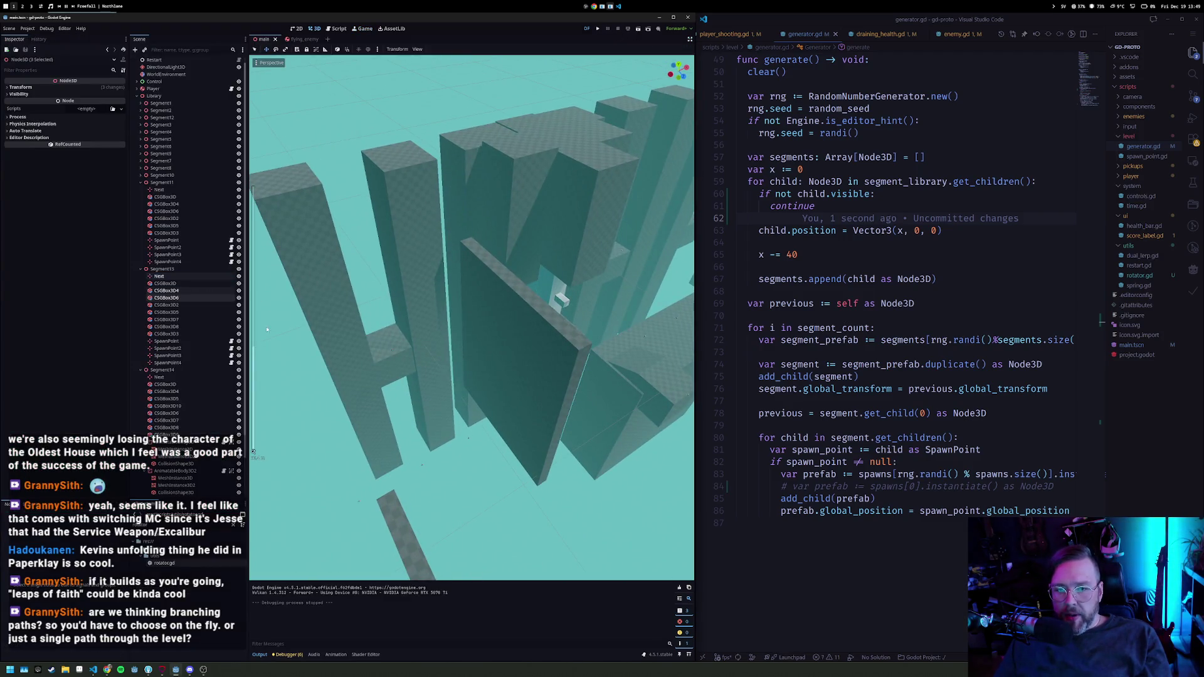
{"action": "left_click", "coordinate": [185, 341]}
{"action": "scroll", "coordinate": [208, 354], "scroll_direction": "down", "scroll_amount": 2}
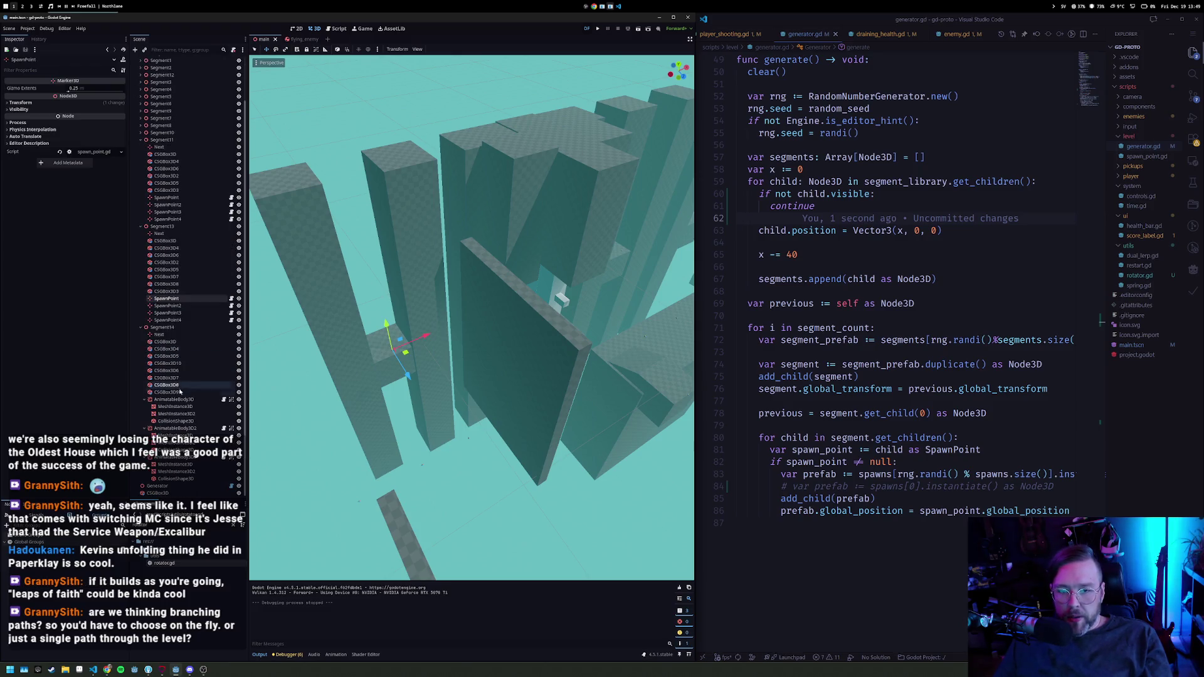
{"action": "left_click", "coordinate": [161, 328]}
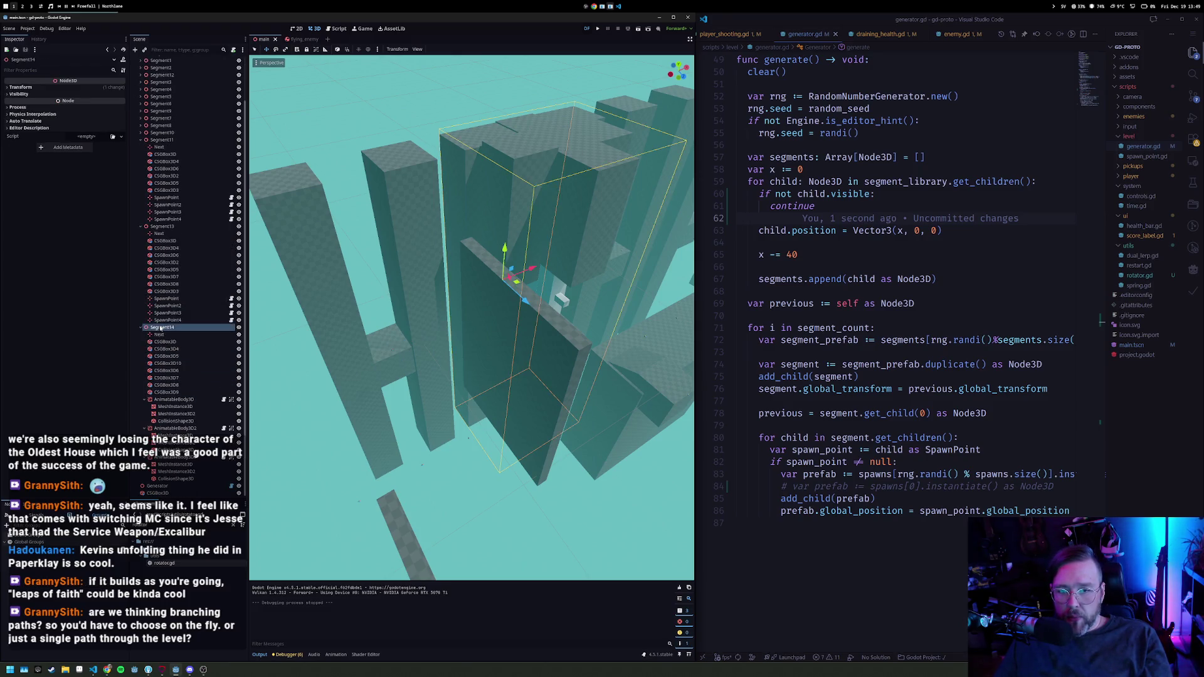
{"action": "scroll", "coordinate": [494, 322], "scroll_direction": "up", "scroll_amount": 3}
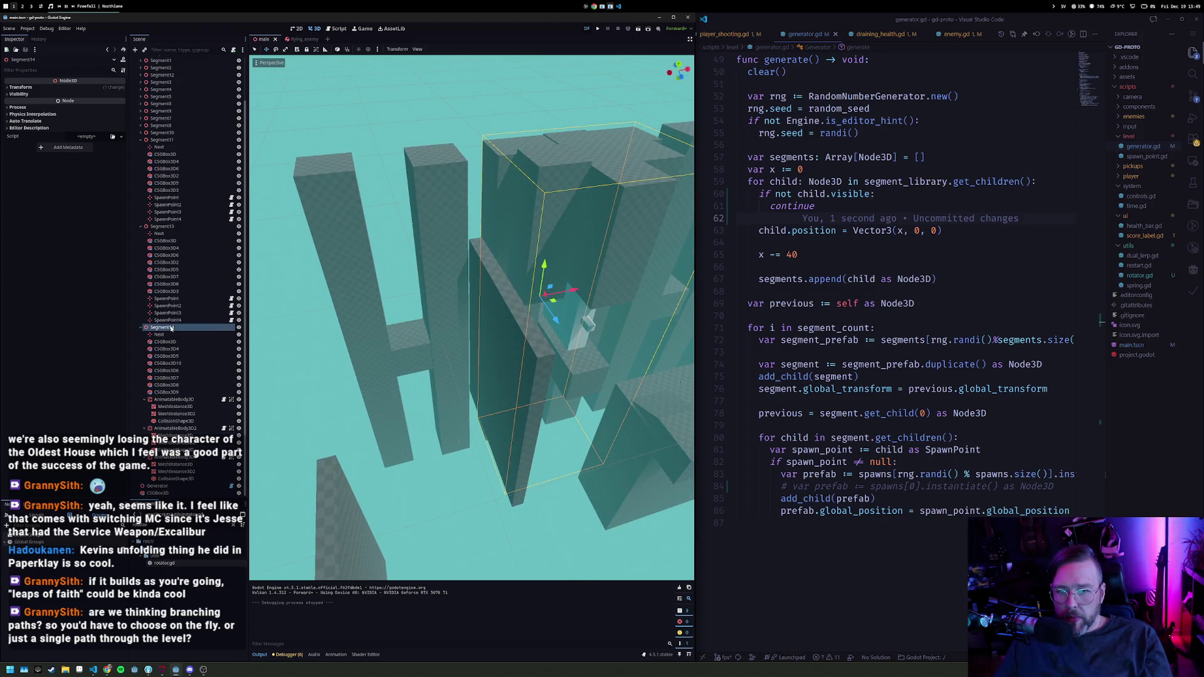
{"action": "left_click", "coordinate": [171, 227]}
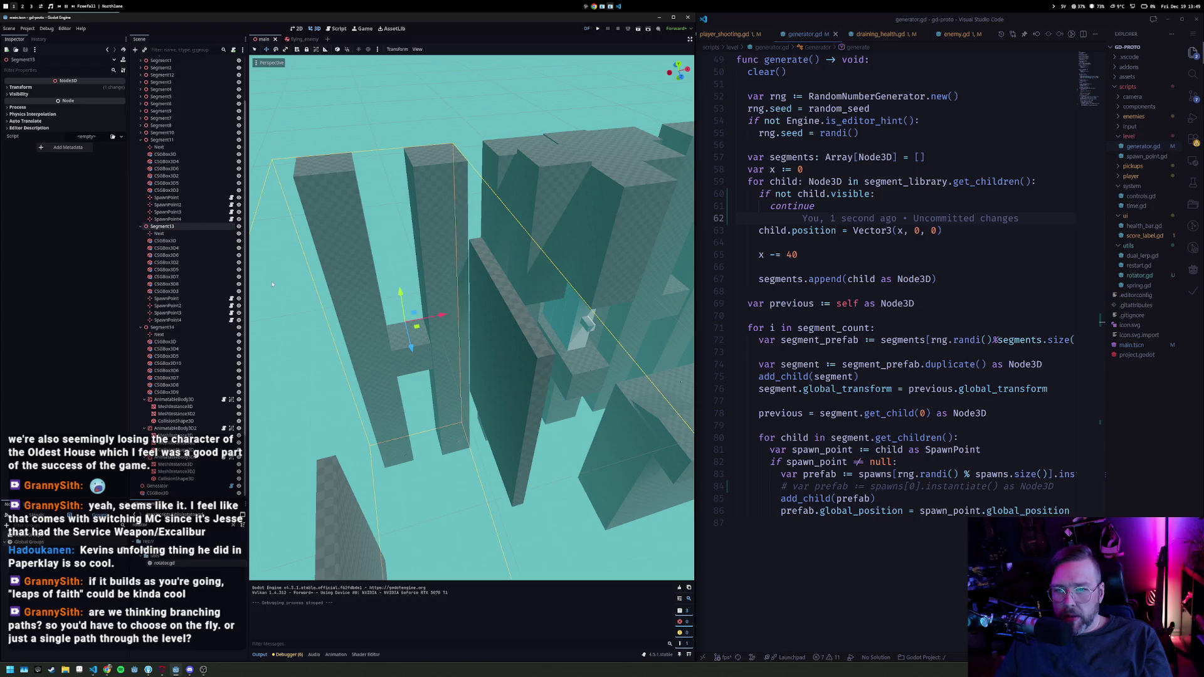
{"action": "key", "text": "ctrl+v"}
{"action": "key", "text": "ctrl+z"}
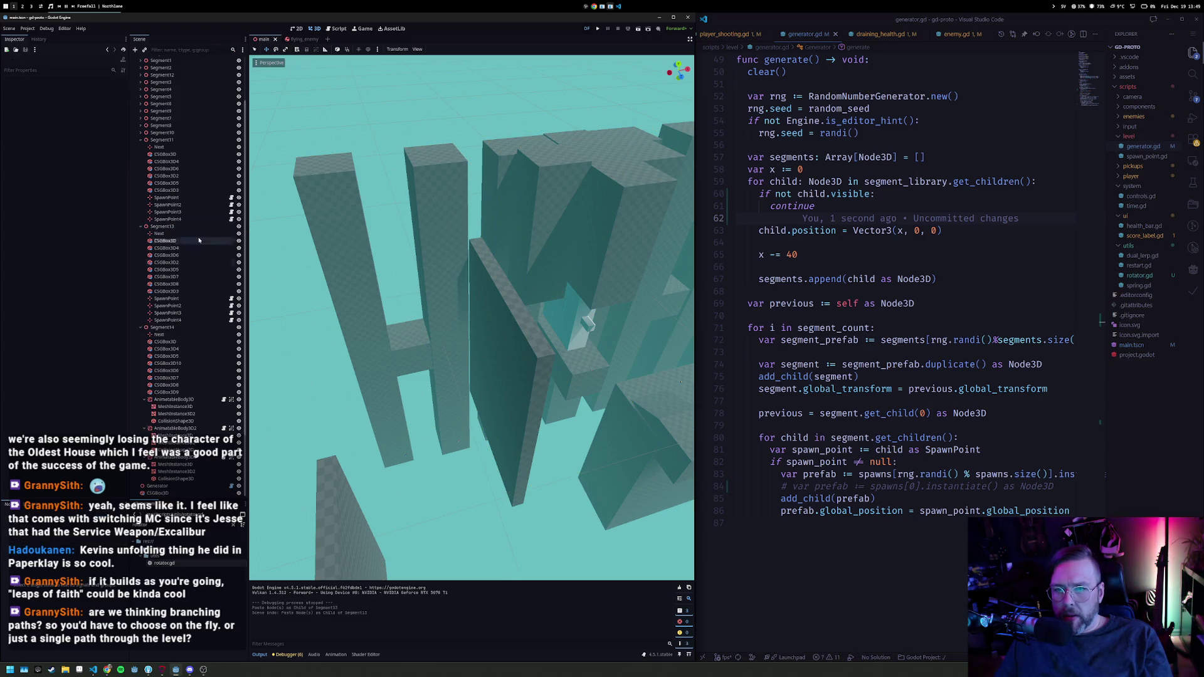
{"action": "key", "text": "f"}
{"action": "left_click_drag", "start_coordinate": [464, 316], "coordinate": [452, 314]}
{"action": "key", "text": "ctrl+z"}
Step: Delete SpawnPoint2, SpawnPoint3 and SpawnPoint4 from Segment13
{"action": "left_click", "coordinate": [178, 299]}
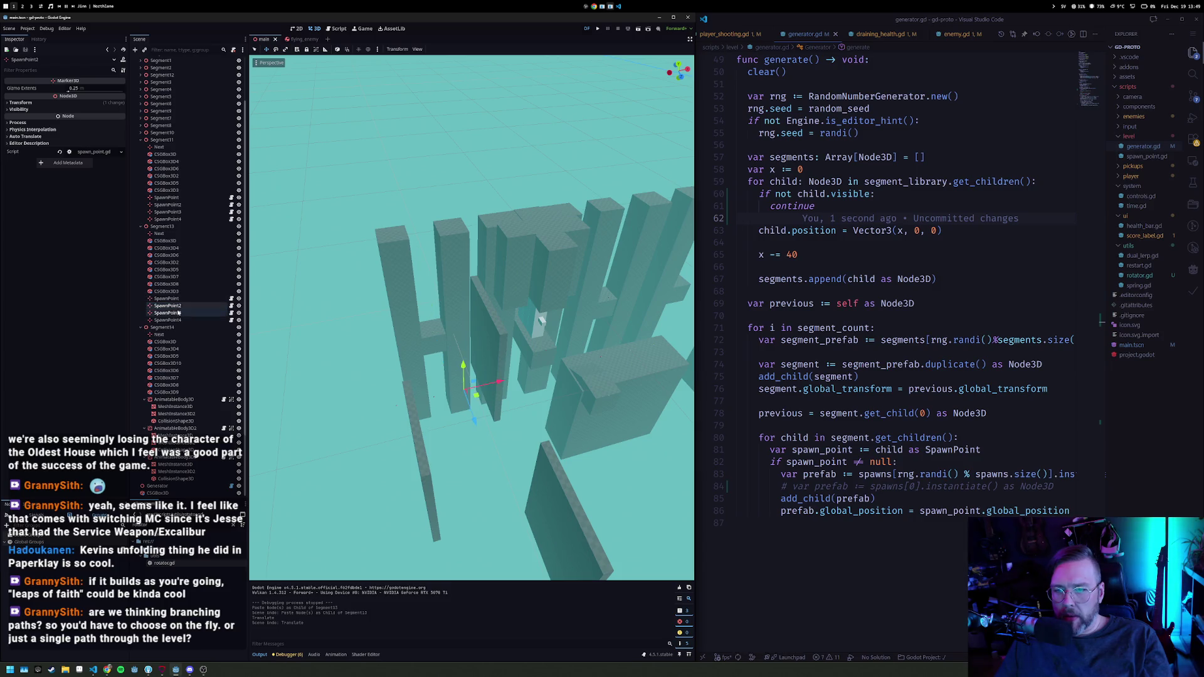
{"action": "left_click", "coordinate": [183, 321], "text": "shift"}
{"action": "key", "text": "Delete"}
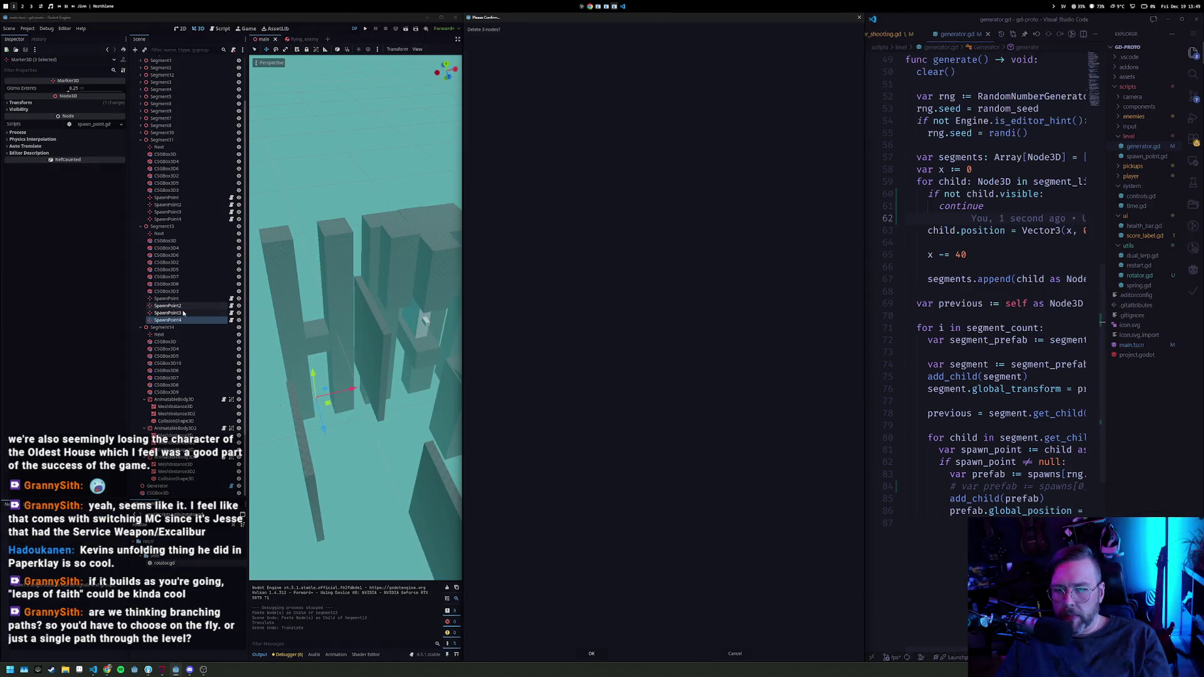
{"action": "key", "text": "Escape"}
{"action": "left_click", "coordinate": [182, 307]}
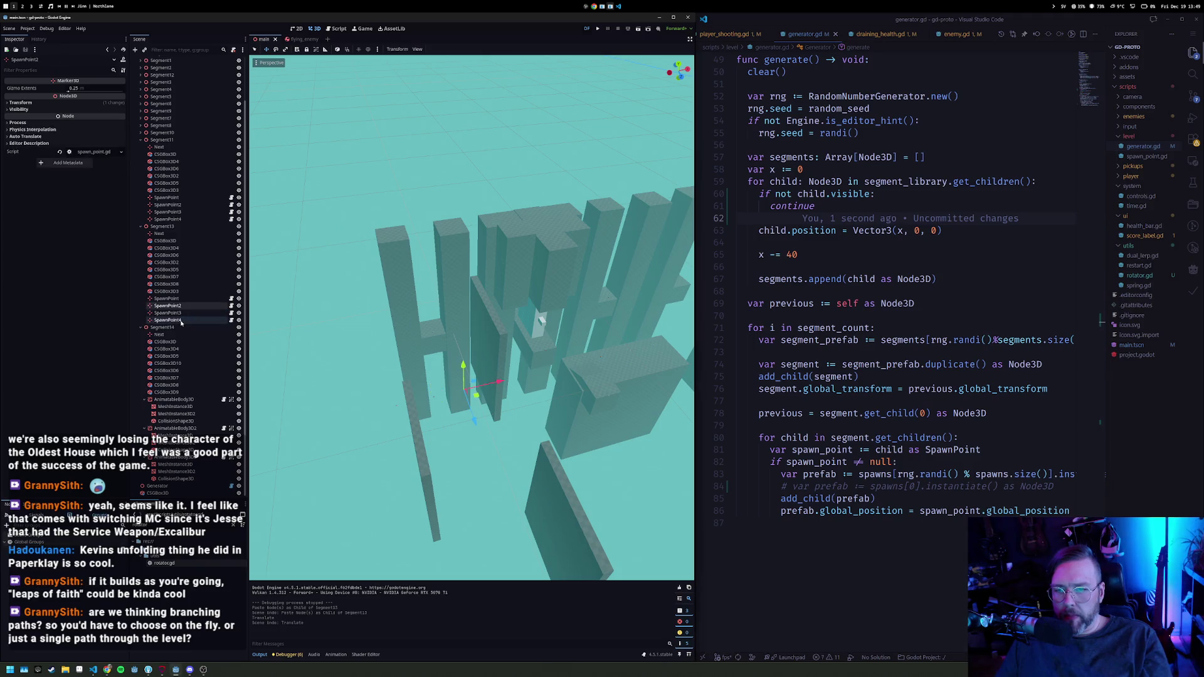
{"action": "key", "text": "Delete"}
{"action": "key", "text": "Return"}
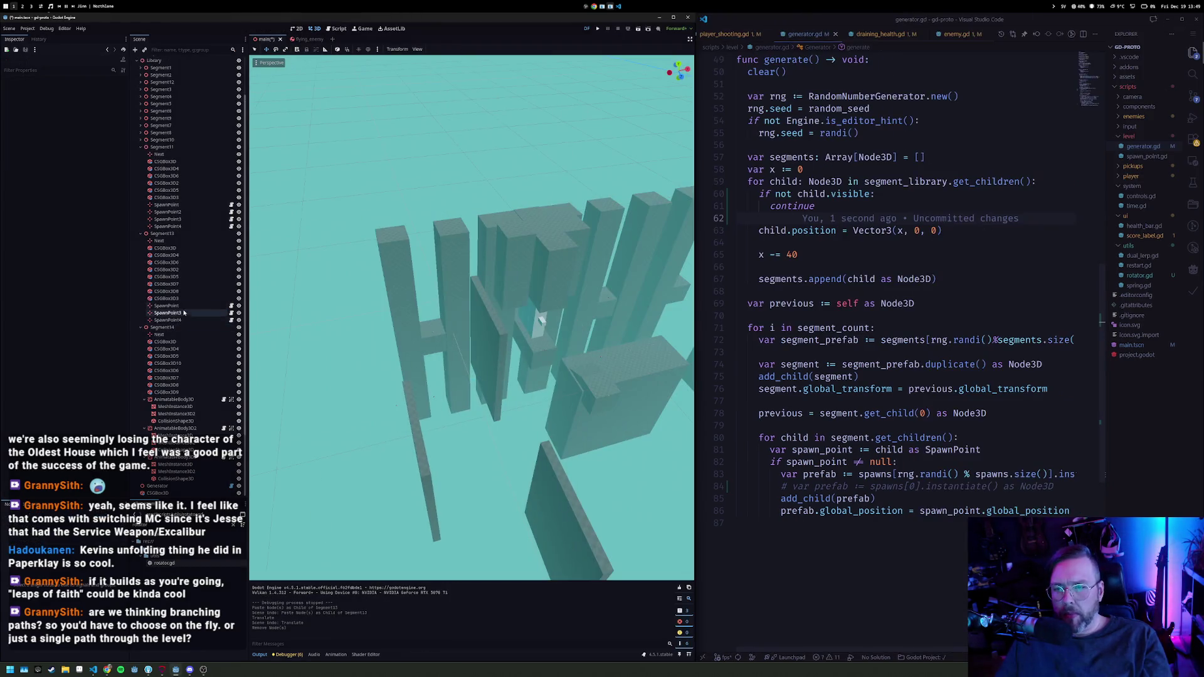
{"action": "left_click", "coordinate": [181, 314]}
{"action": "left_click", "coordinate": [182, 320], "text": "shift"}
{"action": "key", "text": "Delete"}
{"action": "key", "text": "Return"}
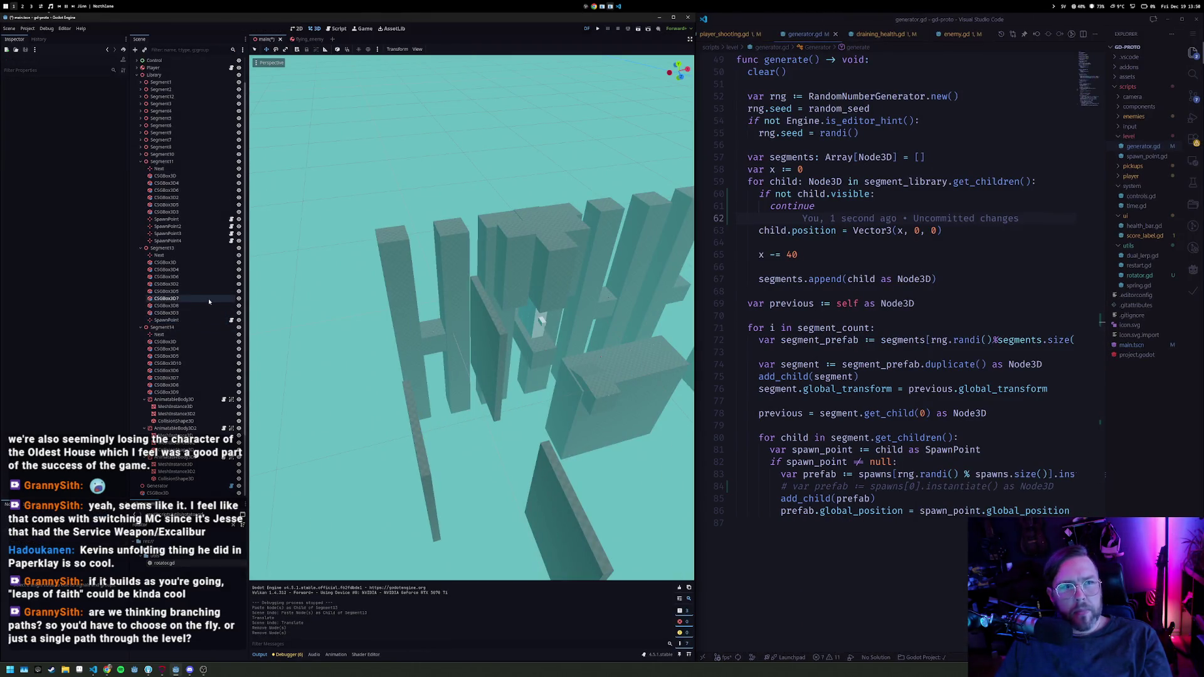
Step: Duplicate the remaining SpawnPoint and move the copy to a new spot
{"action": "left_click", "coordinate": [175, 319]}
{"action": "right_click", "coordinate": [447, 350]}
{"action": "key", "text": "w"}
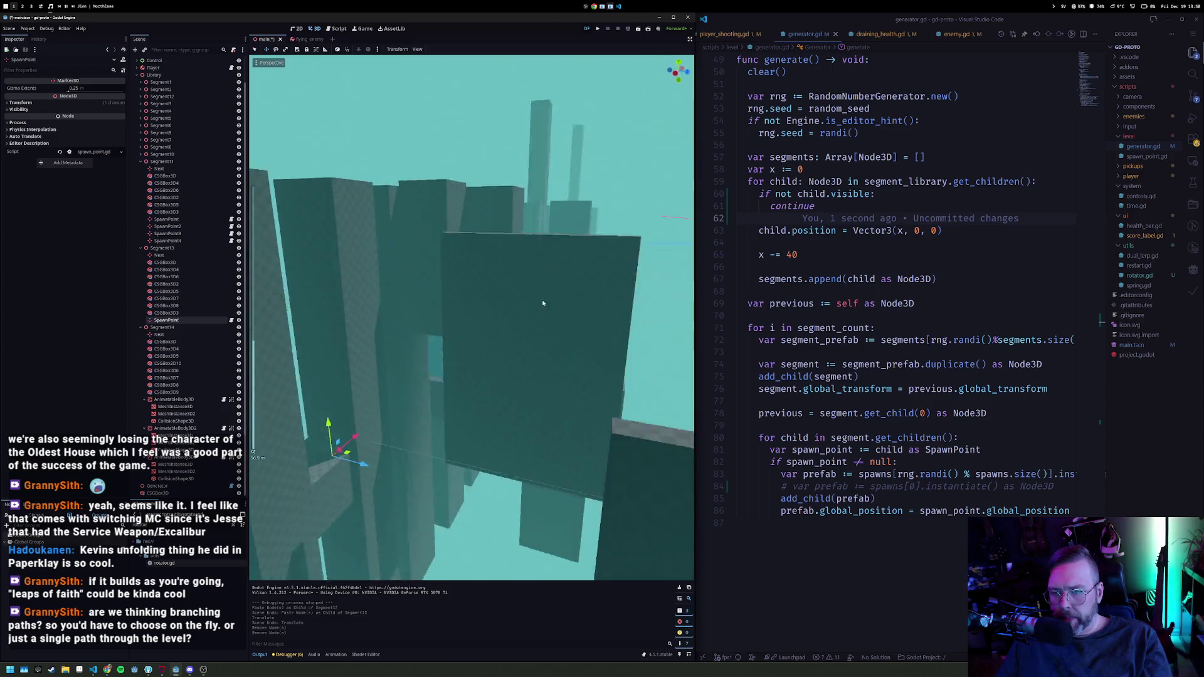
{"action": "key", "text": "ctrl+d"}
{"action": "left_click_drag", "start_coordinate": [331, 482], "coordinate": [537, 364]}
{"action": "right_click", "coordinate": [632, 400]}
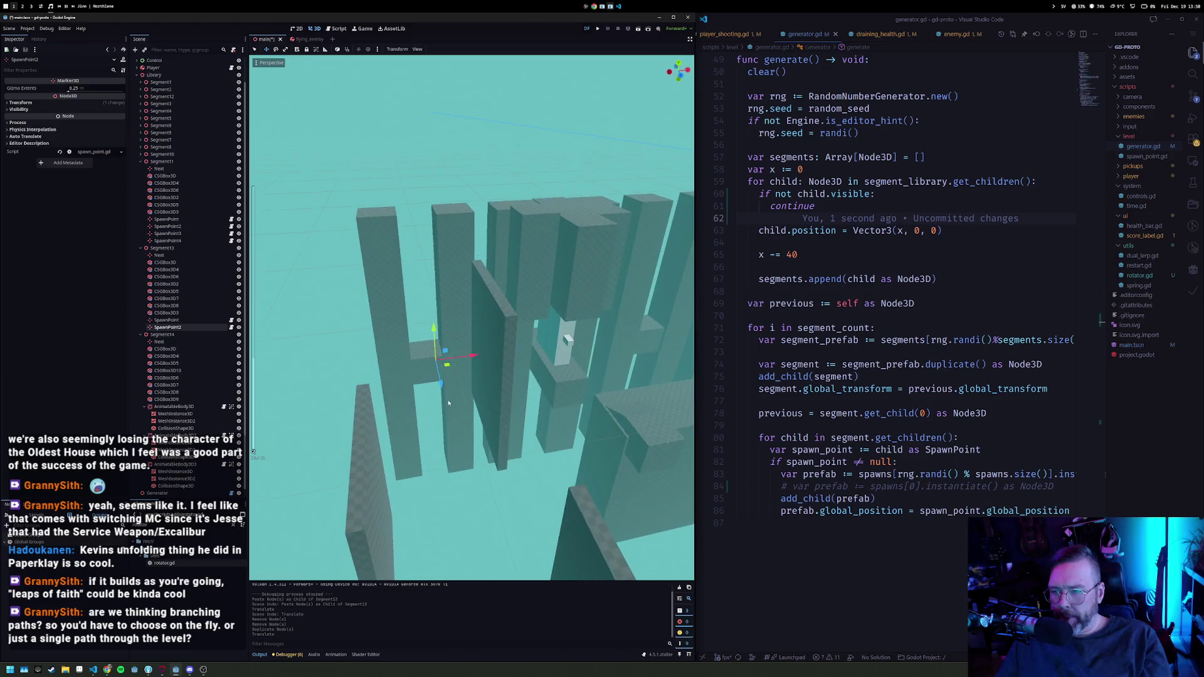
Step: Duplicate SpawnPoint2 into SpawnPoint3 and place it among the pillars
{"action": "left_click", "coordinate": [500, 356]}
{"action": "left_click", "coordinate": [441, 363]}
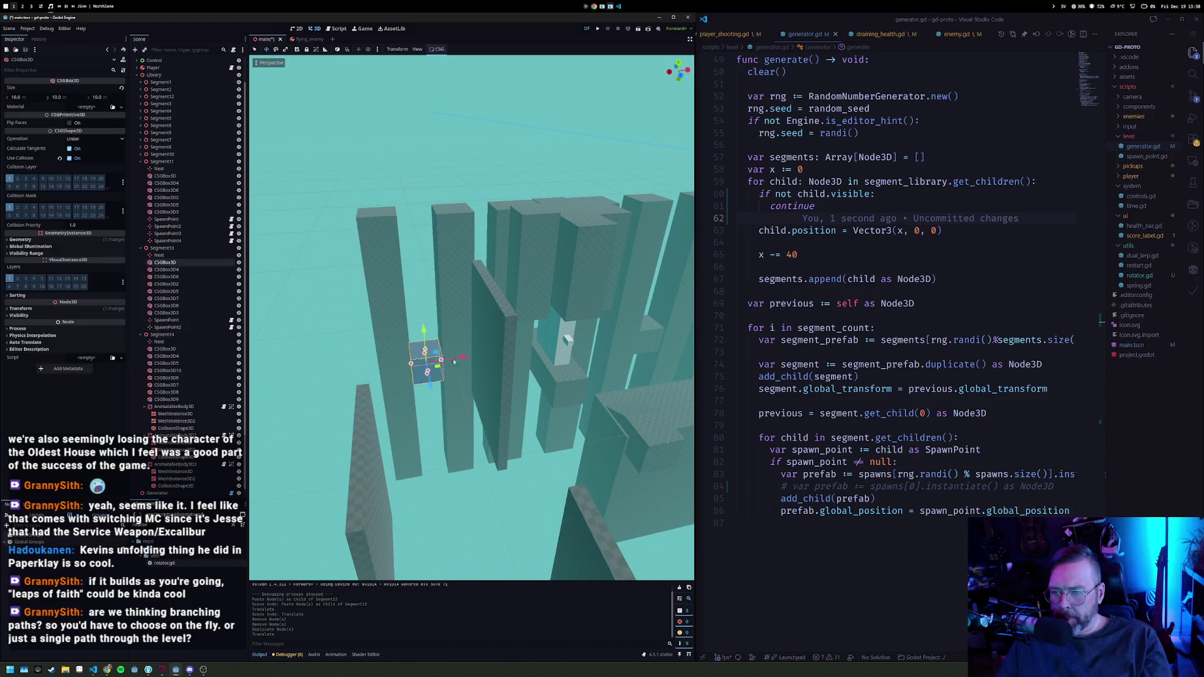
{"action": "right_click", "coordinate": [445, 364]}
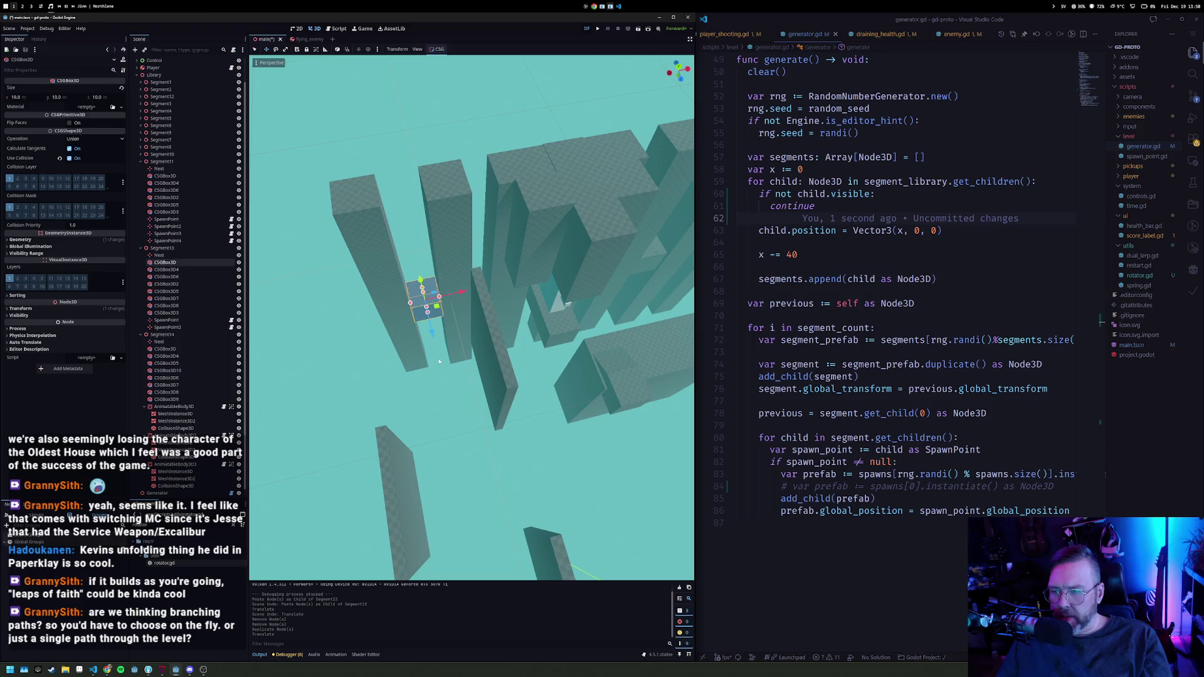
{"action": "left_click", "coordinate": [449, 385]}
{"action": "left_click", "coordinate": [448, 382]}
{"action": "key", "text": "ctrl+d"}
{"action": "left_click_drag", "start_coordinate": [350, 468], "coordinate": [341, 471]}
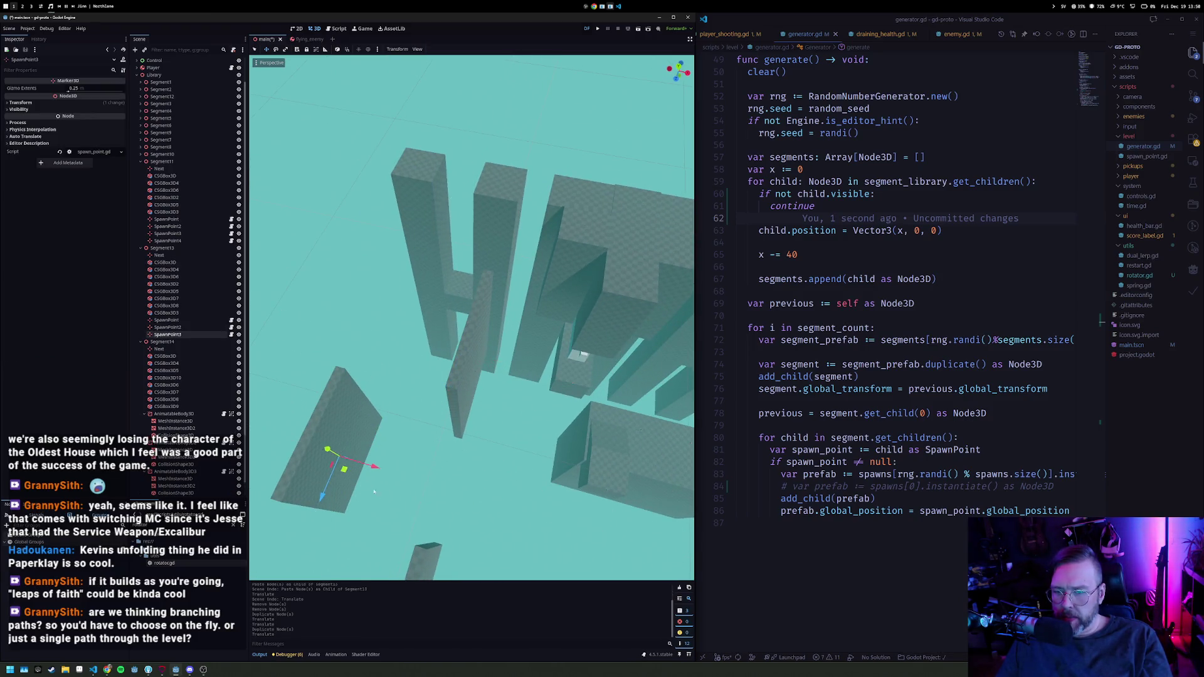
{"action": "right_click", "coordinate": [453, 359]}
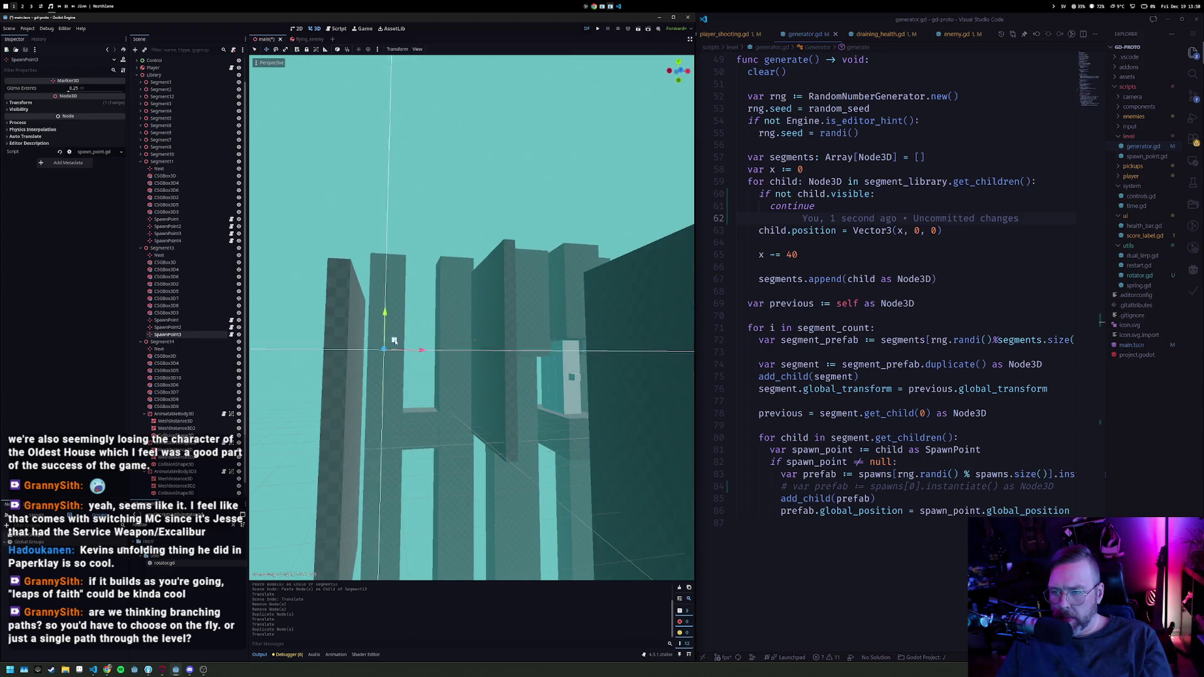
{"action": "left_click_drag", "start_coordinate": [403, 318], "coordinate": [394, 443]}
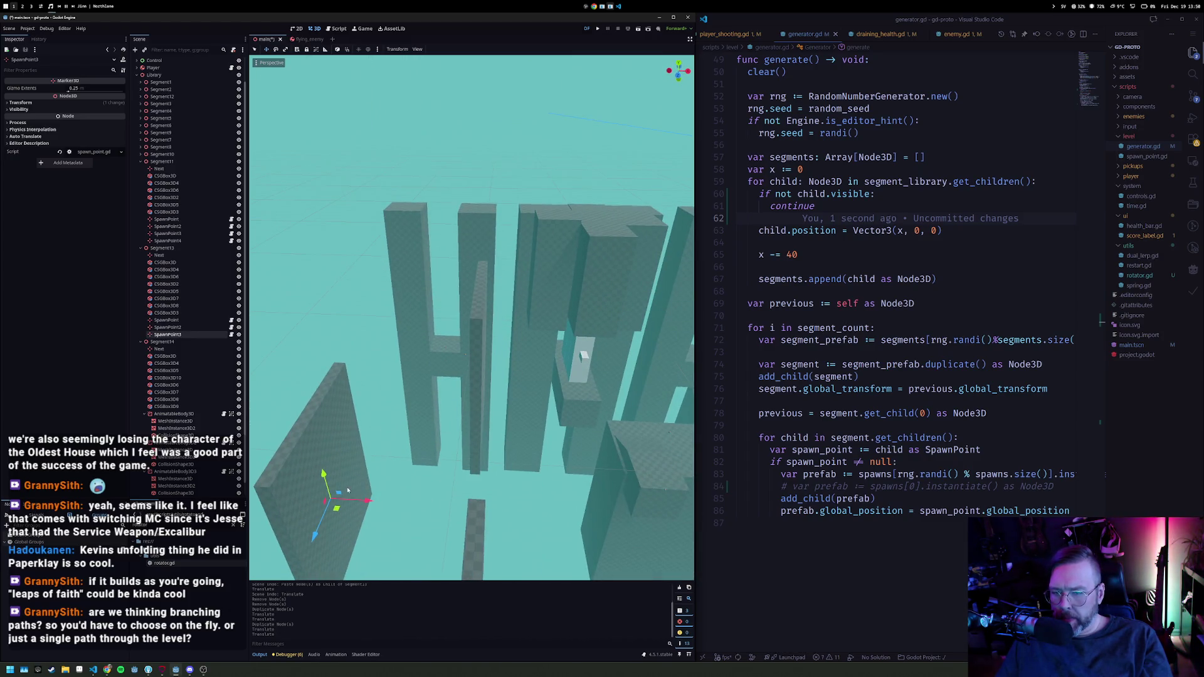
Step: Create SpawnPoint4 from a copy and position it, then shift SpawnPoint3 up and right
{"action": "key", "text": "ctrl+d"}
{"action": "left_click_drag", "start_coordinate": [348, 487], "coordinate": [421, 588]}
{"action": "mouse_move", "coordinate": [452, 406]}
{"action": "left_mouse_down"}
{"action": "mouse_move", "coordinate": [464, 377]}
{"action": "mouse_move", "coordinate": [443, 346]}
{"action": "mouse_move", "coordinate": [472, 326]}
{"action": "mouse_move", "coordinate": [404, 425]}
{"action": "left_mouse_up"}
{"action": "left_click", "coordinate": [444, 346]}
{"action": "left_click", "coordinate": [402, 425]}
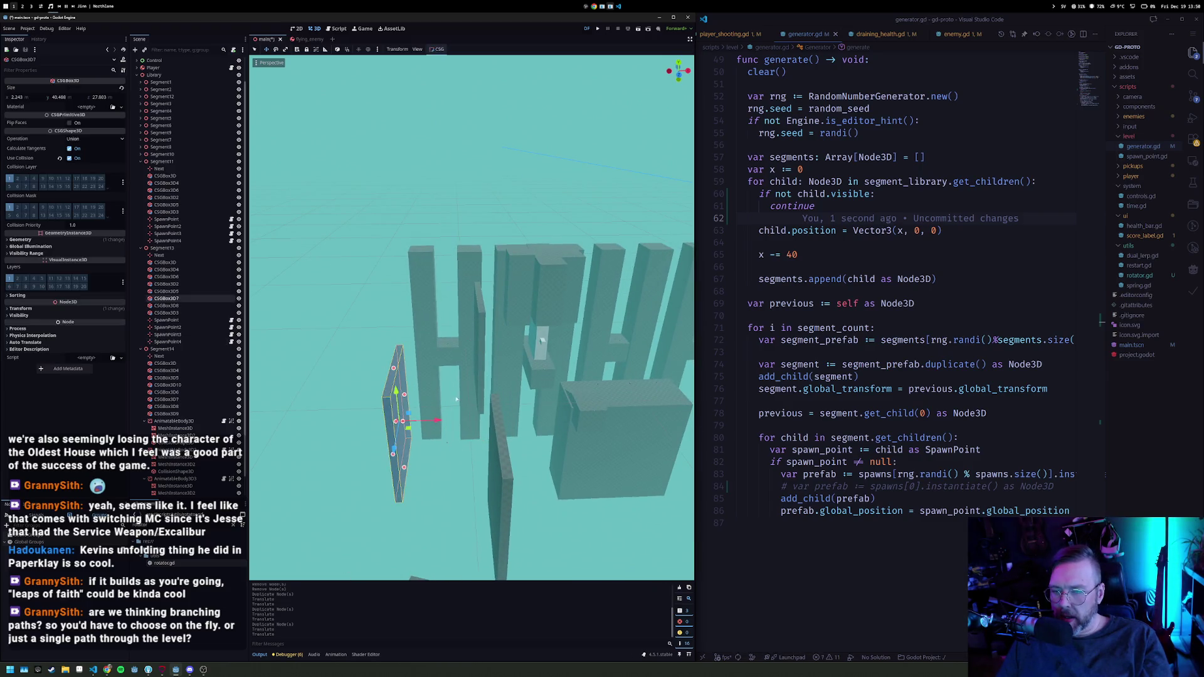
{"action": "left_click", "coordinate": [412, 431]}
{"action": "left_click_drag", "start_coordinate": [414, 411], "coordinate": [469, 339]}
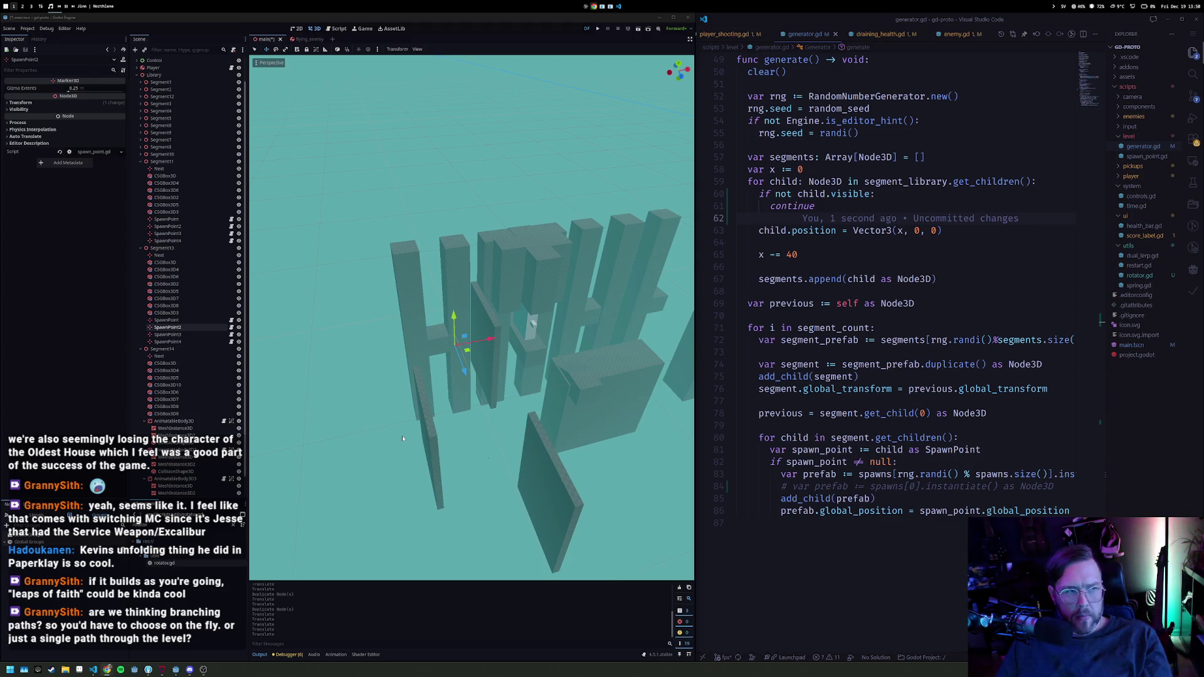
Step: Duplicate SpawnPoint4 into SpawnPoint5 on the cube and run the game
{"action": "mouse_move", "coordinate": [565, 410]}
{"action": "left_mouse_down"}
{"action": "mouse_move", "coordinate": [341, 369]}
{"action": "mouse_move", "coordinate": [336, 389]}
{"action": "mouse_move", "coordinate": [500, 380]}
{"action": "mouse_move", "coordinate": [439, 342]}
{"action": "left_mouse_up"}
{"action": "left_click", "coordinate": [418, 401]}
{"action": "key", "text": "ctrl+d"}
{"action": "mouse_move", "coordinate": [520, 368]}
{"action": "left_mouse_down"}
{"action": "mouse_move", "coordinate": [442, 389]}
{"action": "mouse_move", "coordinate": [466, 318]}
{"action": "left_mouse_up"}
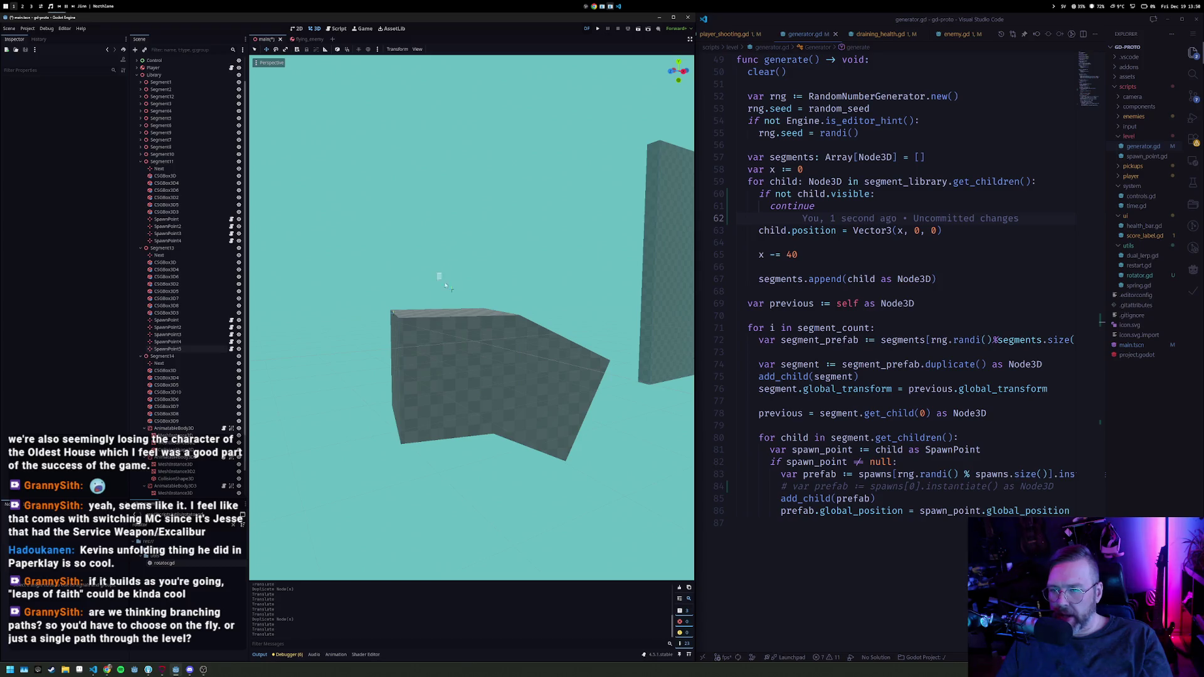
{"action": "mouse_move", "coordinate": [477, 276]}
{"action": "left_mouse_down"}
{"action": "mouse_move", "coordinate": [514, 321]}
{"action": "mouse_move", "coordinate": [678, 355]}
{"action": "mouse_move", "coordinate": [363, 292]}
{"action": "left_mouse_up"}
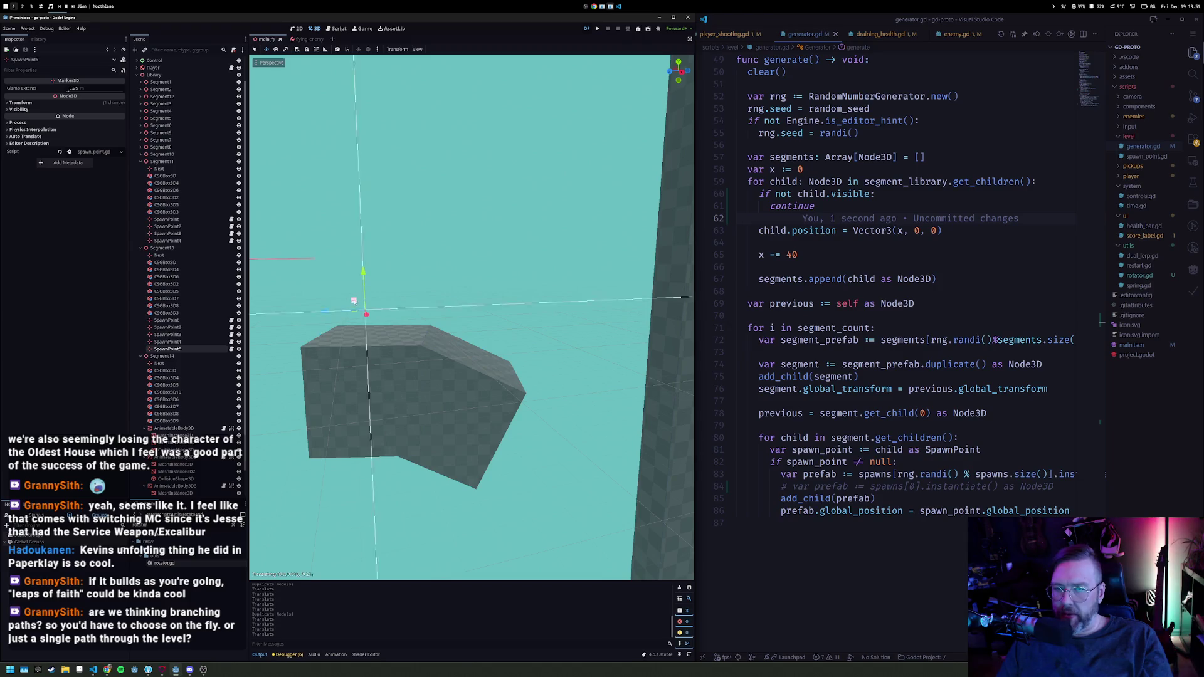
{"action": "key", "text": "F5"}
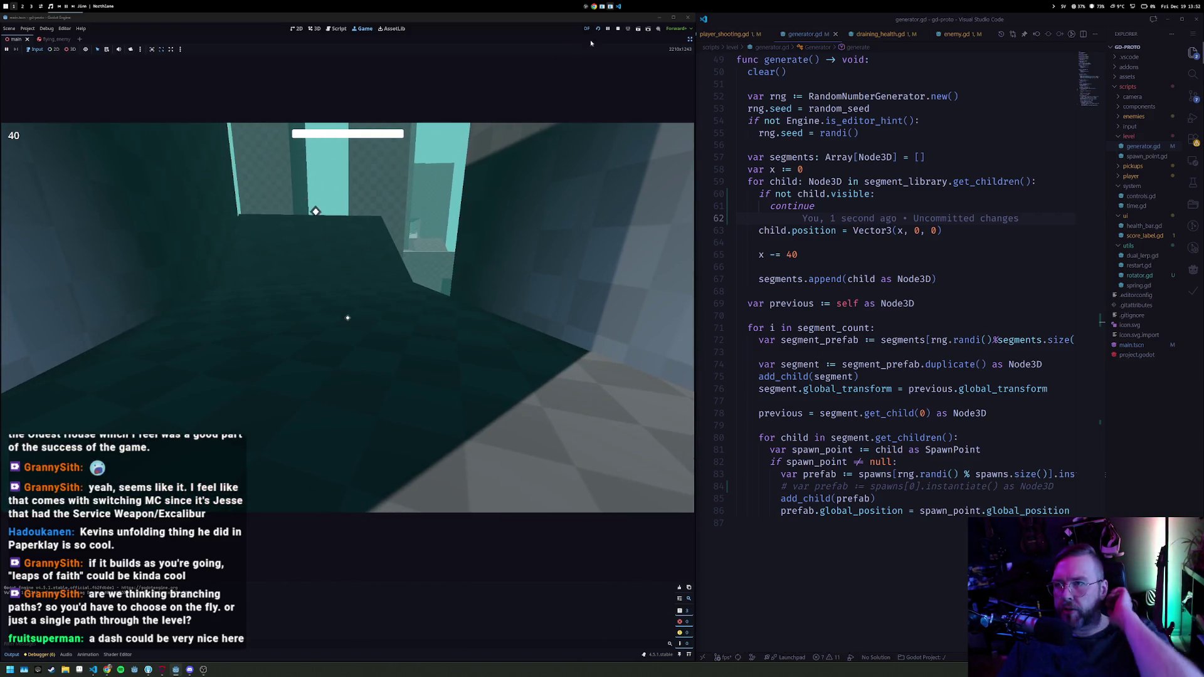
Step: Stop the running play-test with the Stop button
{"action": "left_click", "coordinate": [619, 28]}
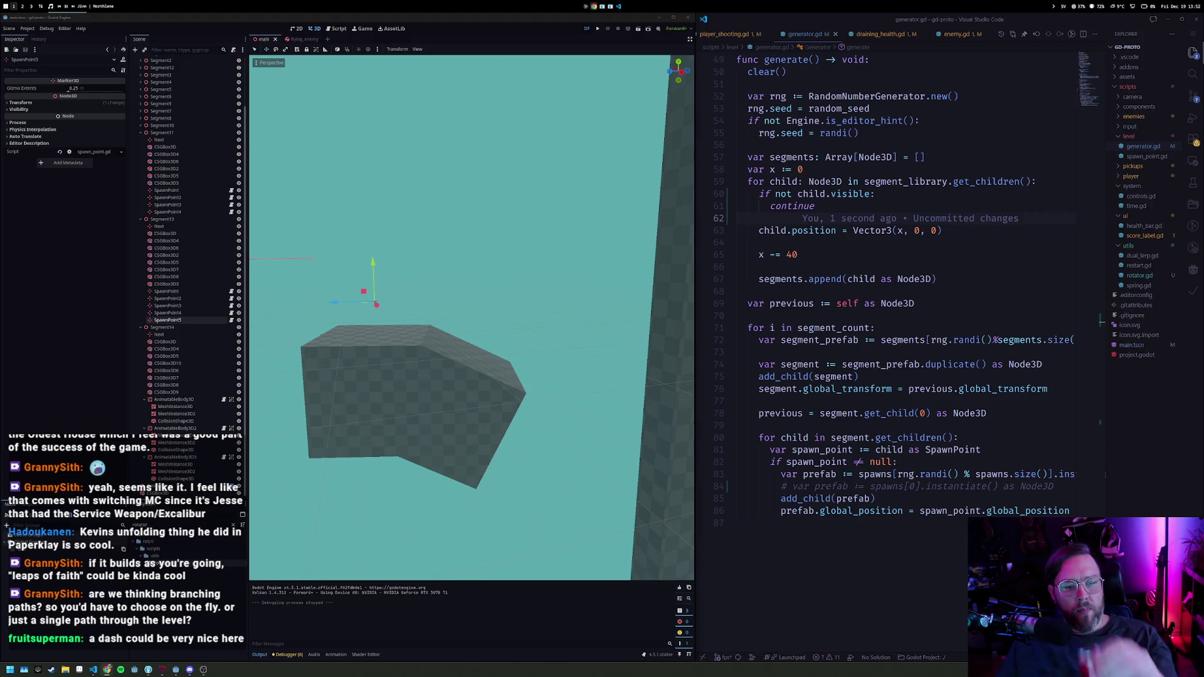
Step: Select wall CSGBox3D7 and shift it sideways along the X axis
{"action": "scroll", "coordinate": [458, 292], "scroll_direction": "down", "scroll_amount": 5}
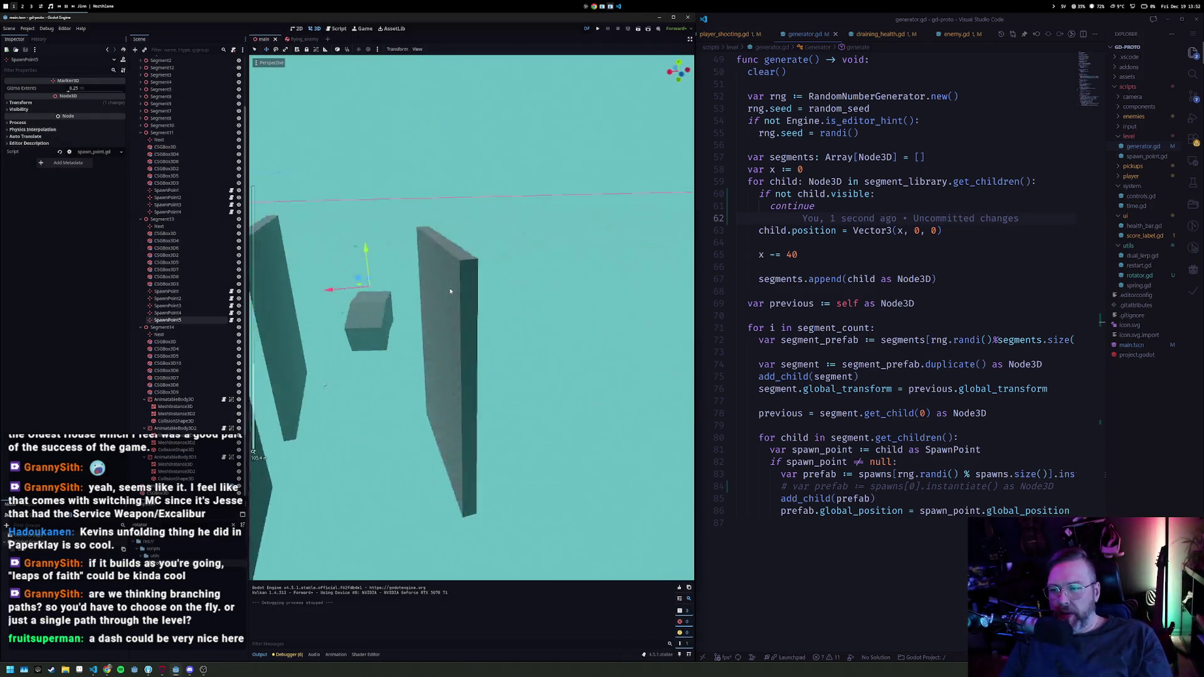
{"action": "scroll", "coordinate": [458, 293], "scroll_direction": "down", "scroll_amount": 3}
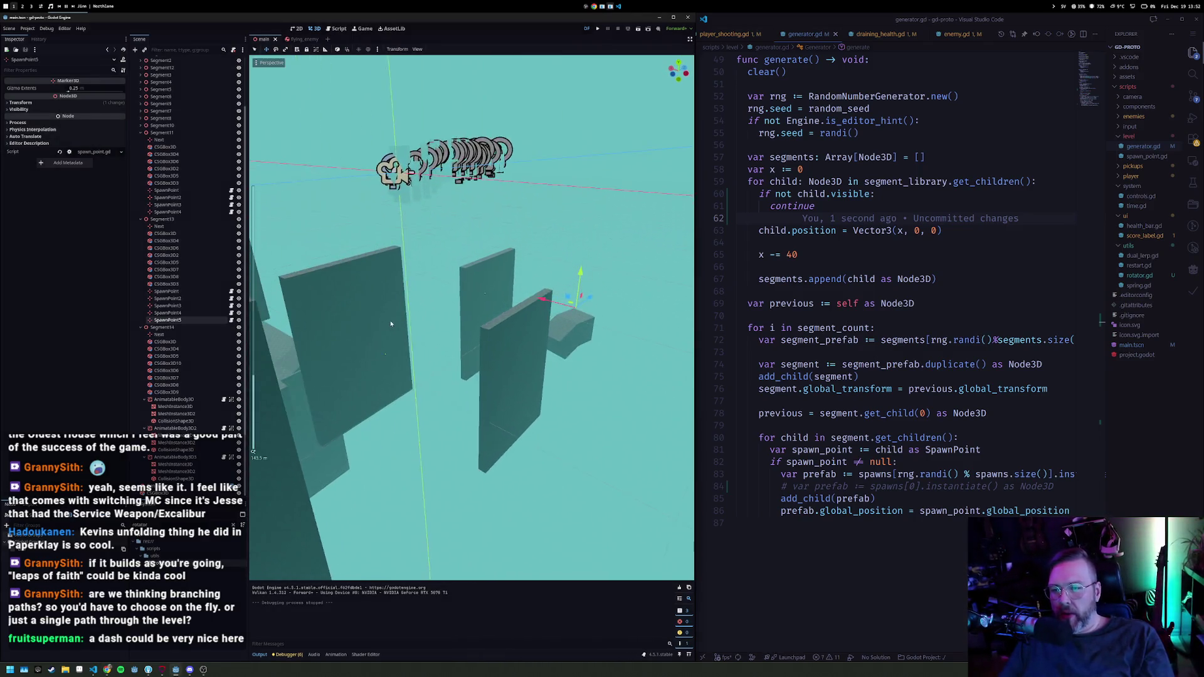
{"action": "left_click", "coordinate": [521, 377]}
{"action": "scroll", "coordinate": [565, 389], "scroll_direction": "up", "scroll_amount": 6}
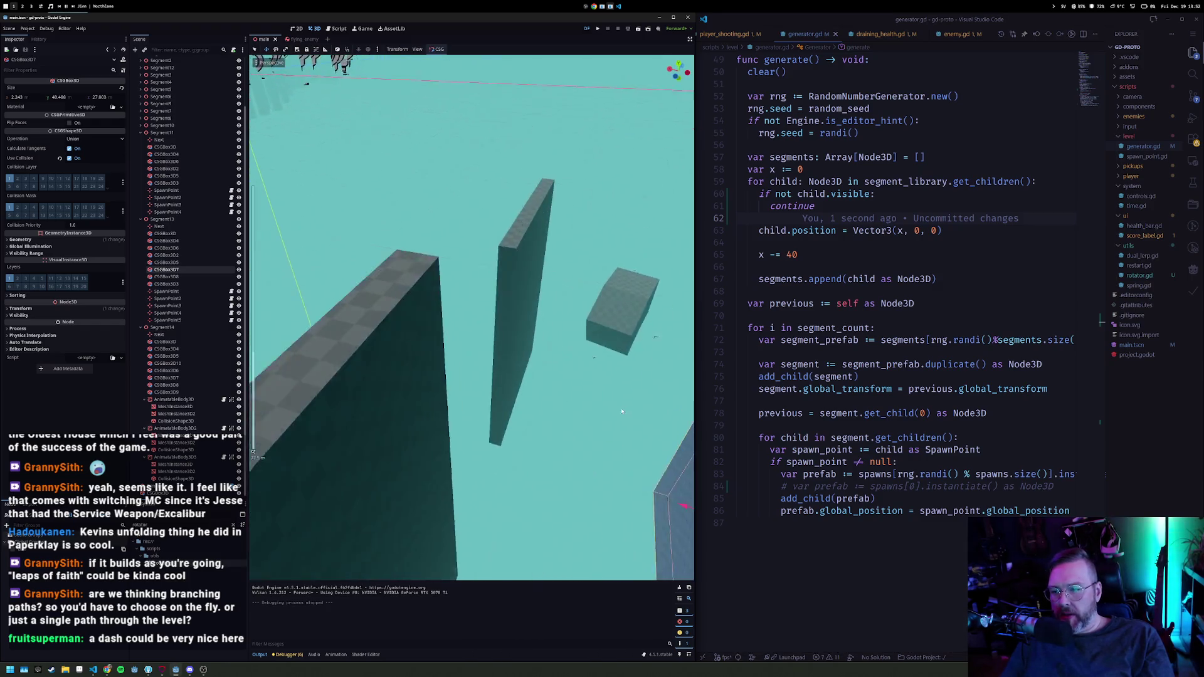
{"action": "scroll", "coordinate": [620, 411], "scroll_direction": "down", "scroll_amount": 3}
{"action": "left_click_drag", "start_coordinate": [590, 395], "coordinate": [471, 363]}
{"action": "key", "text": "f"}
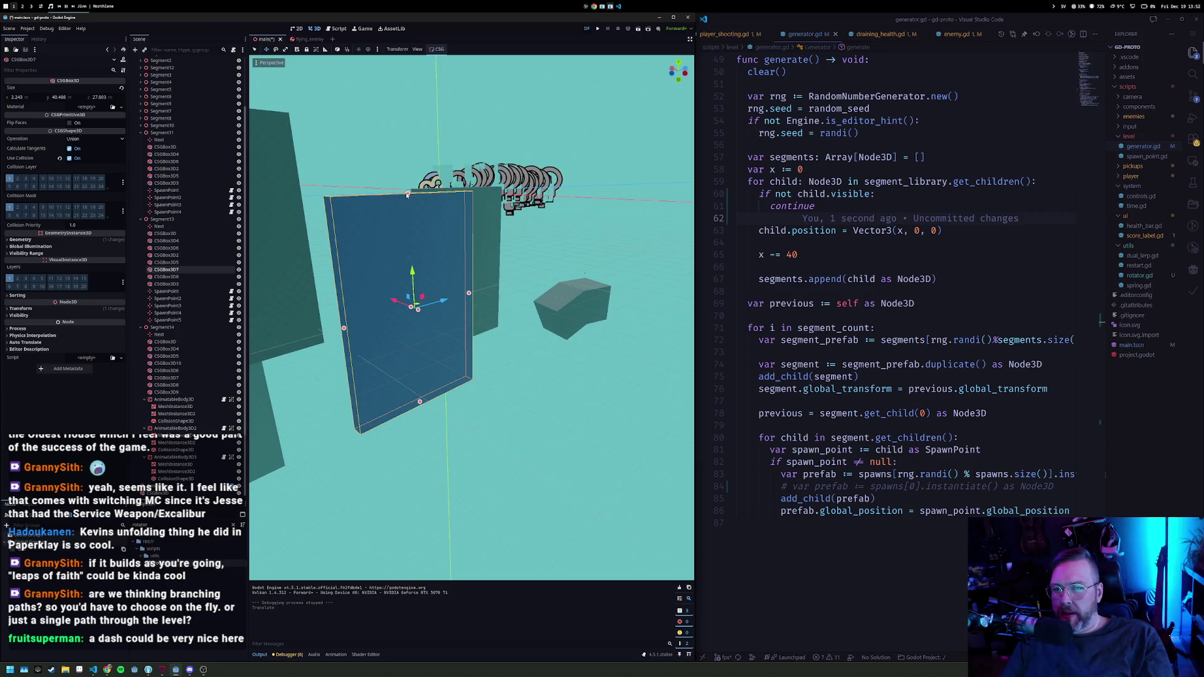
Step: Shorten the two walls to about 17.6 and 17.8 units tall and inspect the gaps
{"action": "left_click_drag", "start_coordinate": [420, 403], "coordinate": [412, 322]}
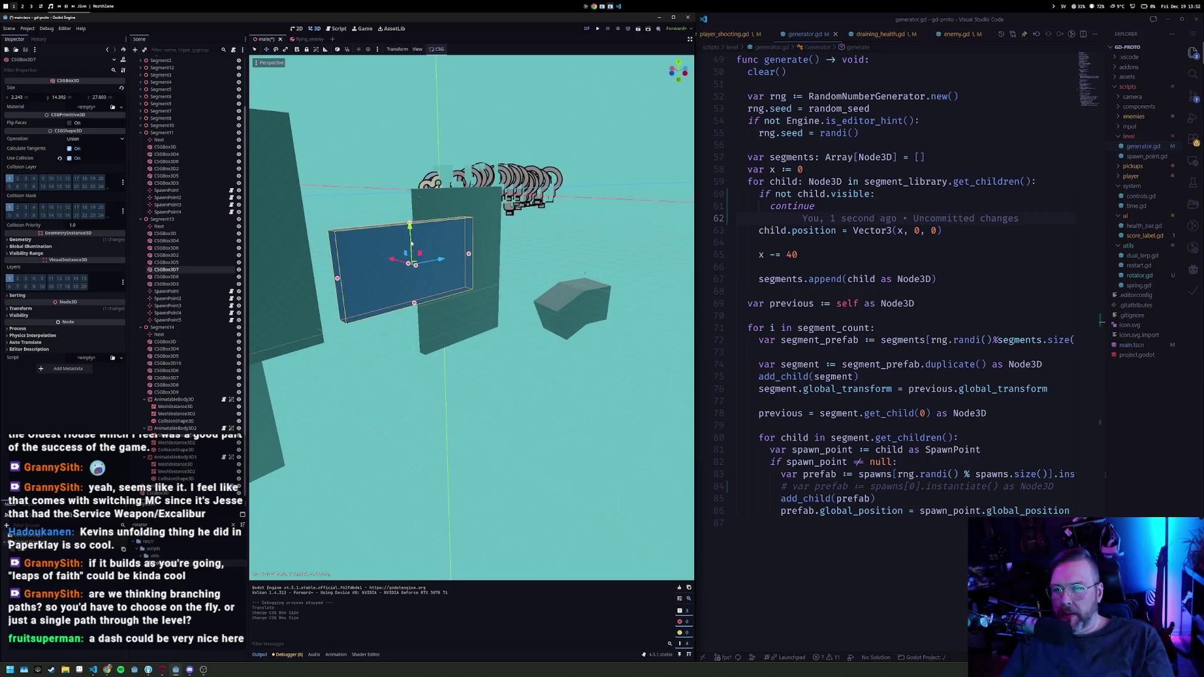
{"action": "scroll", "coordinate": [414, 245], "scroll_direction": "down", "scroll_amount": 3}
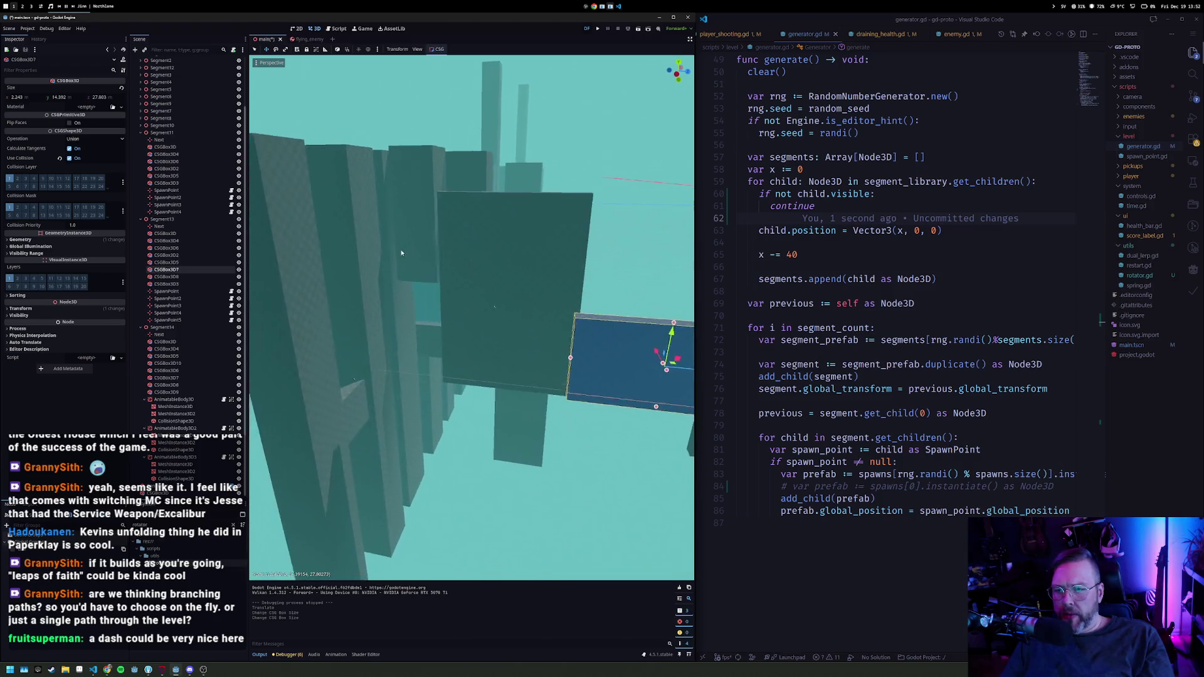
{"action": "scroll", "coordinate": [427, 248], "scroll_direction": "down", "scroll_amount": 1}
{"action": "left_click_drag", "start_coordinate": [484, 179], "coordinate": [485, 303]}
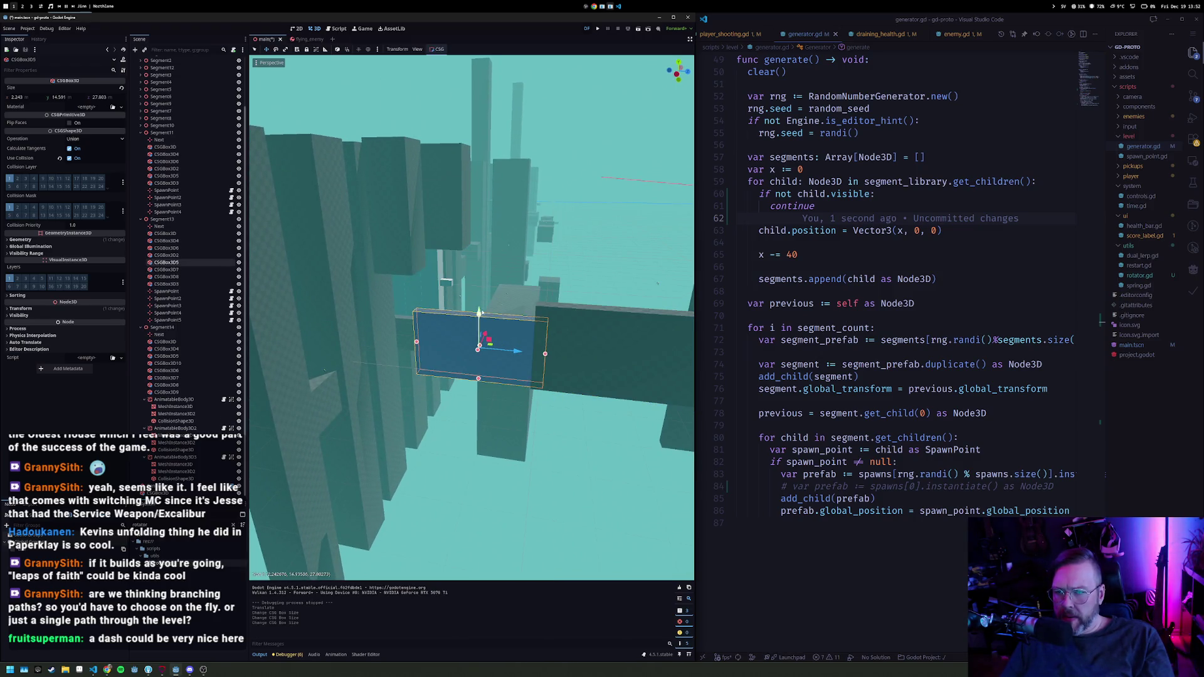
{"action": "left_click", "coordinate": [446, 282]}
{"action": "scroll", "coordinate": [368, 283], "scroll_direction": "up", "scroll_amount": 3}
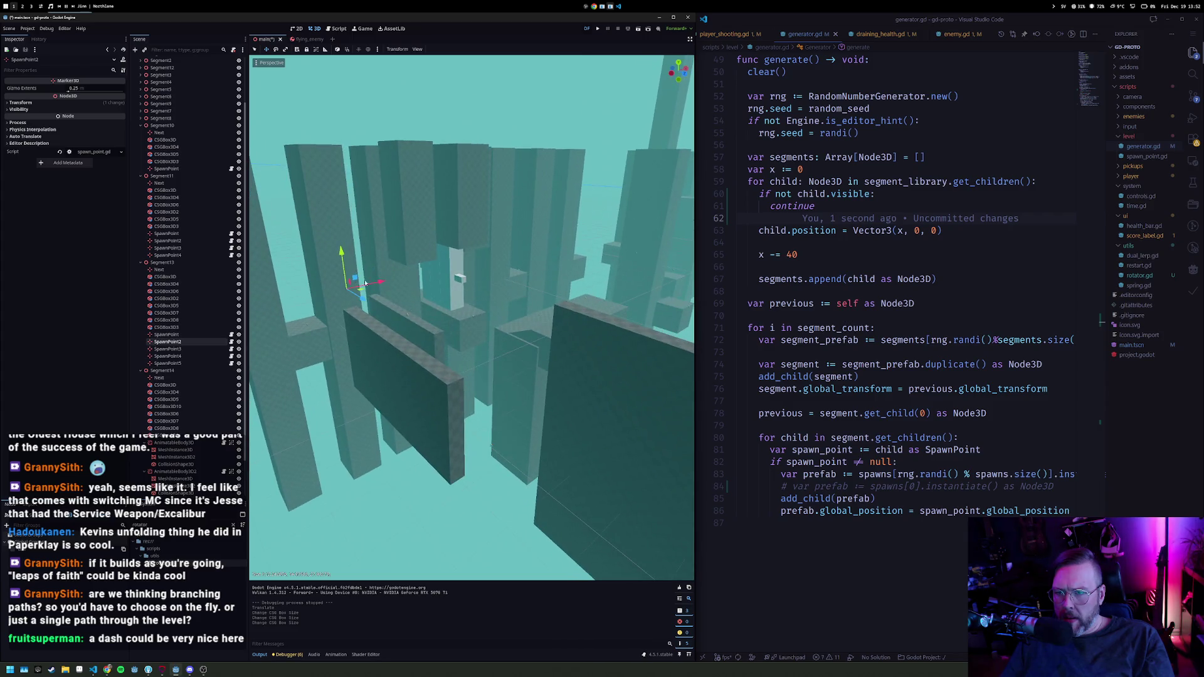
{"action": "mouse_move", "coordinate": [322, 321]}
{"action": "left_mouse_down"}
{"action": "mouse_move", "coordinate": [355, 350]}
{"action": "mouse_move", "coordinate": [437, 307]}
{"action": "mouse_move", "coordinate": [418, 376]}
{"action": "mouse_move", "coordinate": [460, 412]}
{"action": "mouse_move", "coordinate": [417, 403]}
{"action": "mouse_move", "coordinate": [483, 433]}
{"action": "left_mouse_up"}
{"action": "mouse_move", "coordinate": [599, 421]}
{"action": "left_mouse_down"}
{"action": "mouse_move", "coordinate": [328, 363]}
{"action": "mouse_move", "coordinate": [313, 264]}
{"action": "mouse_move", "coordinate": [298, 283]}
{"action": "left_mouse_up"}
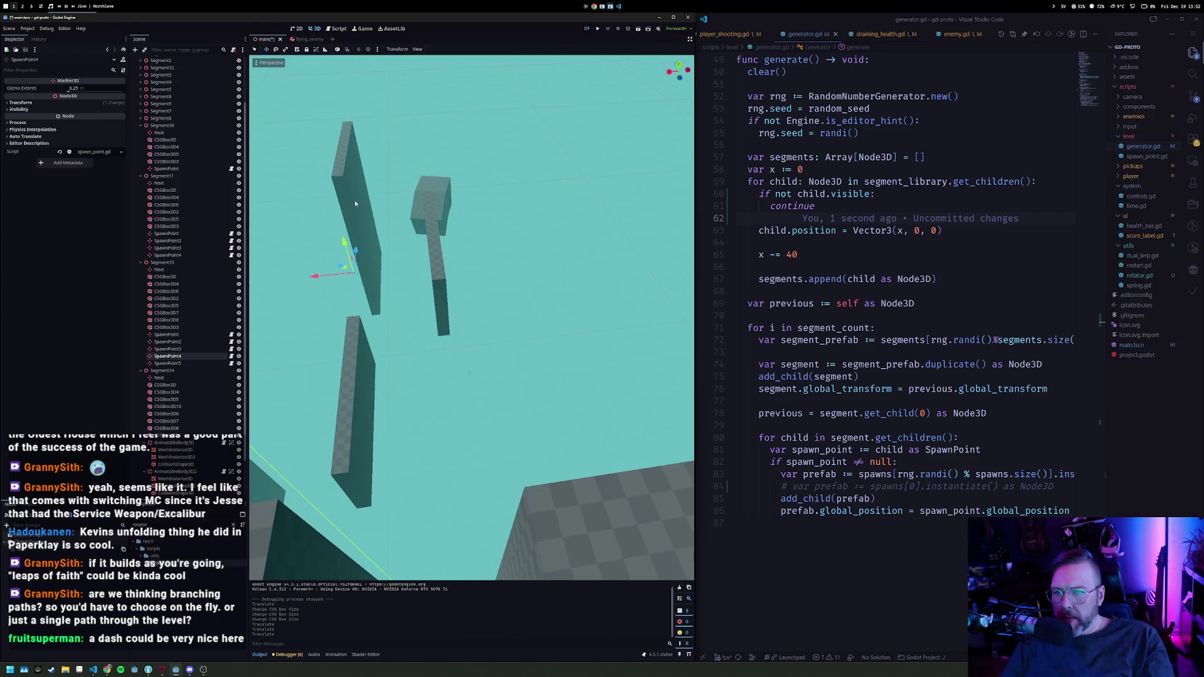
Step: Shorten the wall CSGBox3D8 by lowering its top and raising its bottom
{"action": "left_click", "coordinate": [355, 202]}
{"action": "left_click_drag", "start_coordinate": [355, 202], "coordinate": [367, 250]}
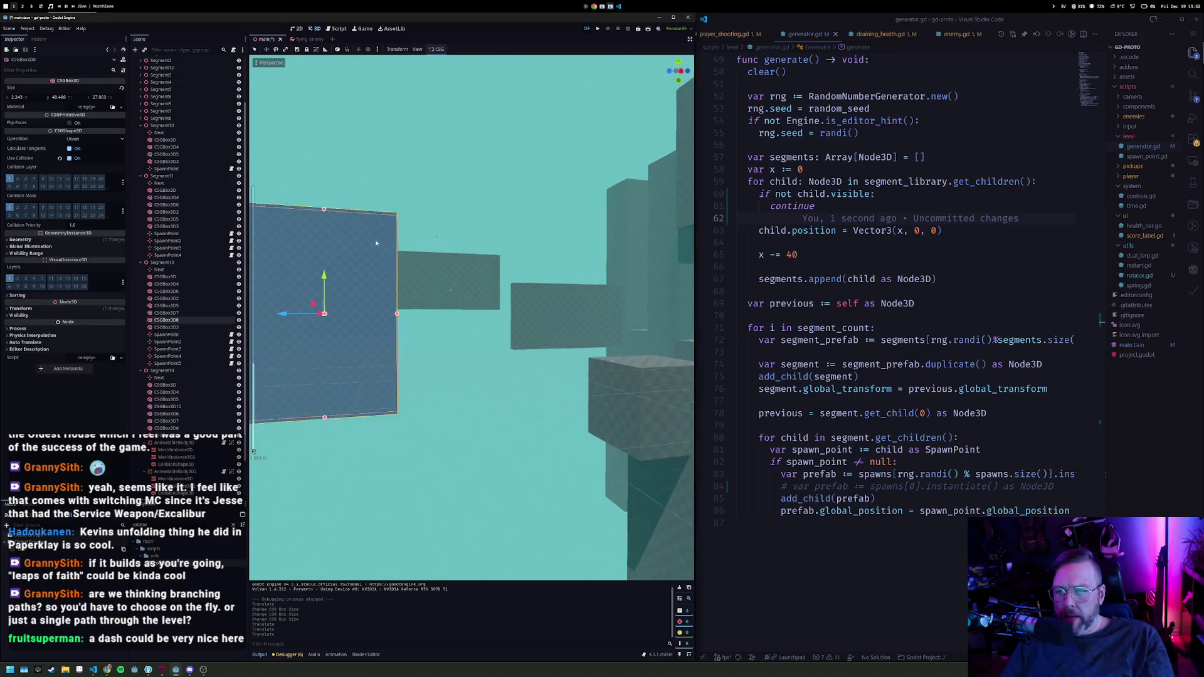
{"action": "left_click_drag", "start_coordinate": [324, 211], "coordinate": [326, 279]}
{"action": "left_click_drag", "start_coordinate": [325, 419], "coordinate": [337, 337]}
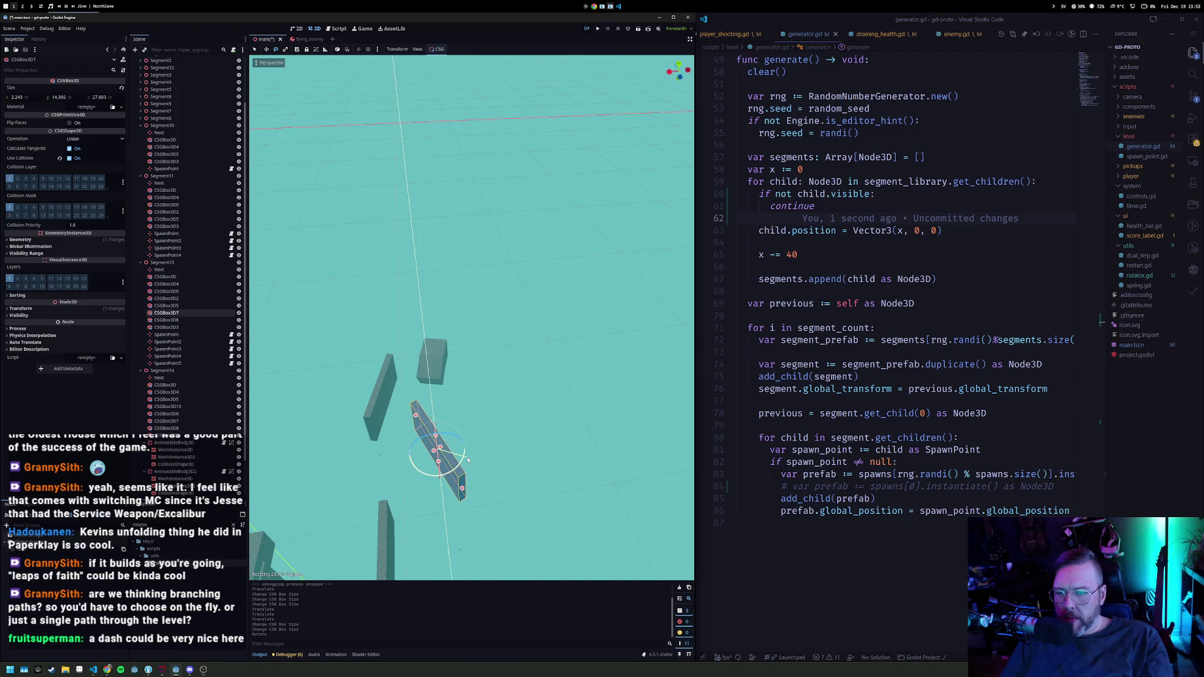
{"action": "mouse_move", "coordinate": [460, 460]}
{"action": "left_mouse_down"}
{"action": "mouse_move", "coordinate": [370, 273]}
{"action": "mouse_move", "coordinate": [462, 380]}
{"action": "mouse_move", "coordinate": [514, 414]}
{"action": "left_mouse_up"}
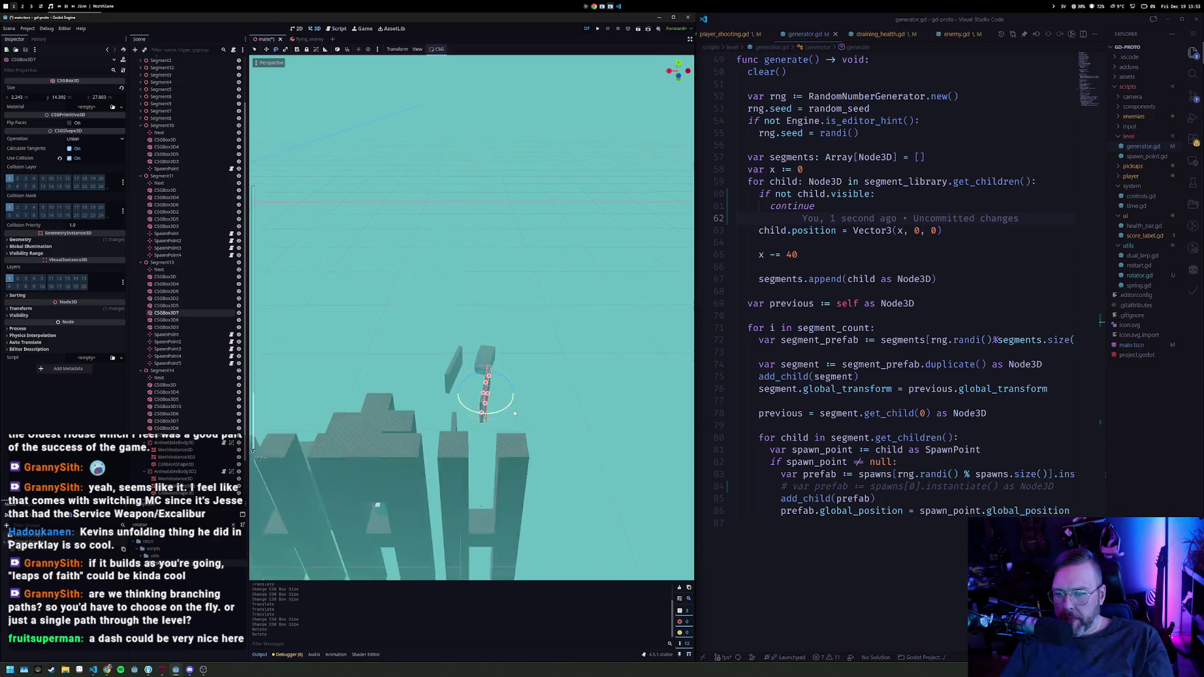
Step: Duplicate the tall pillar CSGBox3D2 and slide the copy to a new spot
{"action": "left_click", "coordinate": [465, 495]}
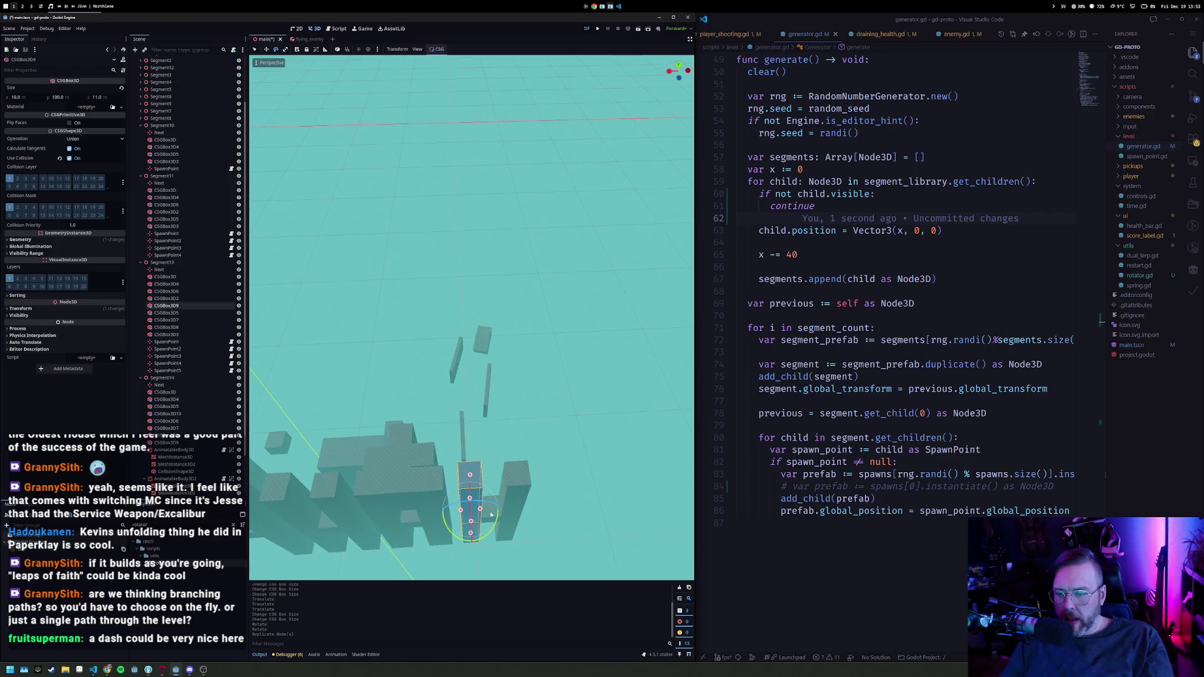
{"action": "left_click_drag", "start_coordinate": [491, 511], "coordinate": [479, 502]}
{"action": "left_click_drag", "start_coordinate": [434, 419], "coordinate": [494, 313]}
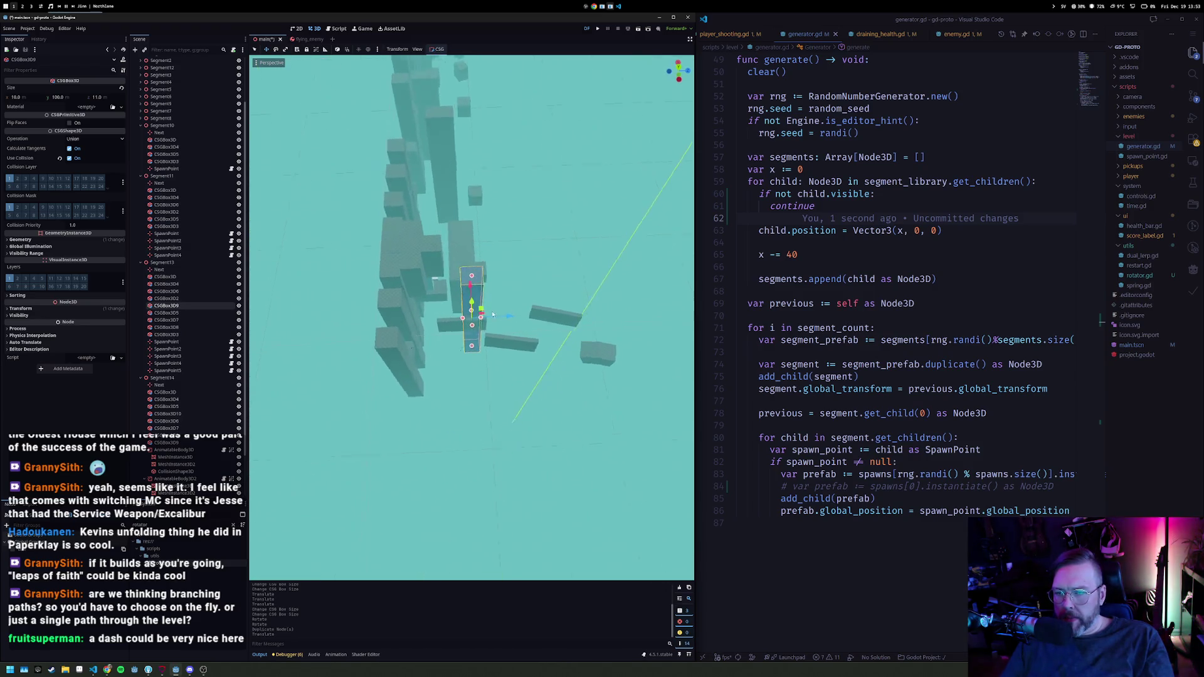
{"action": "scroll", "coordinate": [494, 313], "scroll_direction": "up", "scroll_amount": 5}
{"action": "key", "text": "ctrl+d"}
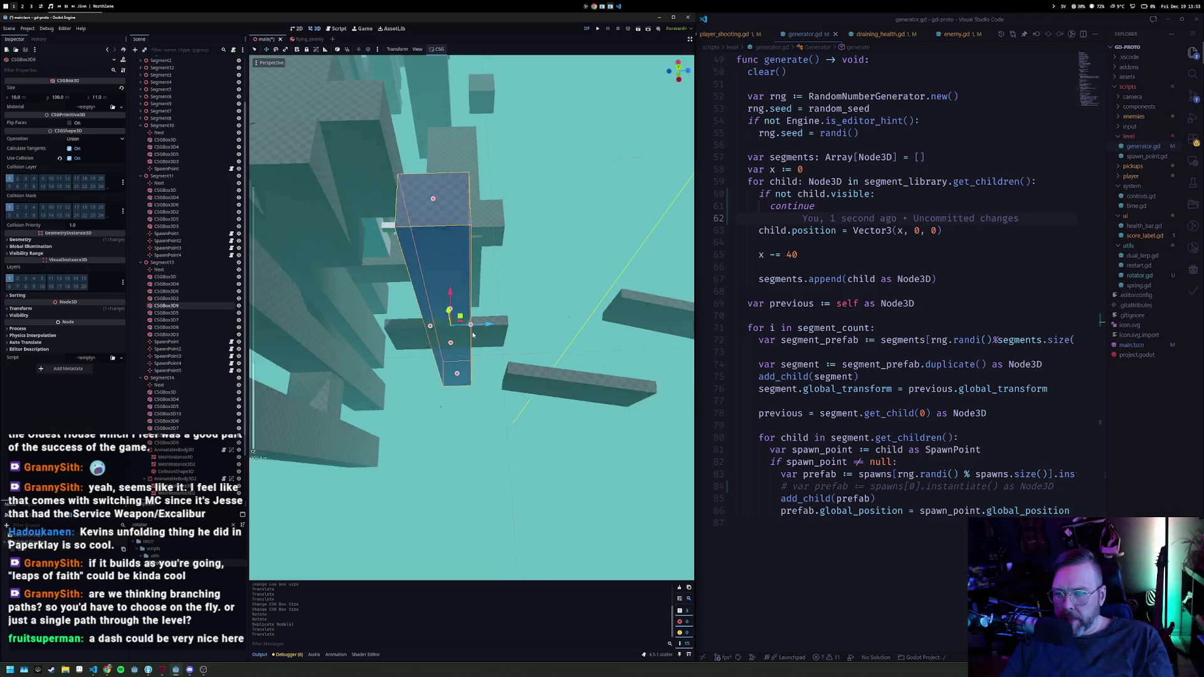
{"action": "mouse_move", "coordinate": [462, 316]}
{"action": "left_mouse_down"}
{"action": "mouse_move", "coordinate": [602, 357]}
{"action": "mouse_move", "coordinate": [456, 372]}
{"action": "mouse_move", "coordinate": [432, 419]}
{"action": "left_mouse_up"}
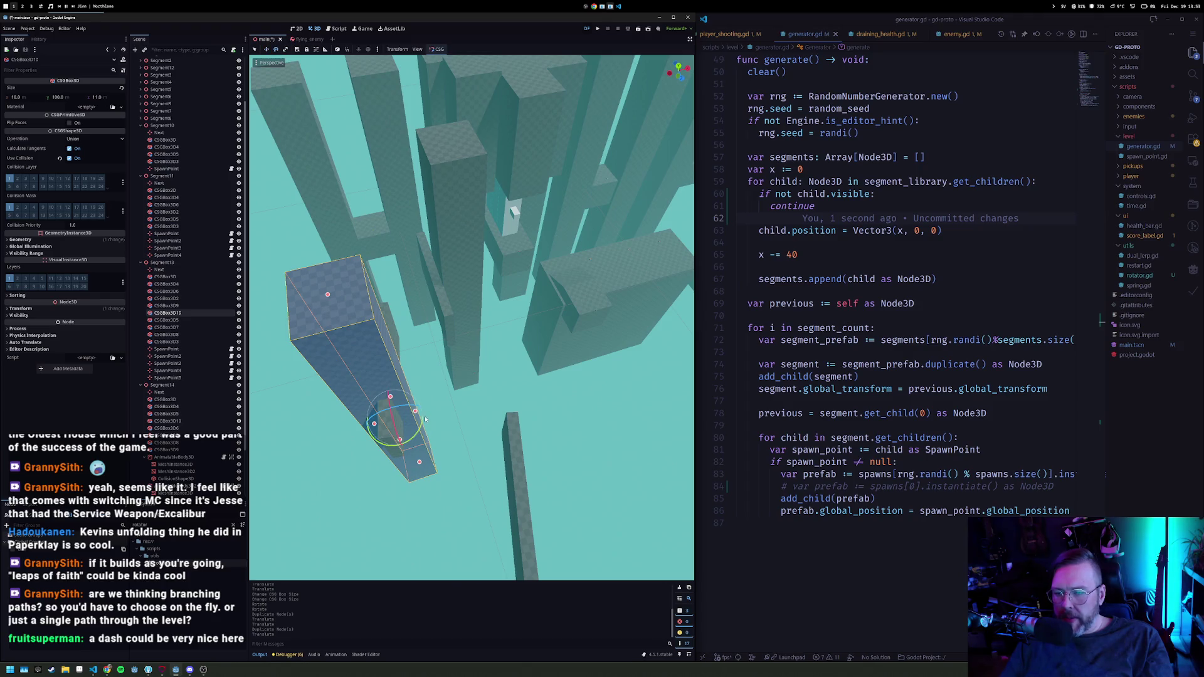
{"action": "mouse_move", "coordinate": [400, 422]}
{"action": "left_mouse_down"}
{"action": "mouse_move", "coordinate": [388, 409]}
{"action": "mouse_move", "coordinate": [430, 403]}
{"action": "mouse_move", "coordinate": [431, 386]}
{"action": "left_mouse_up"}
Step: Add a second copy of the pillar and run the game to play-test
{"action": "key", "text": "ctrl+d"}
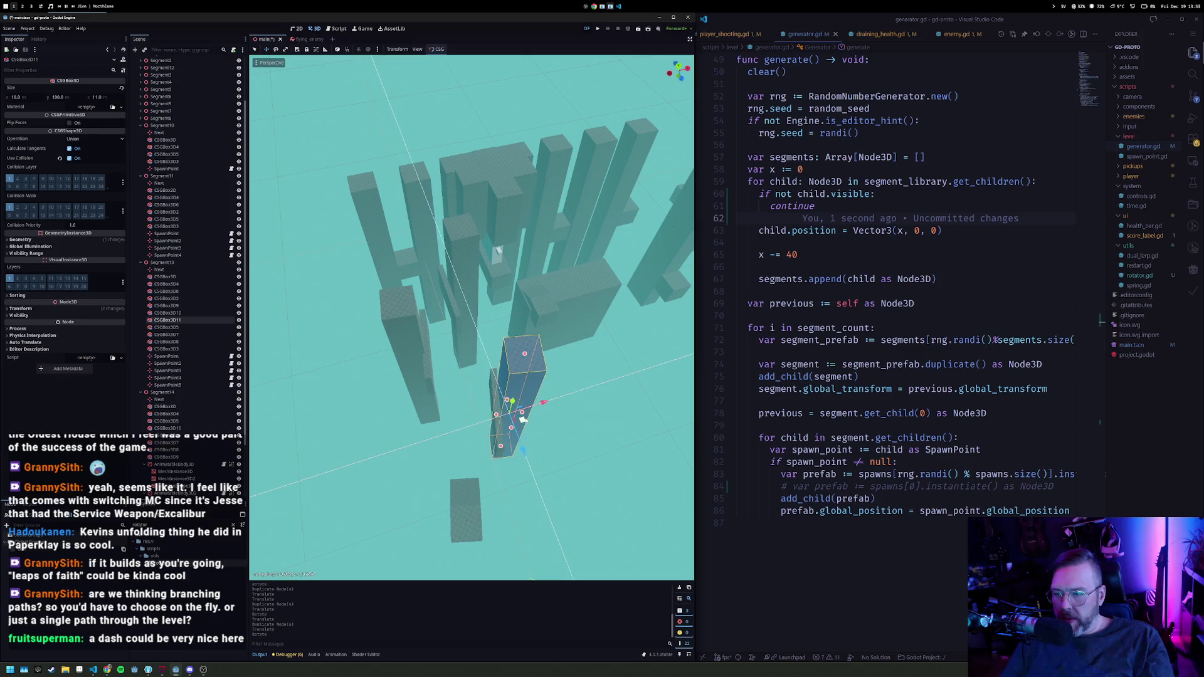
{"action": "left_click_drag", "start_coordinate": [532, 418], "coordinate": [496, 369]}
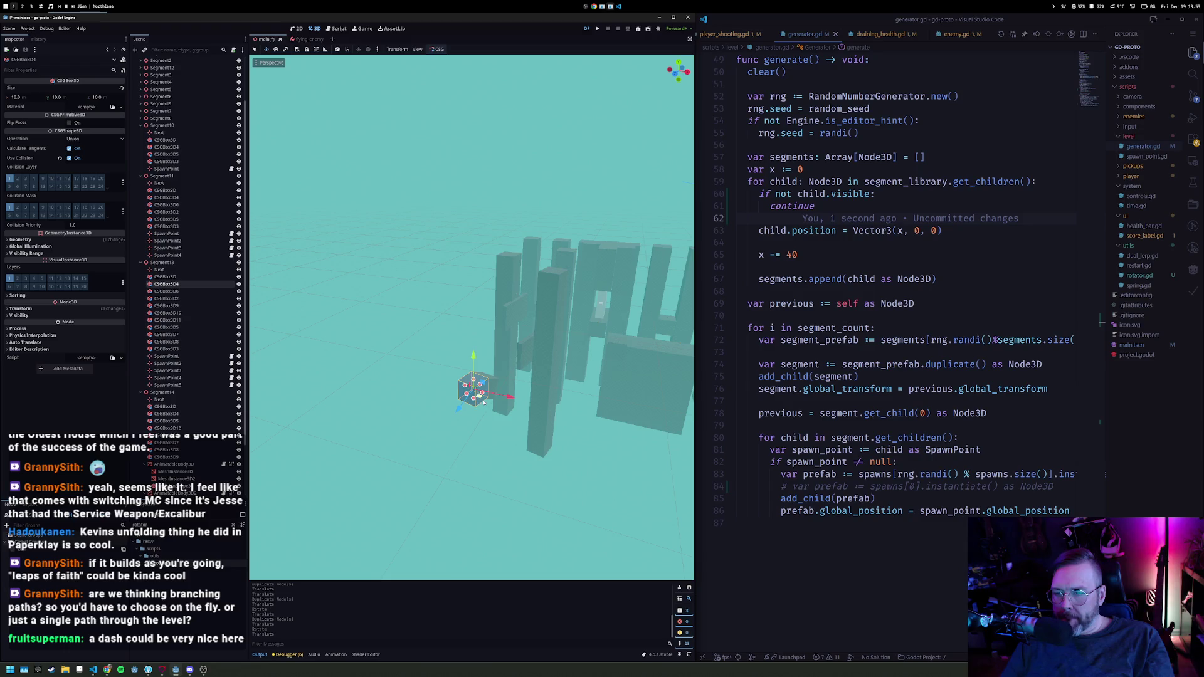
{"action": "key", "text": "F5"}
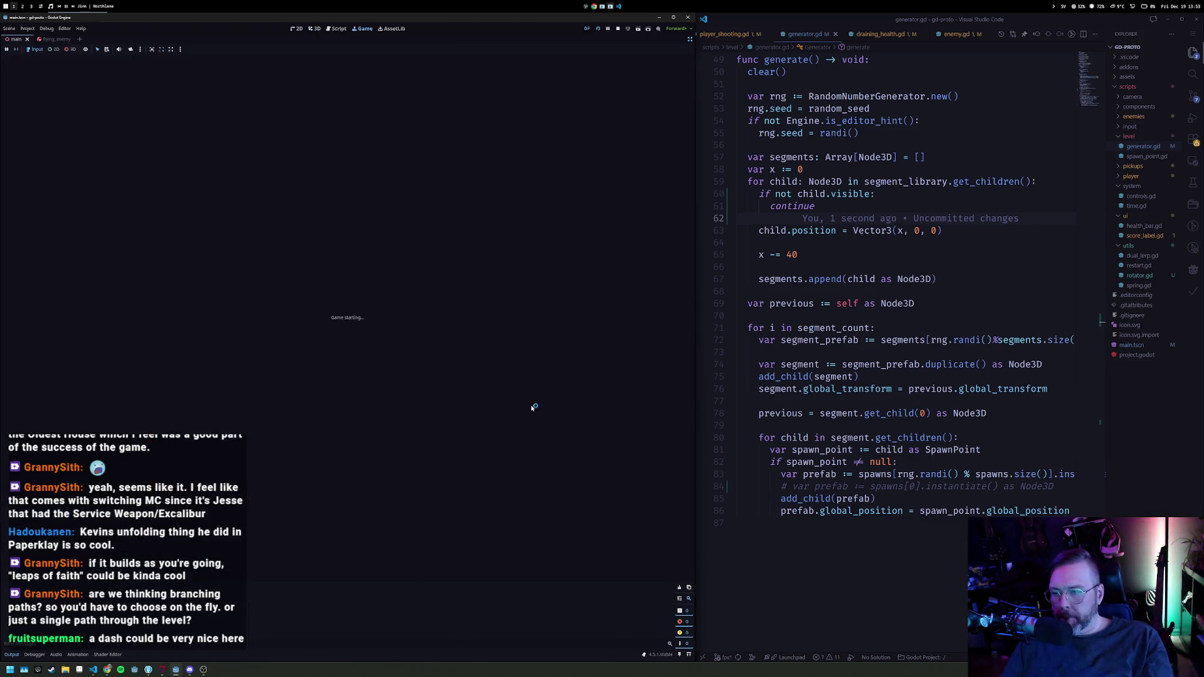